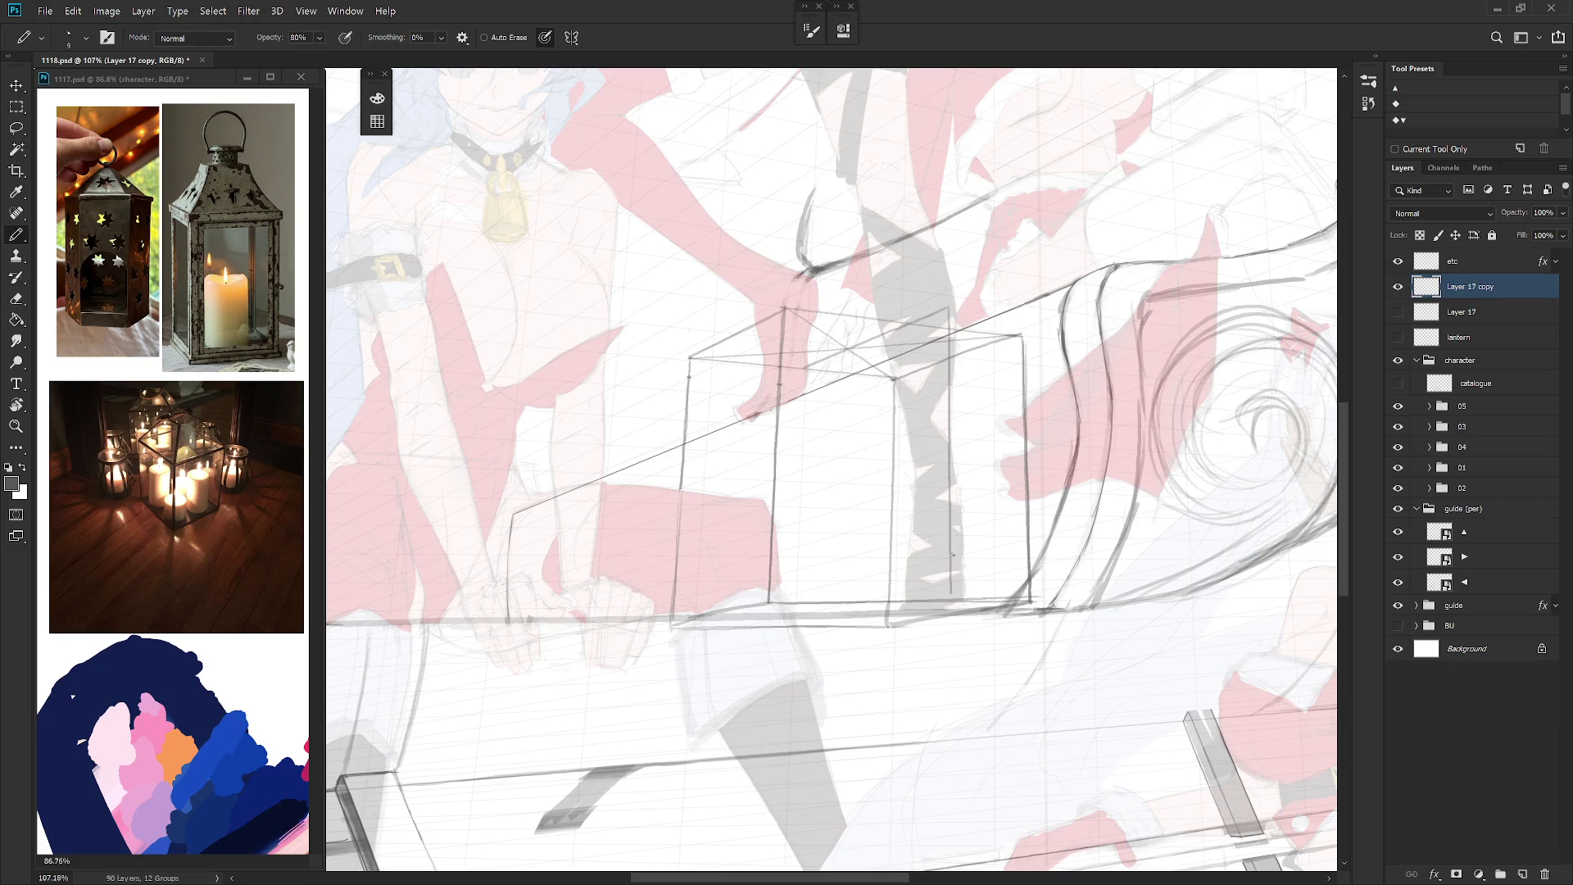
Step: Darken the box's vertical edges and draw a long brush line down its left side
{"action": "left_click_drag", "start_coordinate": [944, 306], "coordinate": [949, 567]}
{"action": "mouse_move", "coordinate": [879, 665]}
{"action": "left_mouse_down"}
{"action": "mouse_move", "coordinate": [850, 571]}
{"action": "mouse_move", "coordinate": [758, 660]}
{"action": "left_mouse_up"}
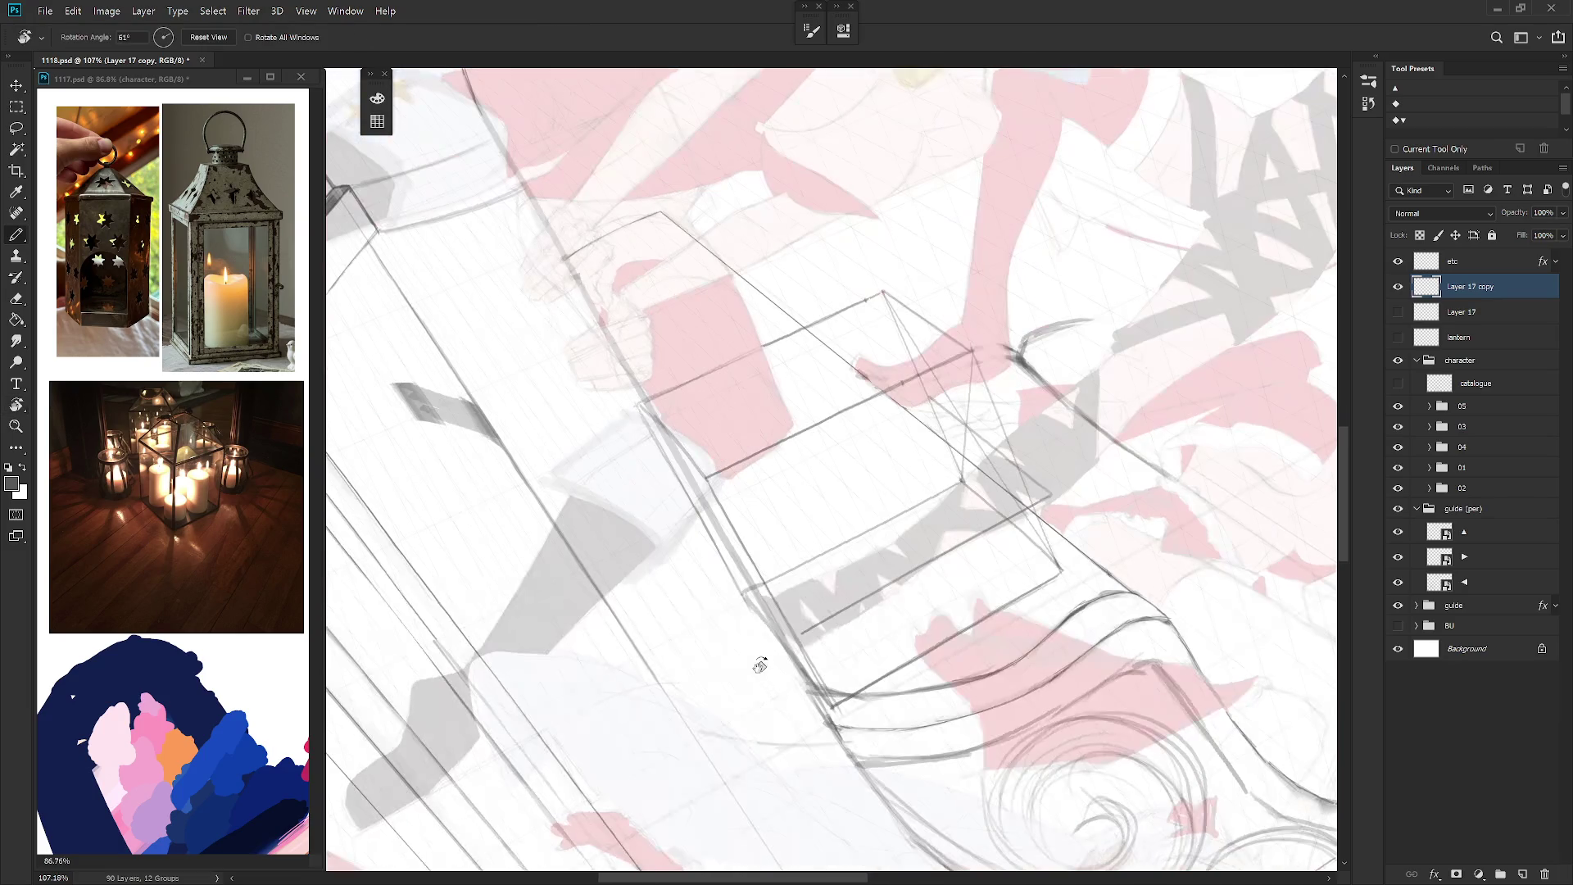
{"action": "left_click_drag", "start_coordinate": [706, 477], "coordinate": [743, 596]}
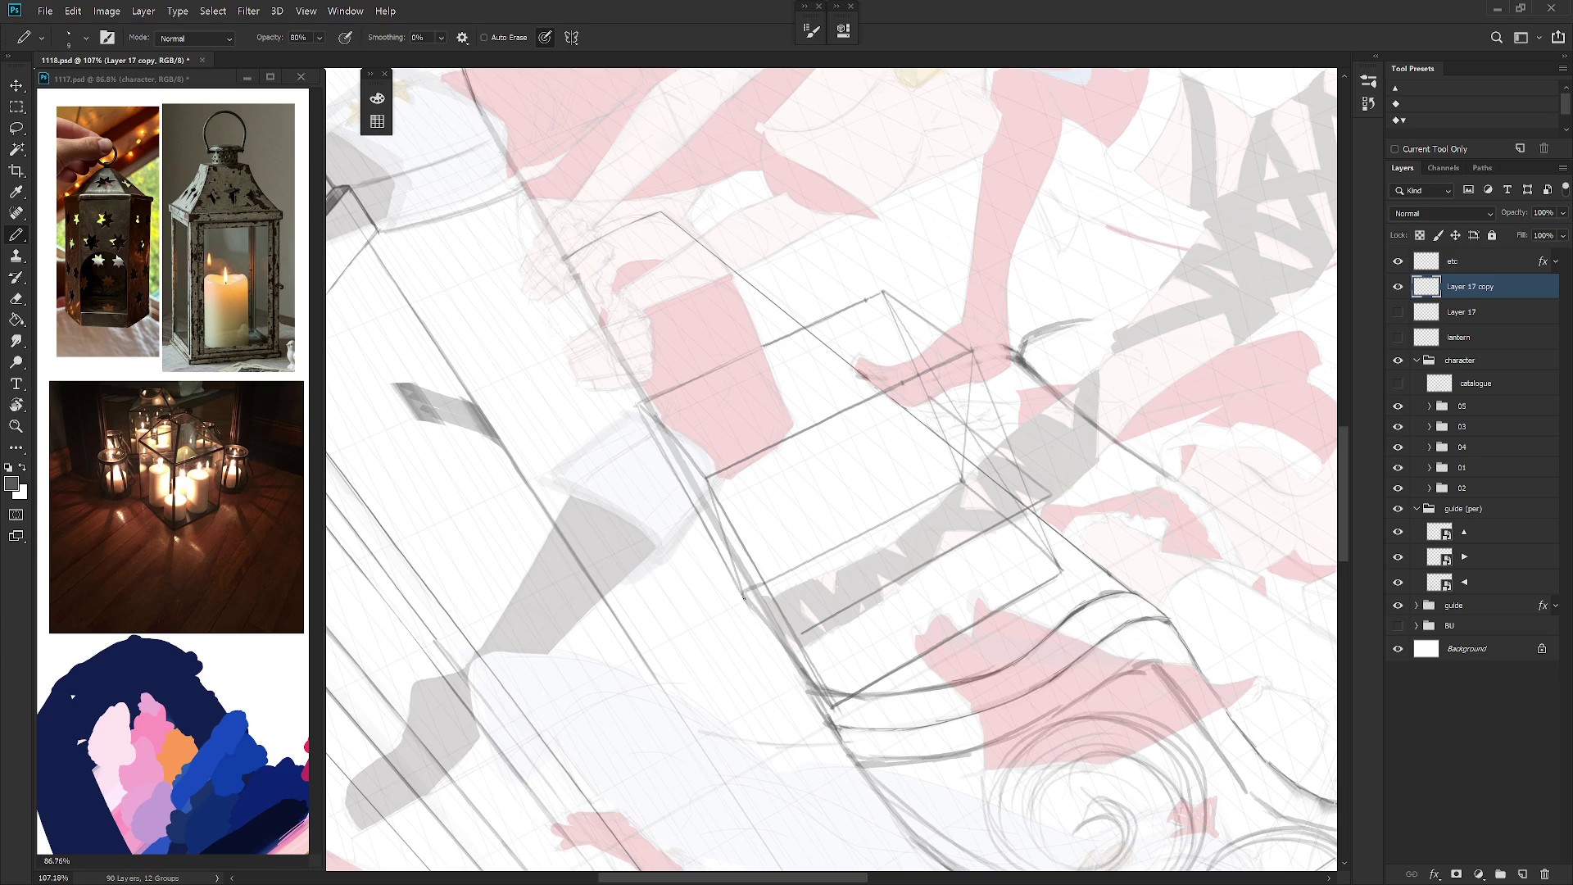
{"action": "mouse_move", "coordinate": [779, 502]}
{"action": "left_mouse_down"}
{"action": "mouse_move", "coordinate": [822, 562]}
{"action": "mouse_move", "coordinate": [793, 509]}
{"action": "left_mouse_up"}
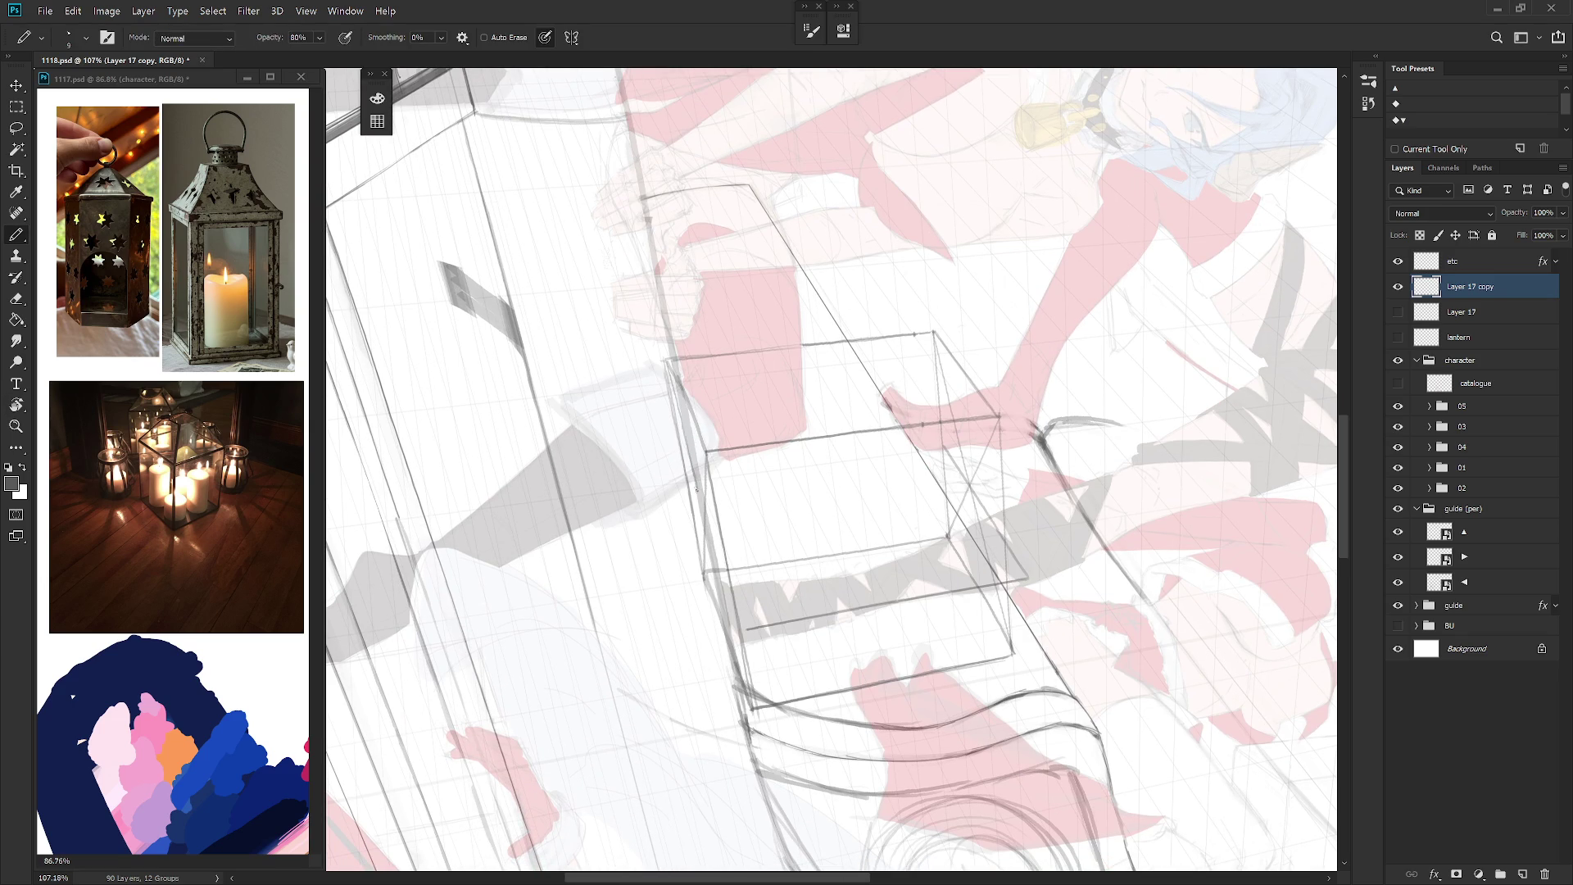
{"action": "key", "text": "b"}
{"action": "left_click_drag", "start_coordinate": [664, 360], "coordinate": [747, 690]}
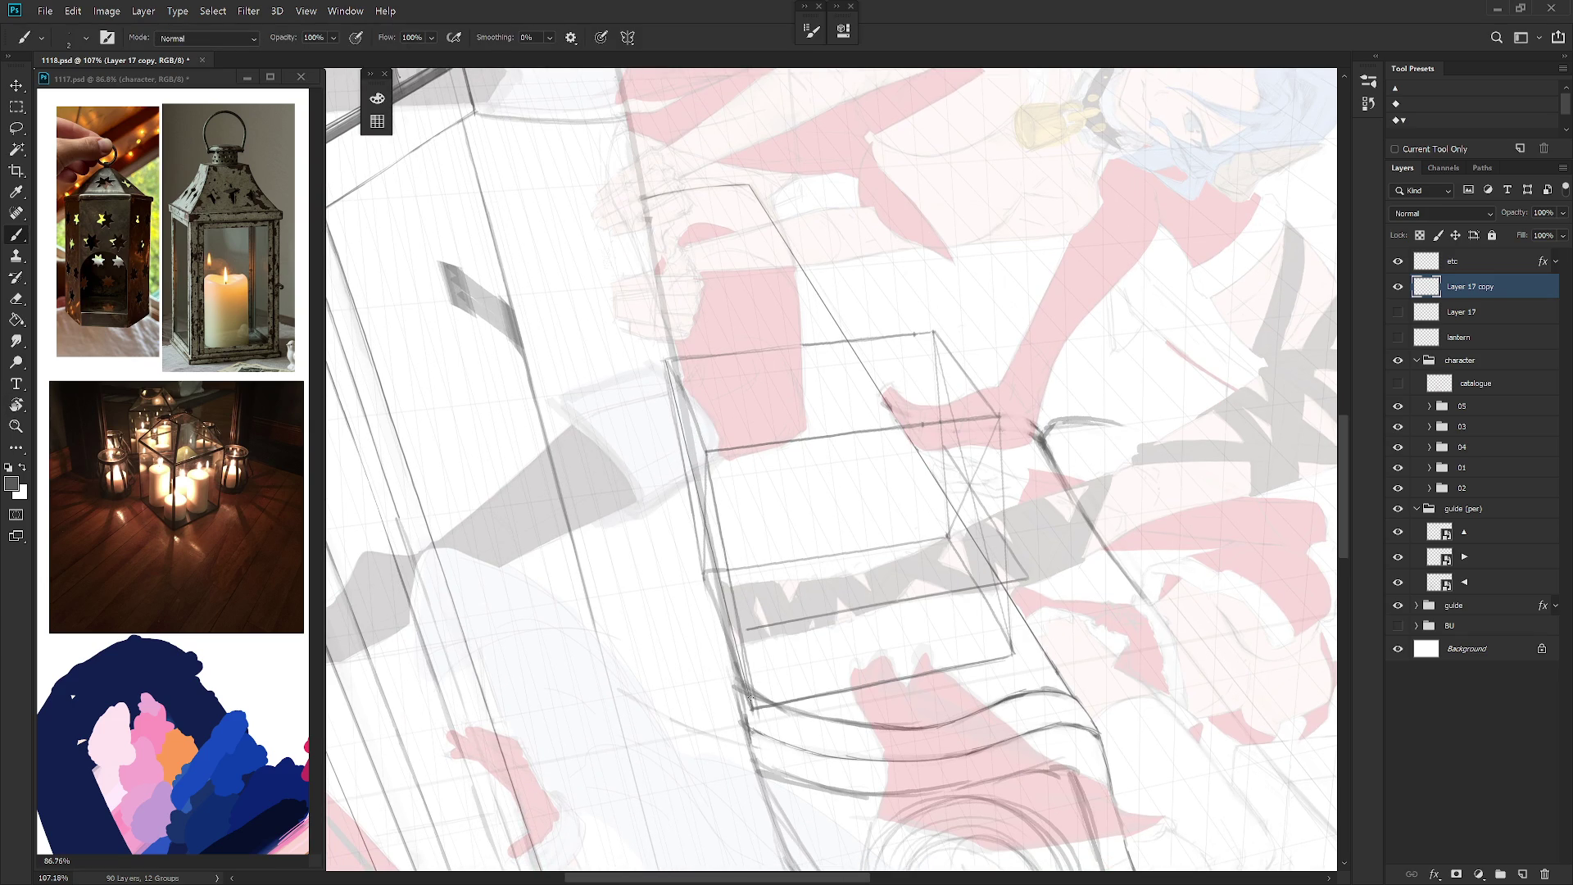
{"action": "mouse_move", "coordinate": [787, 459]}
{"action": "left_mouse_down"}
{"action": "mouse_move", "coordinate": [810, 382]}
{"action": "mouse_move", "coordinate": [832, 365]}
{"action": "mouse_move", "coordinate": [701, 321]}
{"action": "mouse_move", "coordinate": [704, 423]}
{"action": "left_mouse_up"}
{"action": "key", "text": "ctrl+z"}
{"action": "left_click_drag", "start_coordinate": [700, 331], "coordinate": [705, 396]}
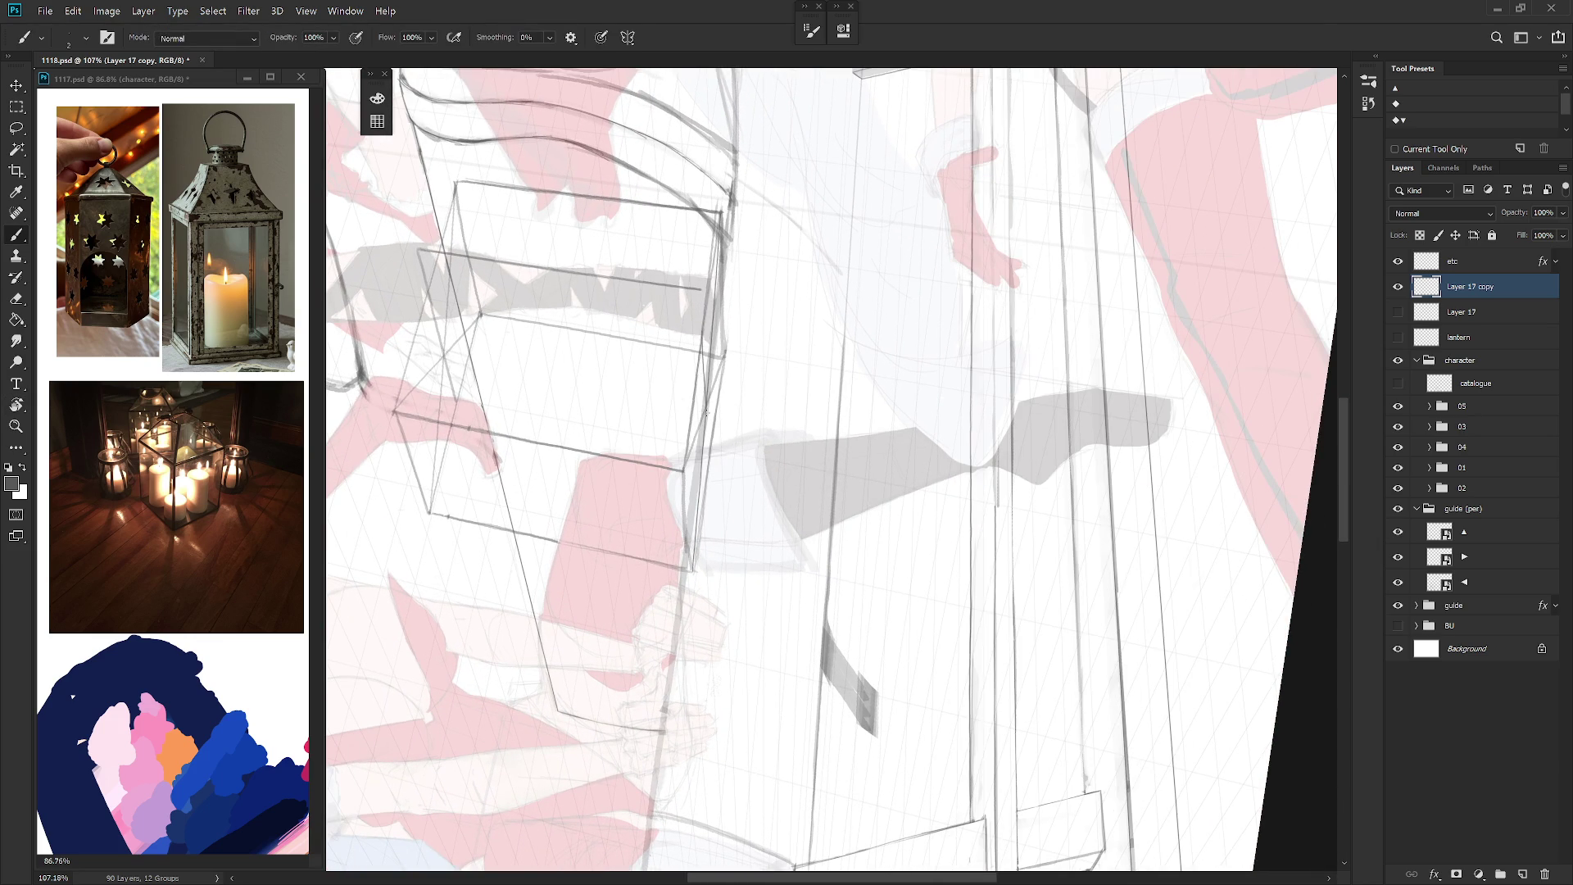
{"action": "key", "text": "ctrl+z"}
{"action": "left_click_drag", "start_coordinate": [704, 333], "coordinate": [712, 540]}
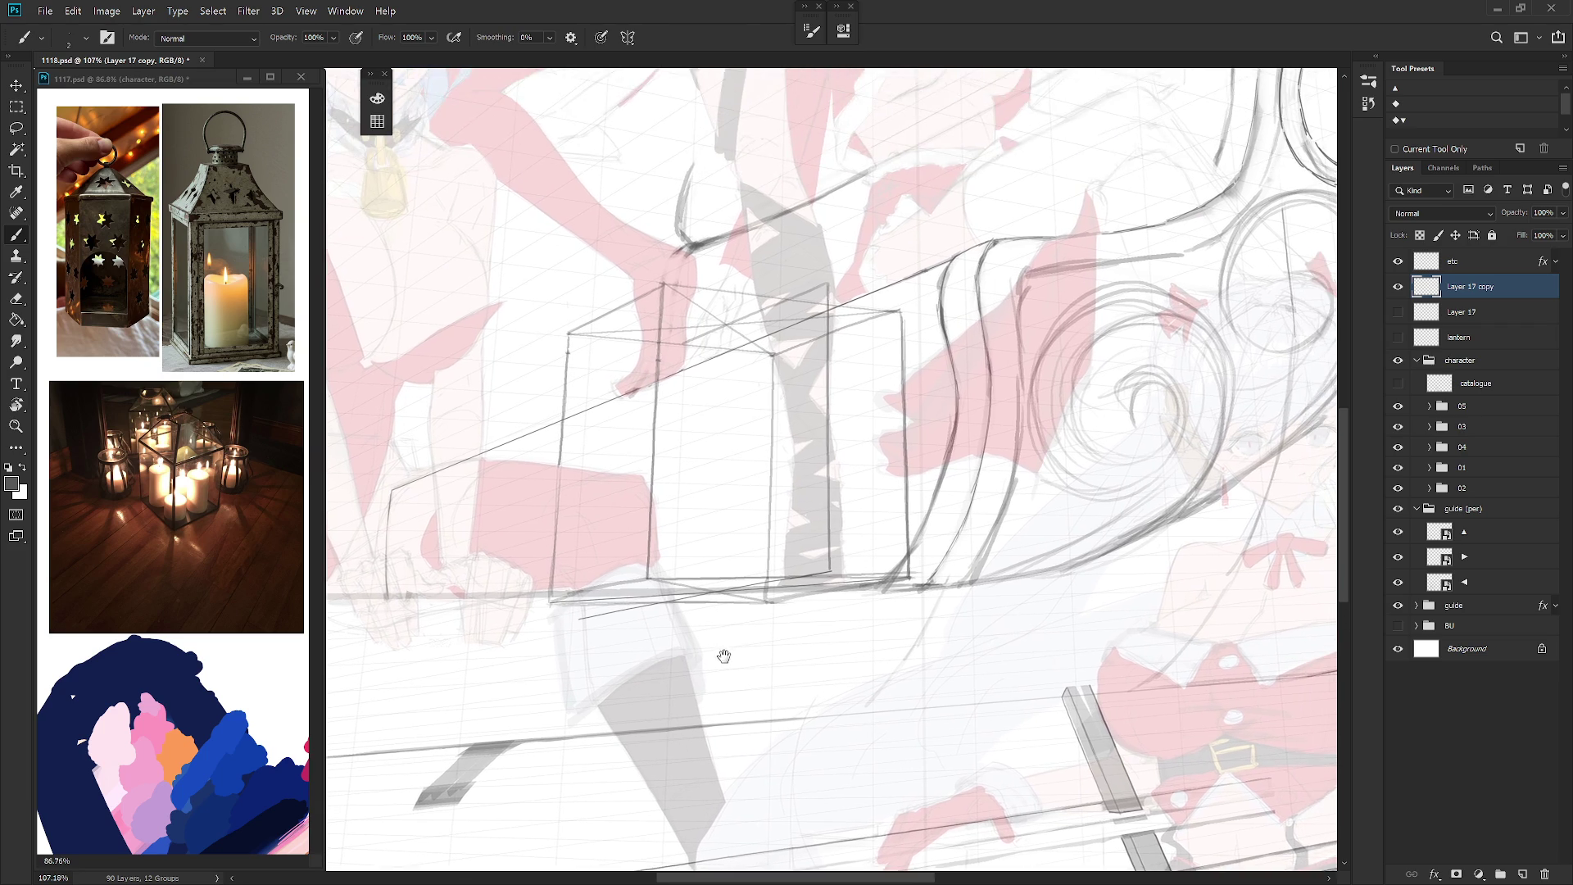
Step: In pencil, retrace the top-left corner line and the vertical and corner edges darker, then reset the rotation and zoom out
{"action": "key", "text": "shift+b"}
{"action": "left_click_drag", "start_coordinate": [585, 310], "coordinate": [738, 235]}
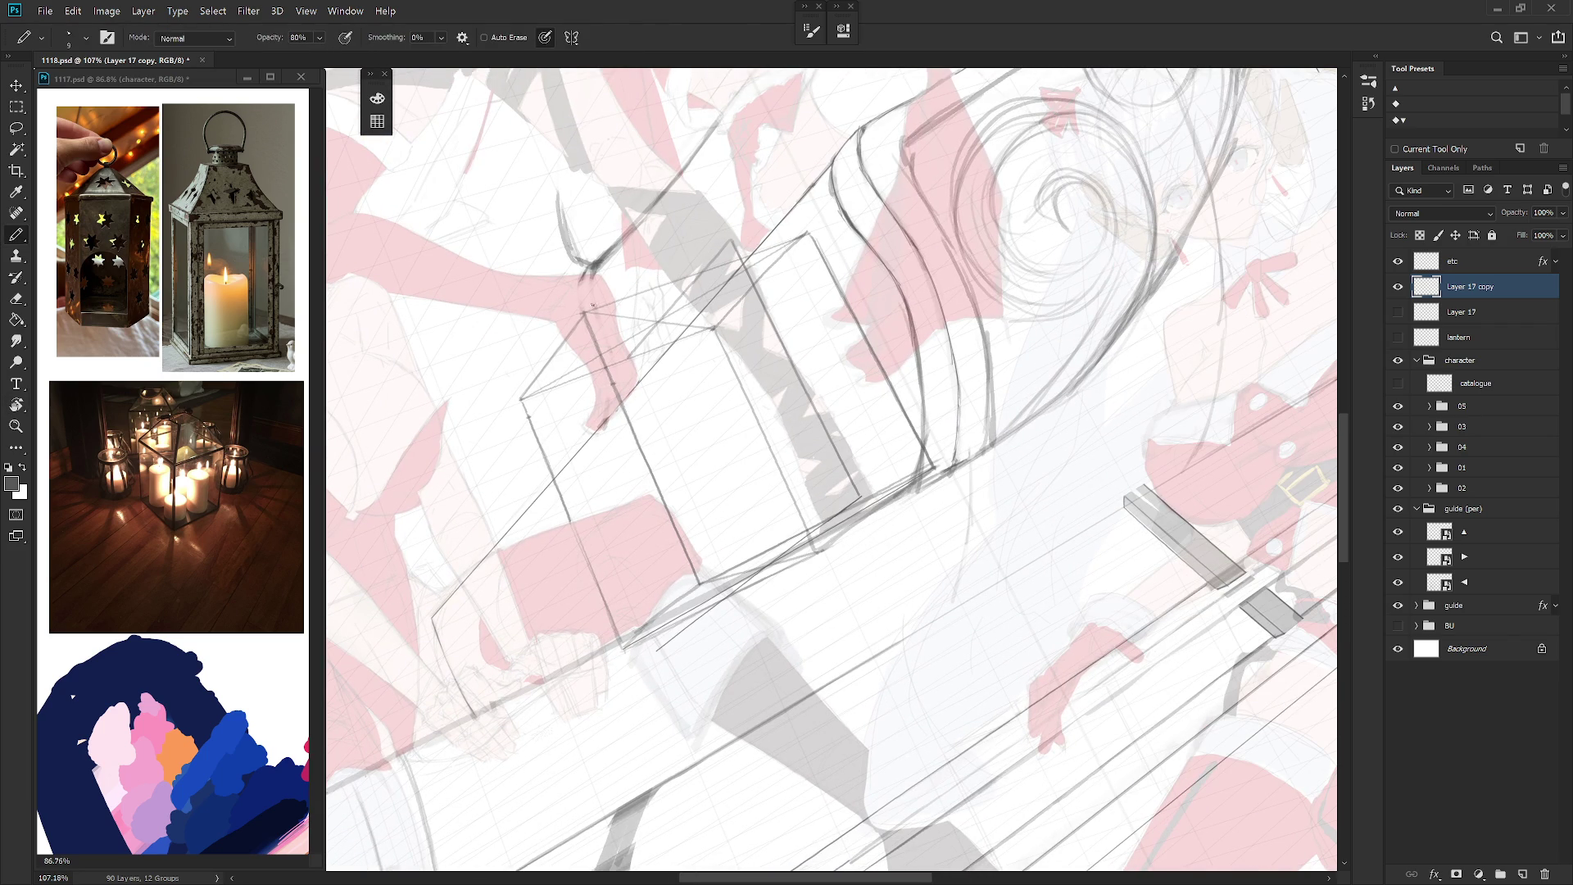
{"action": "key", "text": "r"}
{"action": "mouse_move", "coordinate": [881, 281]}
{"action": "left_mouse_down"}
{"action": "mouse_move", "coordinate": [830, 291]}
{"action": "mouse_move", "coordinate": [826, 453]}
{"action": "left_mouse_up"}
{"action": "mouse_move", "coordinate": [836, 305]}
{"action": "left_mouse_down"}
{"action": "mouse_move", "coordinate": [824, 465]}
{"action": "mouse_move", "coordinate": [842, 378]}
{"action": "mouse_move", "coordinate": [811, 457]}
{"action": "left_mouse_up"}
{"action": "key", "text": "r"}
{"action": "key", "text": "b"}
{"action": "mouse_move", "coordinate": [795, 386]}
{"action": "left_mouse_down"}
{"action": "mouse_move", "coordinate": [811, 453]}
{"action": "mouse_move", "coordinate": [804, 427]}
{"action": "left_mouse_up"}
{"action": "key", "text": "r"}
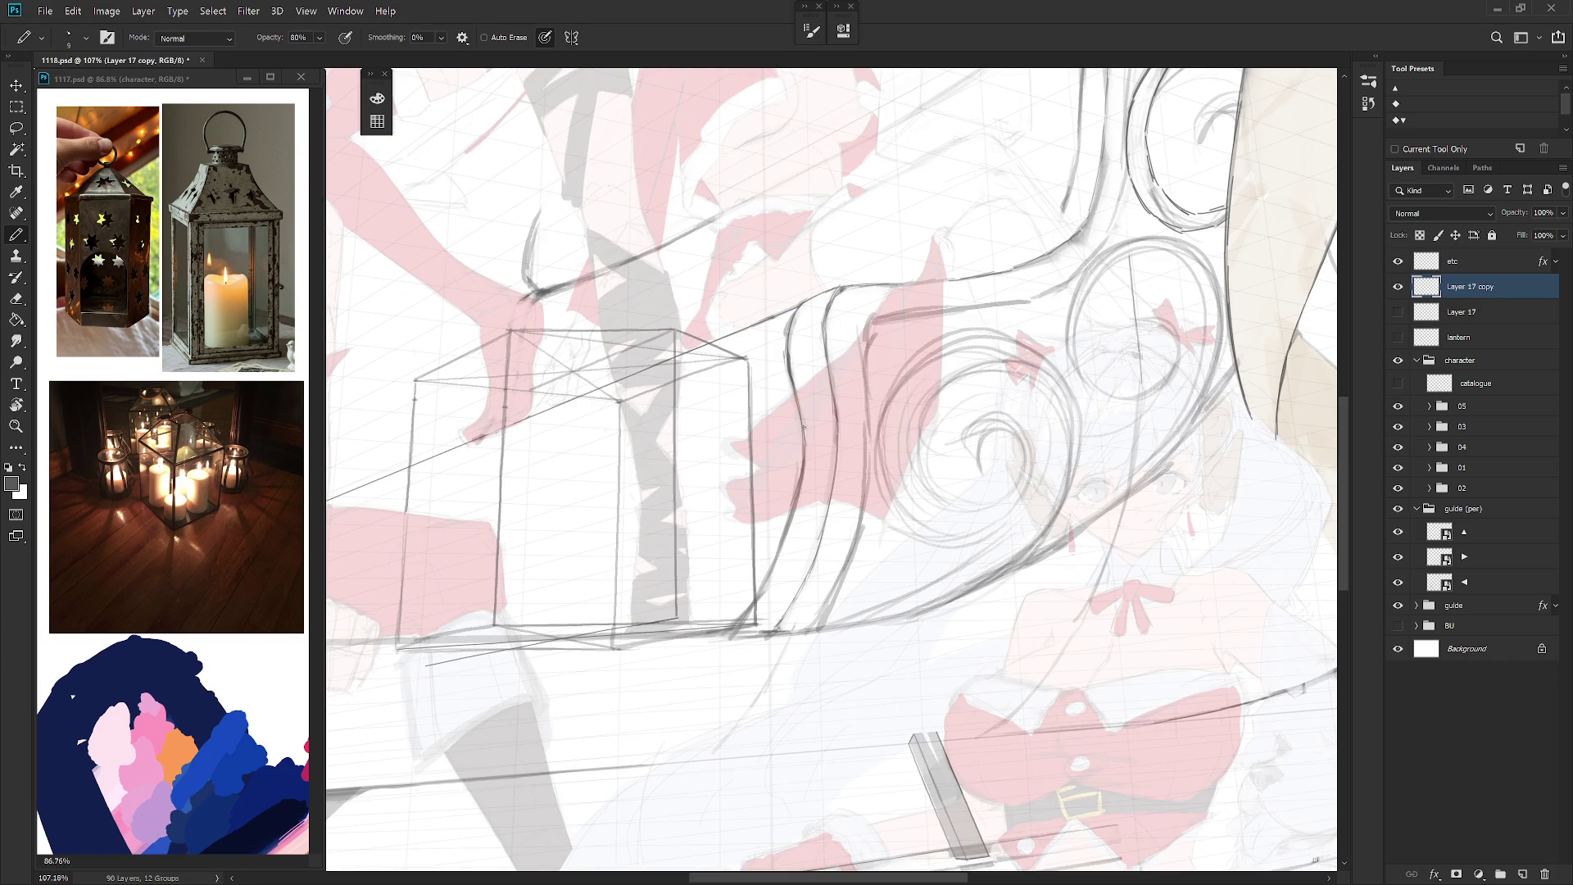
{"action": "scroll", "coordinate": [804, 427], "scroll_direction": "down", "scroll_amount": 5}
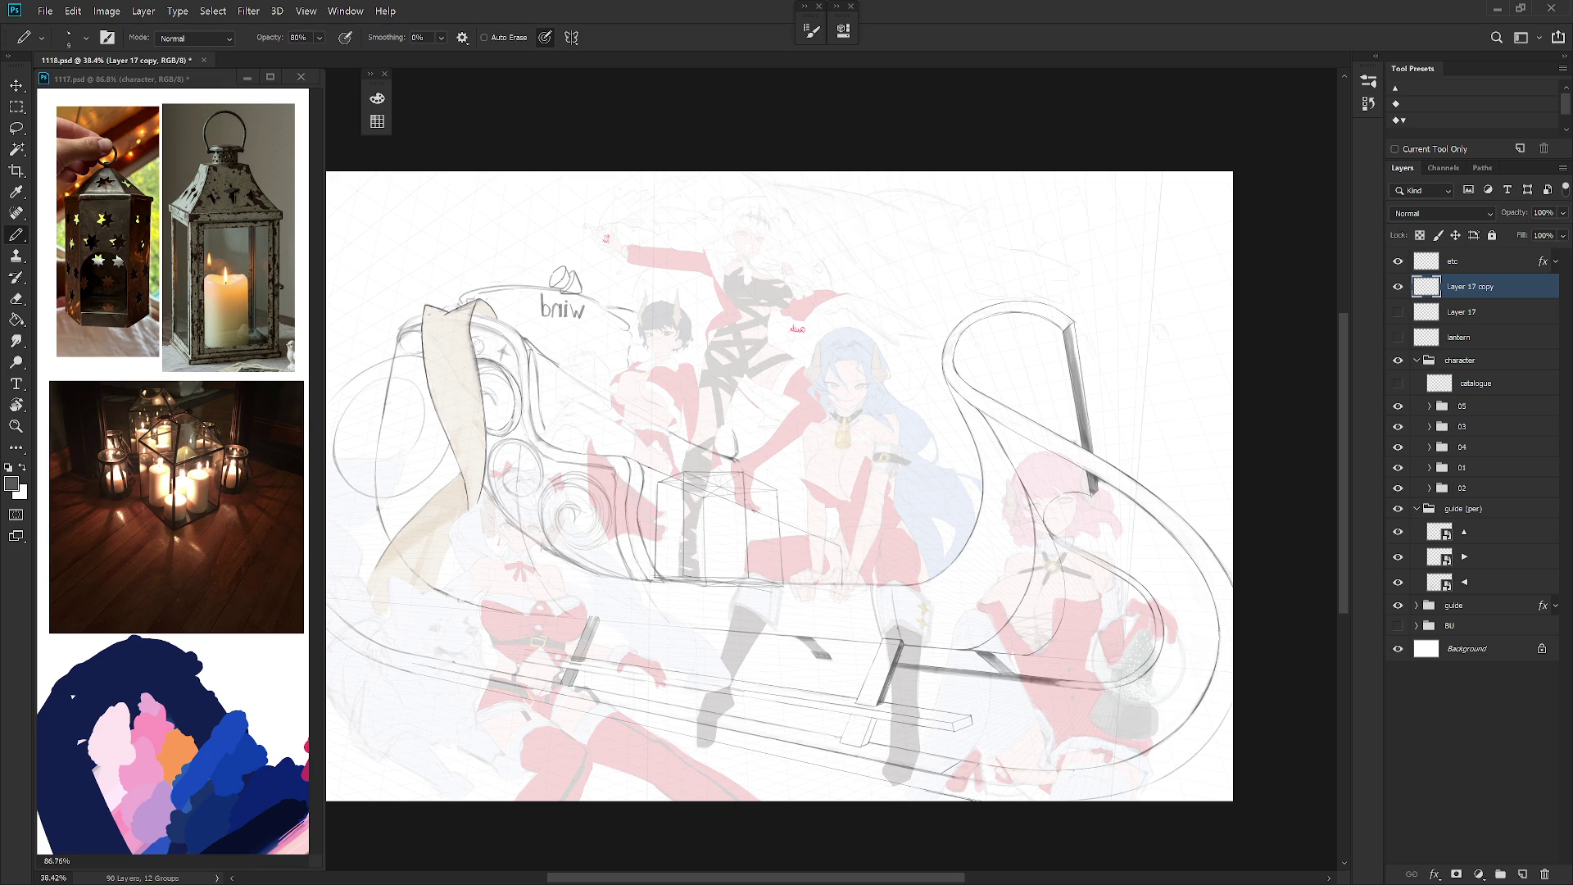
Step: Compare Layer 17 and Layer 17 copy by toggling their visibility, with the canvas flipped
{"action": "left_click", "coordinate": [1400, 287]}
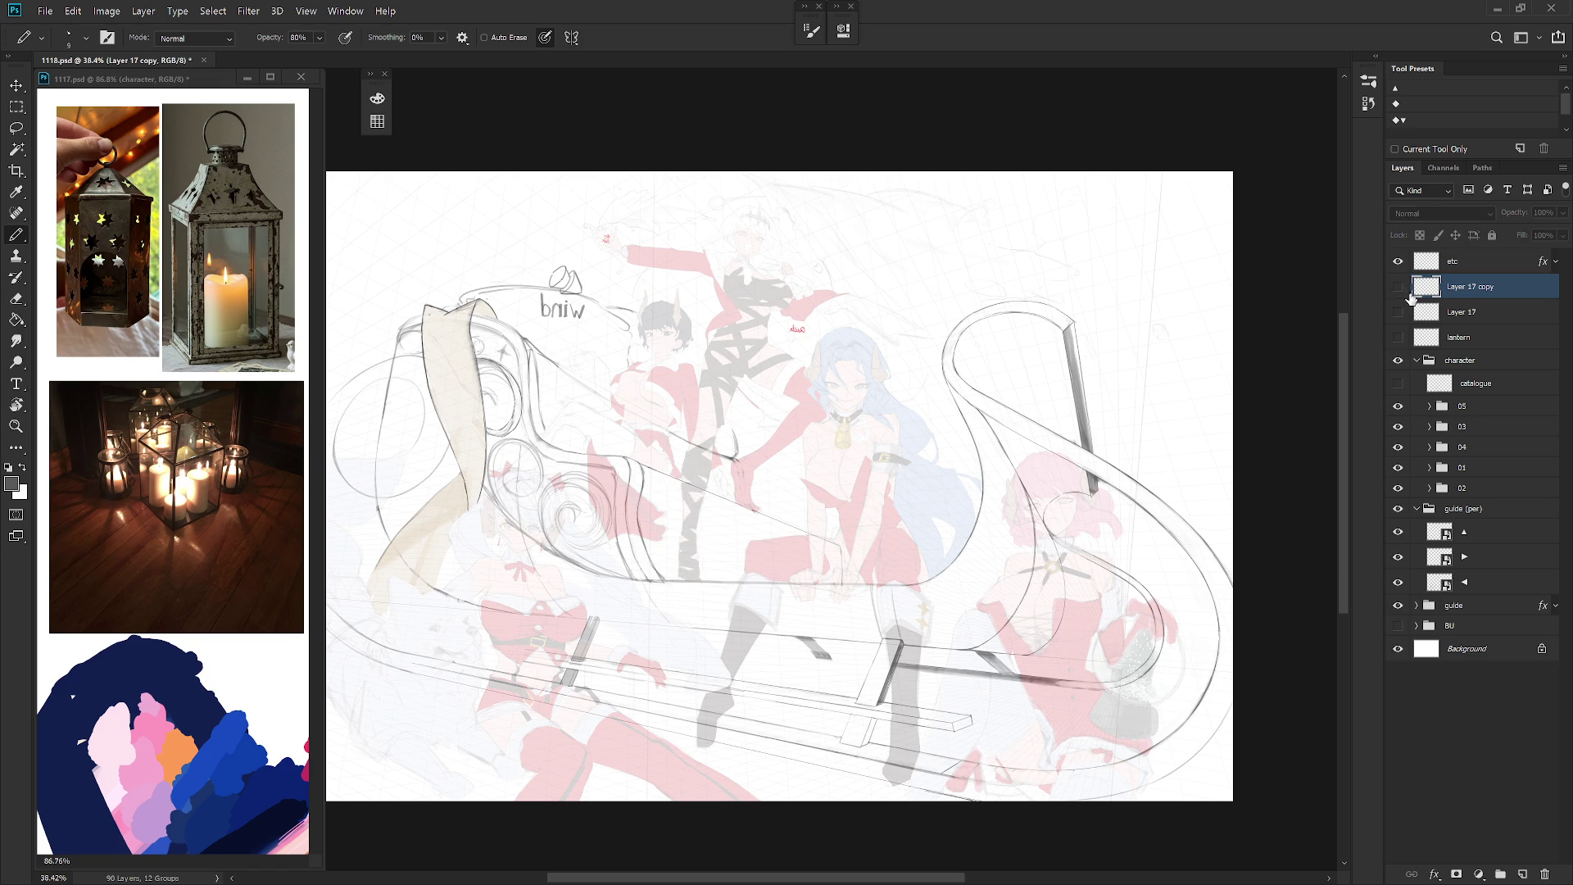
{"action": "key", "text": "h"}
{"action": "left_click", "coordinate": [1399, 287]}
{"action": "left_click", "coordinate": [1399, 287]}
{"action": "left_click", "coordinate": [1398, 314]}
{"action": "left_click", "coordinate": [1398, 313]}
{"action": "left_click", "coordinate": [1398, 286]}
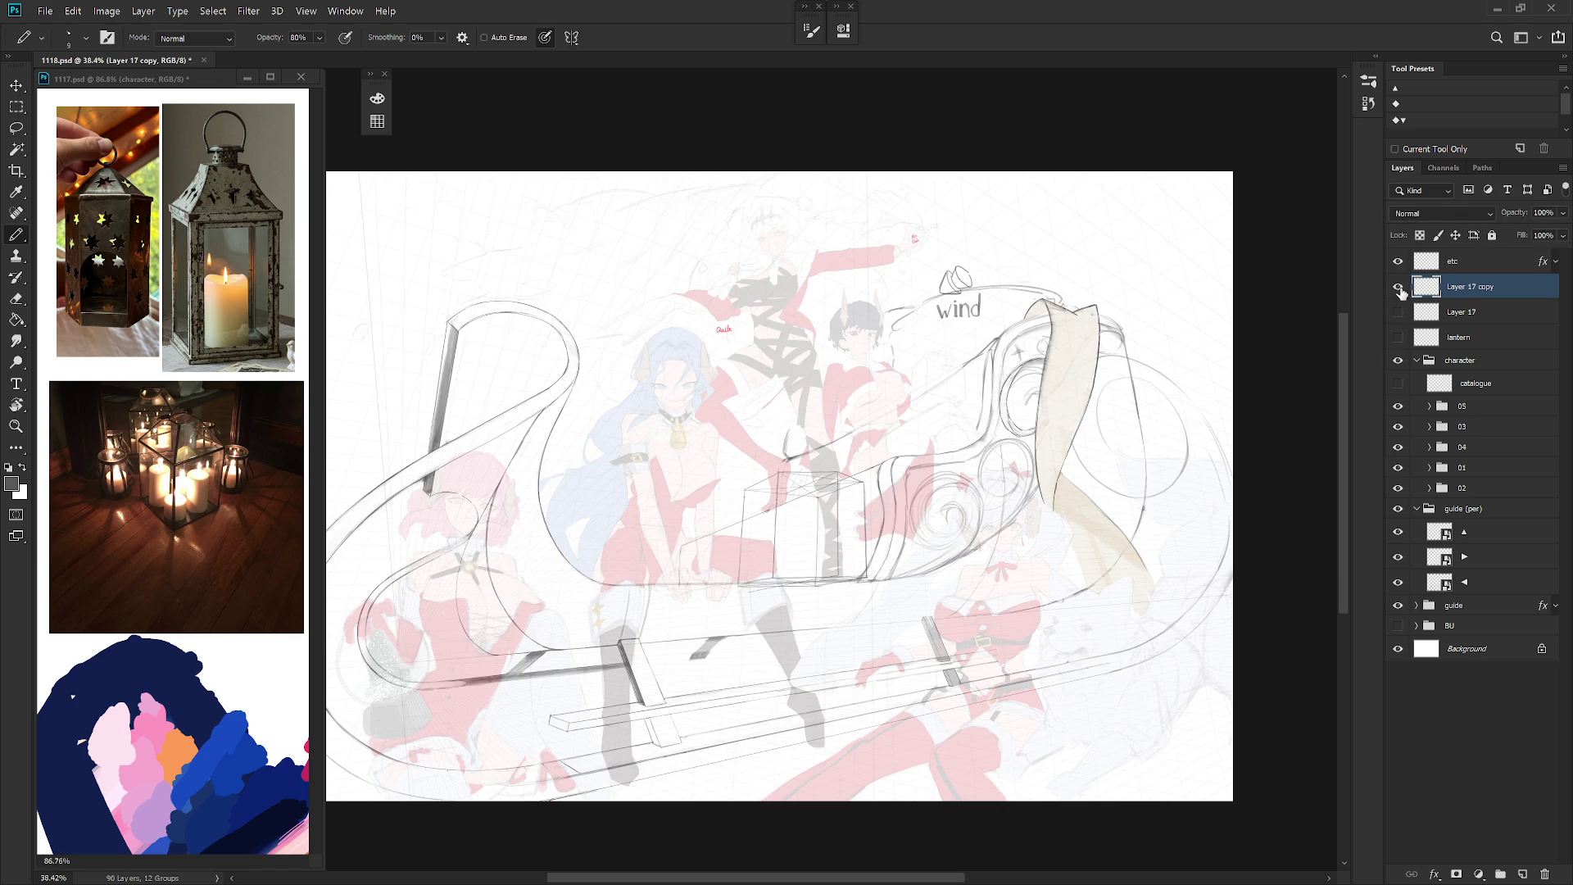
{"action": "left_click", "coordinate": [1398, 287]}
{"action": "left_click", "coordinate": [1399, 314]}
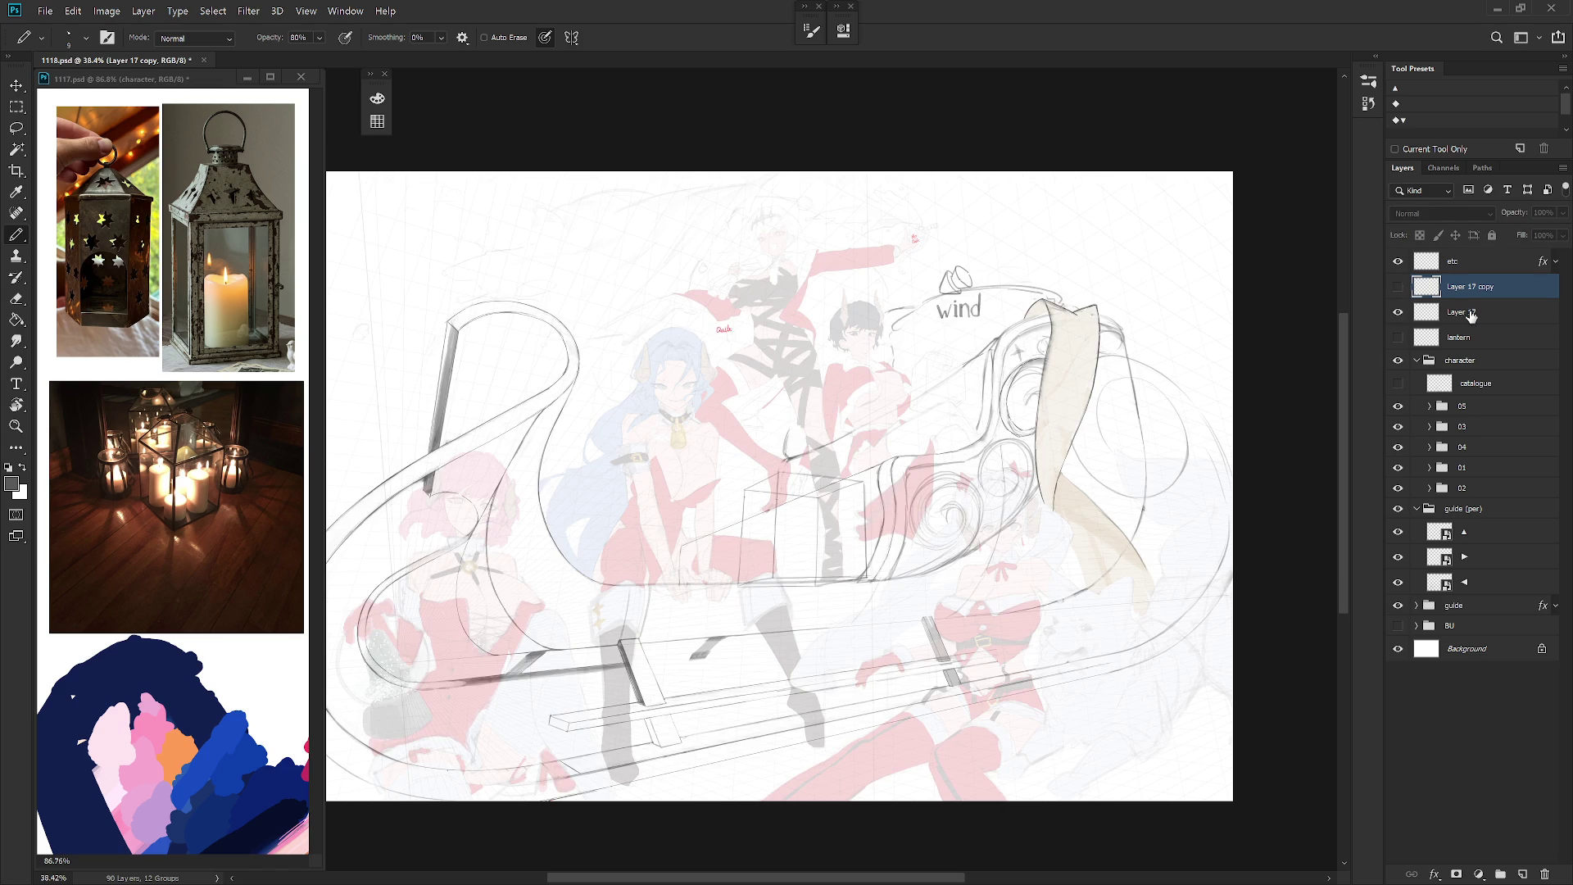
Step: Duplicate Layer 17 into Layer 17 copy 2 and hide the original Layer 17
{"action": "left_click", "coordinate": [1462, 313]}
{"action": "scroll", "coordinate": [846, 579], "scroll_direction": "up", "scroll_amount": 1}
{"action": "key", "text": "ctrl+j"}
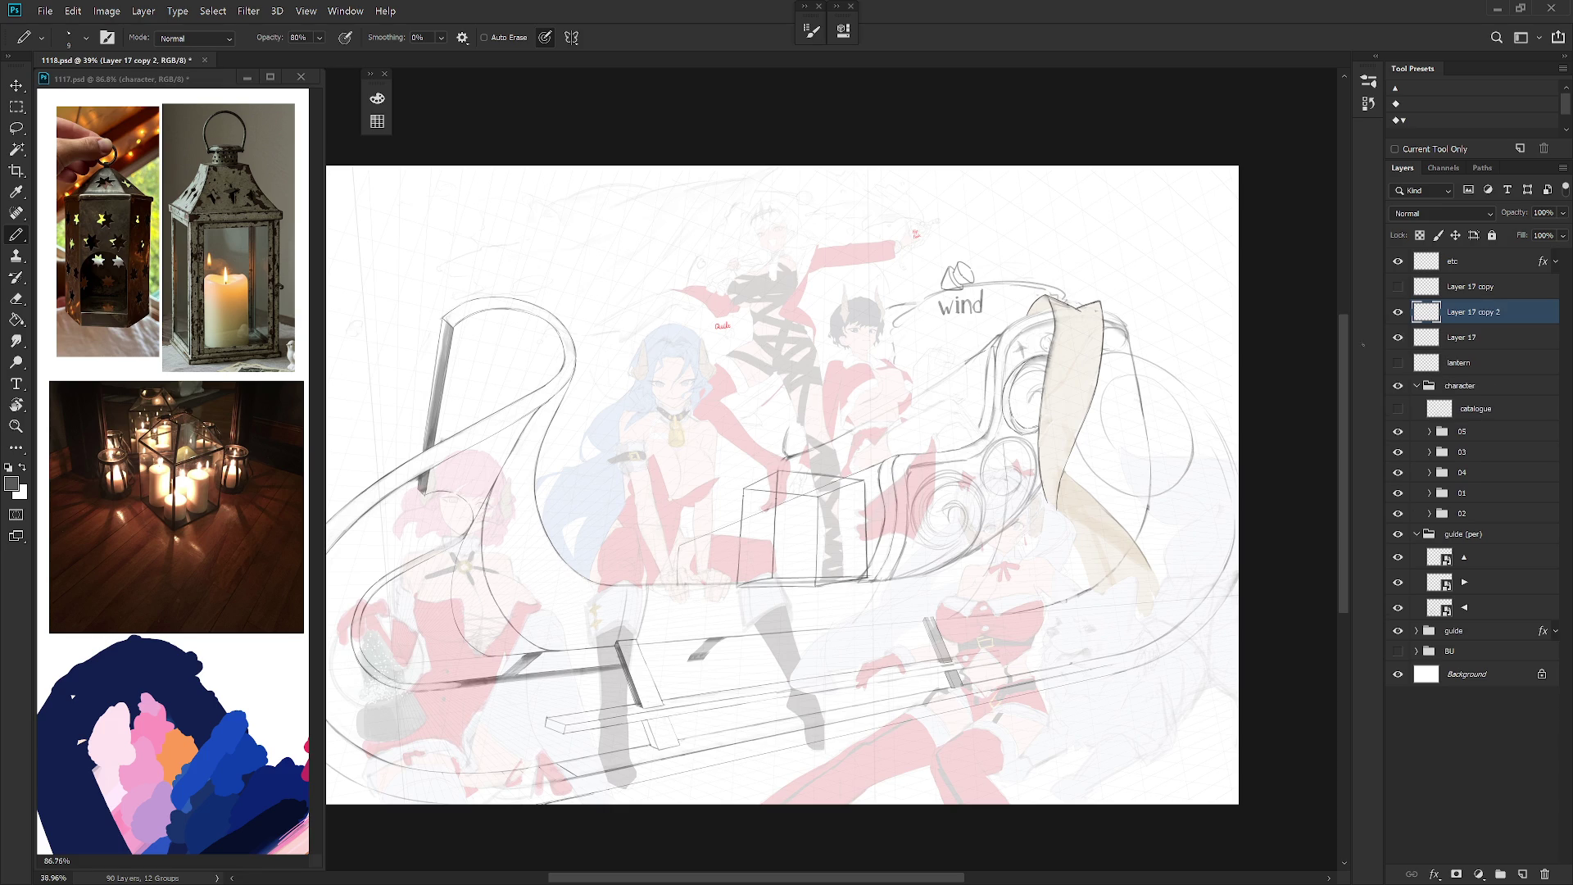
{"action": "left_click", "coordinate": [1399, 337]}
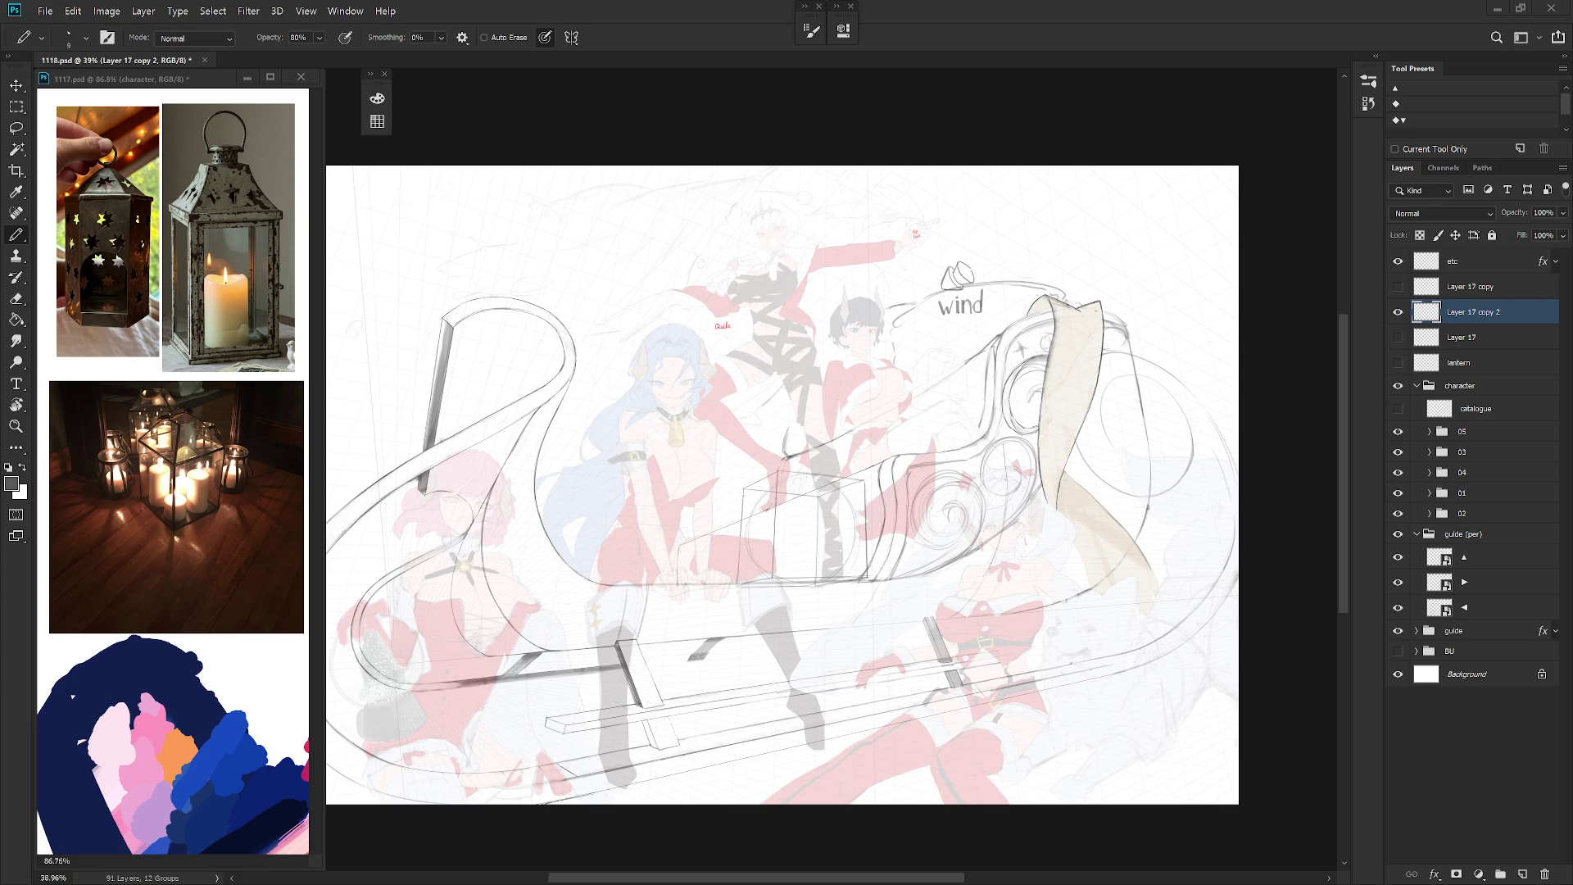
Step: Draw the cap ellipse atop the box and redraw the box's left and right edges
{"action": "scroll", "coordinate": [866, 483], "scroll_direction": "up", "scroll_amount": 3}
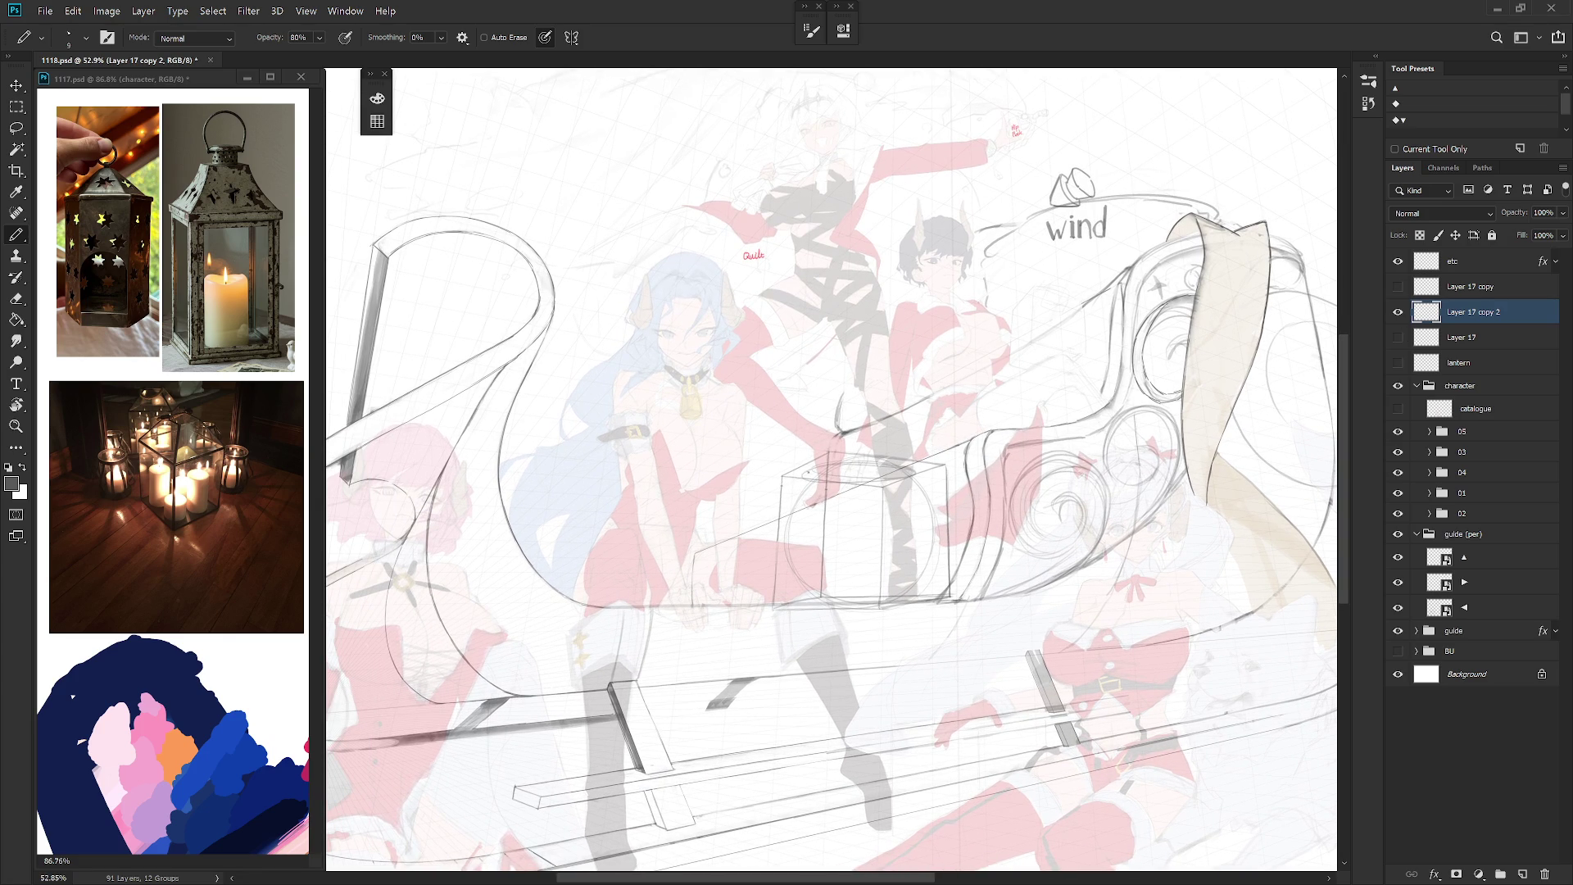
{"action": "left_click_drag", "start_coordinate": [820, 464], "coordinate": [898, 467]}
{"action": "left_click_drag", "start_coordinate": [802, 510], "coordinate": [800, 589]}
{"action": "key", "text": "ctrl+z"}
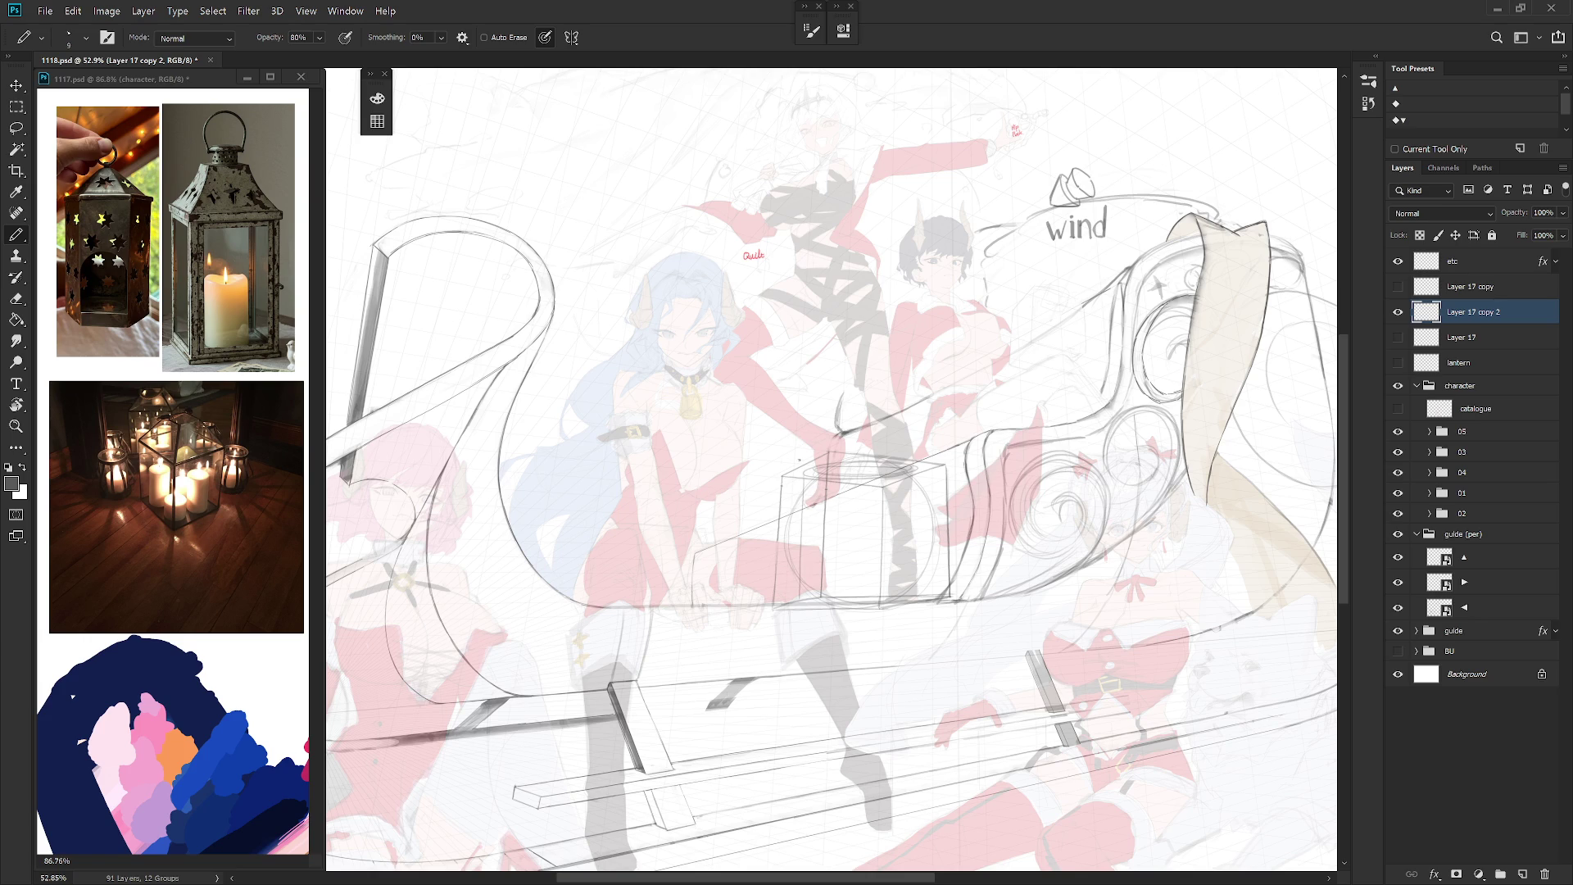
{"action": "left_click_drag", "start_coordinate": [800, 524], "coordinate": [796, 602]}
{"action": "left_click_drag", "start_coordinate": [920, 477], "coordinate": [919, 572]}
{"action": "key", "text": "ctrl+z"}
{"action": "left_click_drag", "start_coordinate": [919, 462], "coordinate": [921, 584]}
{"action": "key", "text": "ctrl+z"}
{"action": "left_click_drag", "start_coordinate": [917, 464], "coordinate": [919, 597]}
Step: Redraw the box's bottom edge darker and delete the stray strokes below it with the Lasso
{"action": "left_click_drag", "start_coordinate": [787, 604], "coordinate": [910, 599]}
{"action": "key", "text": "ctrl+z"}
{"action": "left_click_drag", "start_coordinate": [796, 604], "coordinate": [905, 597]}
{"action": "left_click_drag", "start_coordinate": [792, 608], "coordinate": [824, 604]}
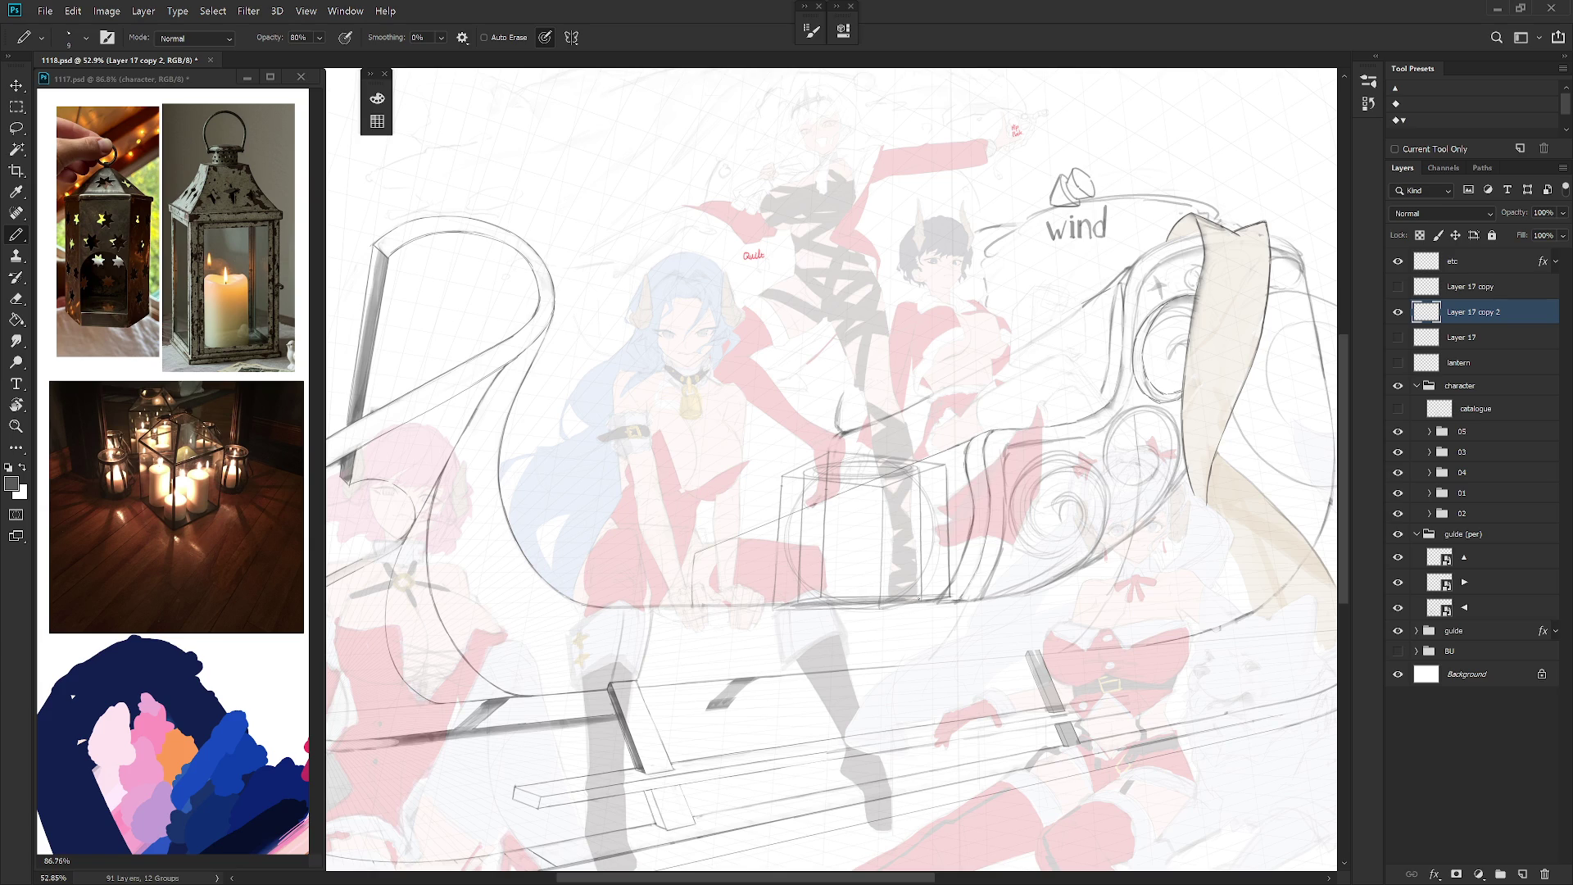
{"action": "key", "text": "ctrl+z"}
{"action": "left_click_drag", "start_coordinate": [798, 604], "coordinate": [900, 598]}
{"action": "mouse_move", "coordinate": [811, 602]}
{"action": "left_mouse_down"}
{"action": "mouse_move", "coordinate": [880, 598]}
{"action": "mouse_move", "coordinate": [779, 608]}
{"action": "mouse_move", "coordinate": [922, 610]}
{"action": "mouse_move", "coordinate": [916, 625]}
{"action": "left_mouse_up"}
{"action": "key", "text": "l"}
{"action": "key", "text": "Delete"}
{"action": "key", "text": "ctrl+d"}
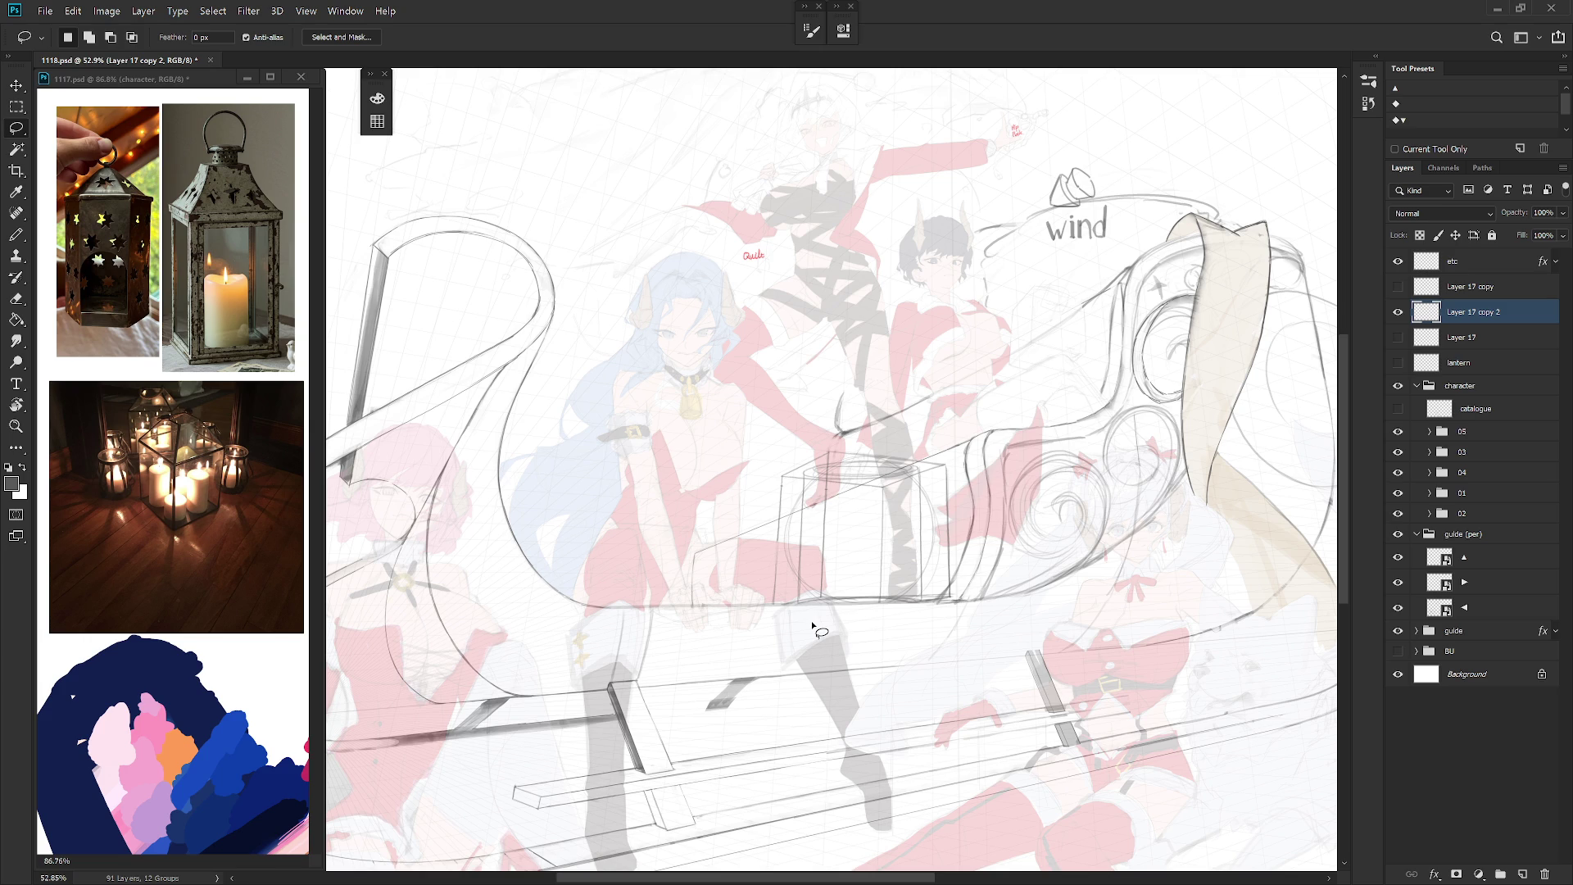
Step: Add a small handle arc on top of the domed cap
{"action": "key", "text": "b"}
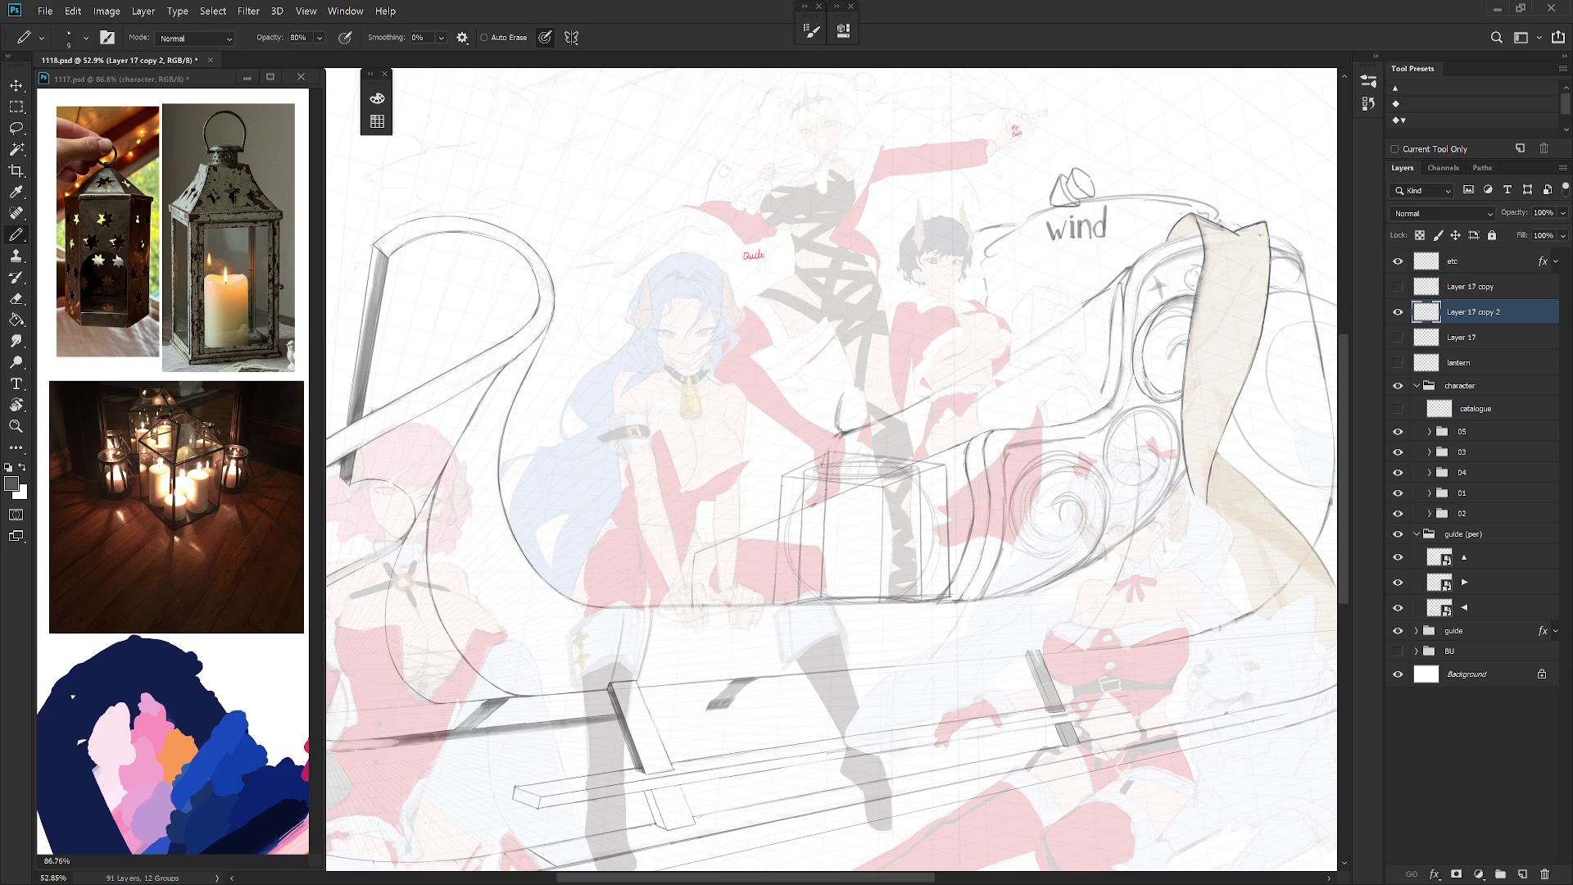
{"action": "mouse_move", "coordinate": [822, 464]}
{"action": "left_mouse_down"}
{"action": "mouse_move", "coordinate": [849, 425]}
{"action": "mouse_move", "coordinate": [888, 440]}
{"action": "left_mouse_up"}
{"action": "key", "text": "ctrl+z"}
{"action": "left_click_drag", "start_coordinate": [847, 414], "coordinate": [862, 416]}
{"action": "key", "text": "shift+b"}
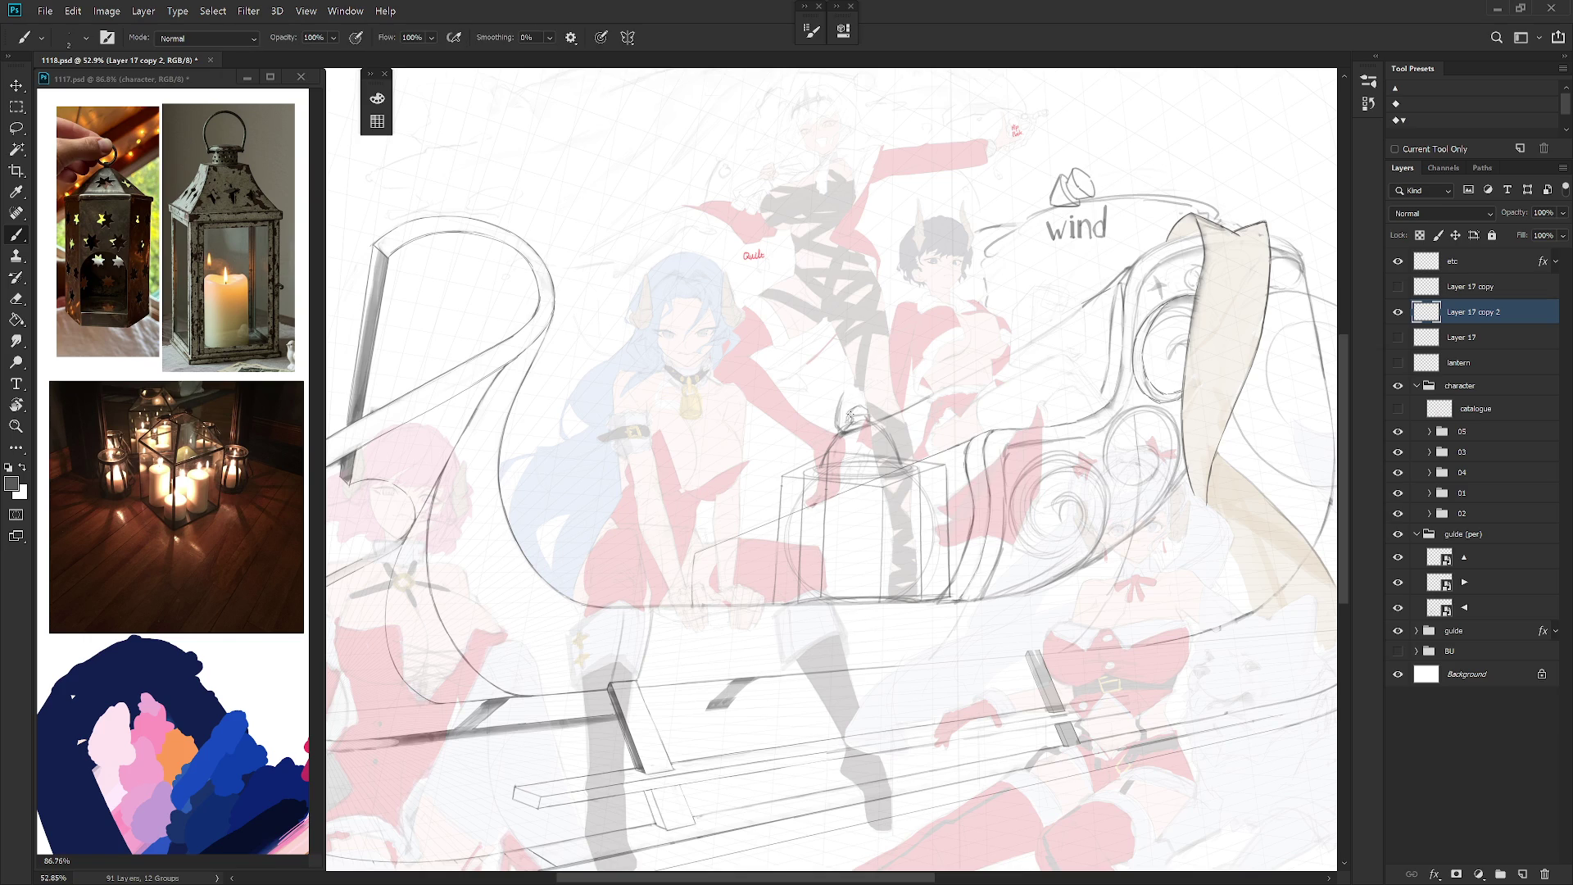
{"action": "mouse_move", "coordinate": [855, 407]}
{"action": "left_mouse_down"}
{"action": "mouse_move", "coordinate": [848, 432]}
{"action": "mouse_move", "coordinate": [868, 407]}
{"action": "mouse_move", "coordinate": [880, 431]}
{"action": "left_mouse_up"}
Step: Brush darker lines over the dome's left edge, the lantern's top edge, and its left and right sides
{"action": "key", "text": "r"}
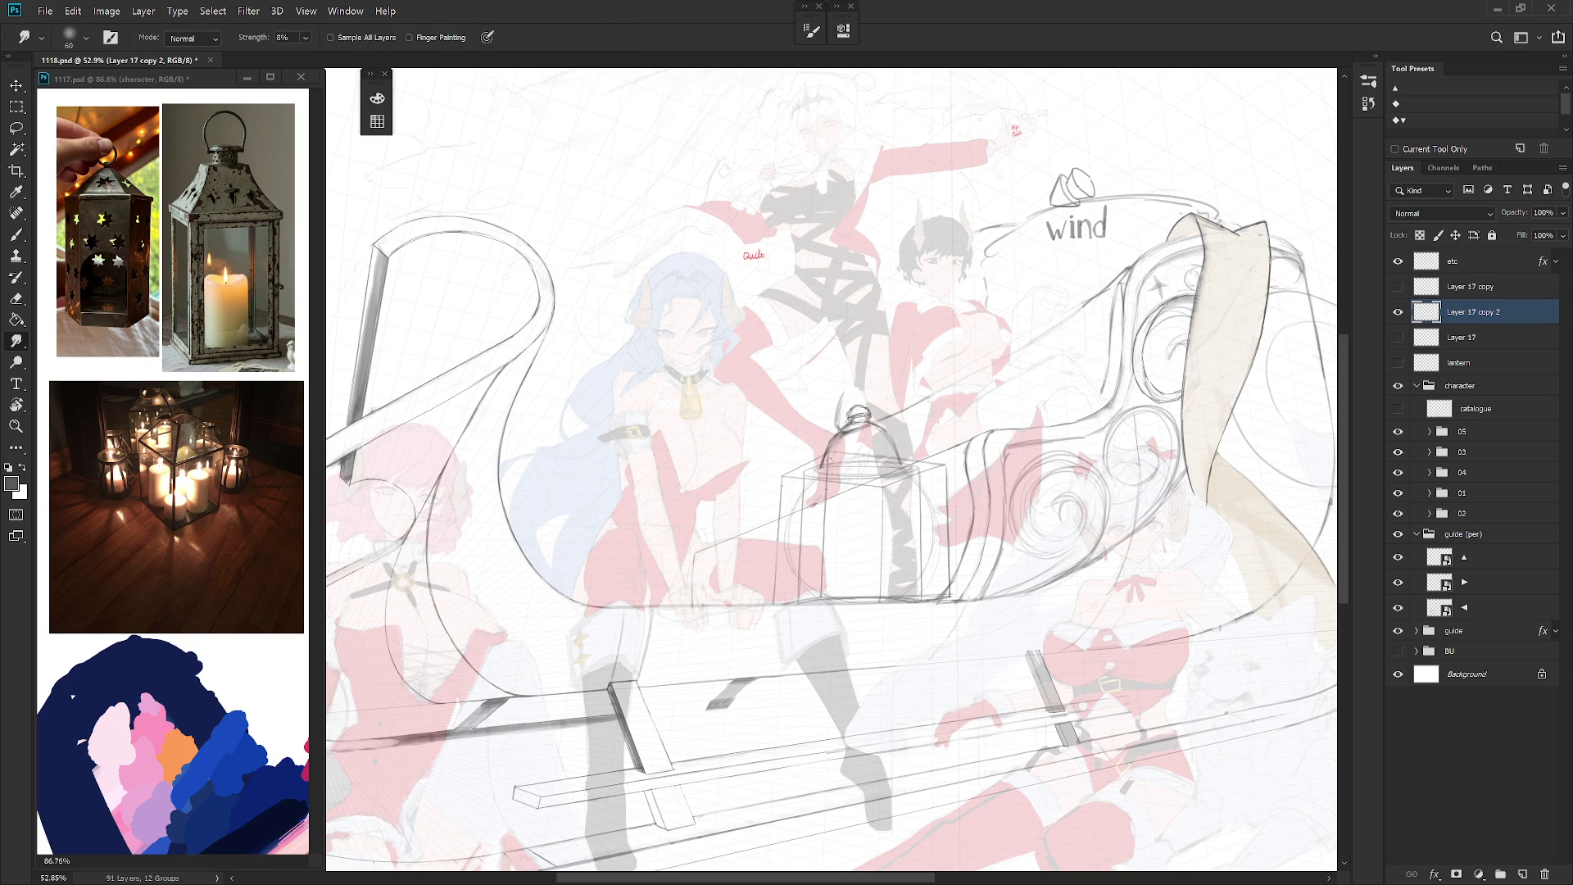
{"action": "key", "text": "b"}
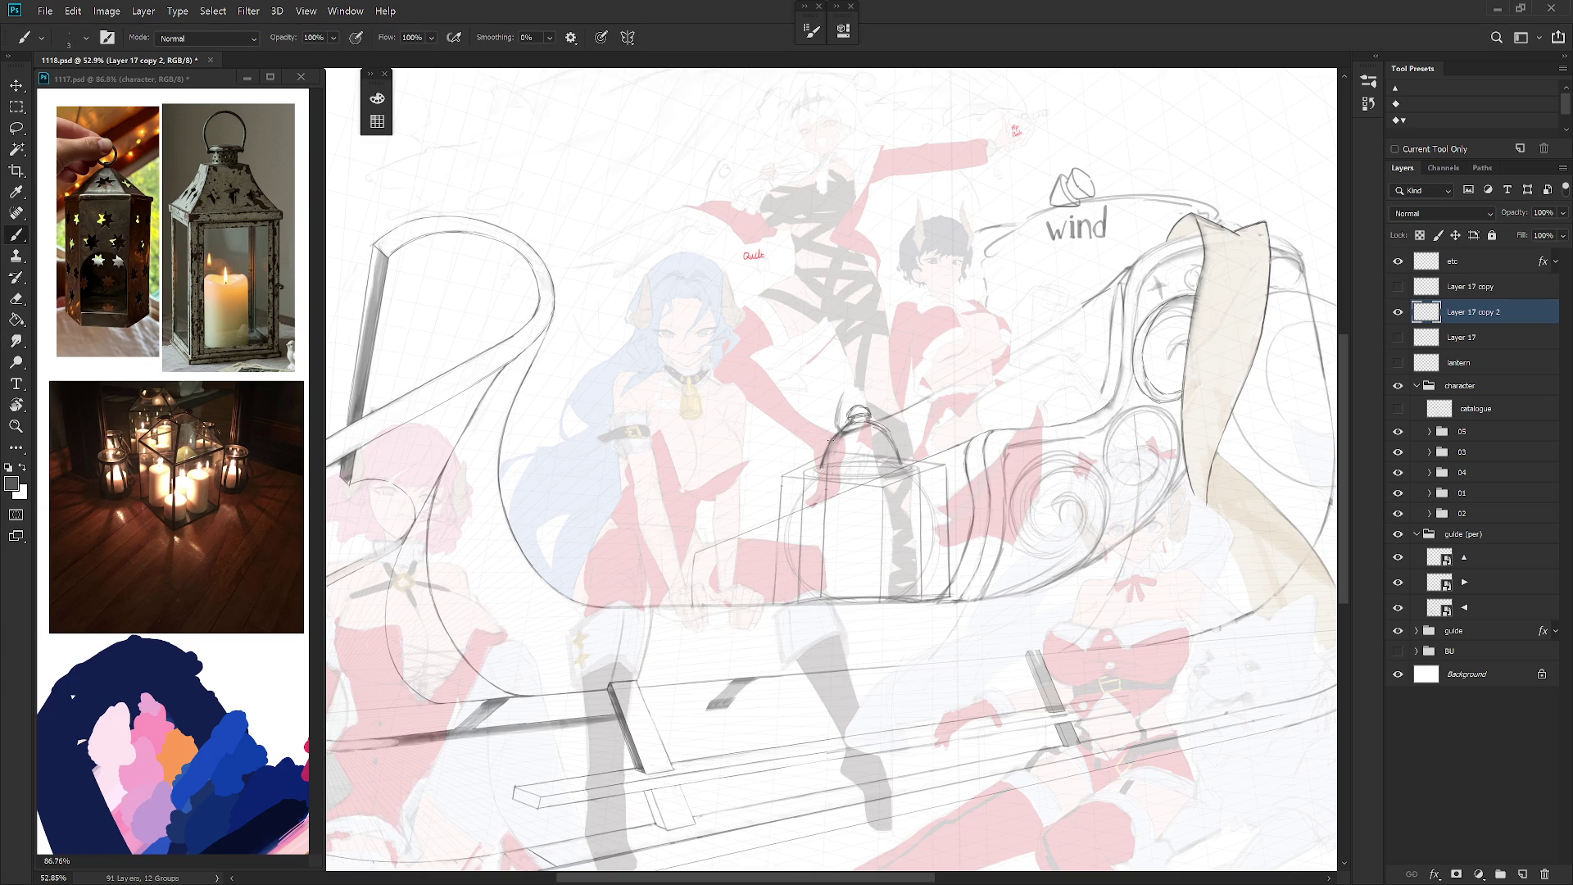
{"action": "left_click_drag", "start_coordinate": [834, 437], "coordinate": [821, 468]}
{"action": "key", "text": "e"}
{"action": "key", "text": "l"}
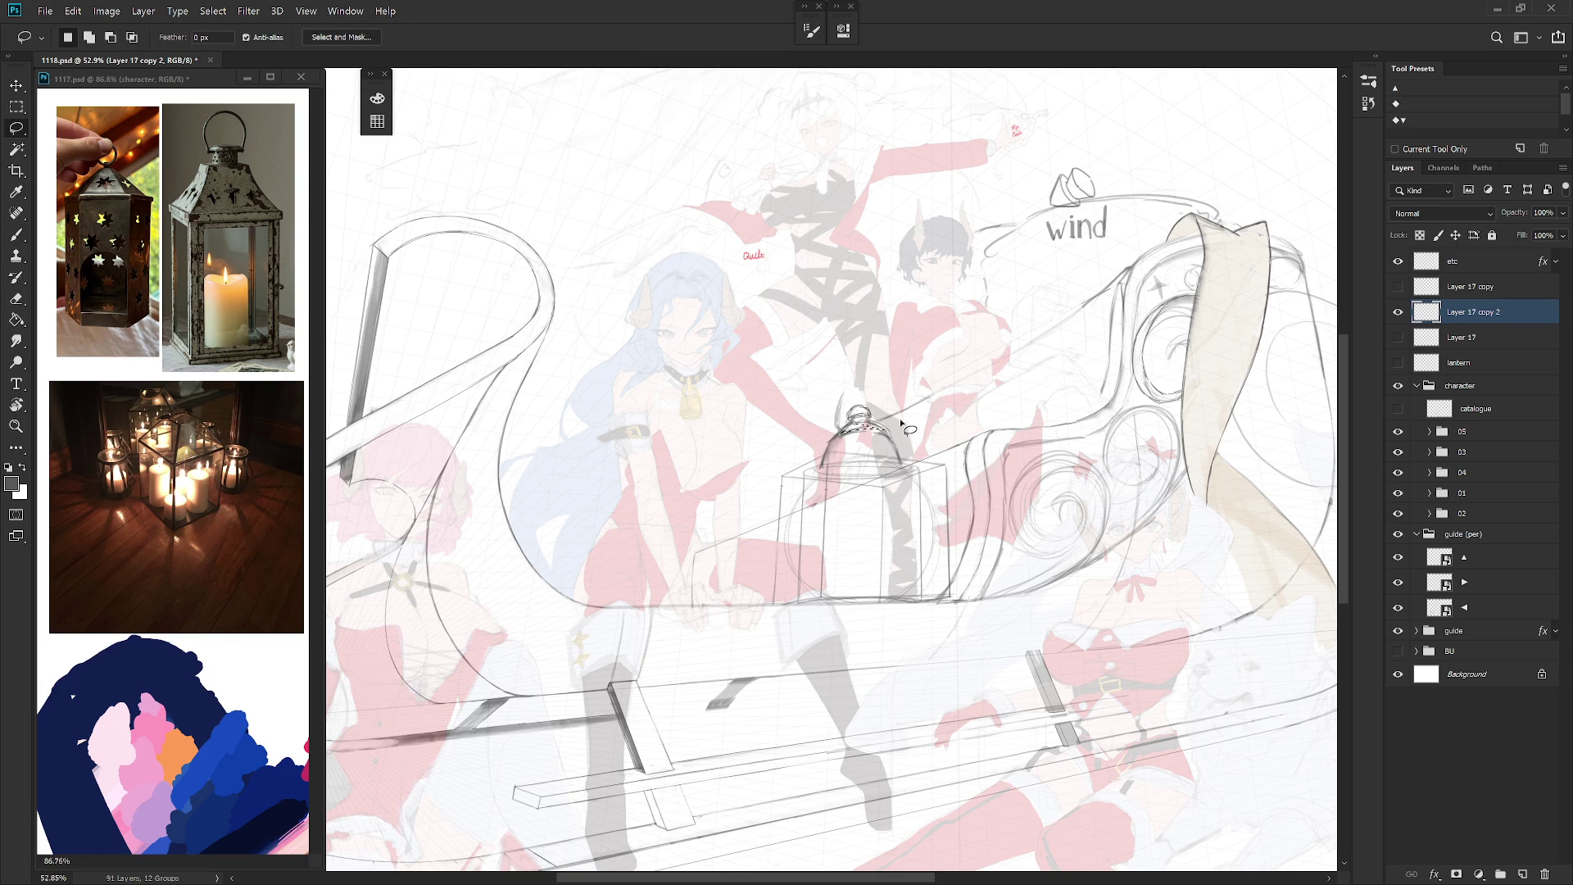
{"action": "key", "text": "b"}
{"action": "key", "text": "shift+b"}
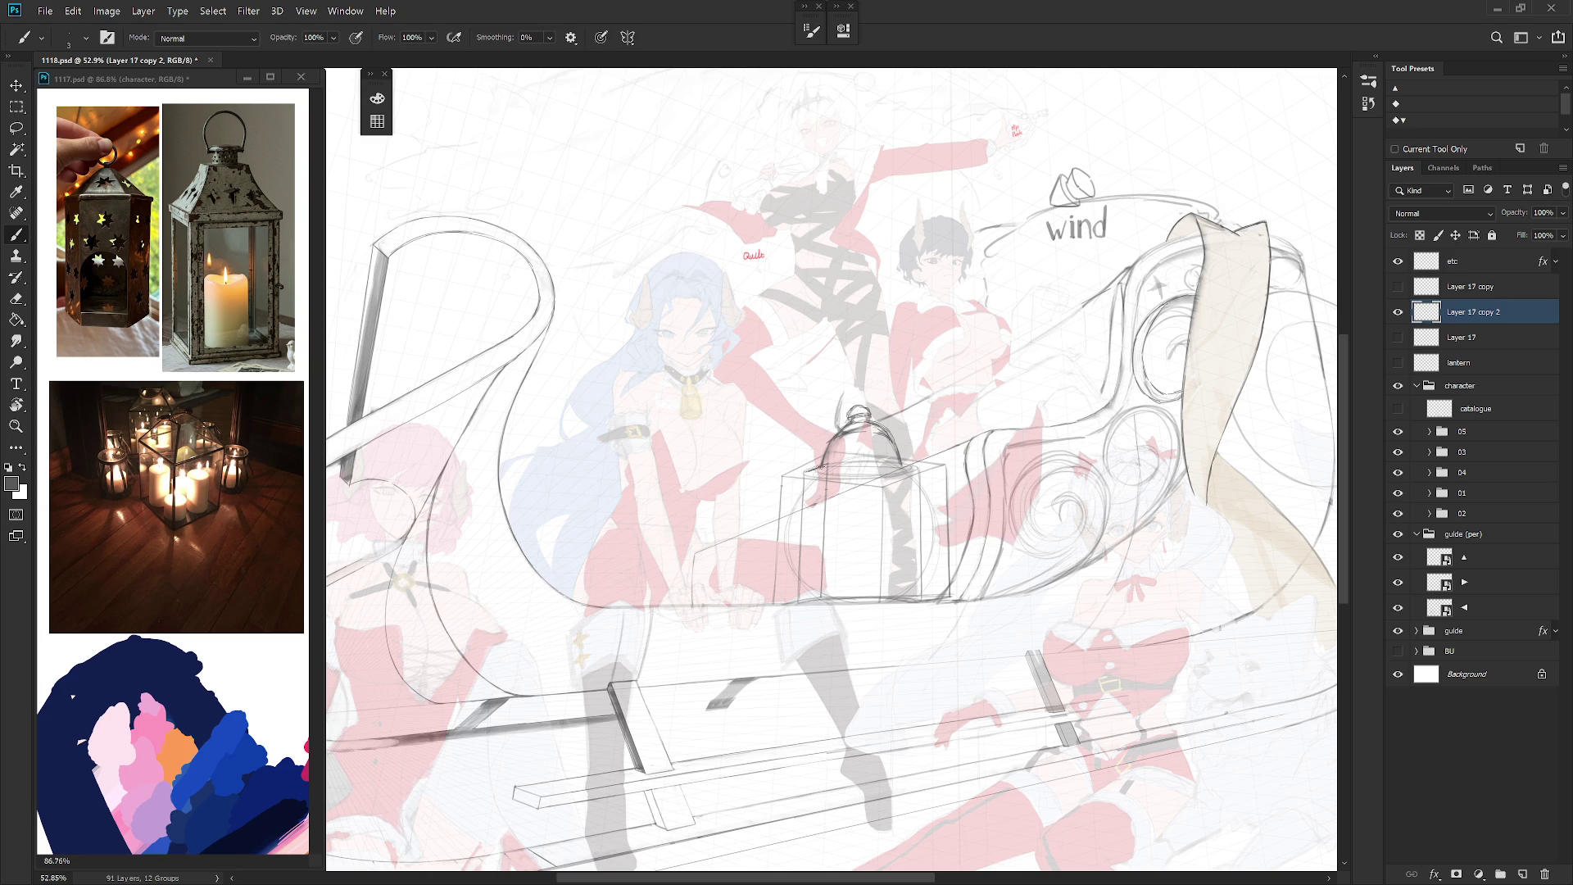
{"action": "left_click_drag", "start_coordinate": [820, 469], "coordinate": [914, 468]}
{"action": "mouse_move", "coordinate": [808, 469]}
{"action": "left_mouse_down"}
{"action": "mouse_move", "coordinate": [870, 462]}
{"action": "mouse_move", "coordinate": [799, 534]}
{"action": "mouse_move", "coordinate": [797, 591]}
{"action": "left_mouse_up"}
{"action": "left_click_drag", "start_coordinate": [919, 472], "coordinate": [923, 600]}
Step: Check the drawing flipped, then arch over the dome top and hatch shading across the shoulder
{"action": "scroll", "coordinate": [920, 595], "scroll_direction": "down", "scroll_amount": 3}
{"action": "key", "text": "h"}
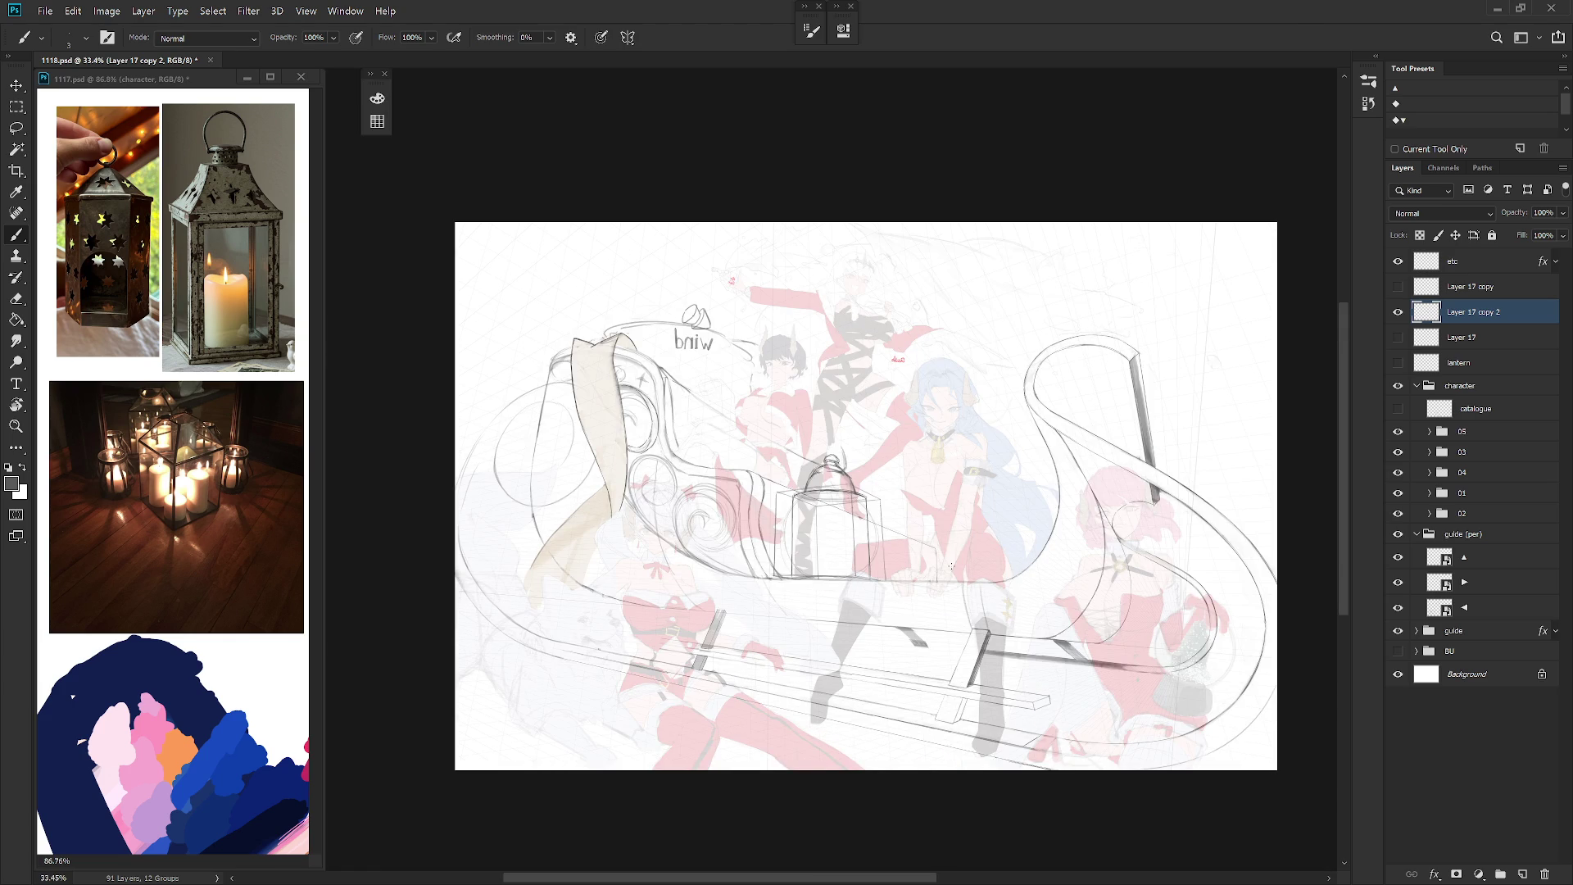
{"action": "scroll", "coordinate": [841, 482], "scroll_direction": "up", "scroll_amount": 3}
{"action": "mouse_move", "coordinate": [869, 480]}
{"action": "left_mouse_down"}
{"action": "mouse_move", "coordinate": [828, 434]}
{"action": "mouse_move", "coordinate": [783, 483]}
{"action": "mouse_move", "coordinate": [825, 446]}
{"action": "left_mouse_up"}
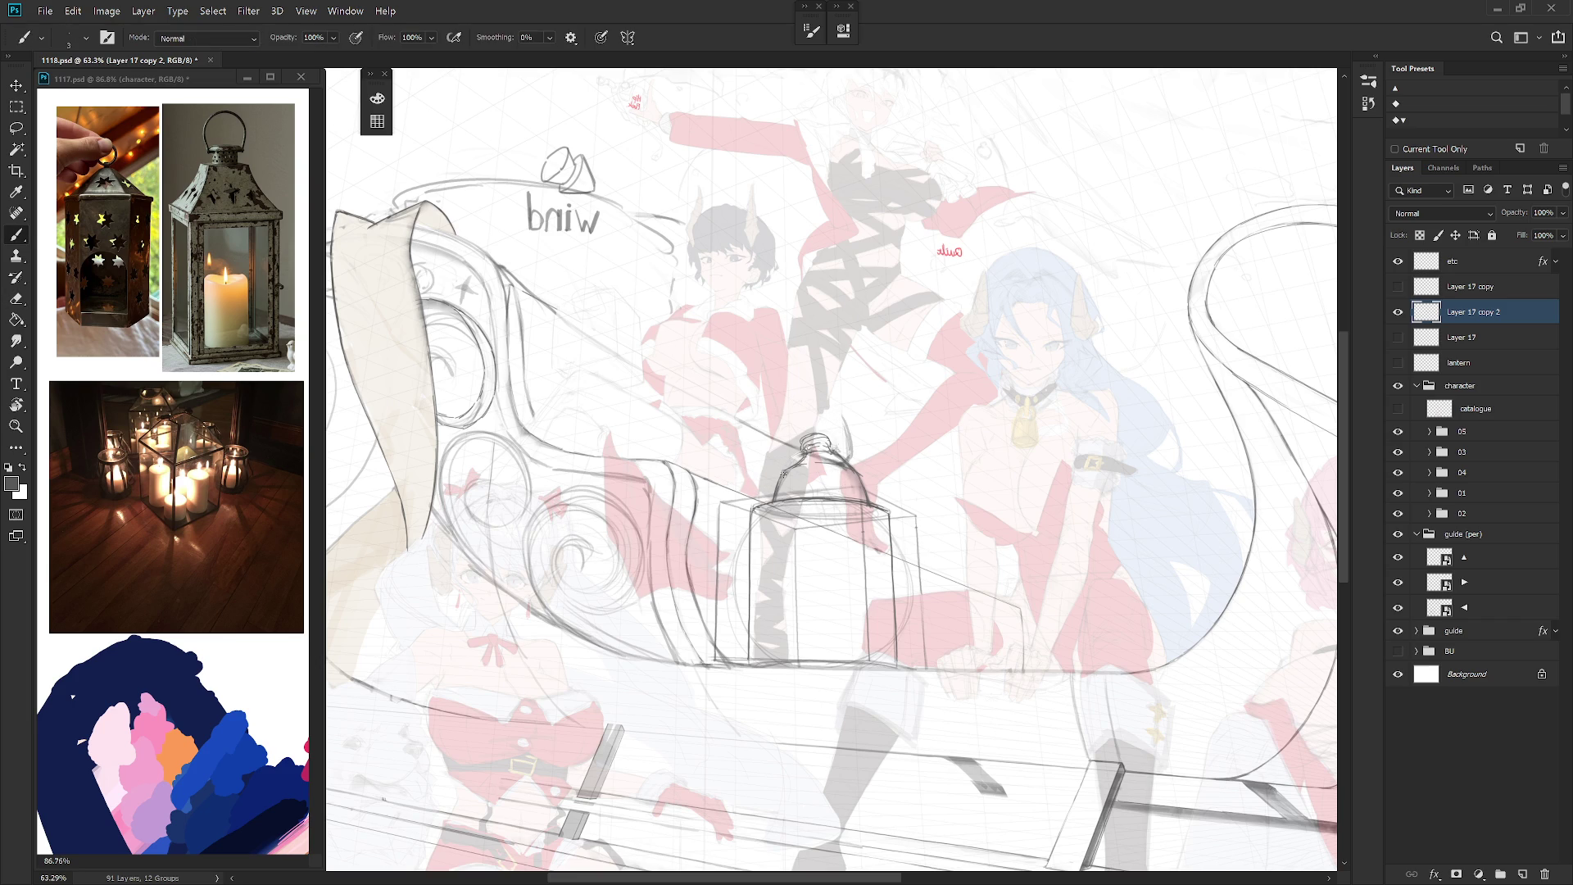
{"action": "left_click_drag", "start_coordinate": [818, 468], "coordinate": [790, 469]}
{"action": "mouse_move", "coordinate": [785, 497]}
{"action": "left_mouse_down"}
{"action": "mouse_move", "coordinate": [789, 471]}
{"action": "mouse_move", "coordinate": [816, 467]}
{"action": "left_mouse_up"}
{"action": "mouse_move", "coordinate": [819, 498]}
{"action": "left_mouse_down"}
{"action": "mouse_move", "coordinate": [822, 465]}
{"action": "mouse_move", "coordinate": [835, 467]}
{"action": "left_mouse_up"}
{"action": "mouse_move", "coordinate": [837, 498]}
{"action": "left_mouse_down"}
{"action": "mouse_move", "coordinate": [840, 466]}
{"action": "mouse_move", "coordinate": [862, 473]}
{"action": "left_mouse_up"}
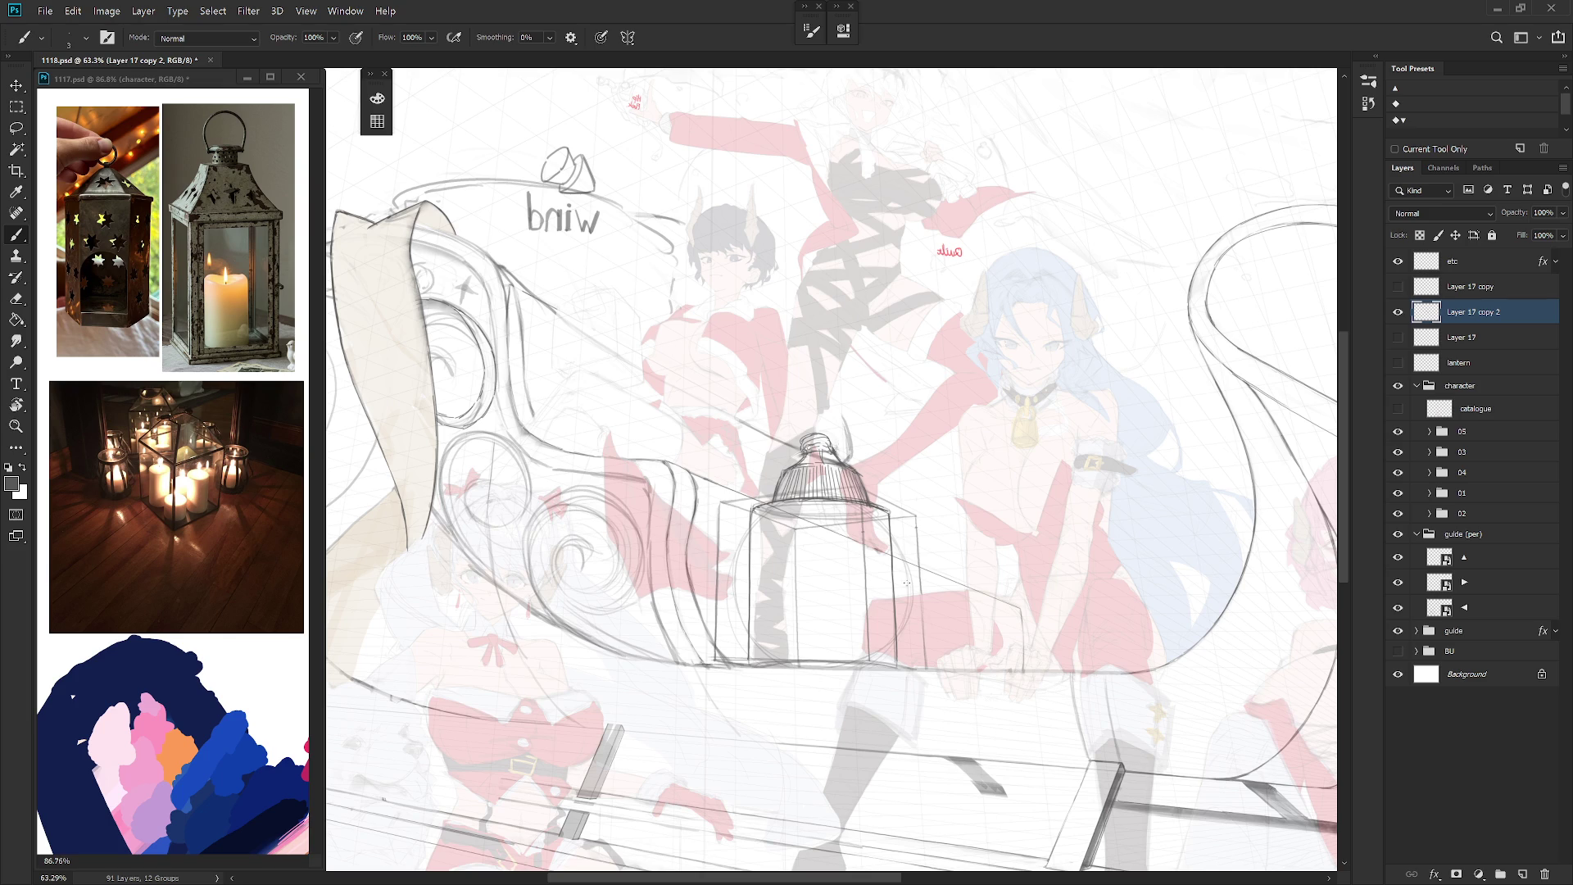
{"action": "scroll", "coordinate": [970, 533], "scroll_direction": "down", "scroll_amount": 5}
{"action": "scroll", "coordinate": [953, 546], "scroll_direction": "up", "scroll_amount": 2}
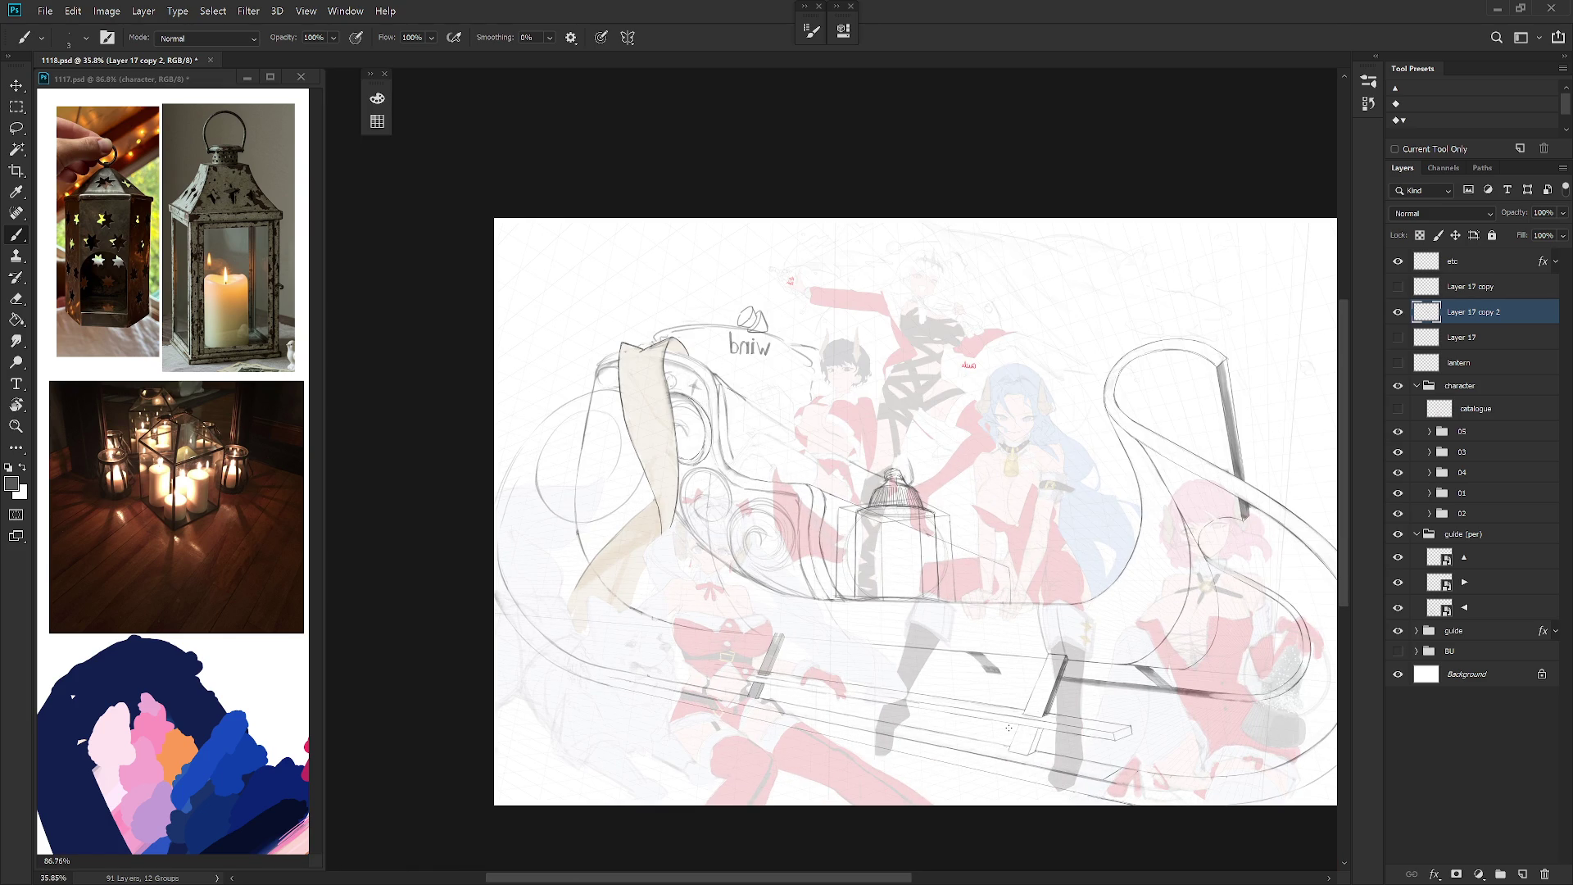
Step: Lasso and delete the stray lines at the lantern box's edges to narrow the body
{"action": "scroll", "coordinate": [938, 591], "scroll_direction": "up", "scroll_amount": 1}
{"action": "key", "text": "l"}
{"action": "mouse_move", "coordinate": [835, 473]}
{"action": "left_mouse_down"}
{"action": "mouse_move", "coordinate": [835, 625]}
{"action": "mouse_move", "coordinate": [829, 397]}
{"action": "left_mouse_up"}
{"action": "key", "text": "Delete"}
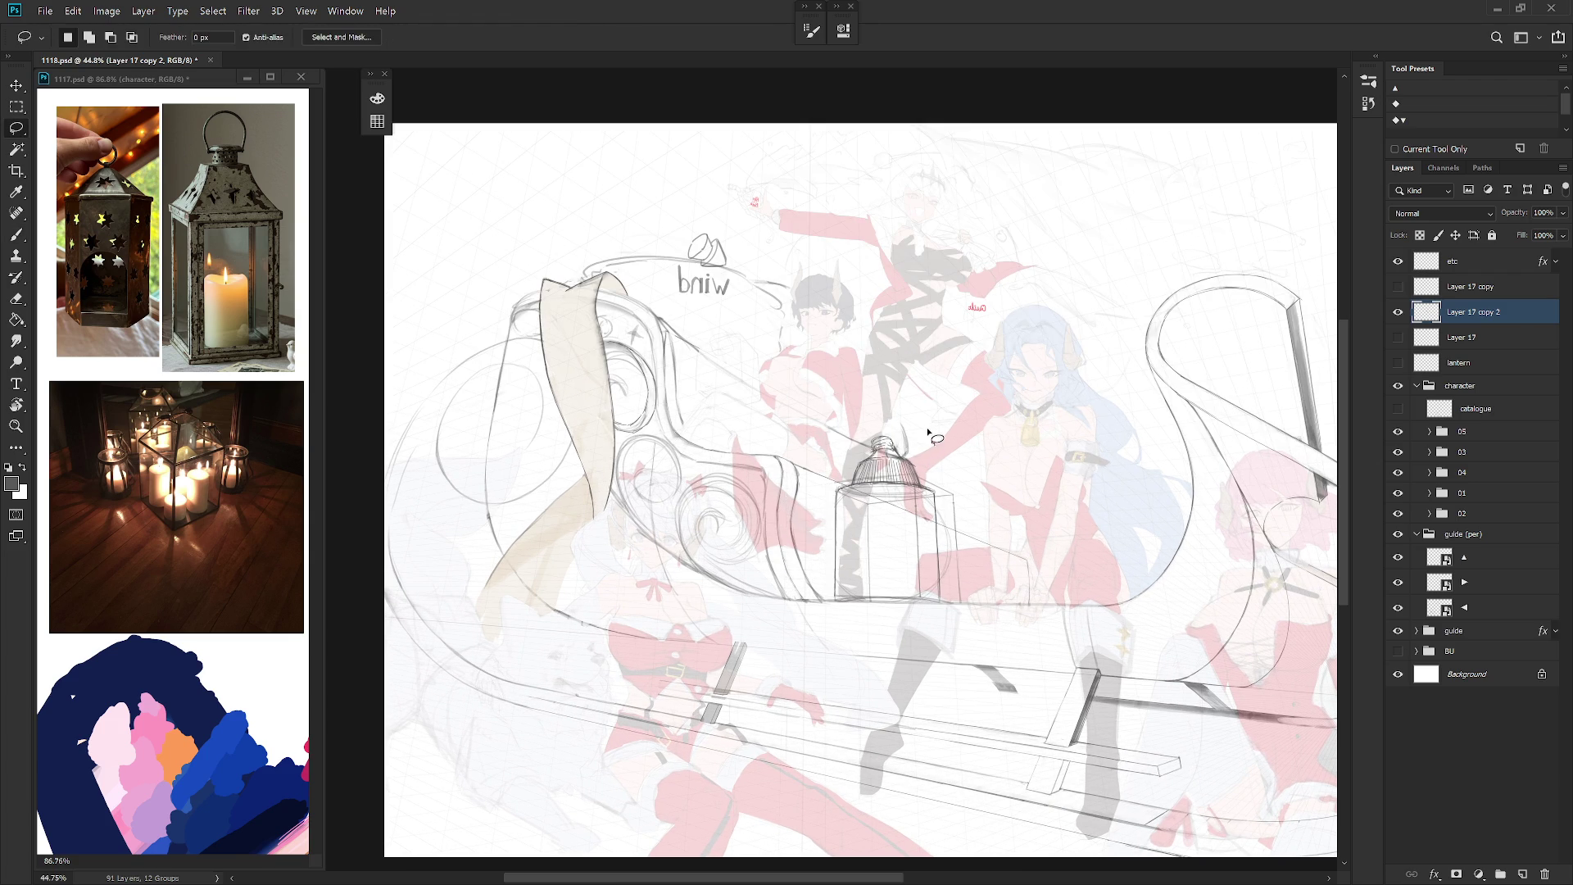
{"action": "mouse_move", "coordinate": [941, 489]}
{"action": "left_mouse_down"}
{"action": "mouse_move", "coordinate": [957, 631]}
{"action": "mouse_move", "coordinate": [995, 463]}
{"action": "left_mouse_up"}
{"action": "key", "text": "ctrl+d"}
Step: Sketch the left edge of the lantern's cap with the soft brush
{"action": "scroll", "coordinate": [893, 457], "scroll_direction": "up", "scroll_amount": 3}
{"action": "key", "text": "b"}
{"action": "mouse_move", "coordinate": [849, 441]}
{"action": "left_mouse_down"}
{"action": "mouse_move", "coordinate": [856, 459]}
{"action": "mouse_move", "coordinate": [901, 452]}
{"action": "left_mouse_up"}
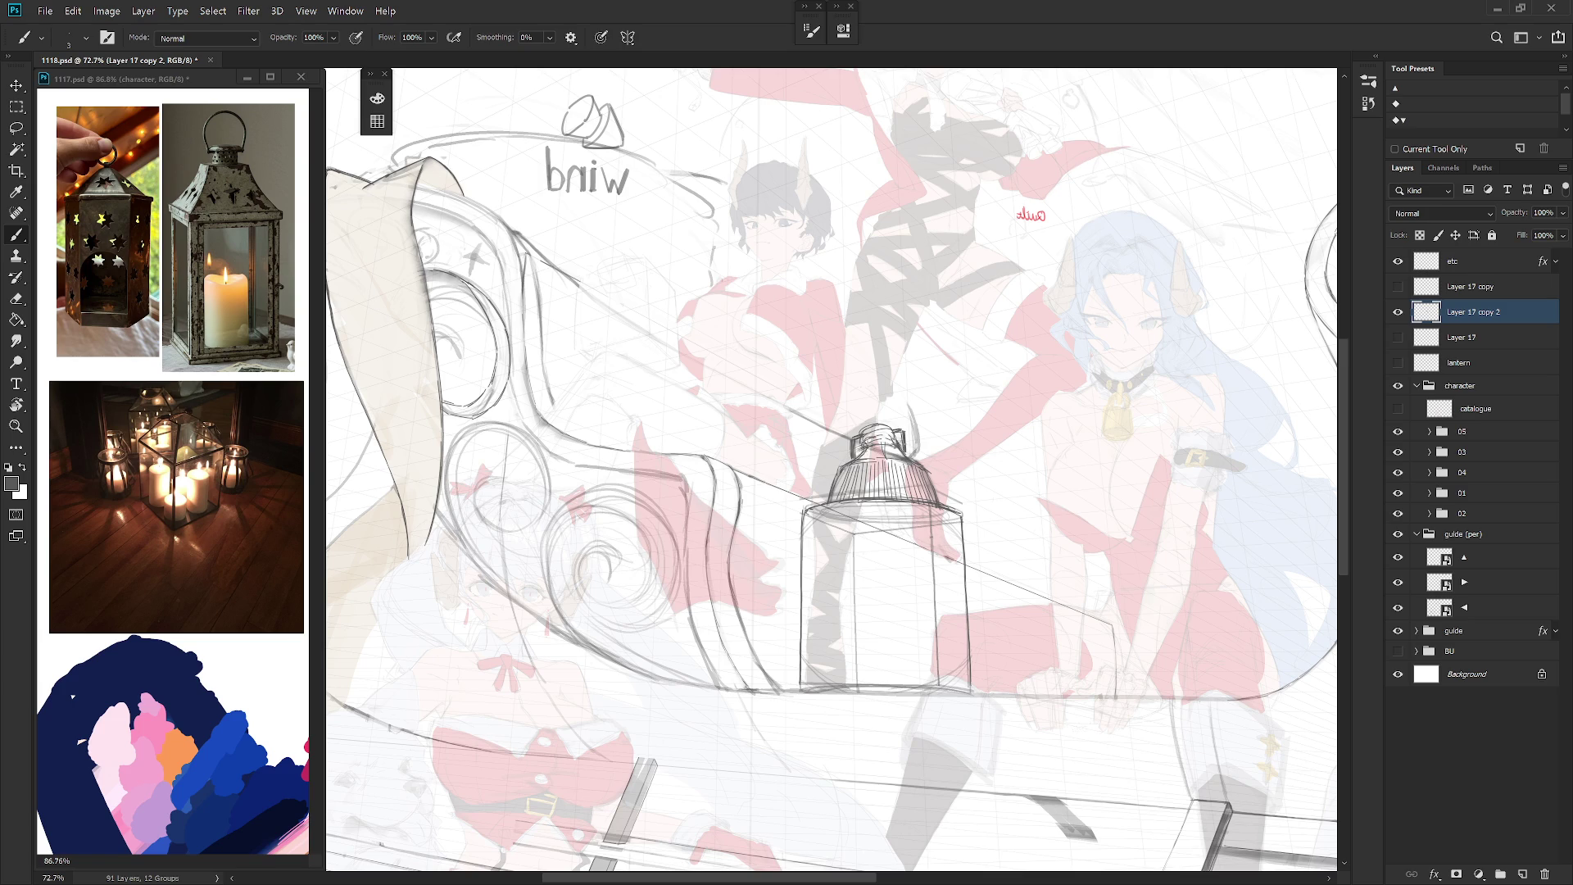
{"action": "scroll", "coordinate": [948, 622], "scroll_direction": "down", "scroll_amount": 3}
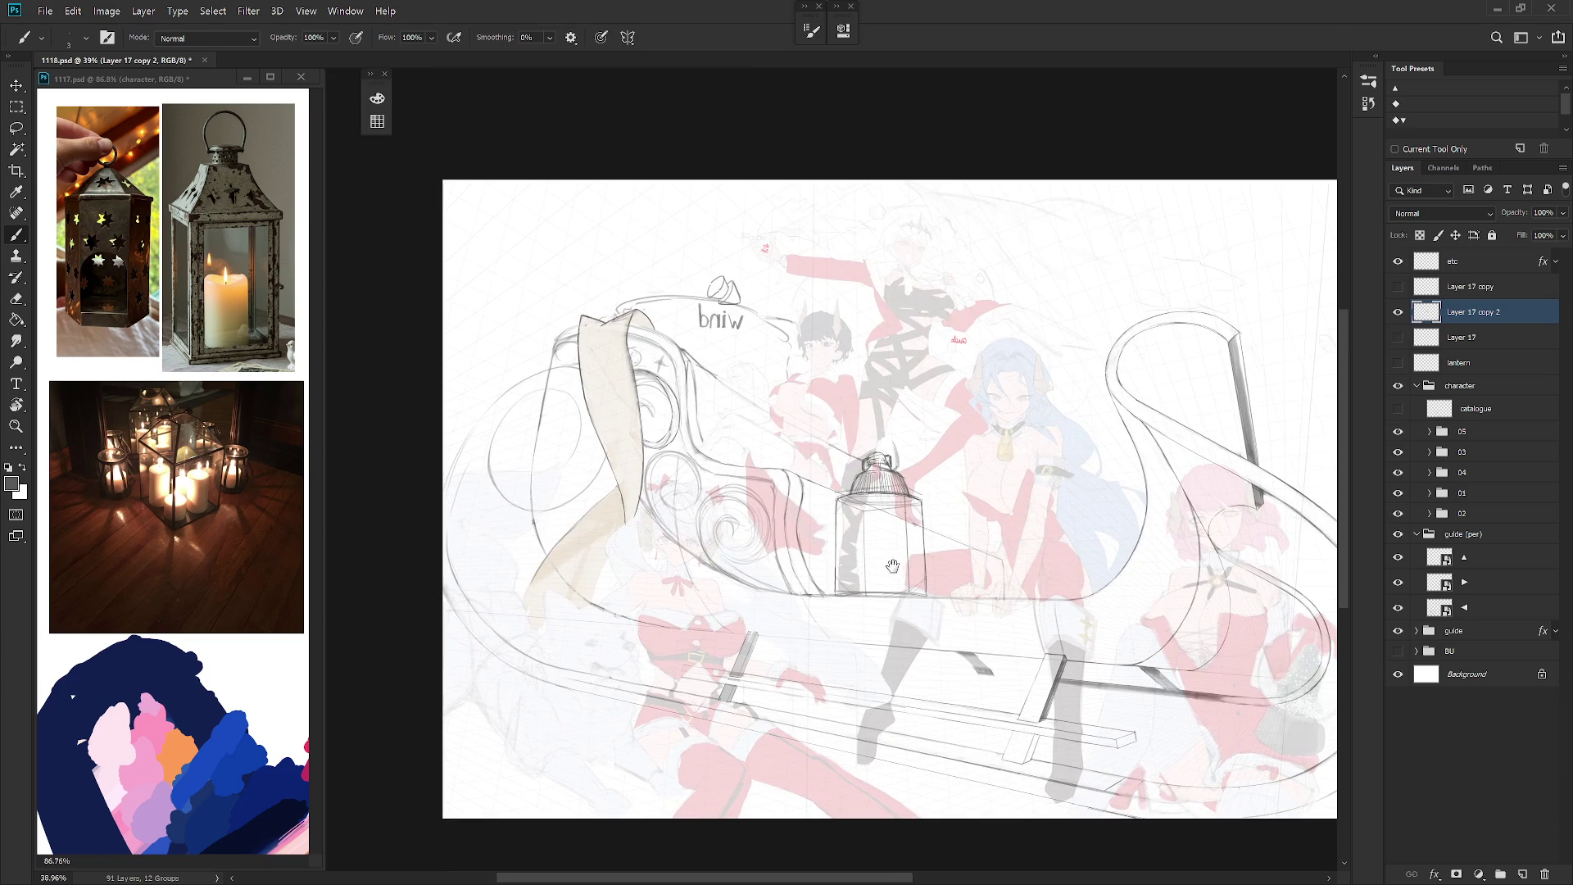
Step: Redraw the lantern body's top rim, marking its left and right ends
{"action": "scroll", "coordinate": [899, 572], "scroll_direction": "up", "scroll_amount": 2}
{"action": "key", "text": "shift+b"}
{"action": "key", "text": "shift+b"}
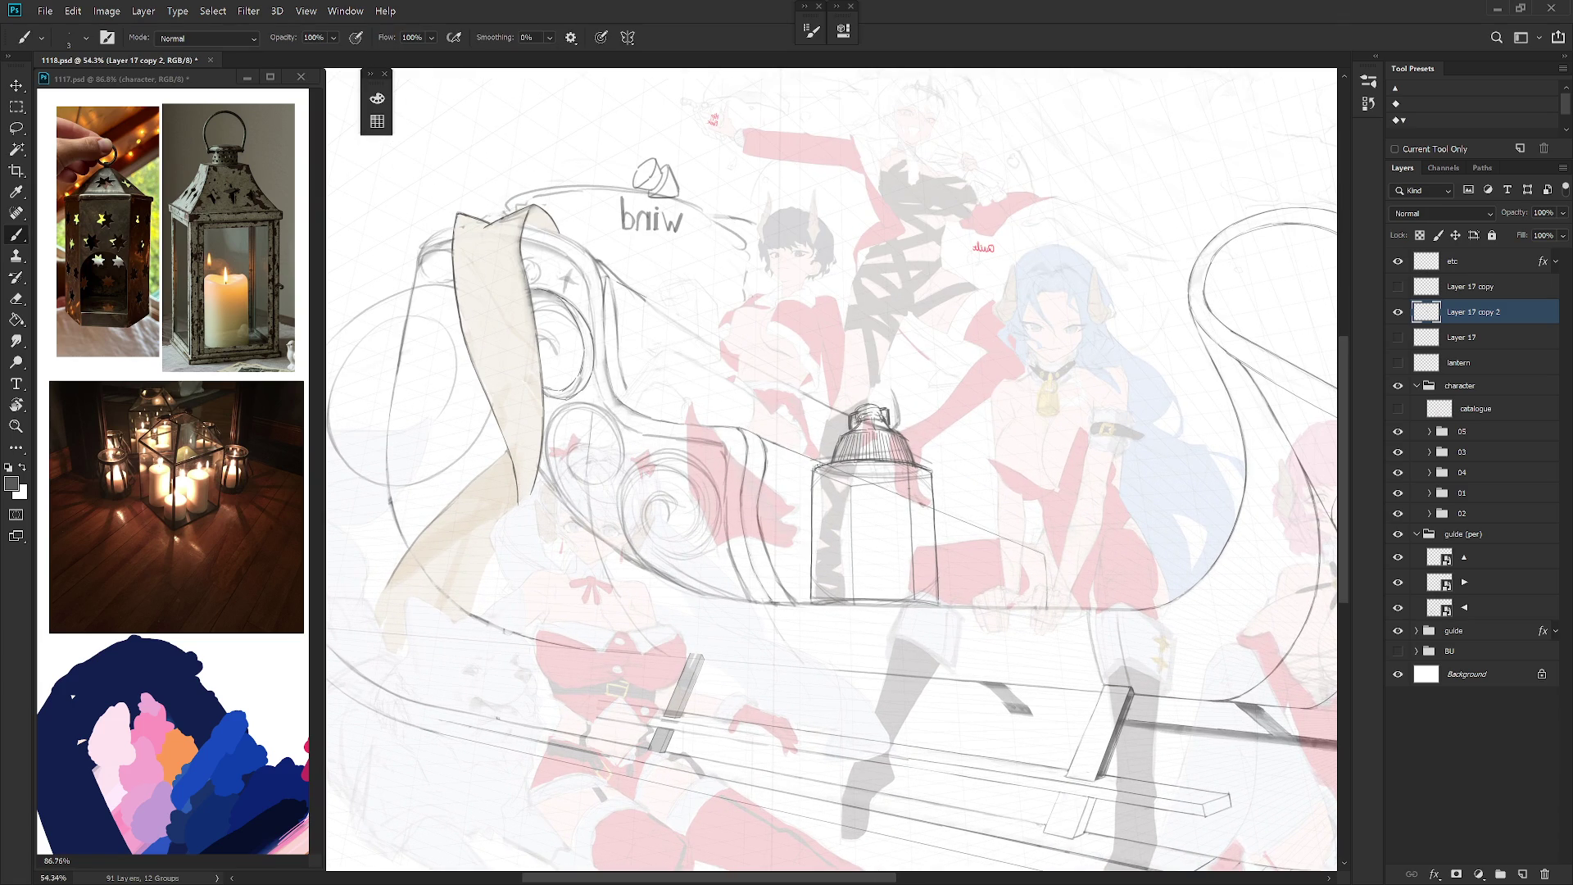
{"action": "key", "text": "shift+b"}
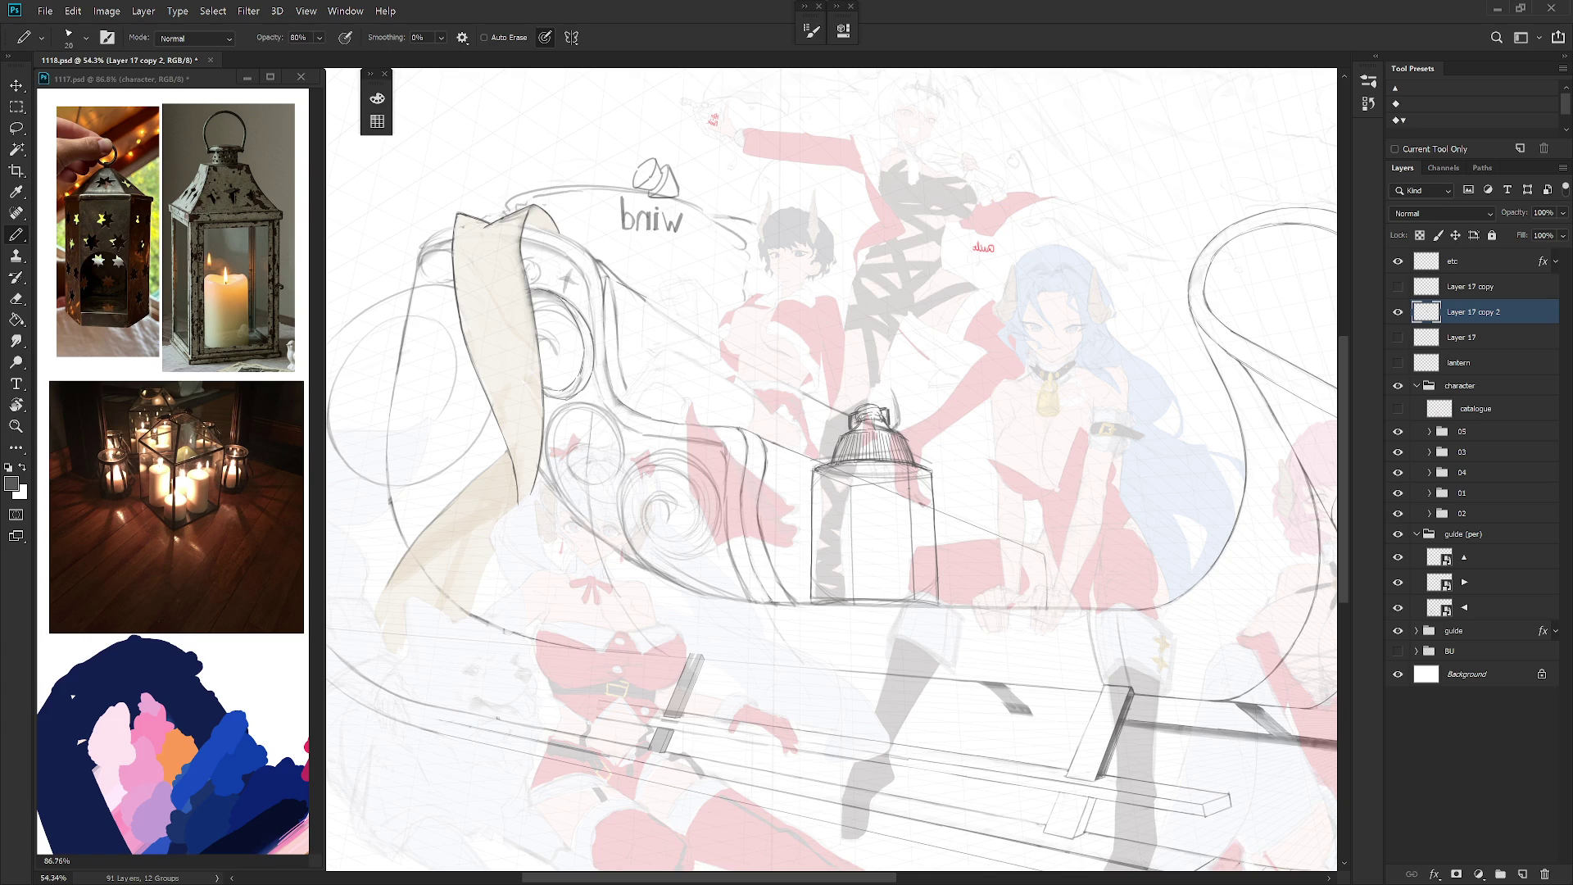
{"action": "left_click_drag", "start_coordinate": [819, 468], "coordinate": [924, 466]}
{"action": "key", "text": "shift+b"}
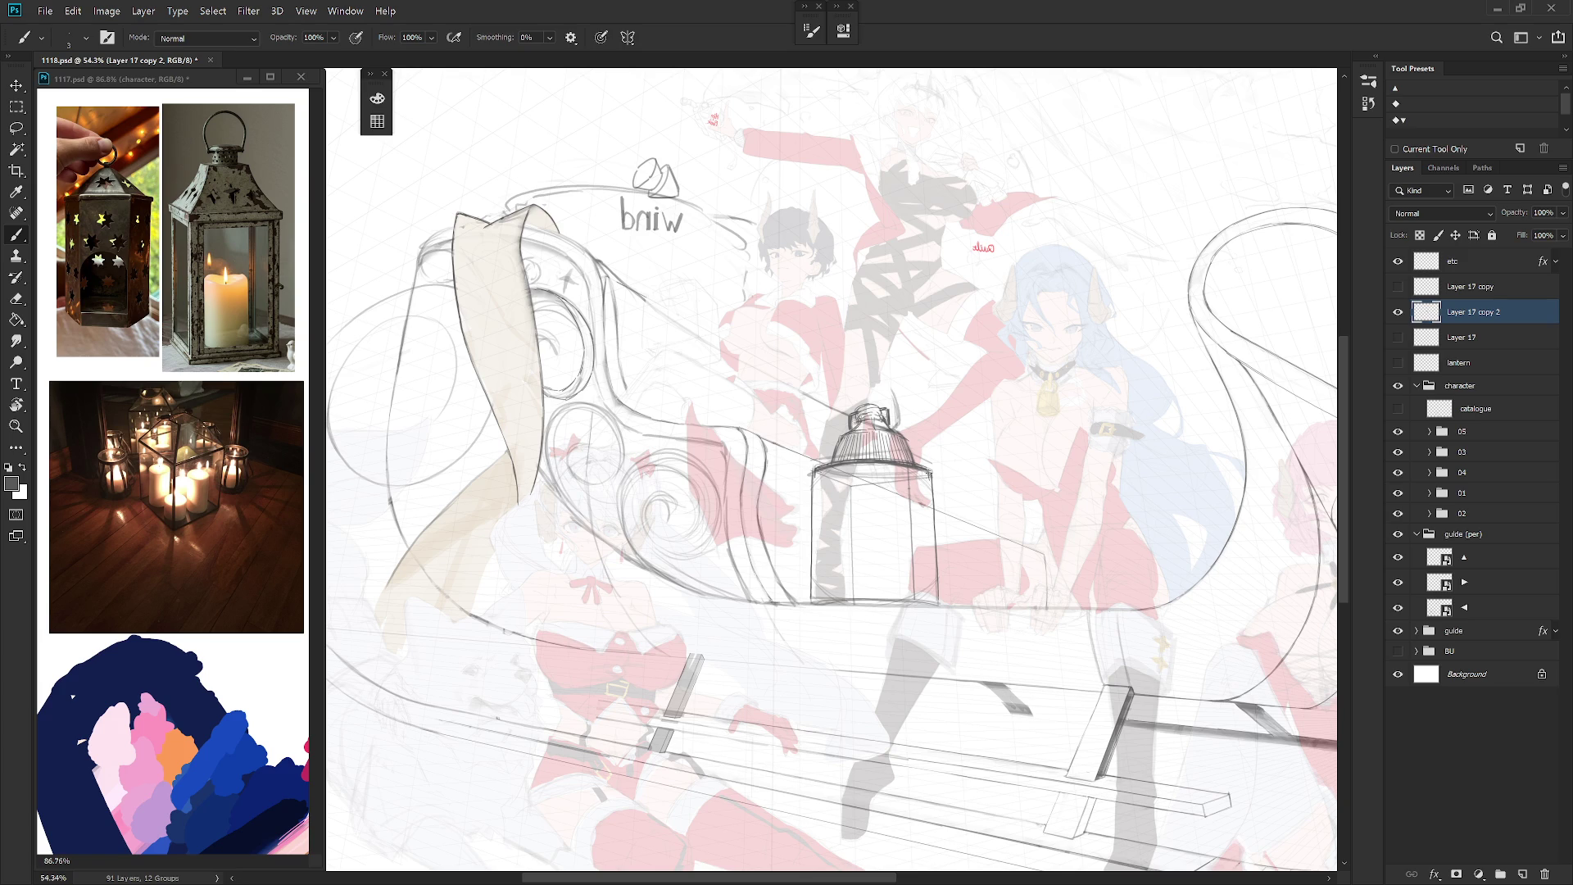
{"action": "left_click_drag", "start_coordinate": [818, 472], "coordinate": [839, 478]}
{"action": "left_click_drag", "start_coordinate": [911, 473], "coordinate": [925, 478]}
{"action": "key", "text": "shift+b"}
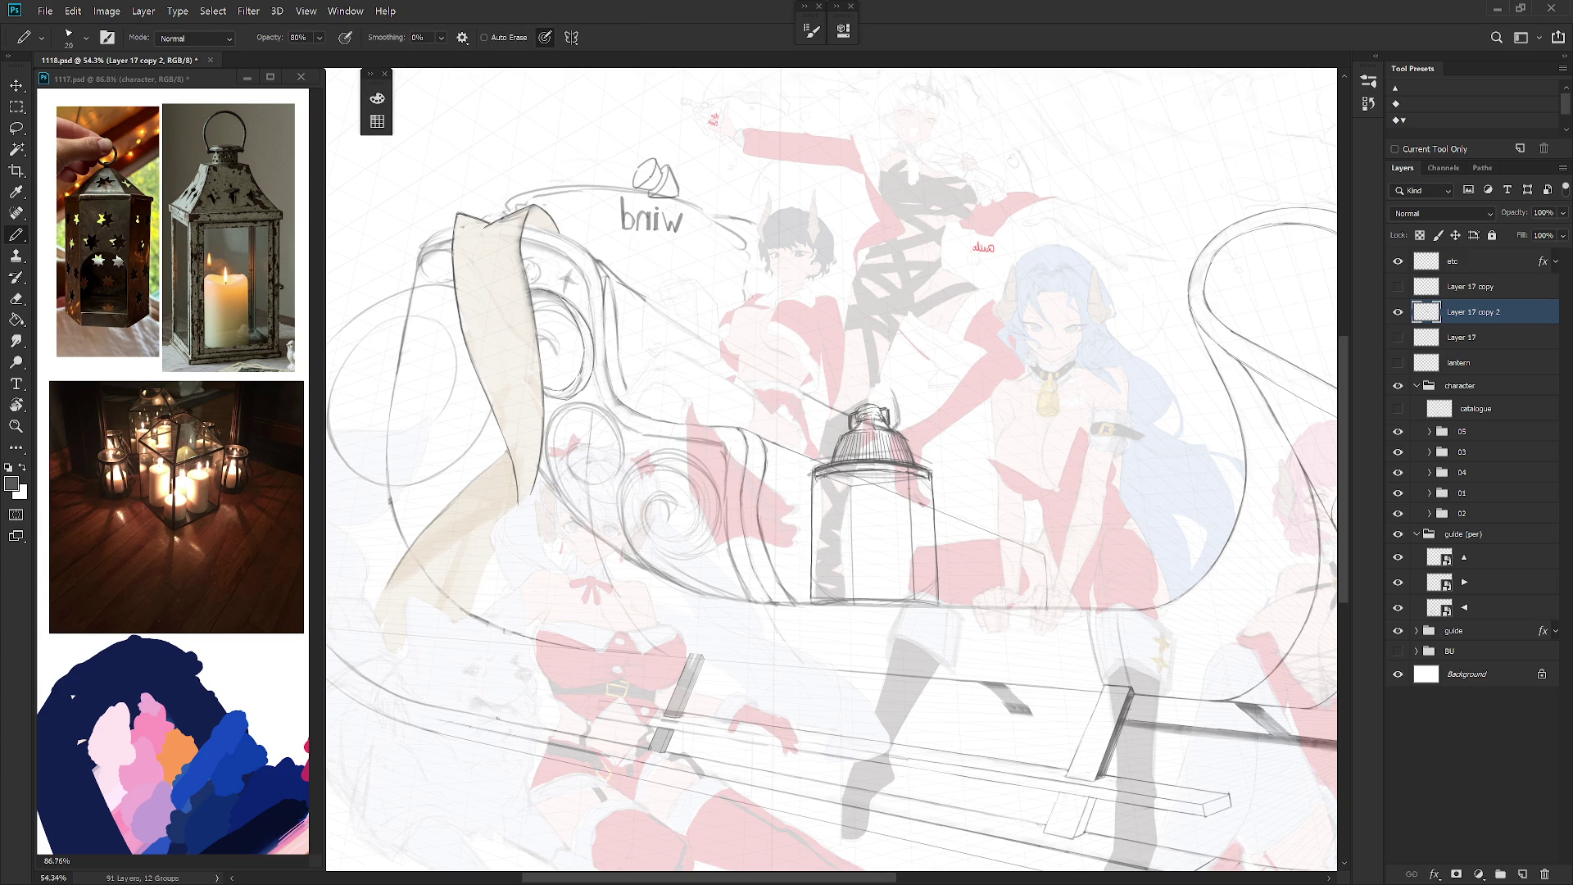
{"action": "left_click_drag", "start_coordinate": [844, 474], "coordinate": [880, 472]}
{"action": "key", "text": "shift+b"}
Step: Check the mirrored view, then draw the lantern's left edge plus its outer and inner right edges in pencil
{"action": "key", "text": "shift+b"}
{"action": "left_click_drag", "start_coordinate": [951, 485], "coordinate": [839, 502]}
{"action": "key", "text": "shift+b"}
{"action": "left_click_drag", "start_coordinate": [764, 433], "coordinate": [757, 541]}
{"action": "left_click_drag", "start_coordinate": [879, 433], "coordinate": [879, 507]}
{"action": "key", "text": "ctrl+z"}
{"action": "left_click_drag", "start_coordinate": [880, 427], "coordinate": [881, 553]}
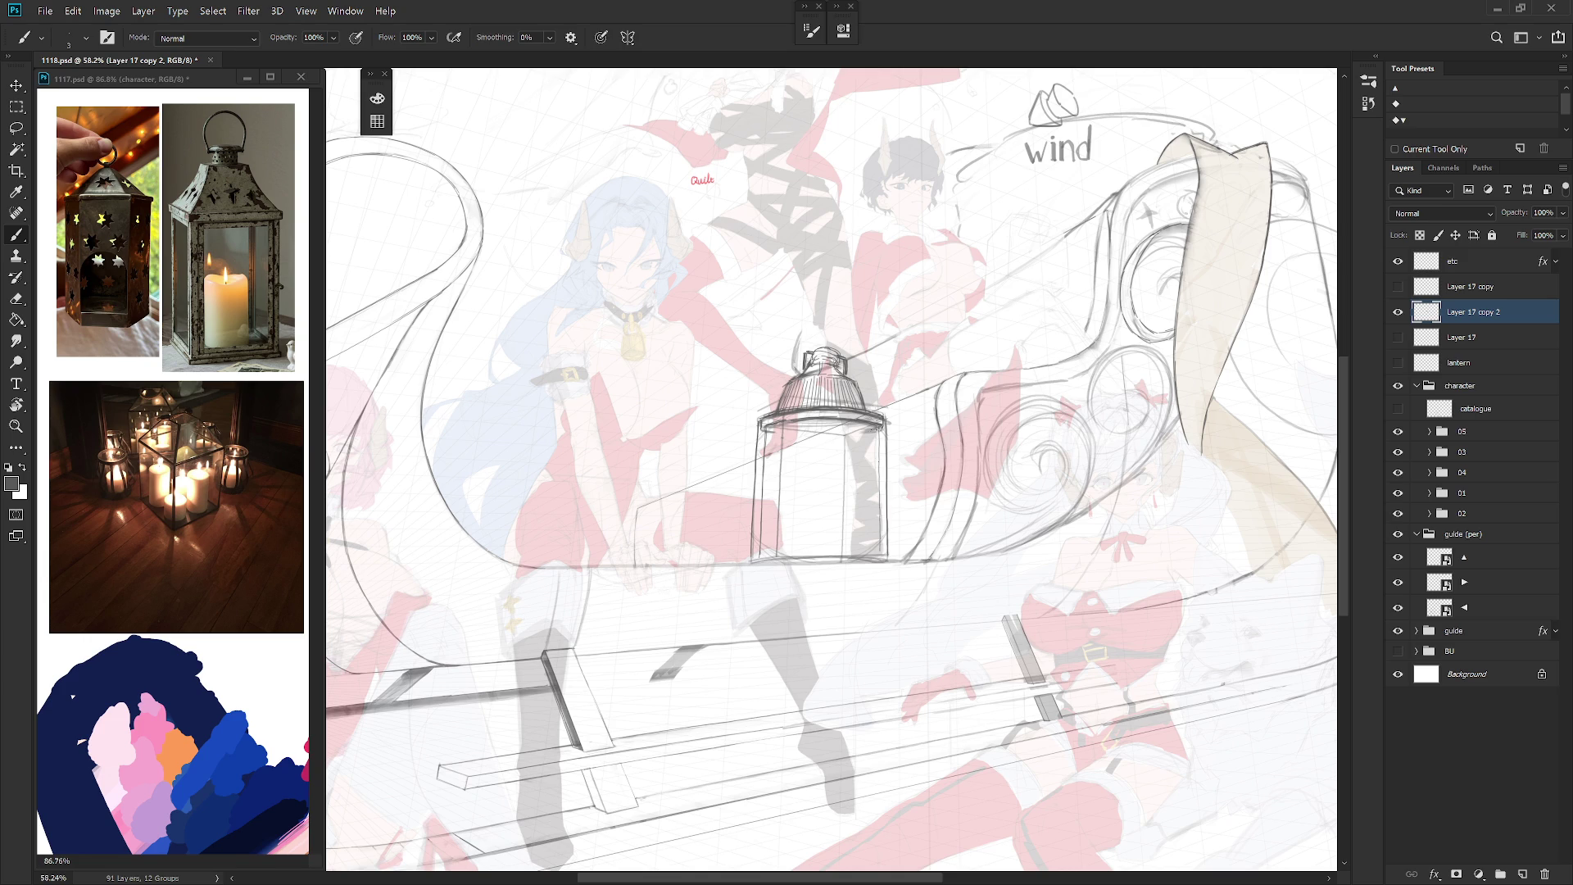
{"action": "left_click_drag", "start_coordinate": [879, 432], "coordinate": [878, 521]}
Step: Lasso and delete stray lines along both sides, then darken the right edge
{"action": "key", "text": "l"}
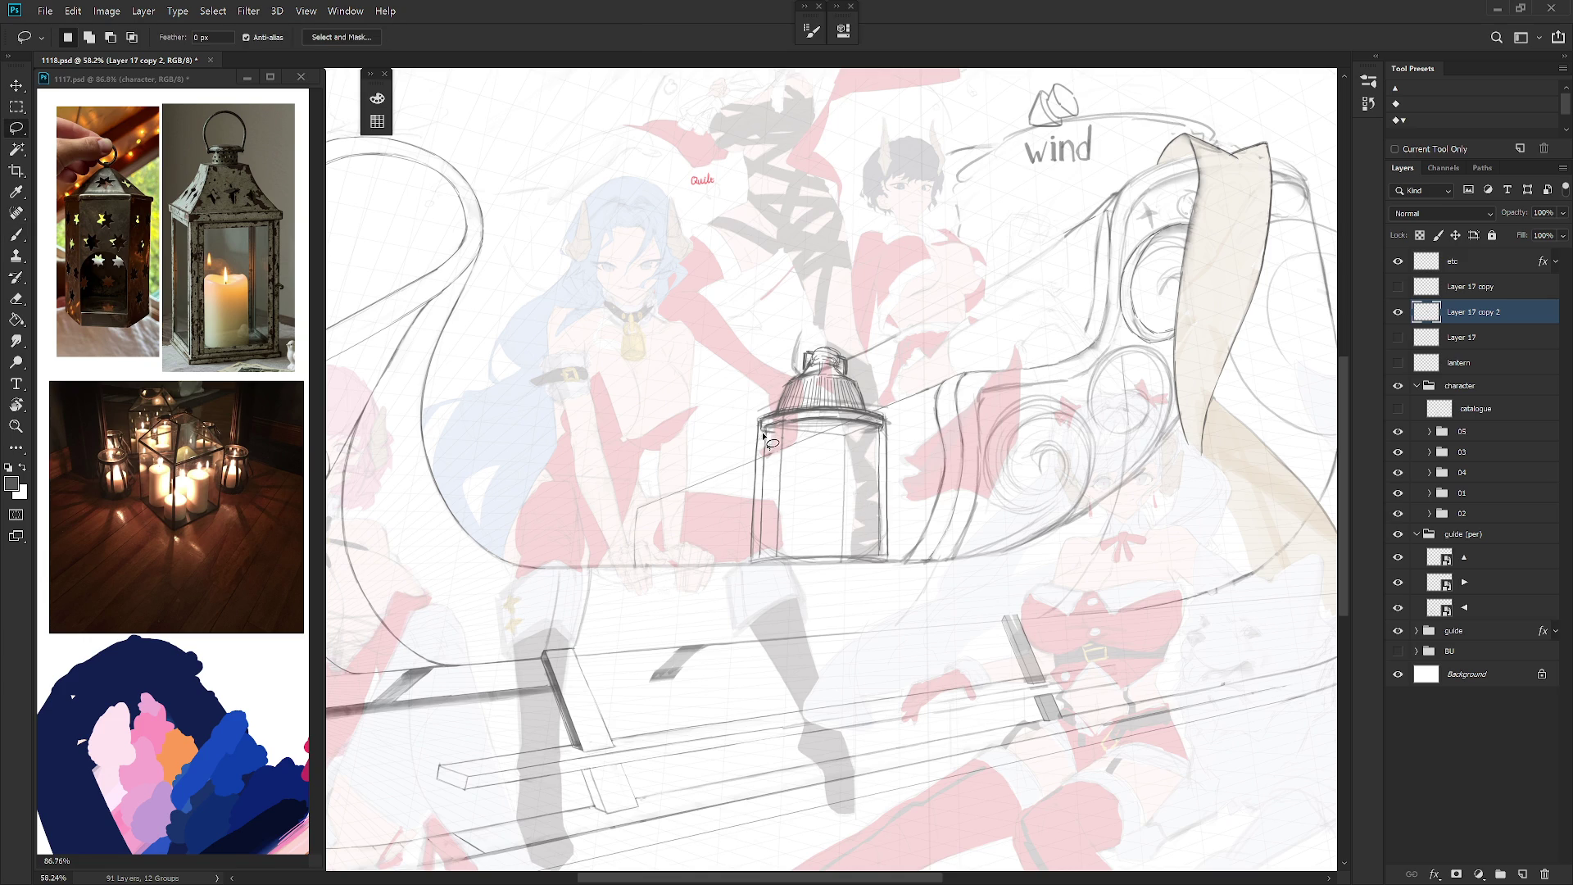
{"action": "left_click_drag", "start_coordinate": [759, 424], "coordinate": [766, 574]}
{"action": "key", "text": "Delete"}
{"action": "key", "text": "ctrl+d"}
{"action": "mouse_move", "coordinate": [886, 415]}
{"action": "left_mouse_down"}
{"action": "mouse_move", "coordinate": [889, 507]}
{"action": "mouse_move", "coordinate": [924, 548]}
{"action": "left_mouse_up"}
{"action": "key", "text": "Delete"}
{"action": "key", "text": "ctrl+d"}
{"action": "scroll", "coordinate": [927, 513], "scroll_direction": "down", "scroll_amount": 3}
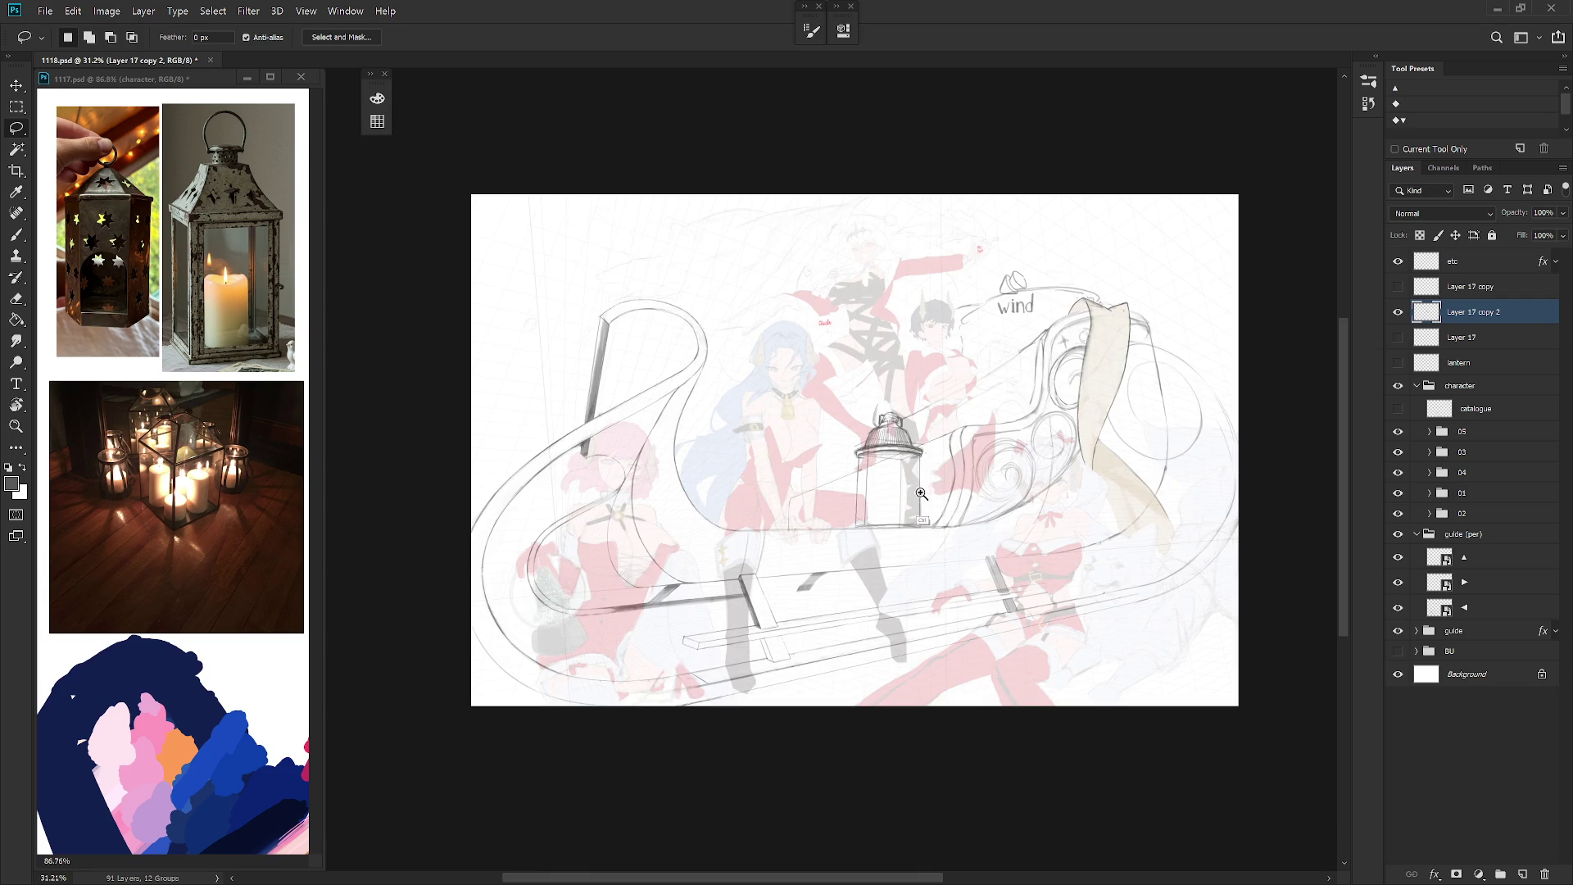
{"action": "scroll", "coordinate": [934, 524], "scroll_direction": "up", "scroll_amount": 2}
{"action": "key", "text": "b"}
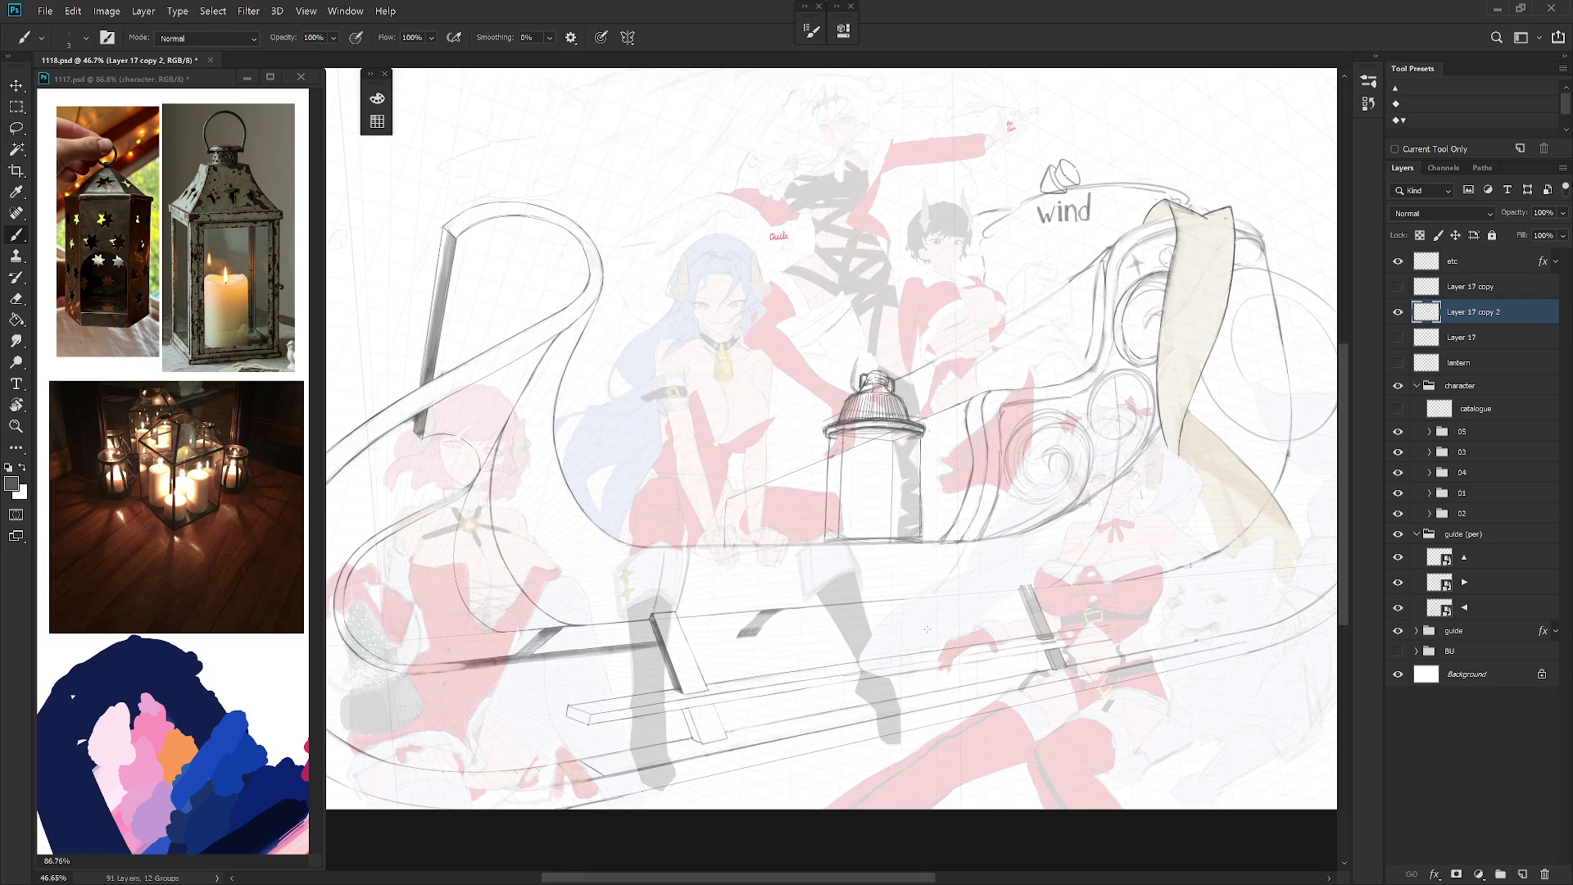
{"action": "scroll", "coordinate": [917, 489], "scroll_direction": "up", "scroll_amount": 2}
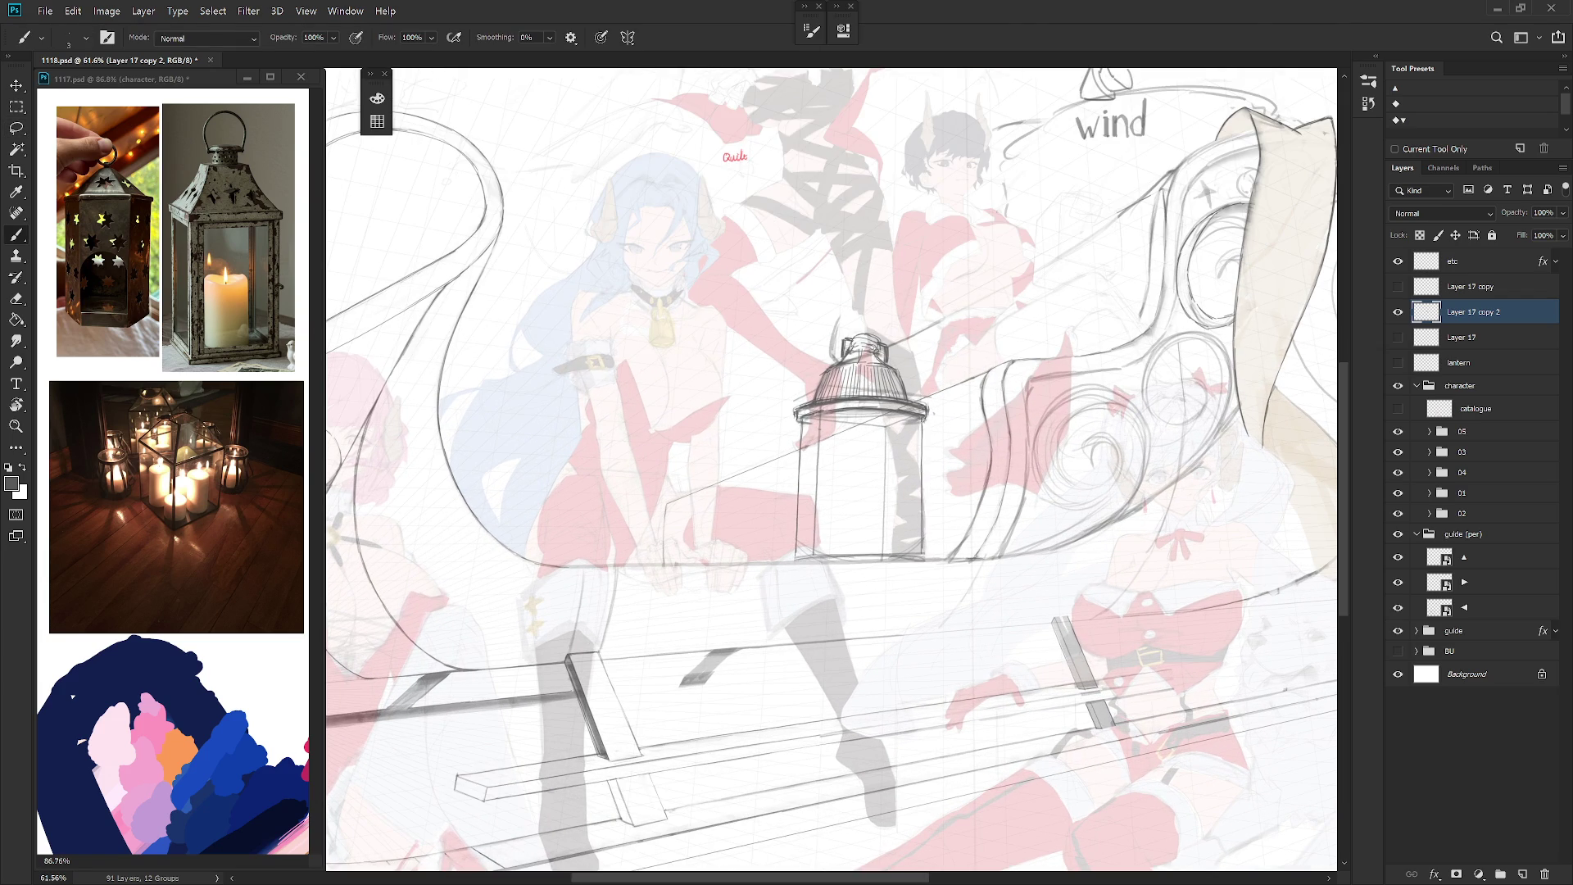
{"action": "left_click_drag", "start_coordinate": [918, 517], "coordinate": [921, 555]}
Step: Draw the base ellipse across the lantern's bottom and darken its upper left arc
{"action": "key", "text": "shift+b"}
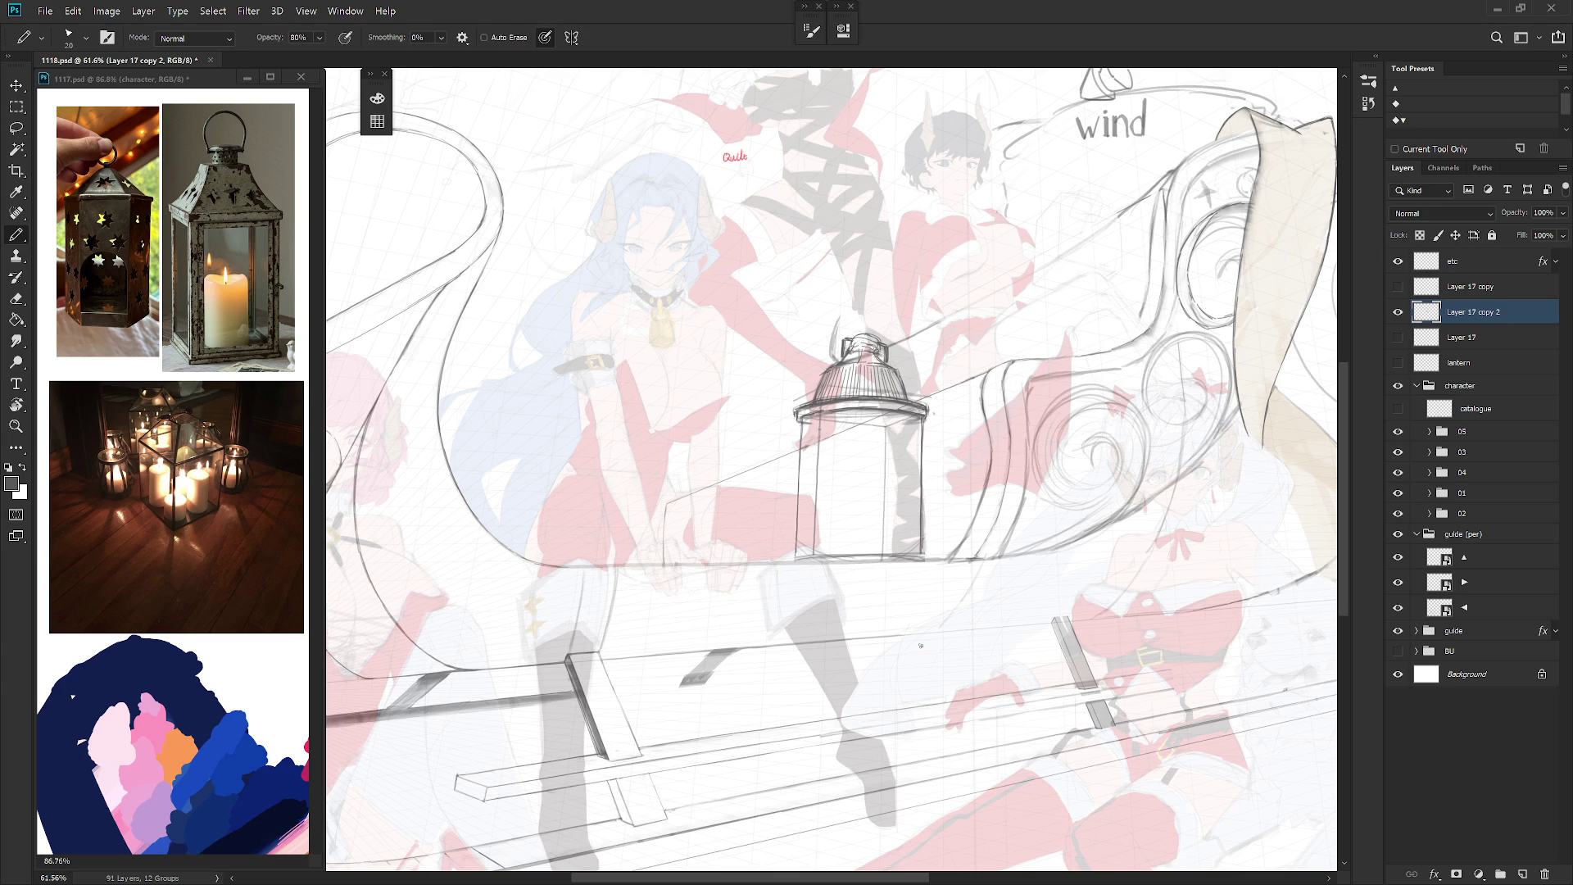
{"action": "left_click_drag", "start_coordinate": [800, 531], "coordinate": [908, 534]}
{"action": "mouse_move", "coordinate": [799, 538]}
{"action": "left_mouse_down"}
{"action": "mouse_move", "coordinate": [919, 532]}
{"action": "mouse_move", "coordinate": [800, 535]}
{"action": "mouse_move", "coordinate": [918, 541]}
{"action": "mouse_move", "coordinate": [819, 526]}
{"action": "left_mouse_up"}
{"action": "key", "text": "ctrl+z"}
{"action": "mouse_move", "coordinate": [917, 533]}
{"action": "left_mouse_down"}
{"action": "mouse_move", "coordinate": [809, 535]}
{"action": "mouse_move", "coordinate": [915, 535]}
{"action": "left_mouse_up"}
{"action": "key", "text": "shift+b"}
{"action": "left_click_drag", "start_coordinate": [793, 538], "coordinate": [914, 529]}
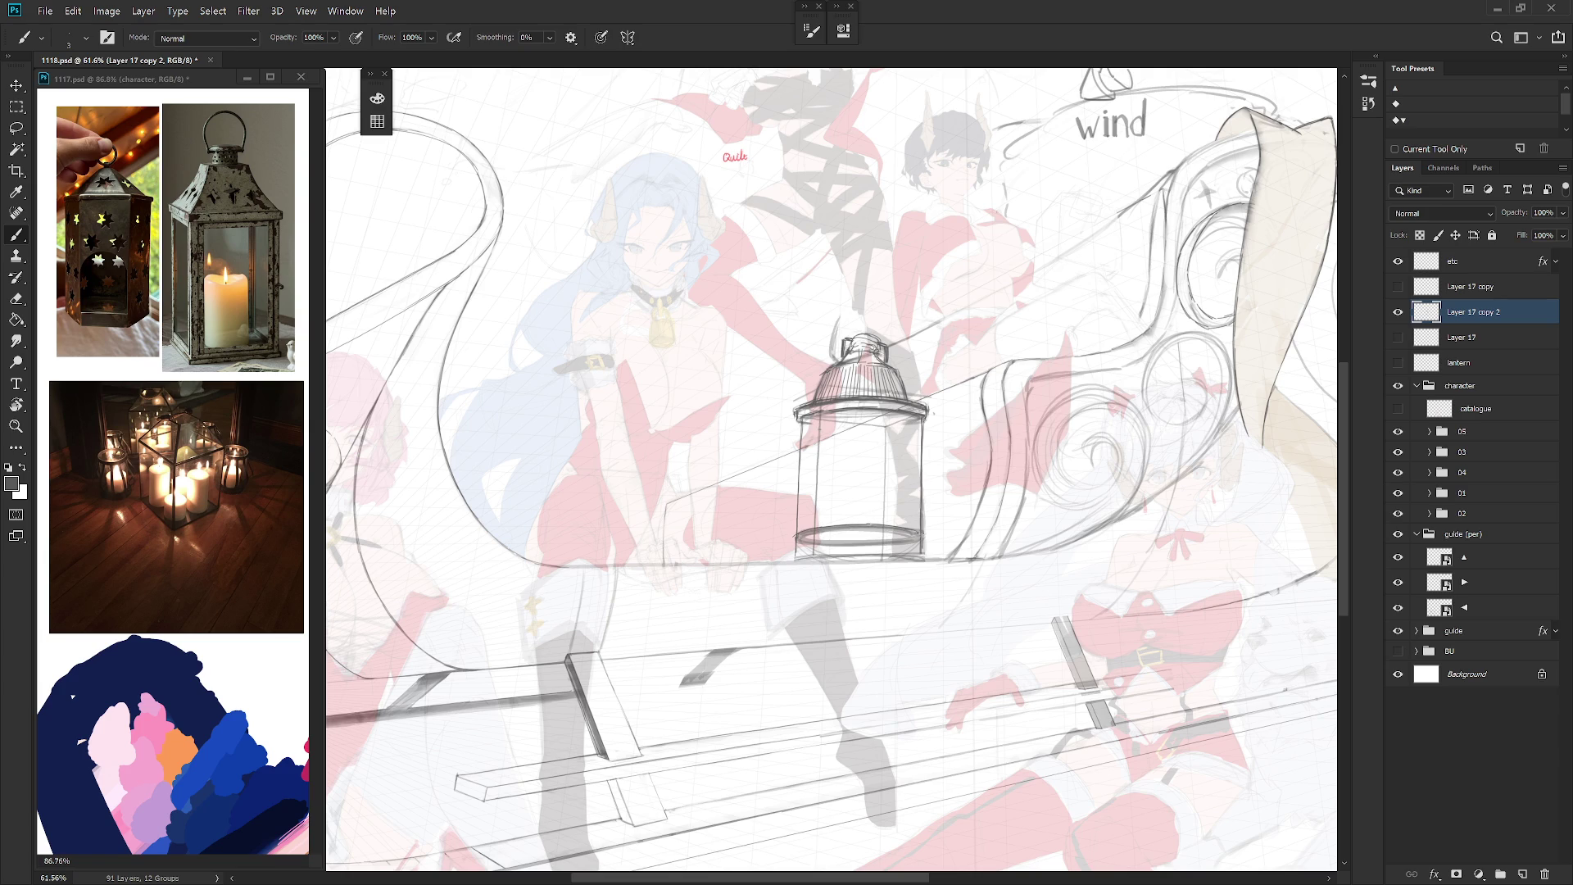
Step: Mirror the canvas view and darken the base ellipse's bottom edge with two long strokes
{"action": "scroll", "coordinate": [954, 647], "scroll_direction": "down", "scroll_amount": 5}
{"action": "left_click_drag", "start_coordinate": [952, 655], "coordinate": [931, 613]}
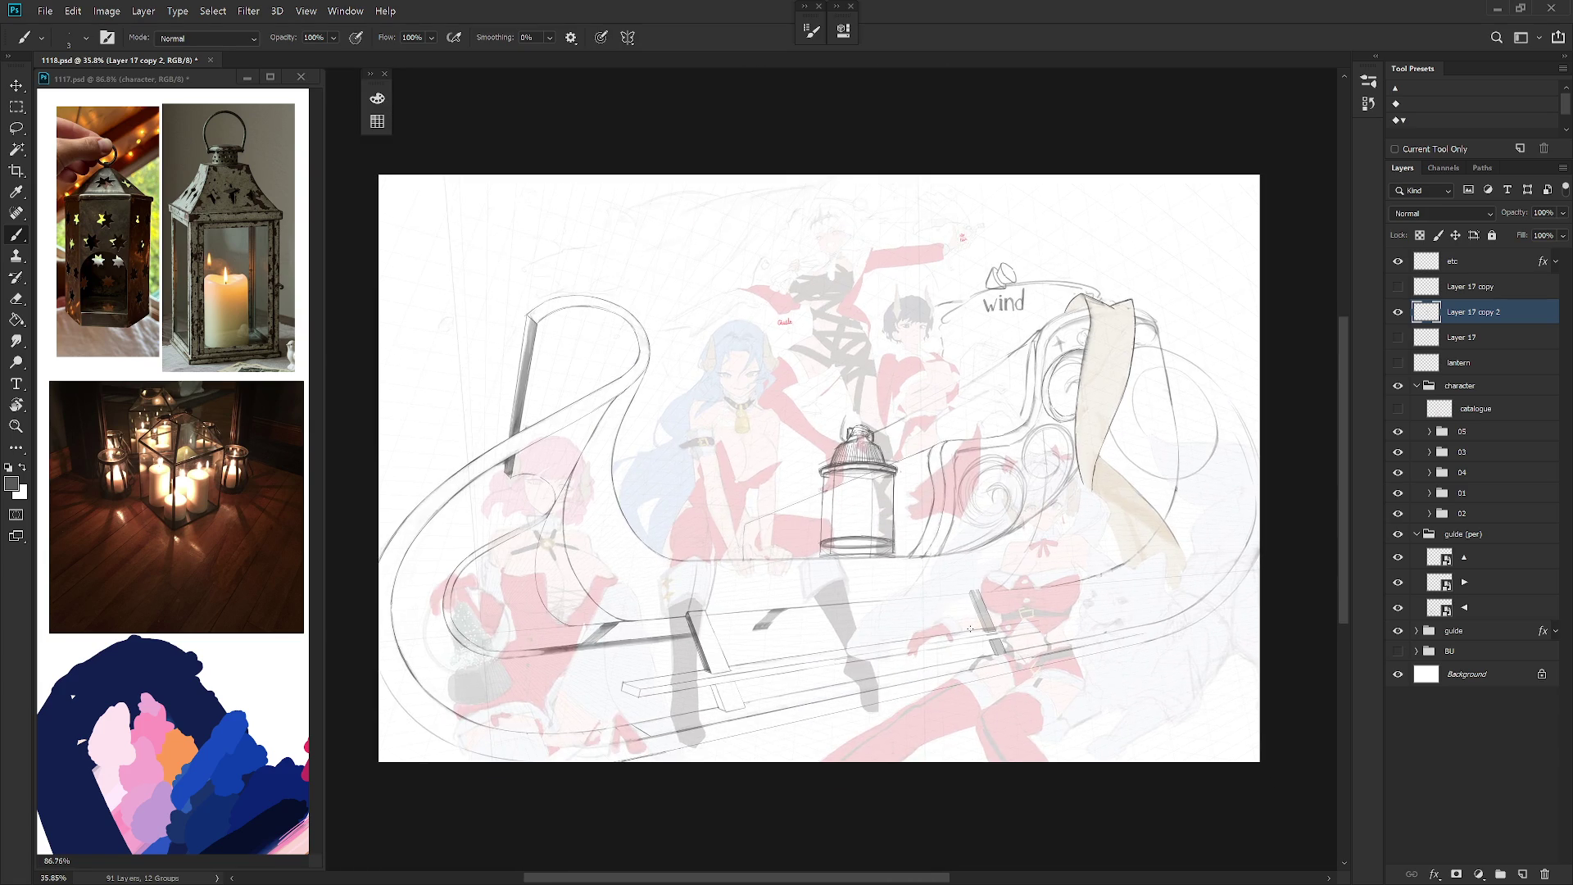
{"action": "key", "text": "ctrl+shift+h"}
{"action": "scroll", "coordinate": [799, 480], "scroll_direction": "up", "scroll_amount": 4}
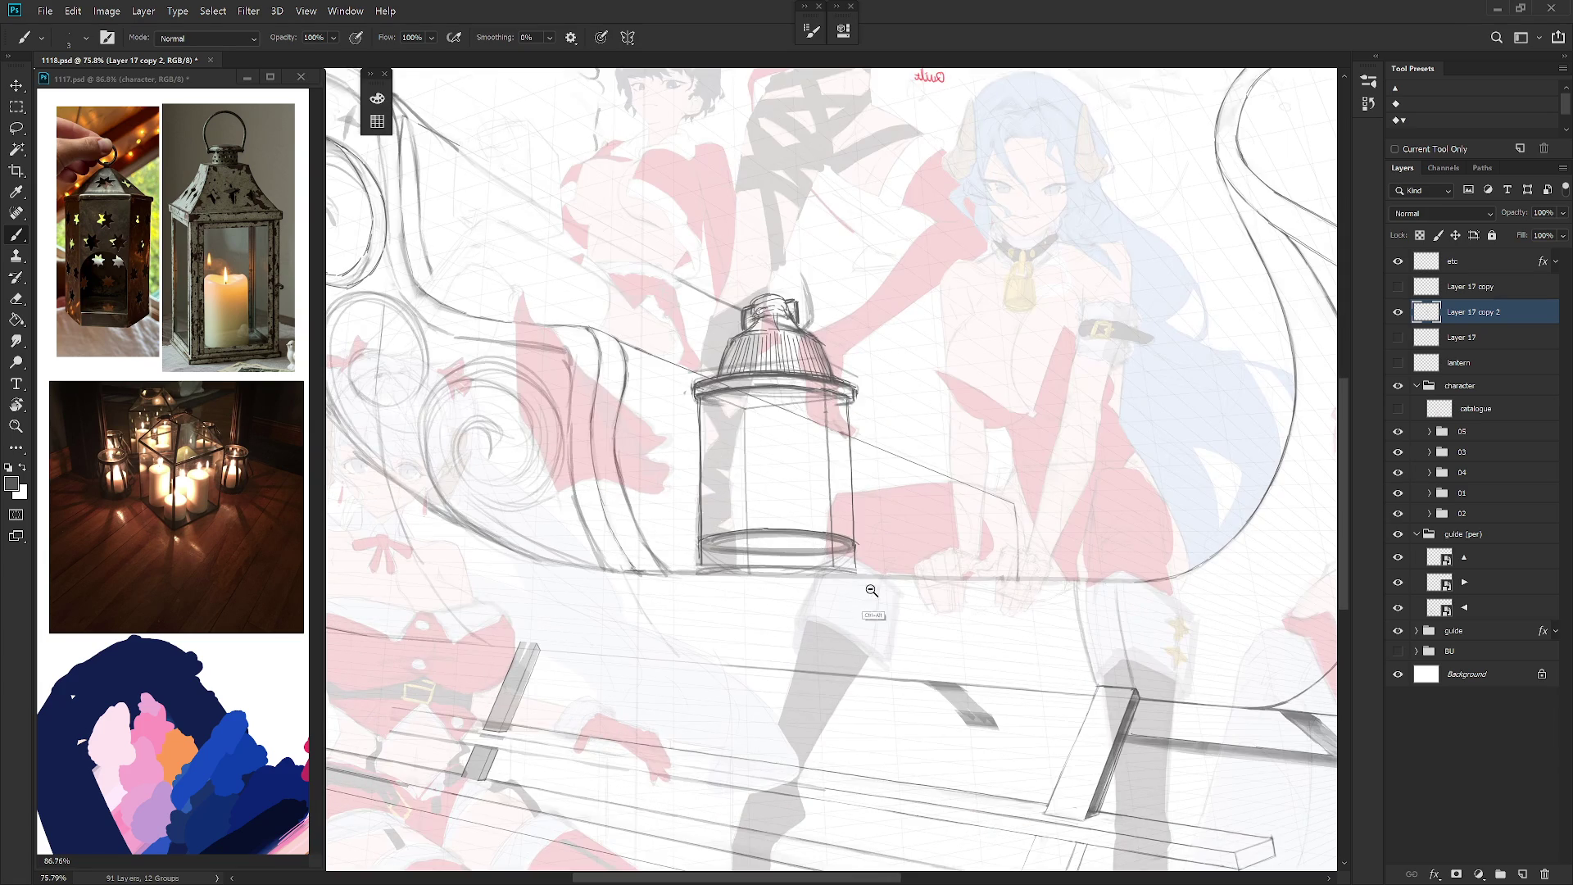
{"action": "scroll", "coordinate": [872, 616], "scroll_direction": "down", "scroll_amount": 3}
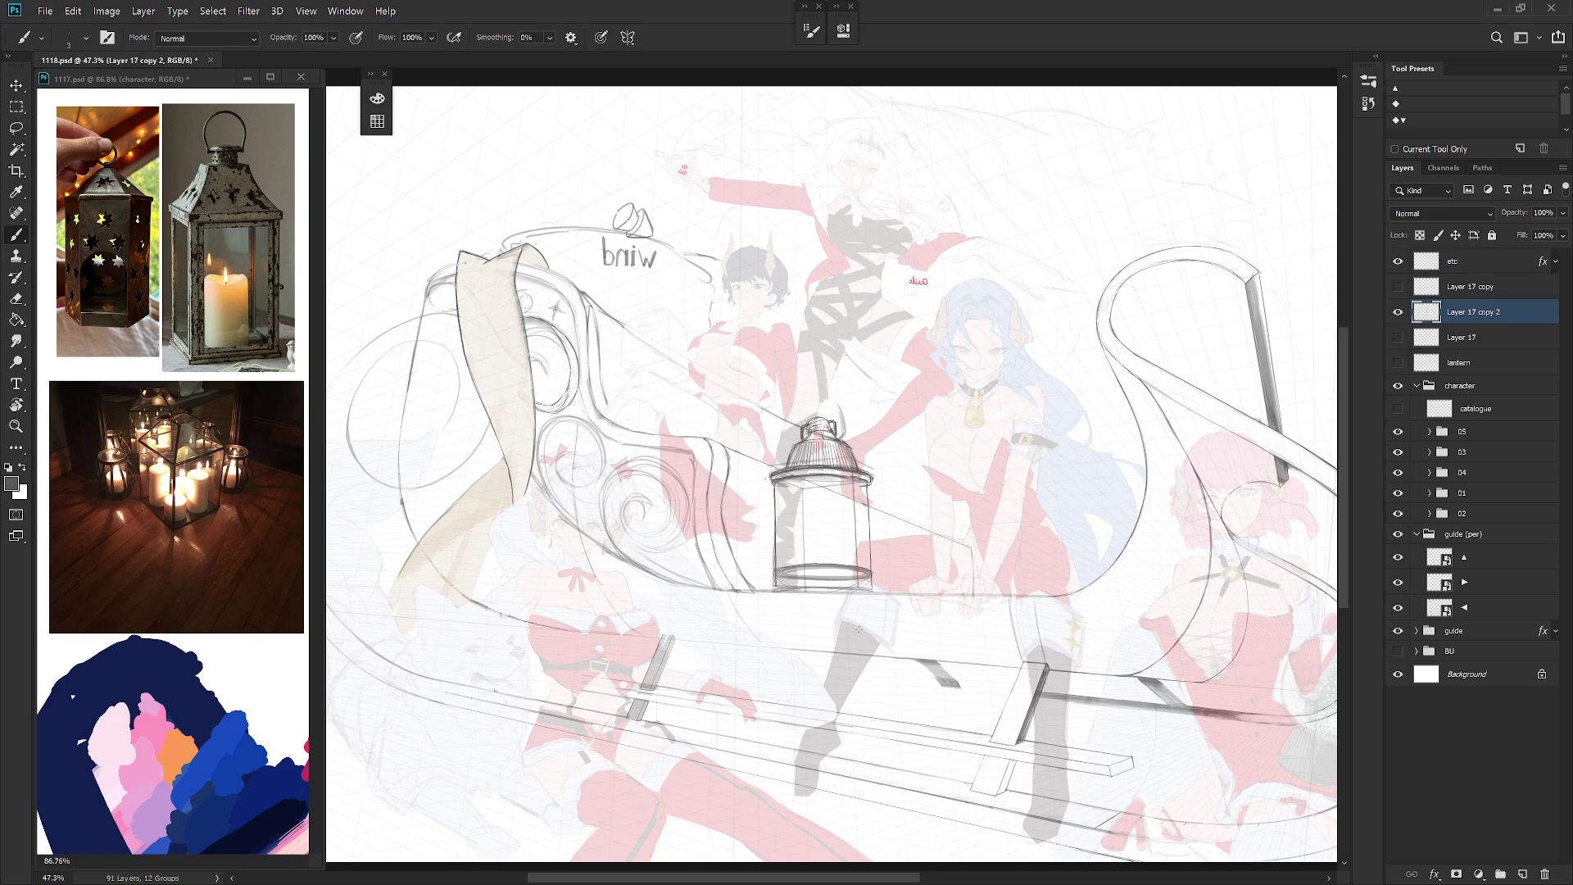
{"action": "scroll", "coordinate": [839, 606], "scroll_direction": "up", "scroll_amount": 2}
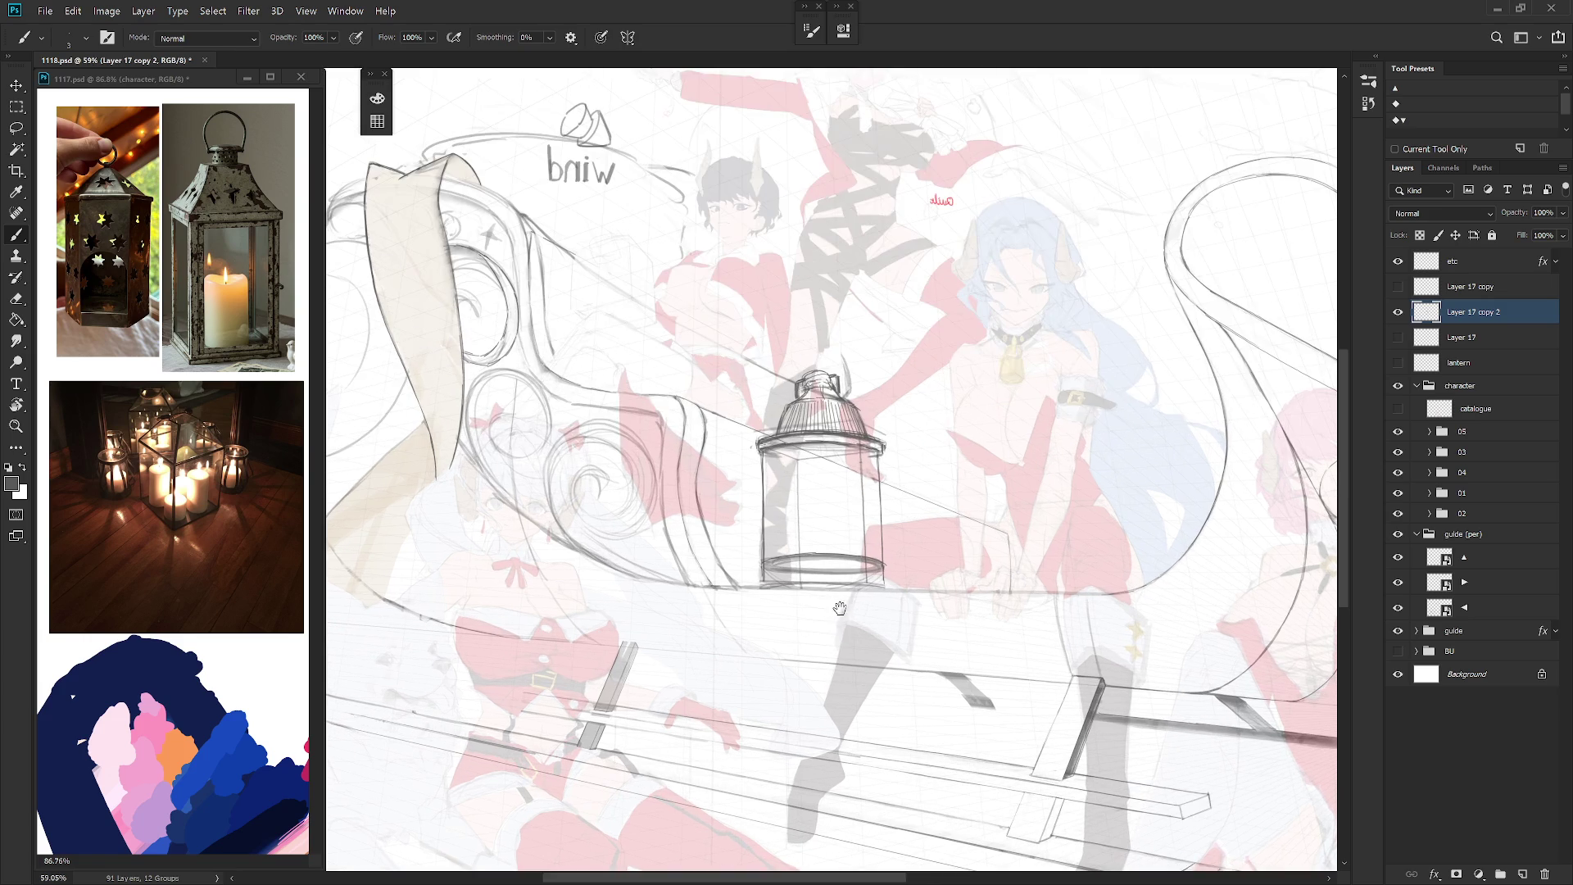
{"action": "scroll", "coordinate": [842, 596], "scroll_direction": "up", "scroll_amount": 1}
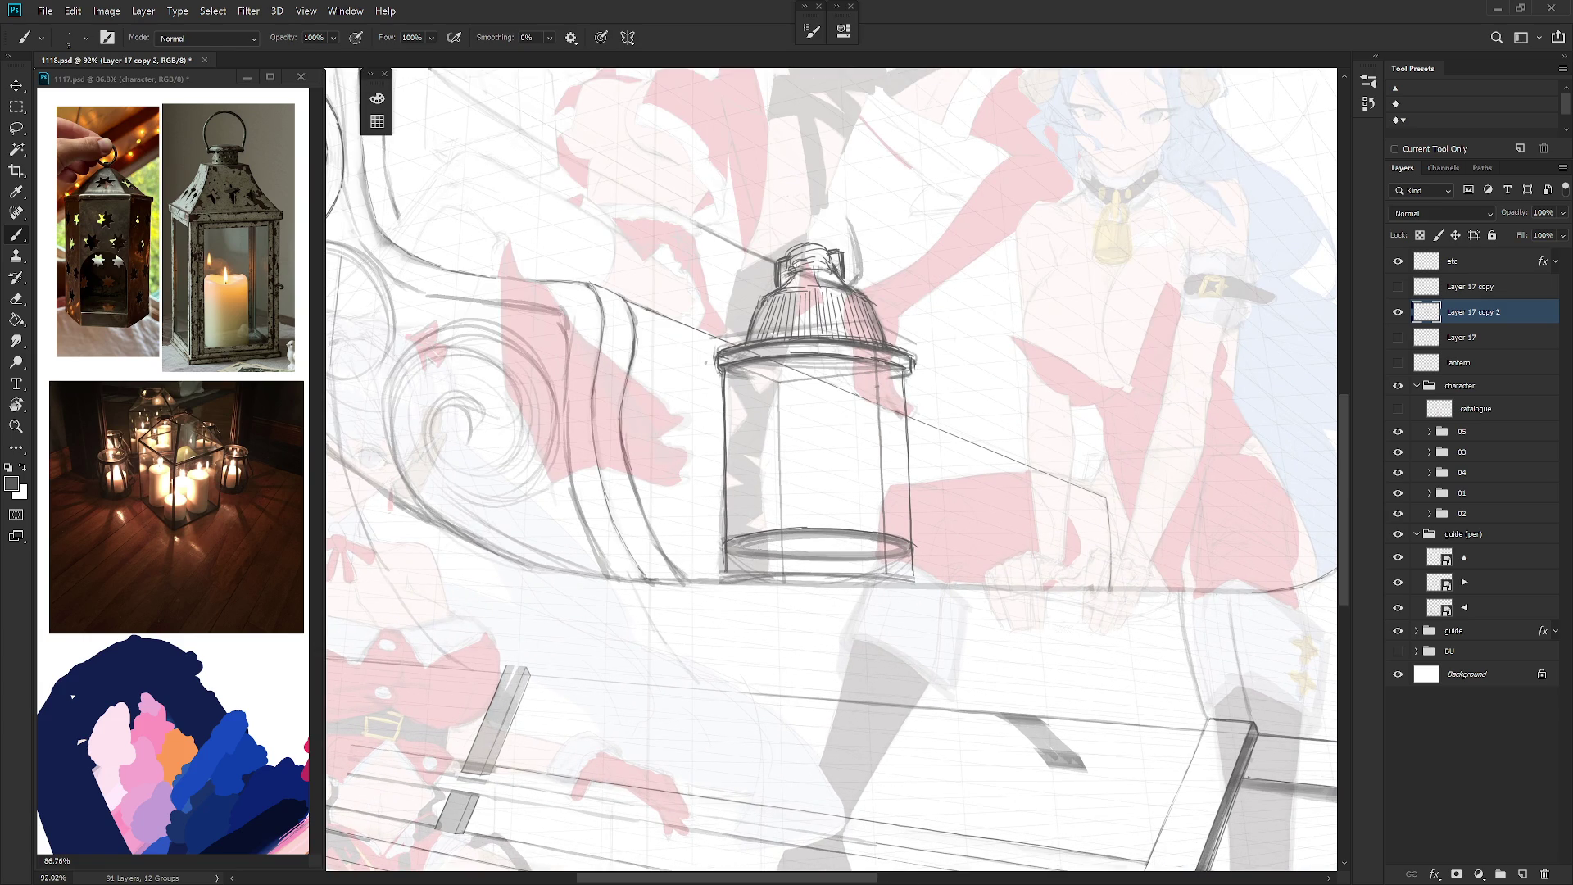
{"action": "left_click_drag", "start_coordinate": [728, 550], "coordinate": [905, 545]}
{"action": "left_click_drag", "start_coordinate": [730, 559], "coordinate": [900, 558]}
Step: Reinforce the base's lower-left, then redraw its top and lower edges darker
{"action": "scroll", "coordinate": [827, 566], "scroll_direction": "down", "scroll_amount": 5}
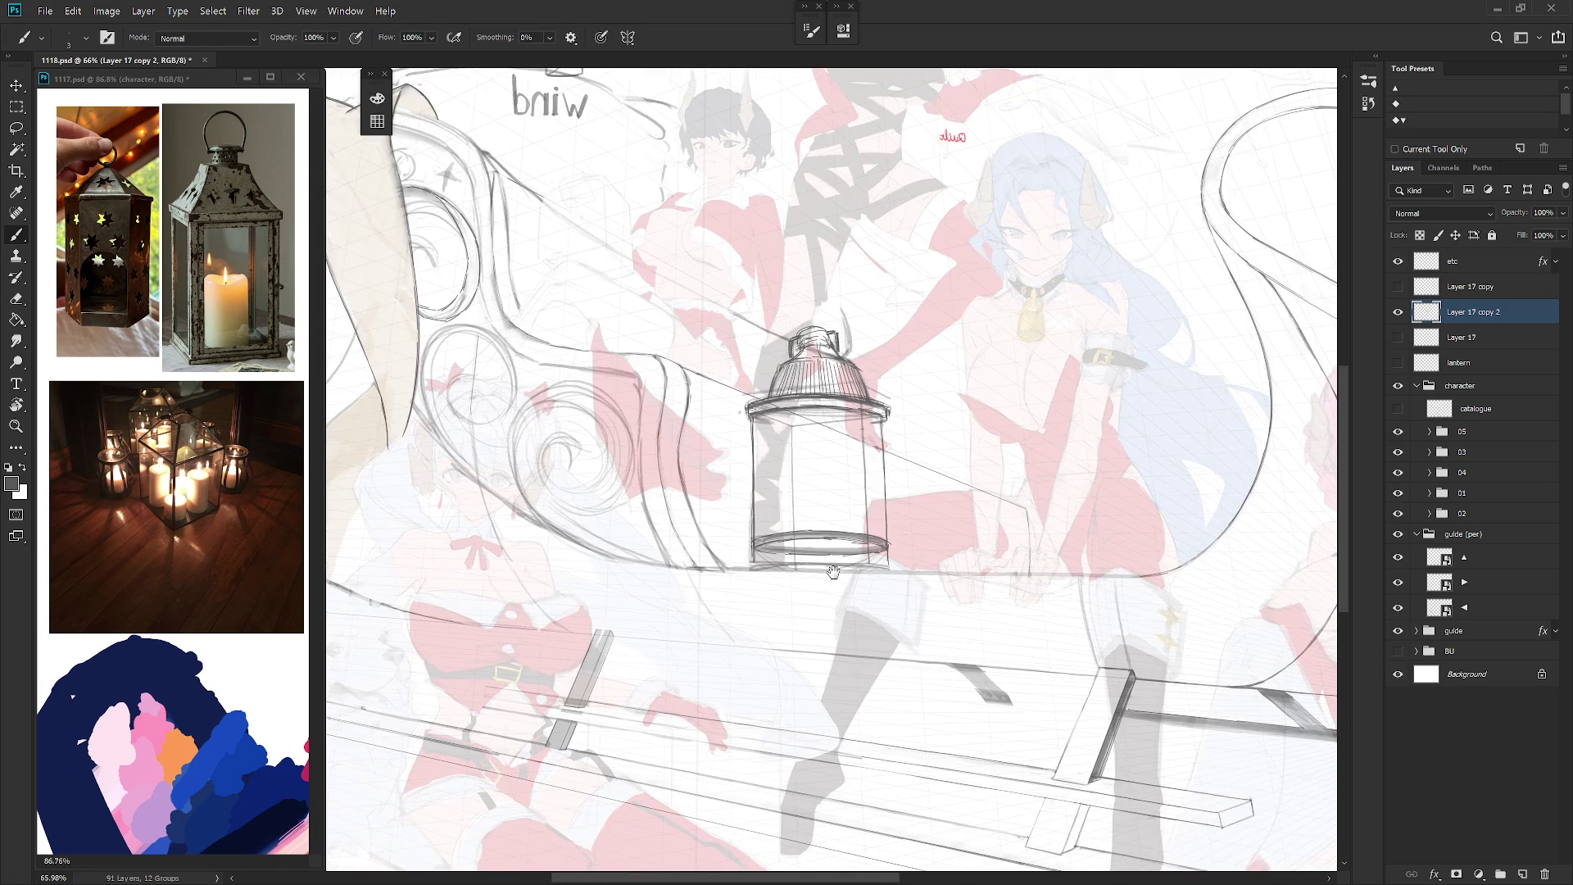
{"action": "scroll", "coordinate": [827, 565], "scroll_direction": "up", "scroll_amount": 3}
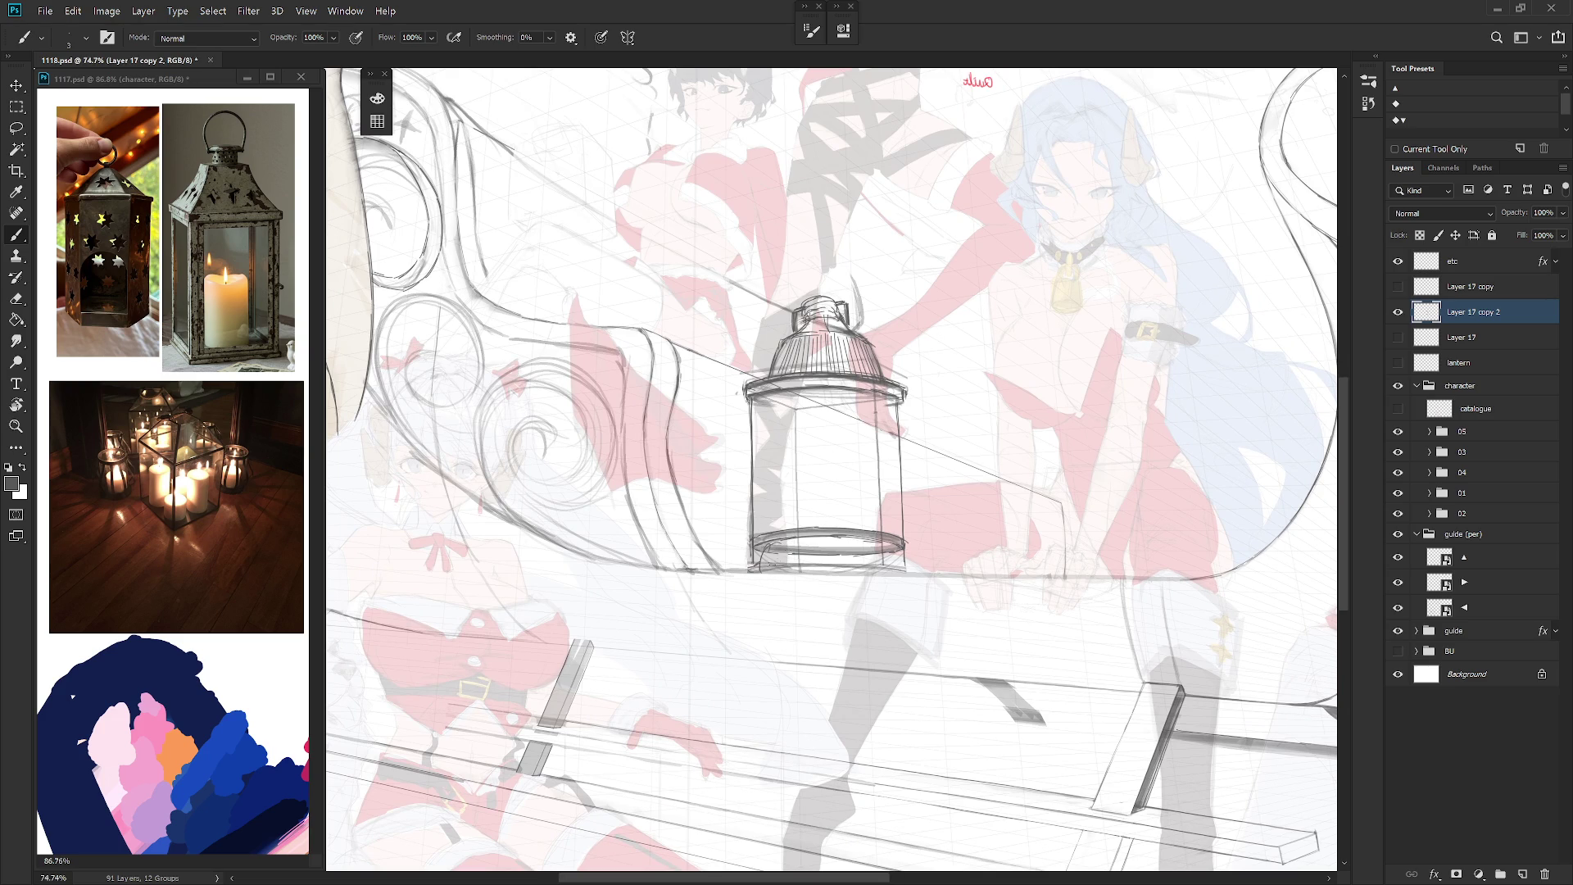
{"action": "mouse_move", "coordinate": [777, 557]}
{"action": "left_mouse_down"}
{"action": "mouse_move", "coordinate": [789, 541]}
{"action": "mouse_move", "coordinate": [873, 574]}
{"action": "left_mouse_up"}
{"action": "key", "text": "r"}
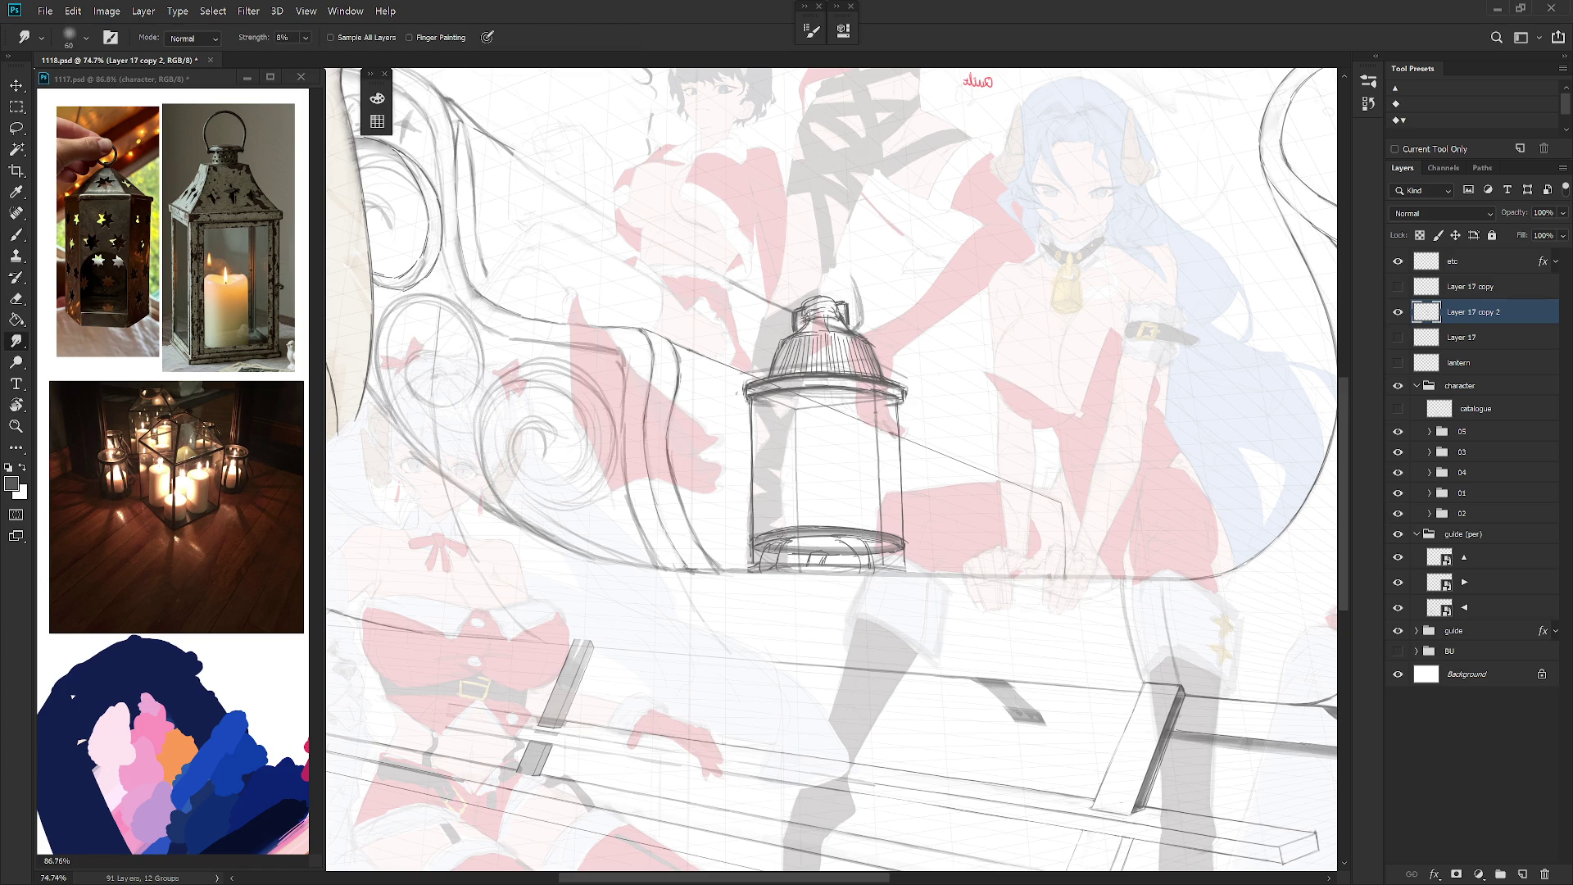
{"action": "key", "text": "b"}
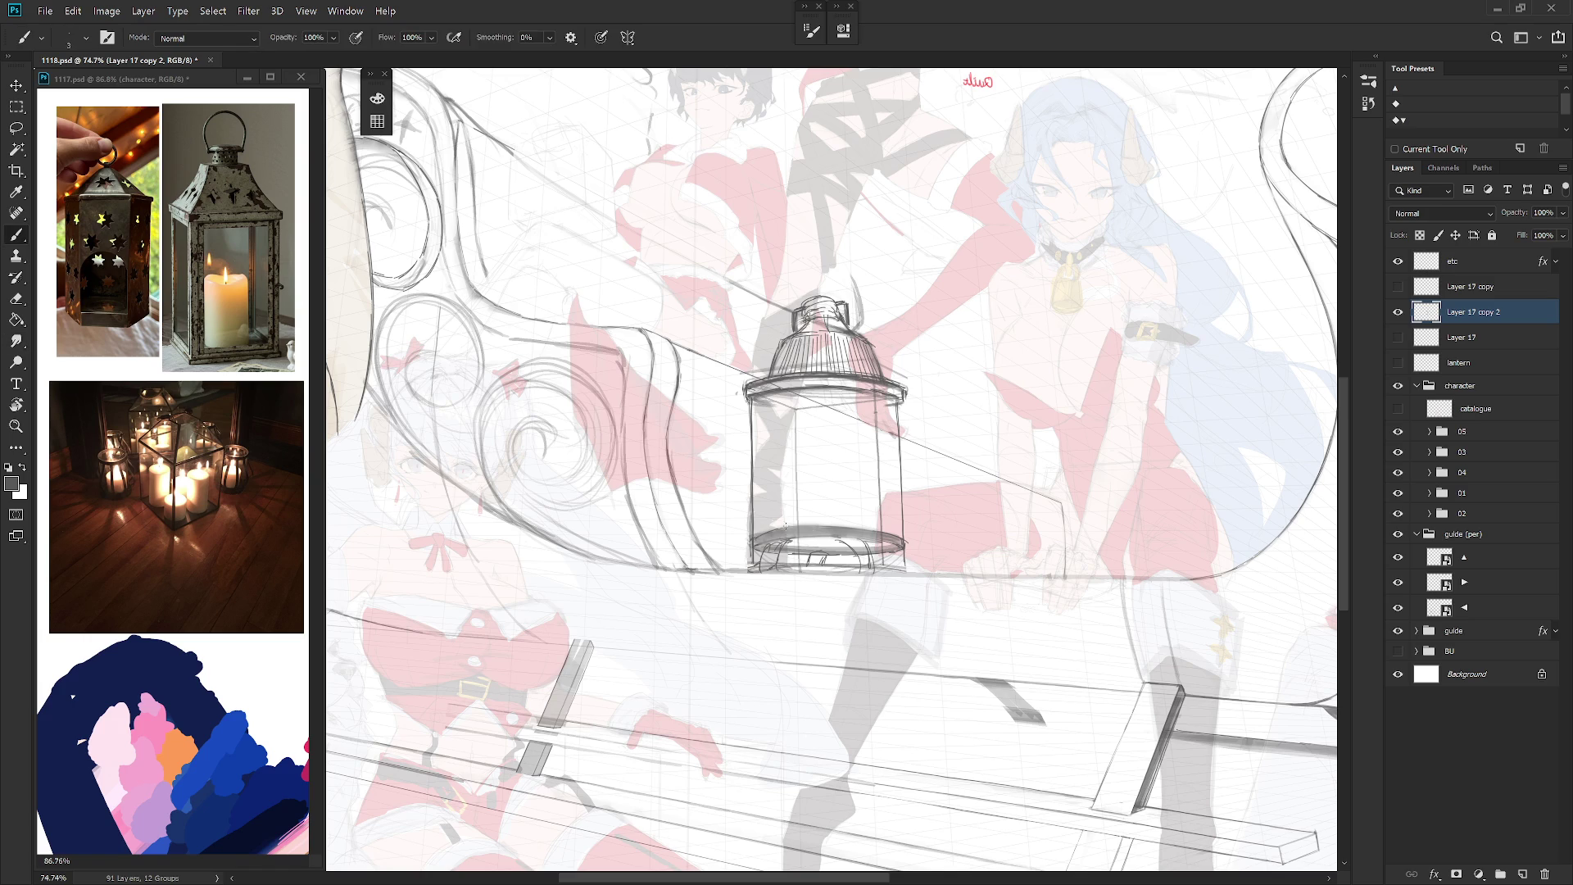
{"action": "left_click_drag", "start_coordinate": [796, 529], "coordinate": [880, 526]}
{"action": "left_click_drag", "start_coordinate": [755, 547], "coordinate": [894, 536]}
{"action": "scroll", "coordinate": [916, 545], "scroll_direction": "down", "scroll_amount": 3}
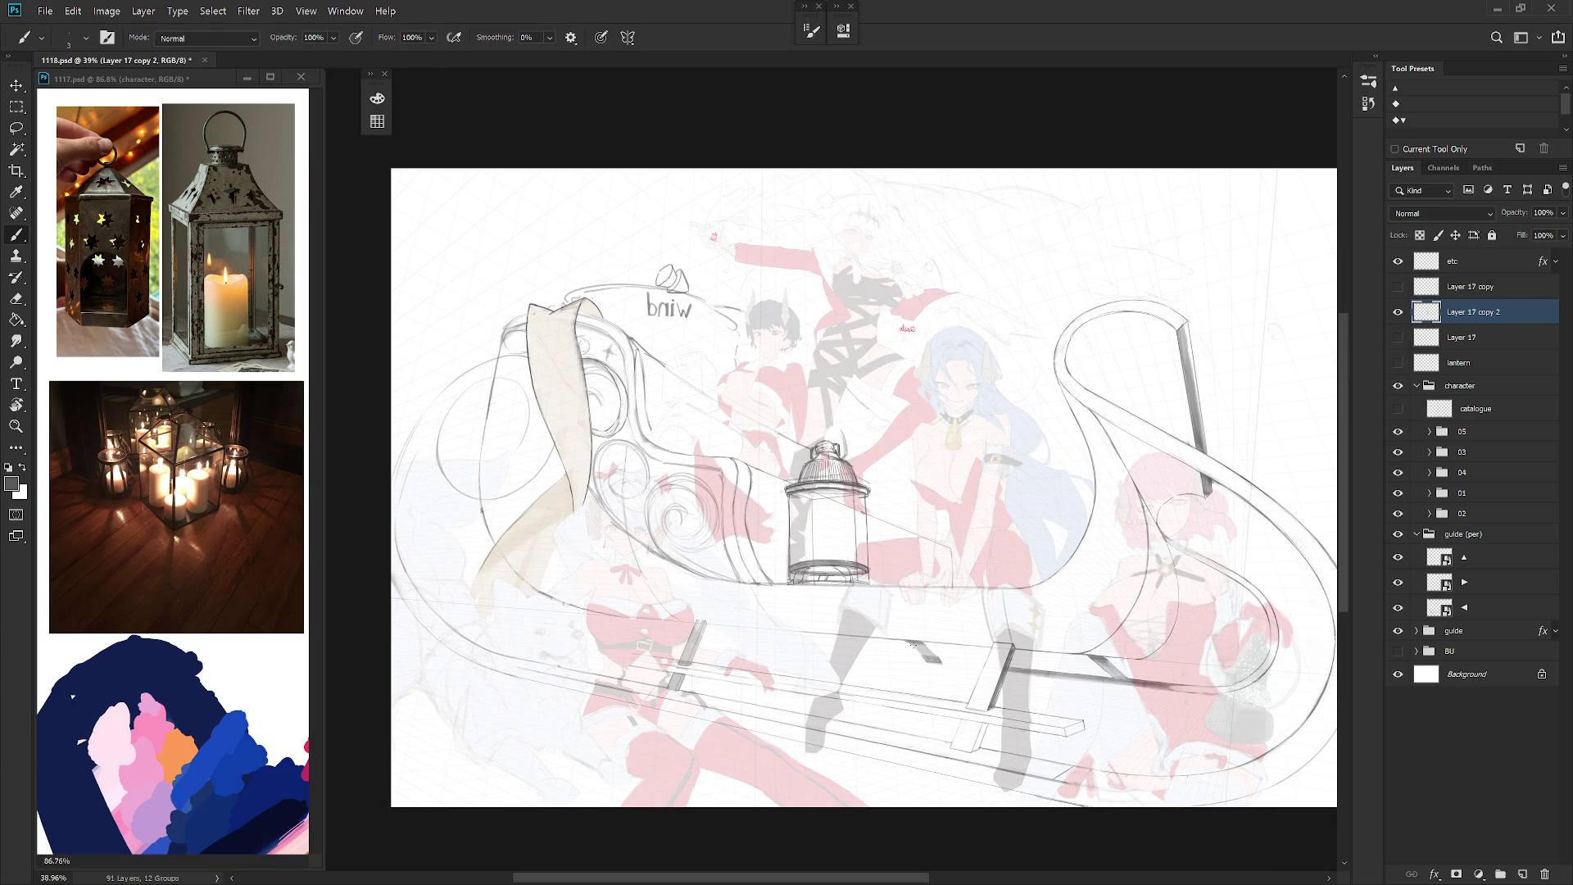
Step: Mirror the canvas view back and draw a line along the lantern's upper rim
{"action": "scroll", "coordinate": [881, 524], "scroll_direction": "up", "scroll_amount": 2}
{"action": "key", "text": "e"}
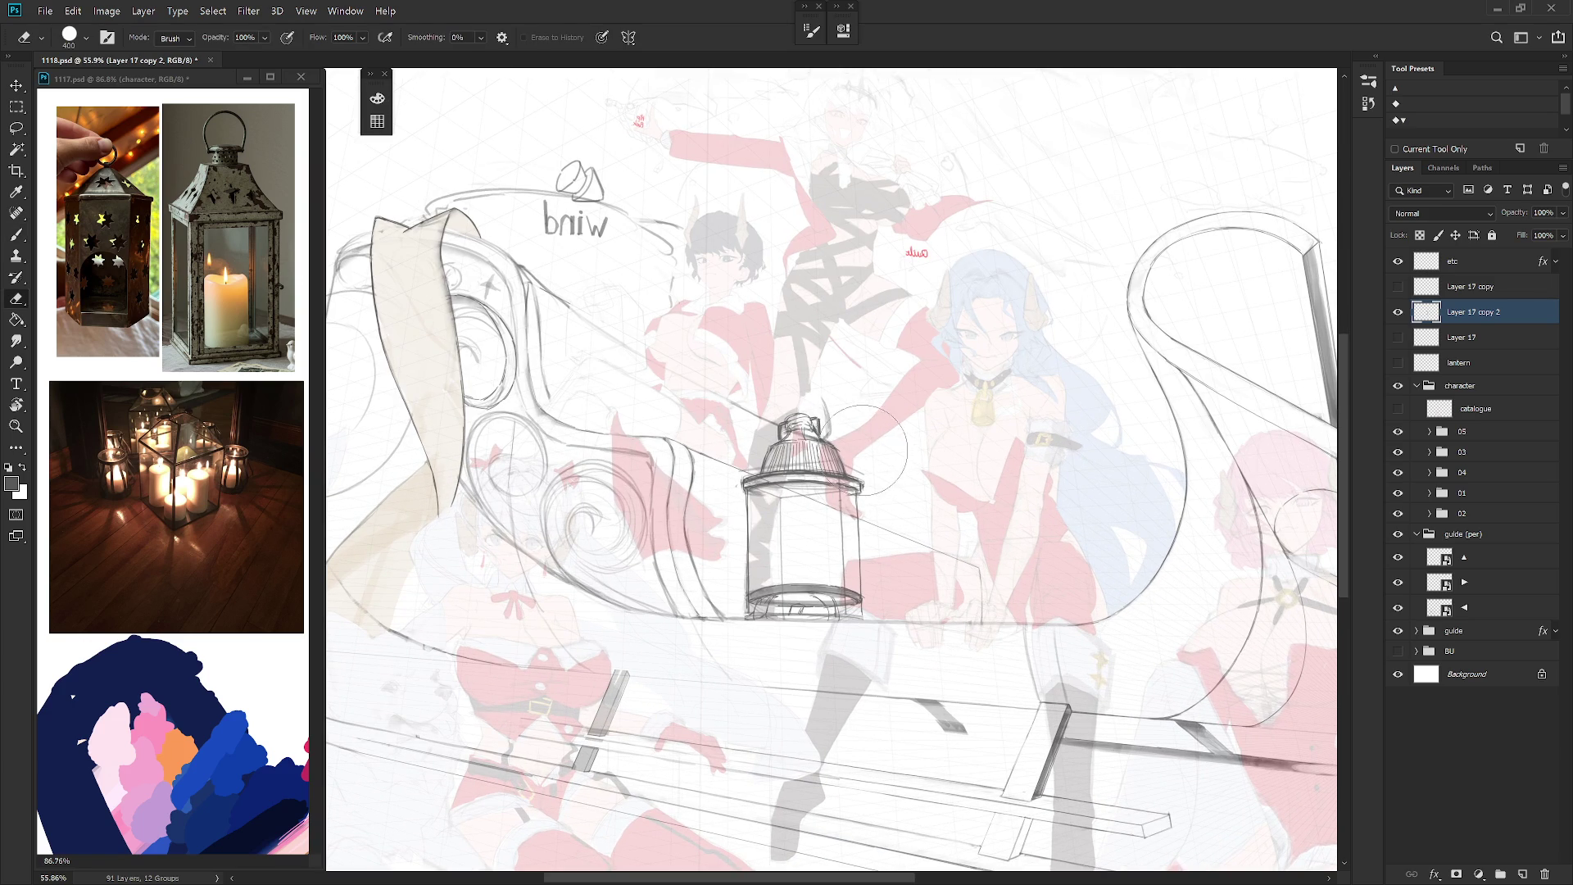
{"action": "key", "text": "l"}
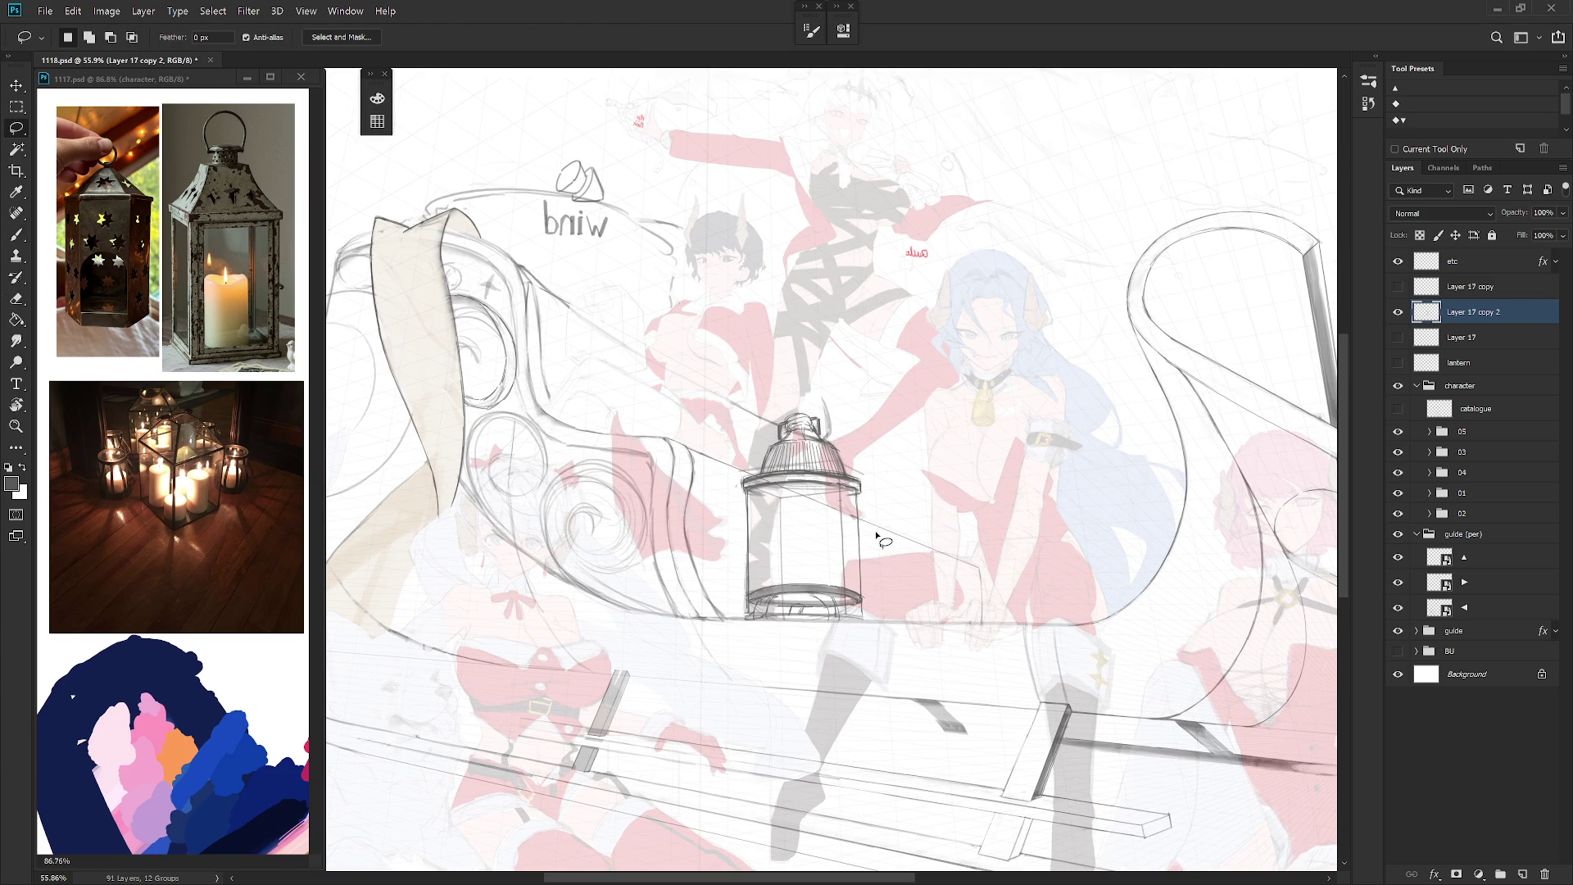
{"action": "scroll", "coordinate": [893, 606], "scroll_direction": "down", "scroll_amount": 5}
{"action": "key", "text": "ctrl+shift+h"}
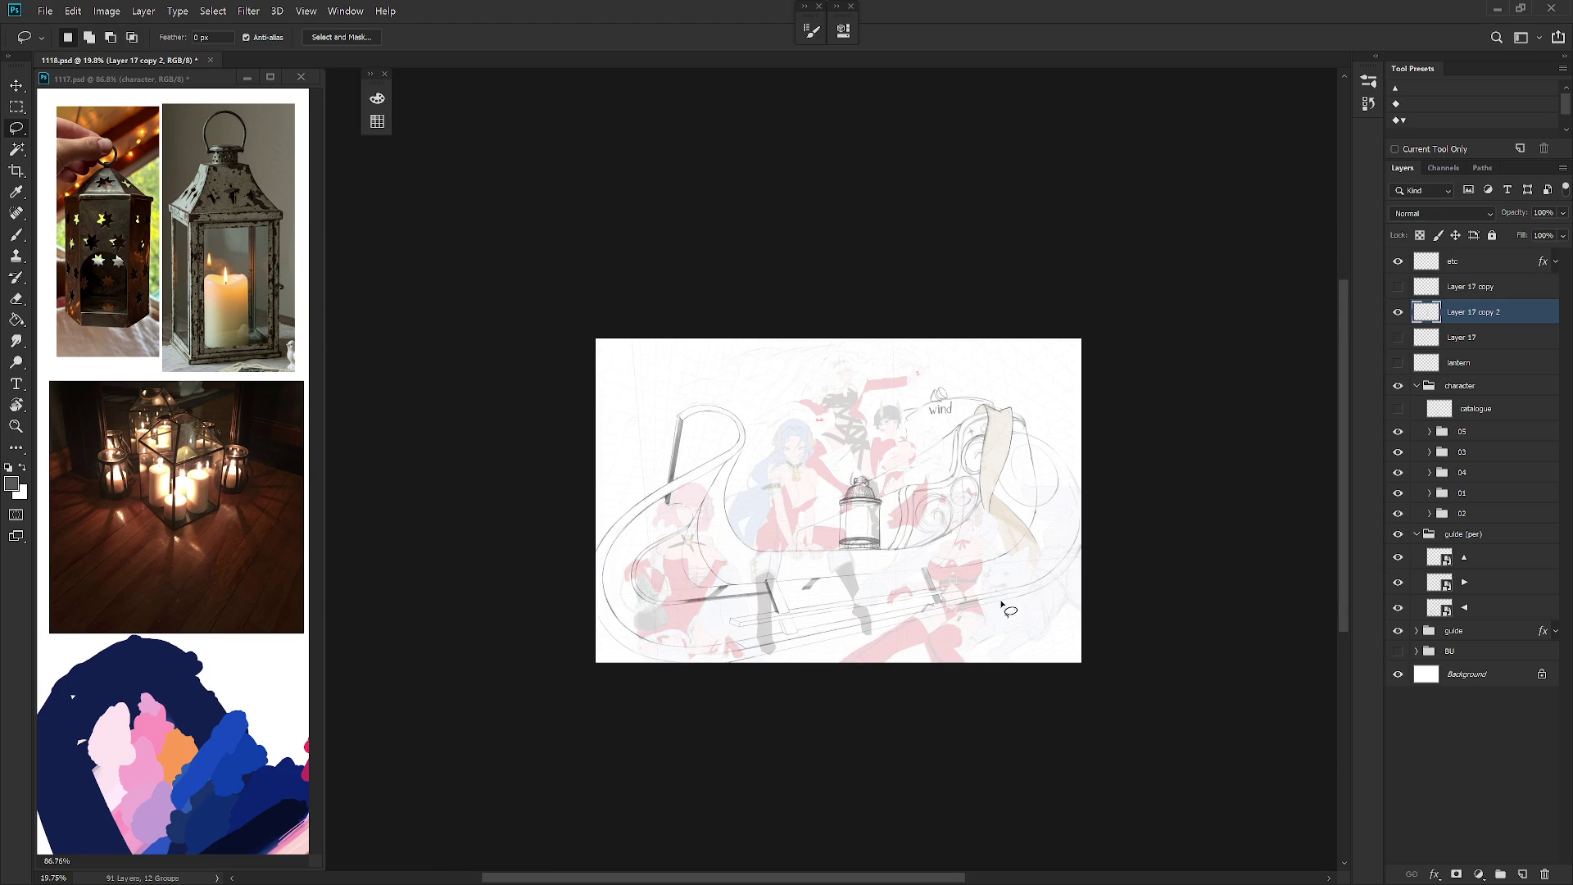
{"action": "scroll", "coordinate": [860, 523], "scroll_direction": "up", "scroll_amount": 5}
{"action": "key", "text": "b"}
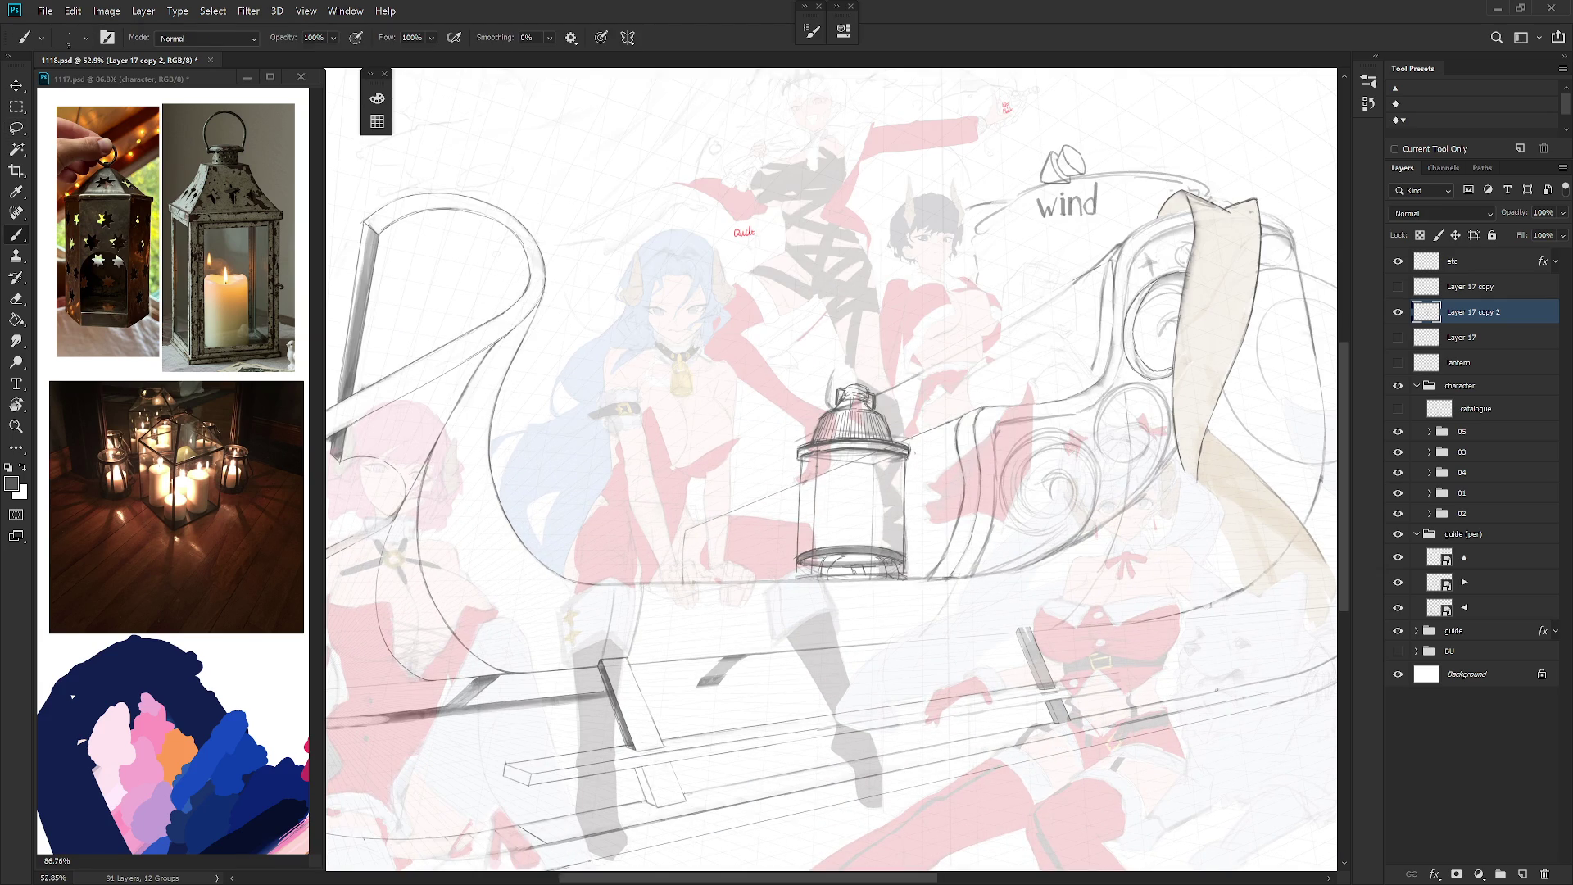
{"action": "scroll", "coordinate": [881, 435], "scroll_direction": "up", "scroll_amount": 2}
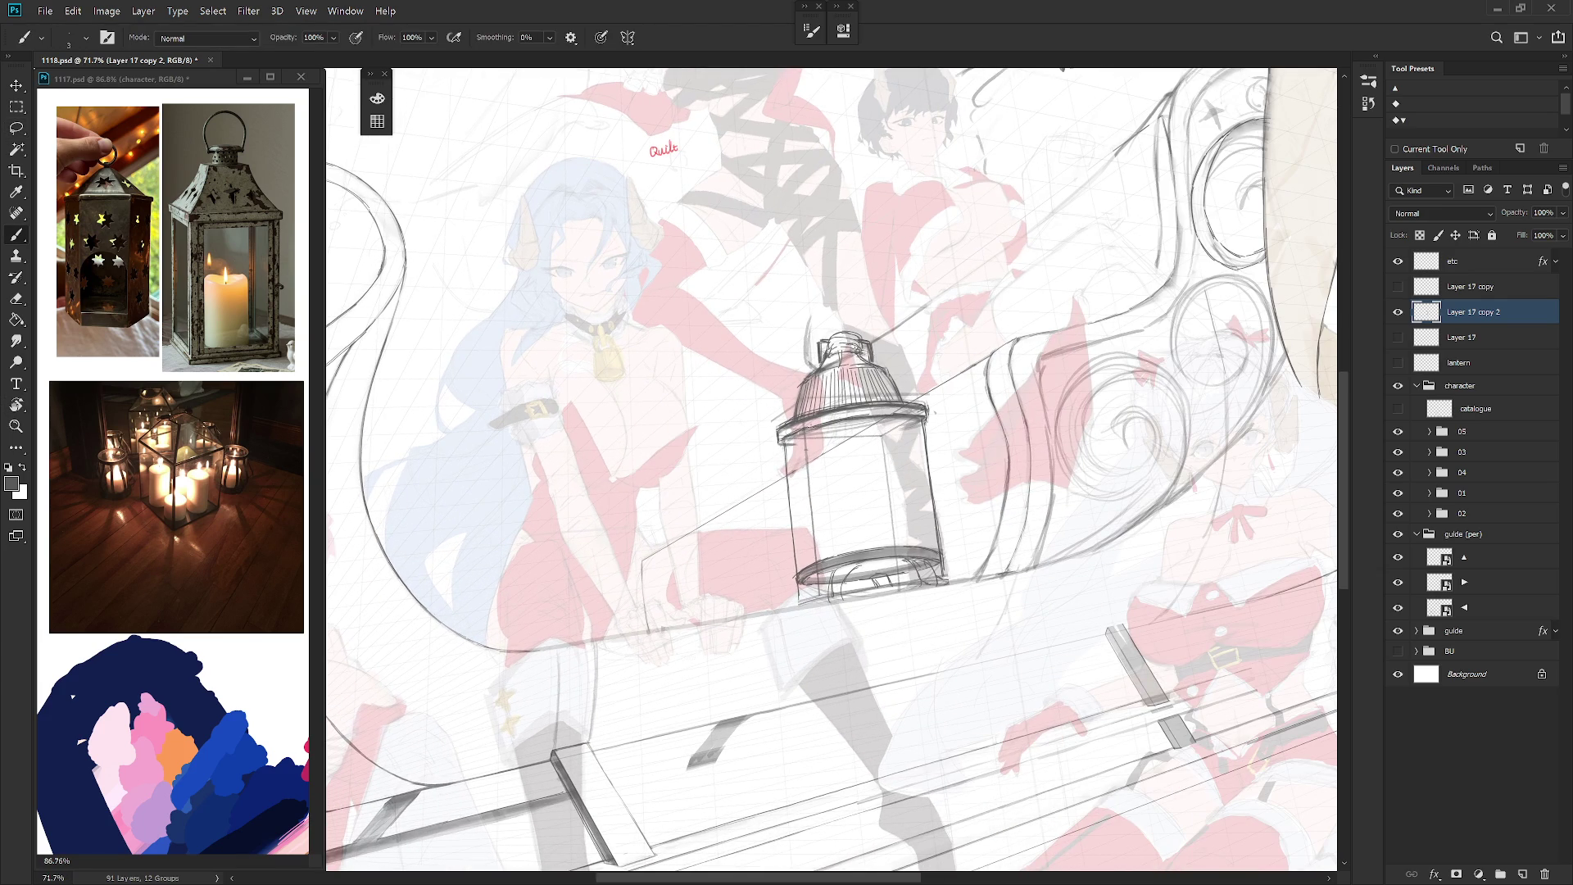
{"action": "key", "text": "e"}
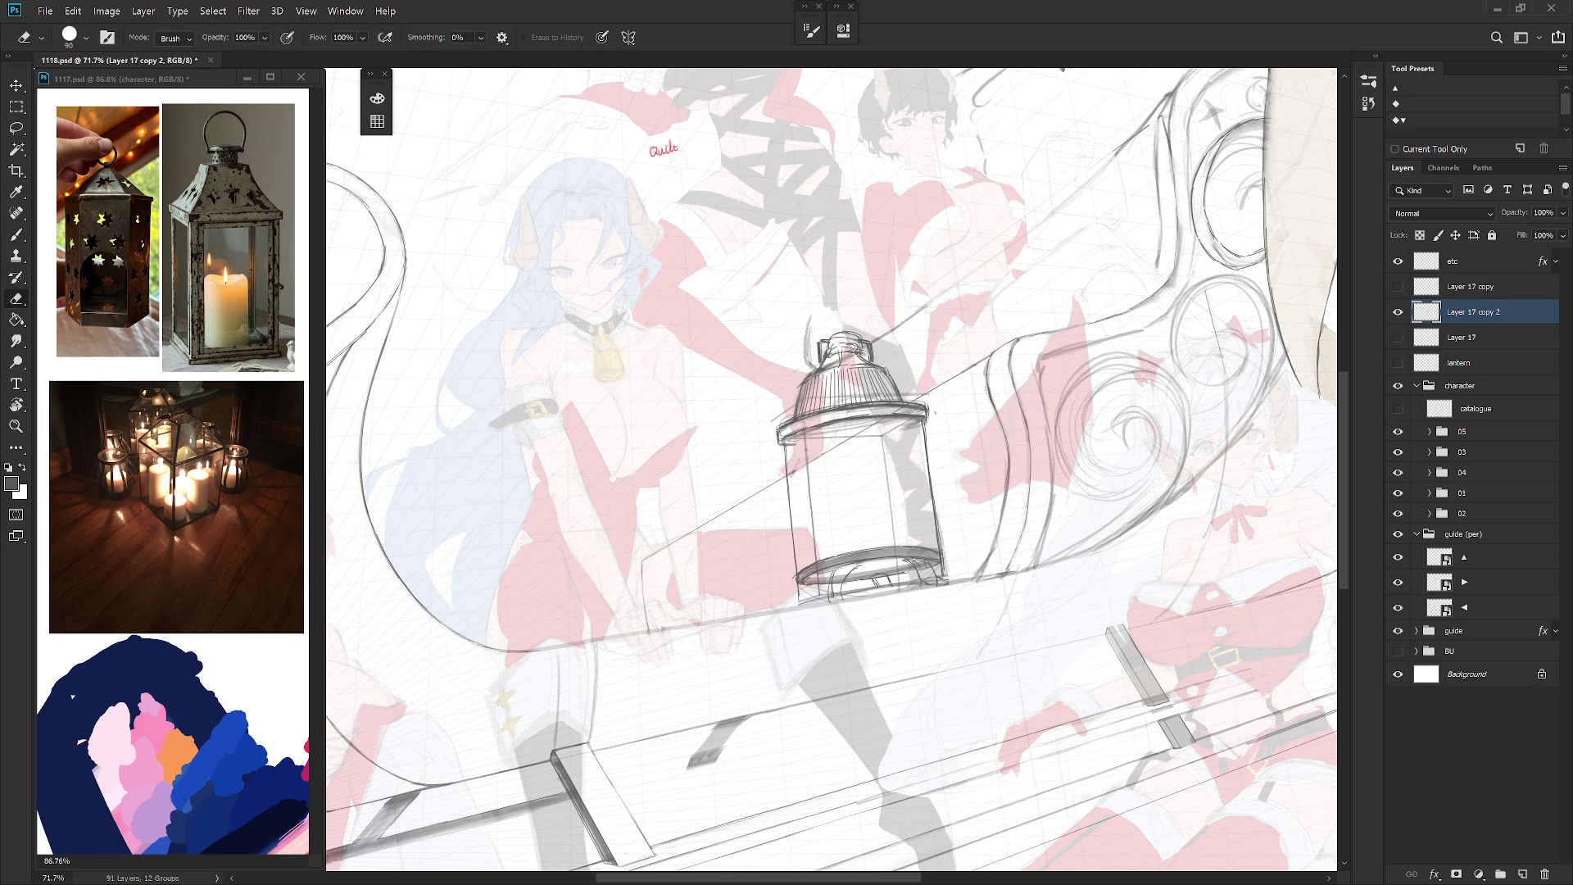
{"action": "key", "text": "b"}
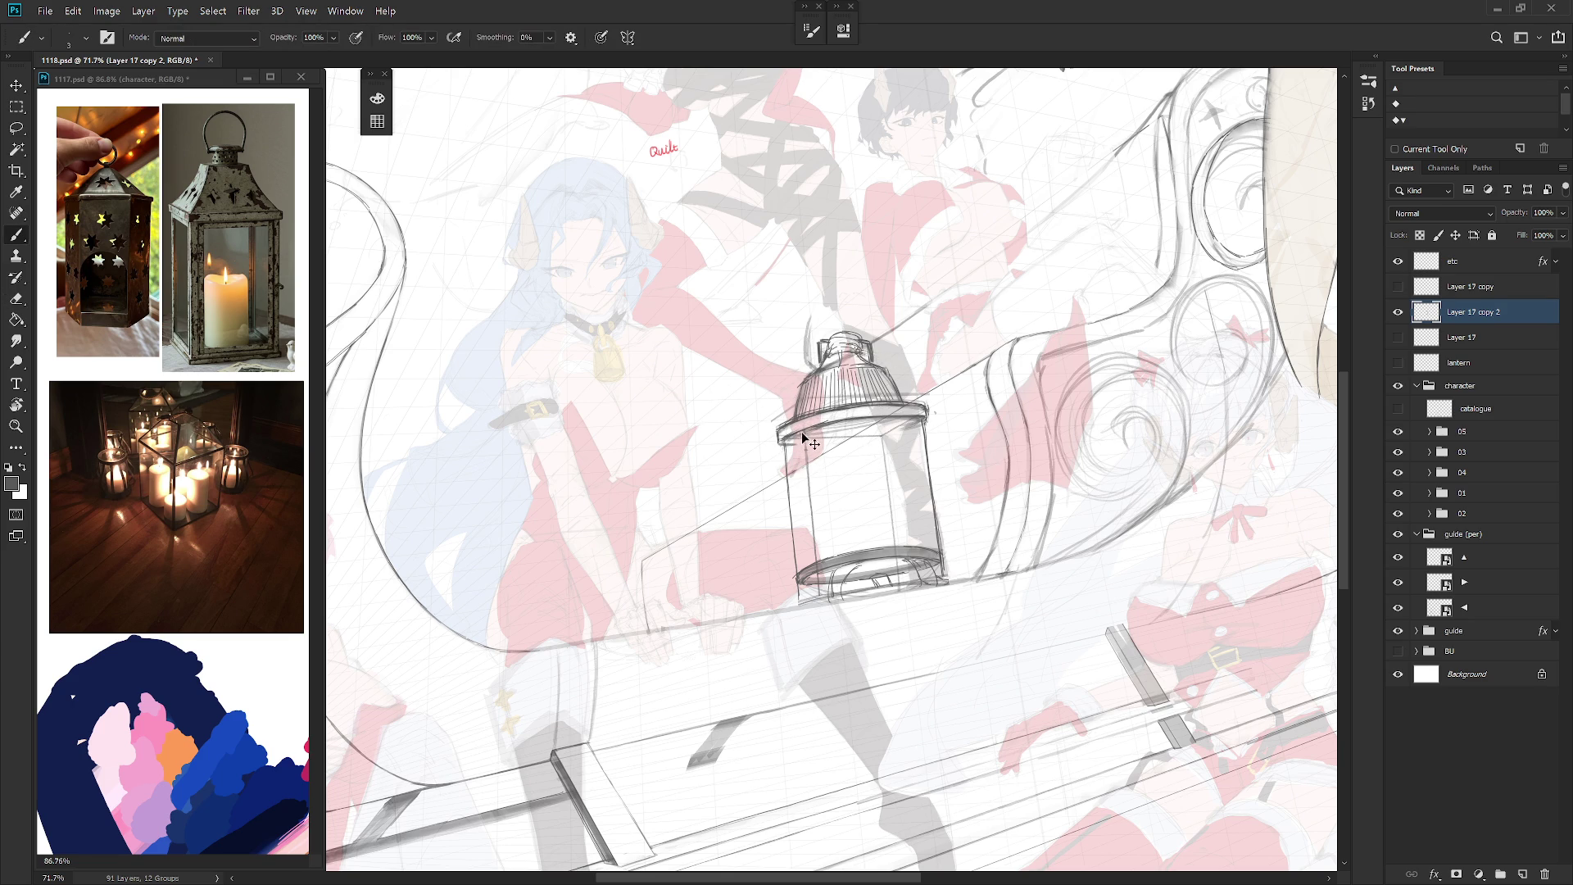
{"action": "left_click_drag", "start_coordinate": [828, 422], "coordinate": [888, 413]}
Step: Lasso-select along the lantern's top edge, then return to the brush
{"action": "key", "text": "e"}
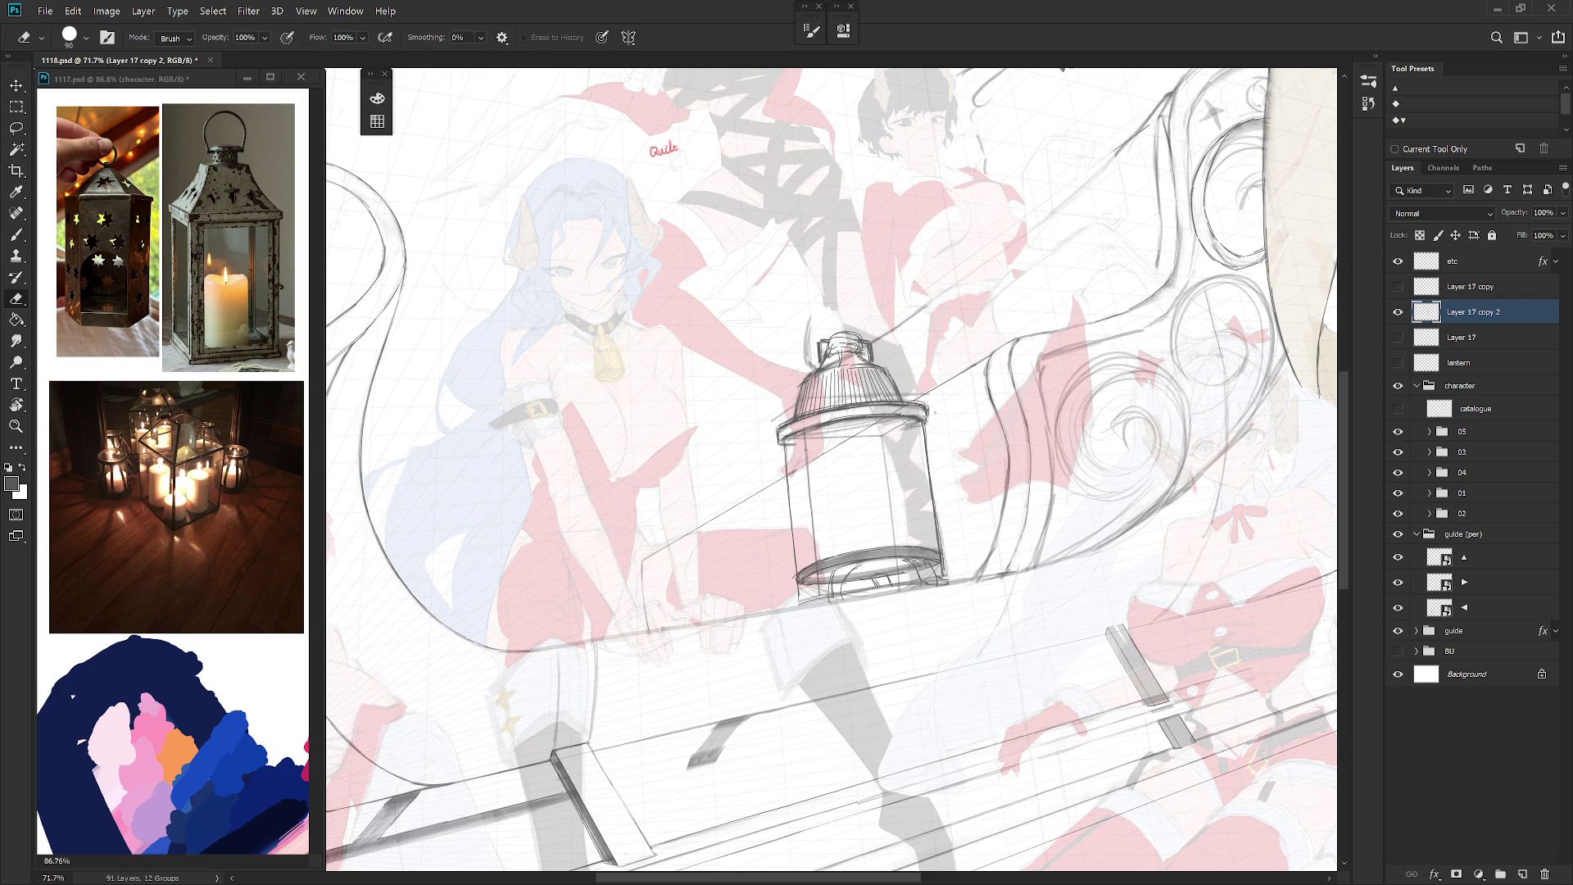
{"action": "key", "text": "b"}
{"action": "key", "text": "e"}
{"action": "key", "text": "b"}
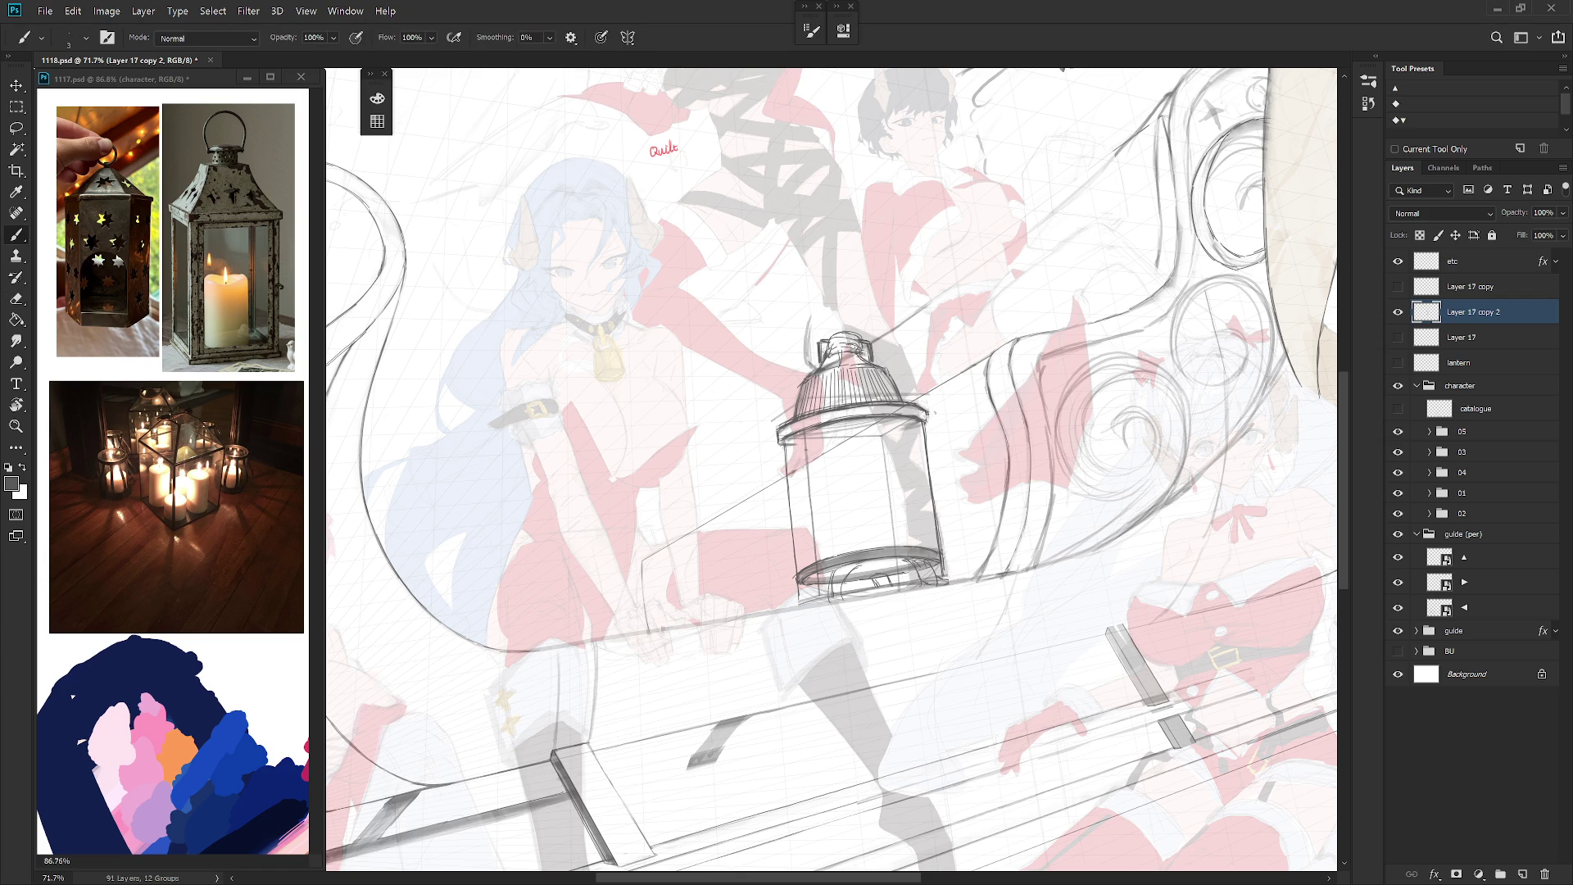
{"action": "key", "text": "e"}
{"action": "key", "text": "b"}
{"action": "key", "text": "l"}
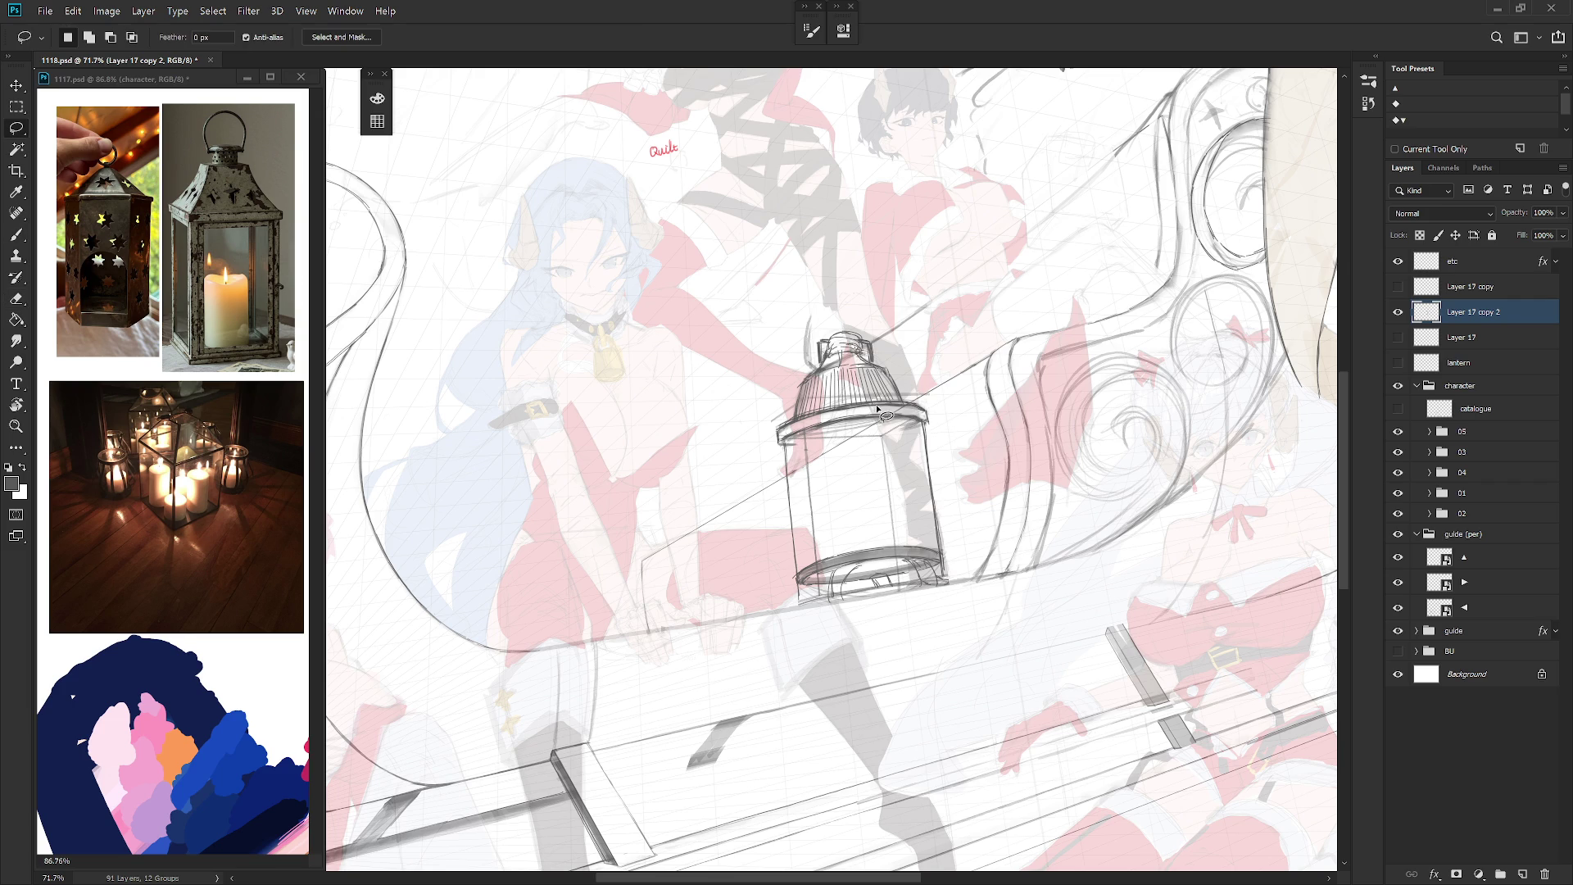
{"action": "mouse_move", "coordinate": [807, 415]}
{"action": "left_mouse_down"}
{"action": "mouse_move", "coordinate": [920, 412]}
{"action": "mouse_move", "coordinate": [906, 404]}
{"action": "left_mouse_up"}
{"action": "key", "text": "b"}
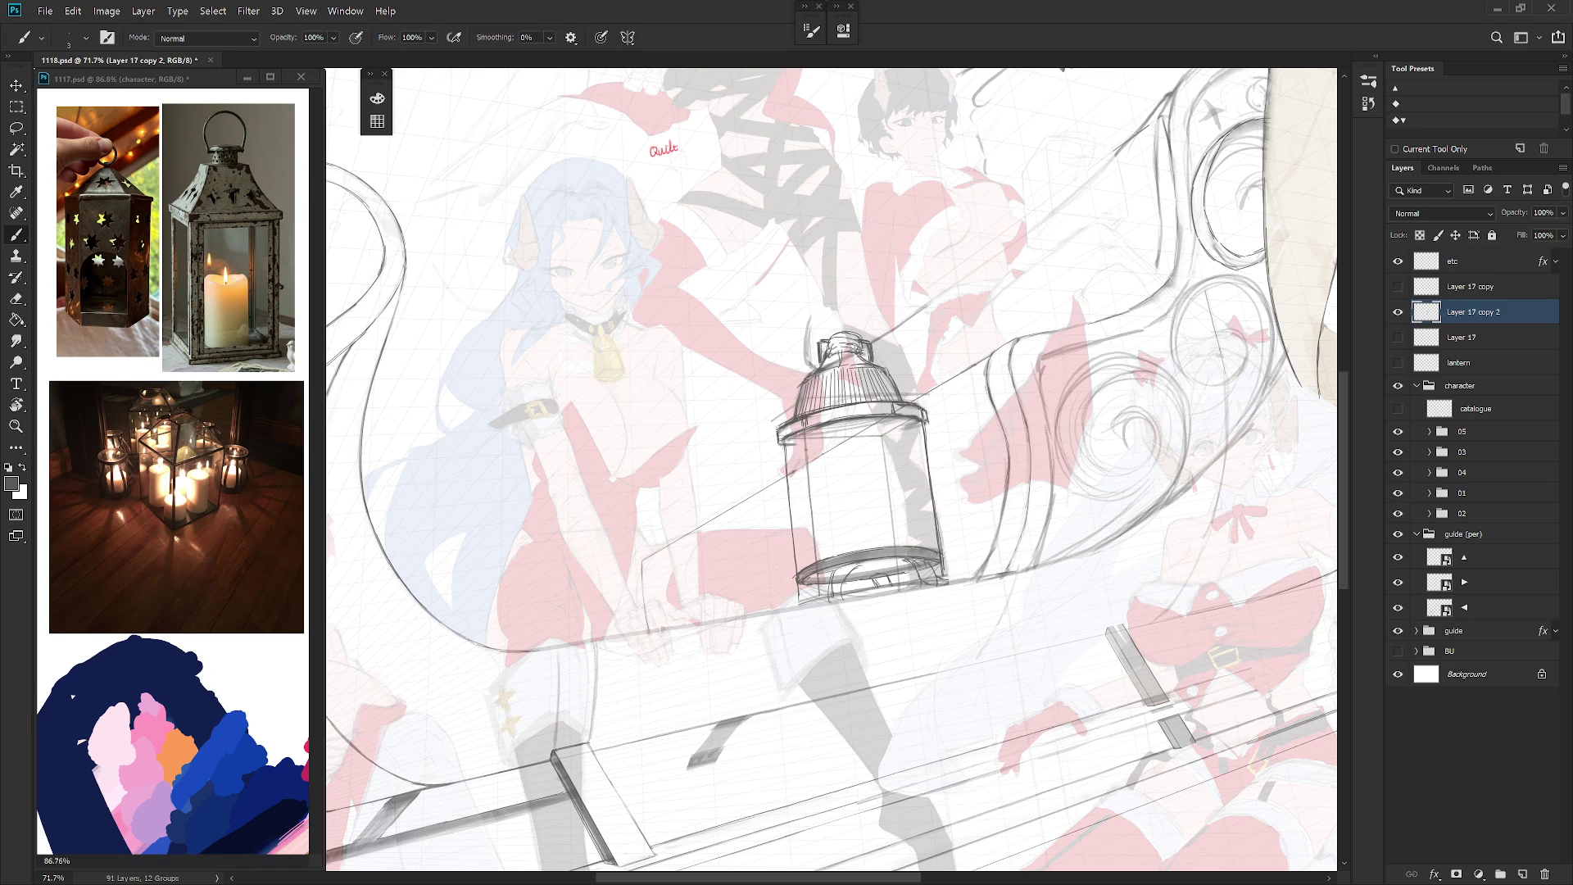
Step: Darken the lines on the upper rim and add a stroke on the ring's left side
{"action": "key", "text": "e"}
{"action": "key", "text": "b"}
{"action": "key", "text": "shift+b"}
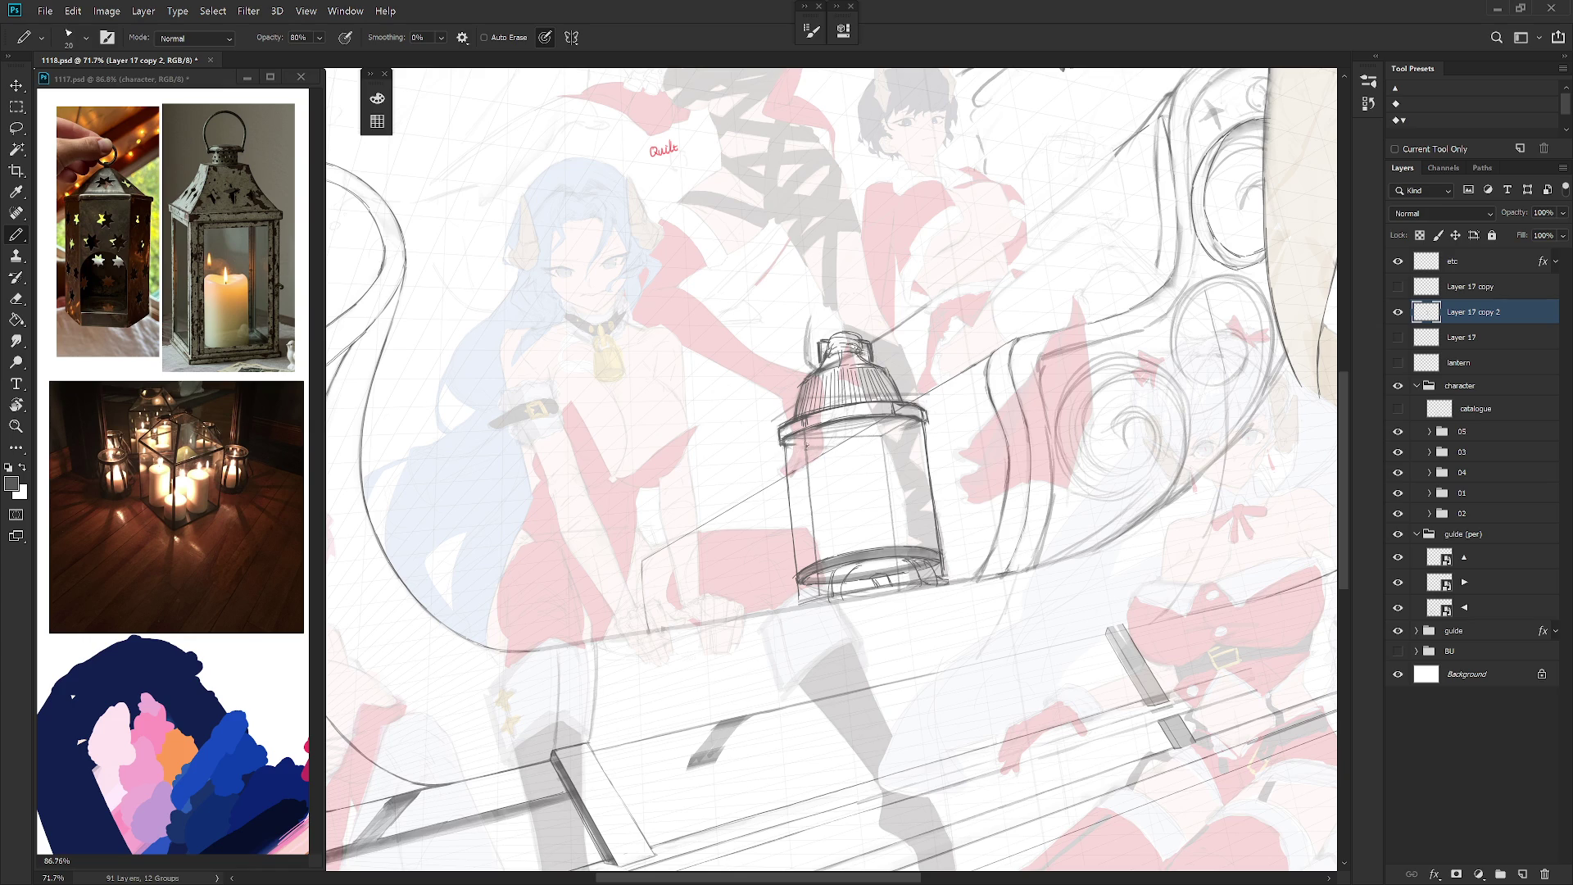
{"action": "key", "text": "b"}
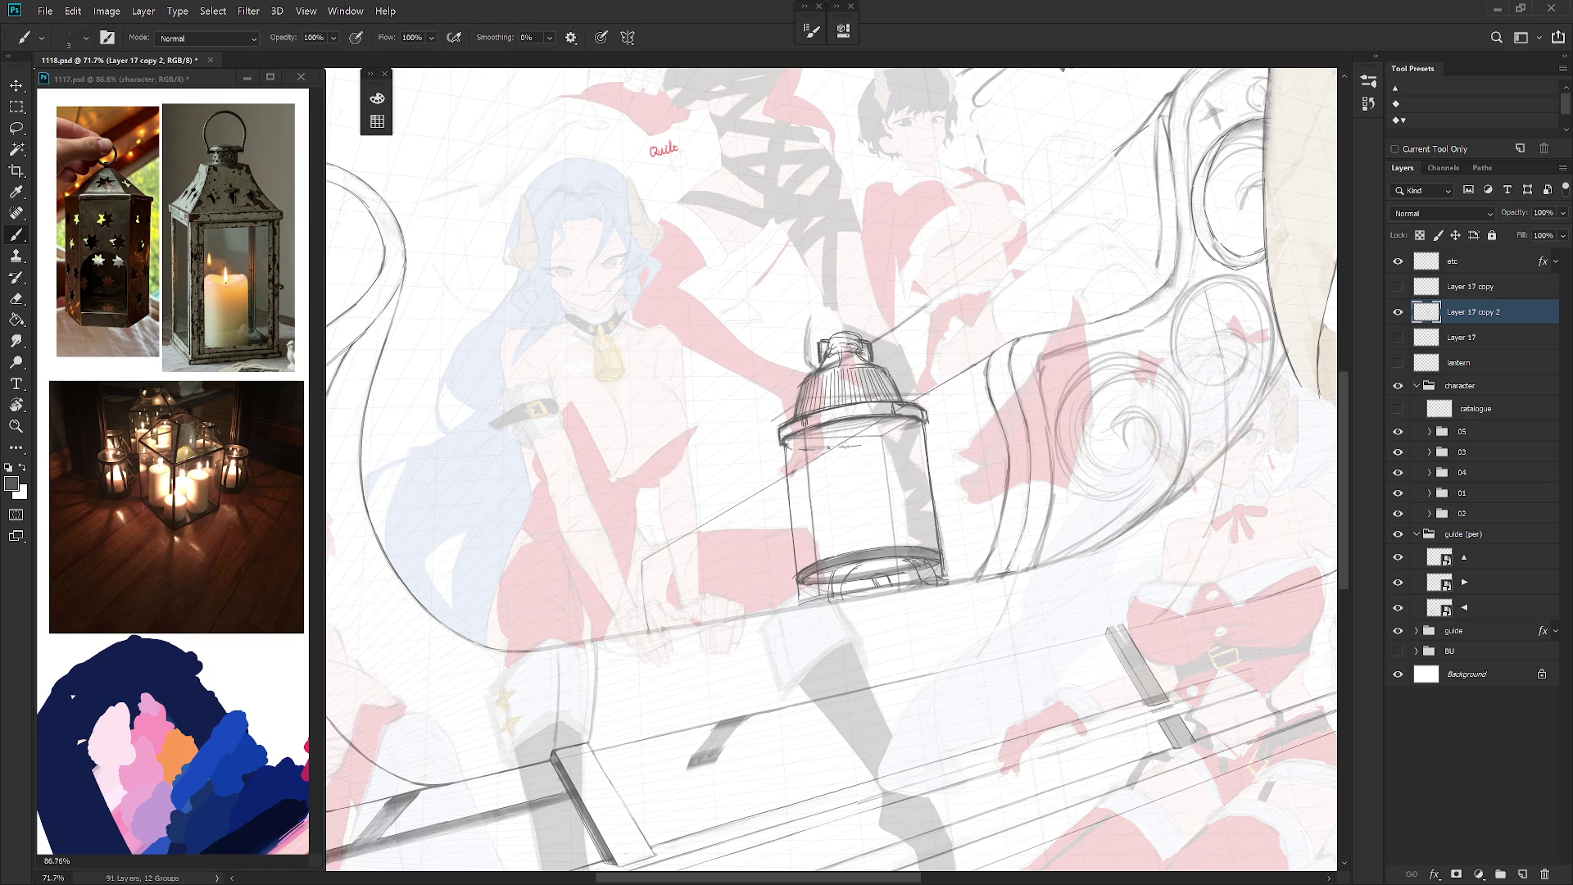
{"action": "left_click_drag", "start_coordinate": [865, 444], "coordinate": [928, 425]}
{"action": "mouse_move", "coordinate": [809, 427]}
{"action": "left_mouse_down"}
{"action": "mouse_move", "coordinate": [833, 419]}
{"action": "mouse_move", "coordinate": [813, 427]}
{"action": "left_mouse_up"}
{"action": "scroll", "coordinate": [975, 557], "scroll_direction": "down", "scroll_amount": 5}
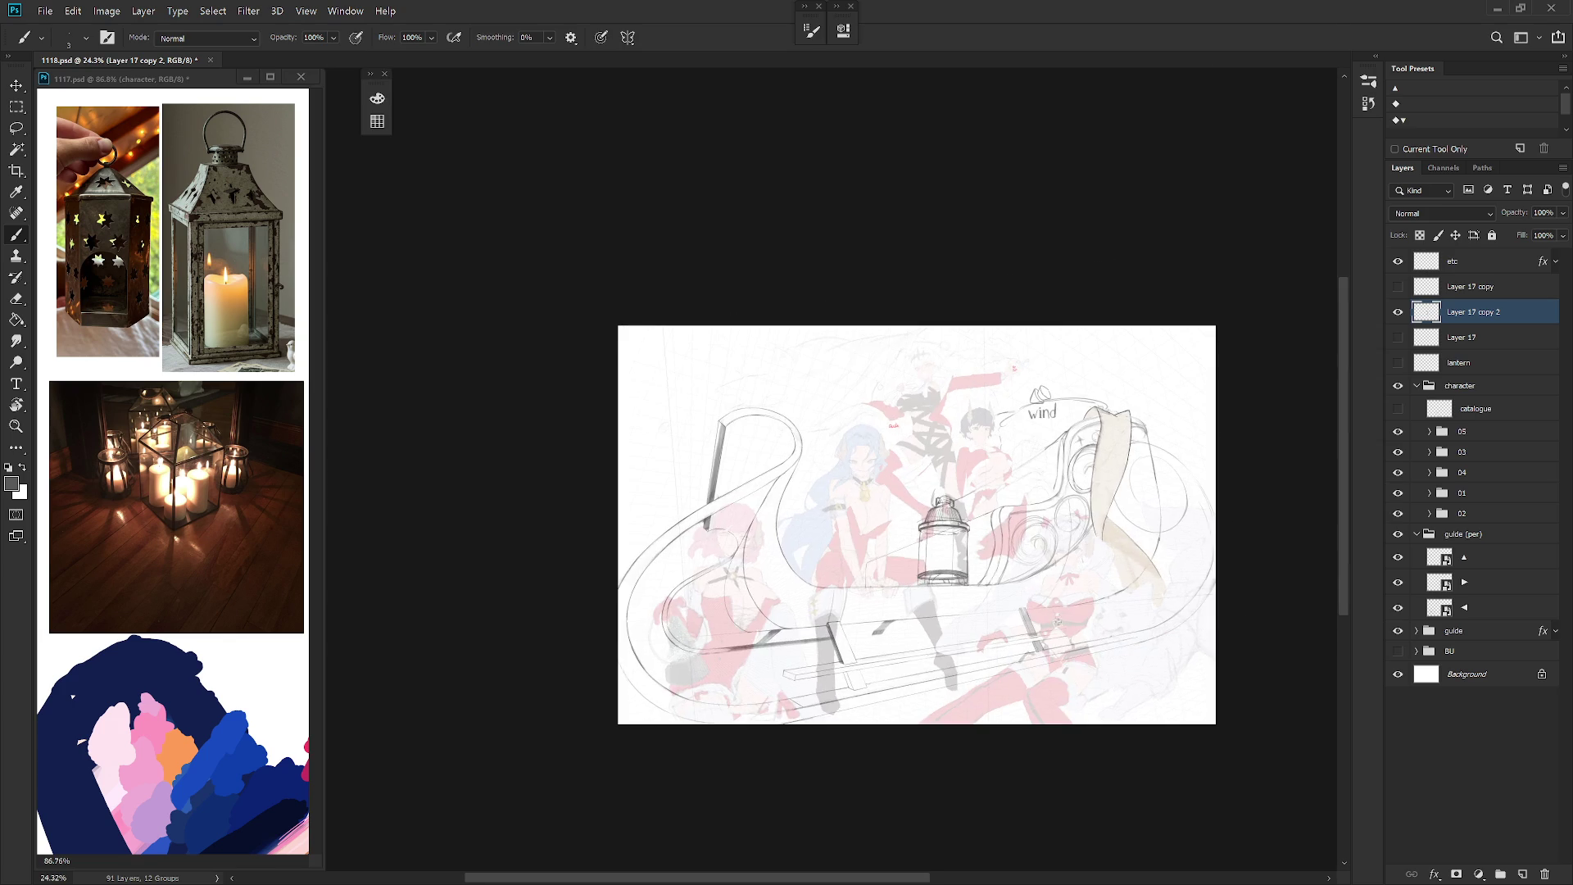
{"action": "scroll", "coordinate": [945, 573], "scroll_direction": "up", "scroll_amount": 4}
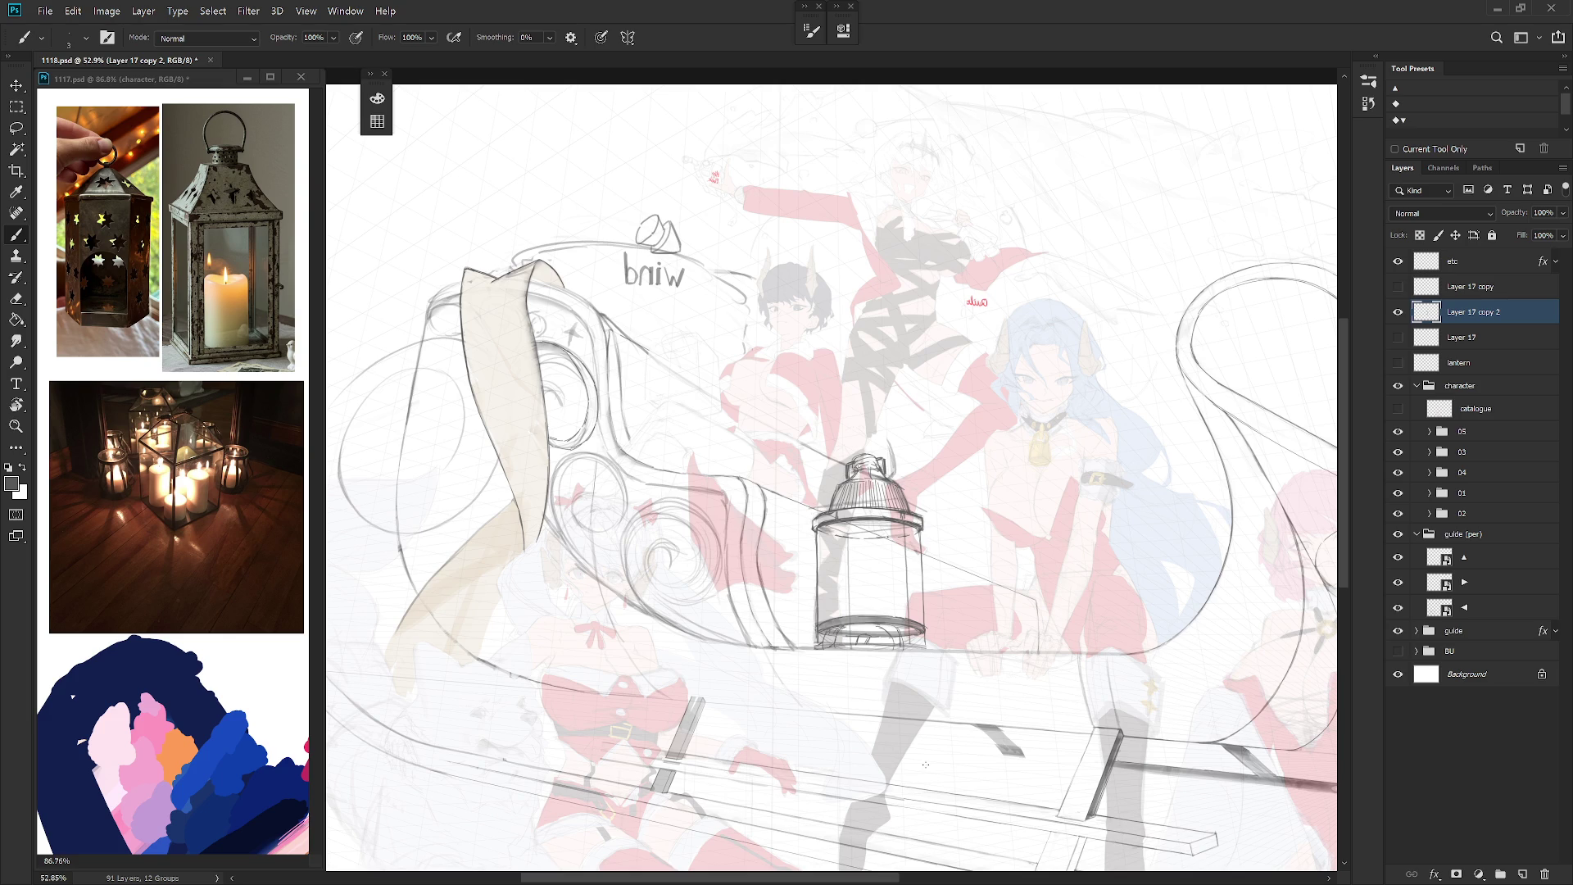
{"action": "left_click_drag", "start_coordinate": [1143, 448], "coordinate": [1091, 418]}
Step: Rename Layer 17 copy 2 and Layer 17 to 'lantern'
{"action": "double_click", "coordinate": [1461, 363]}
{"action": "double_click", "coordinate": [1469, 316]}
{"action": "type", "text": "lantern"}
{"action": "double_click", "coordinate": [1463, 337]}
{"action": "type", "text": "lantern"}
{"action": "key", "text": "Return"}
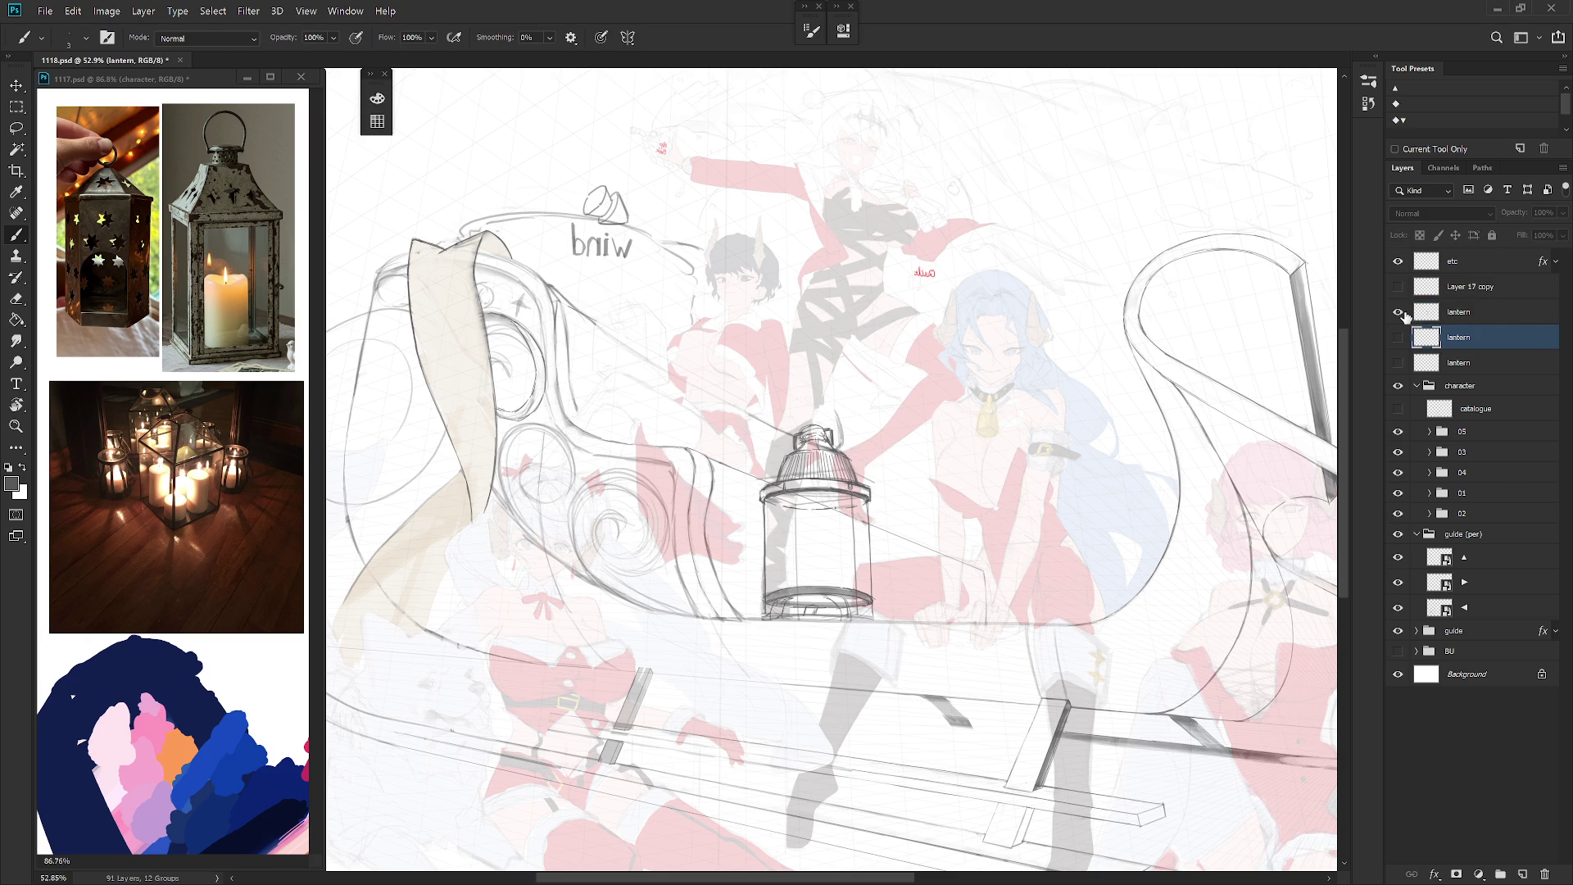
Step: Toggle the lantern layers' visibility to compare versions, leaving Layer 17 copy hidden
{"action": "left_click", "coordinate": [1399, 312]}
{"action": "left_click", "coordinate": [1399, 337]}
{"action": "left_click", "coordinate": [1399, 363]}
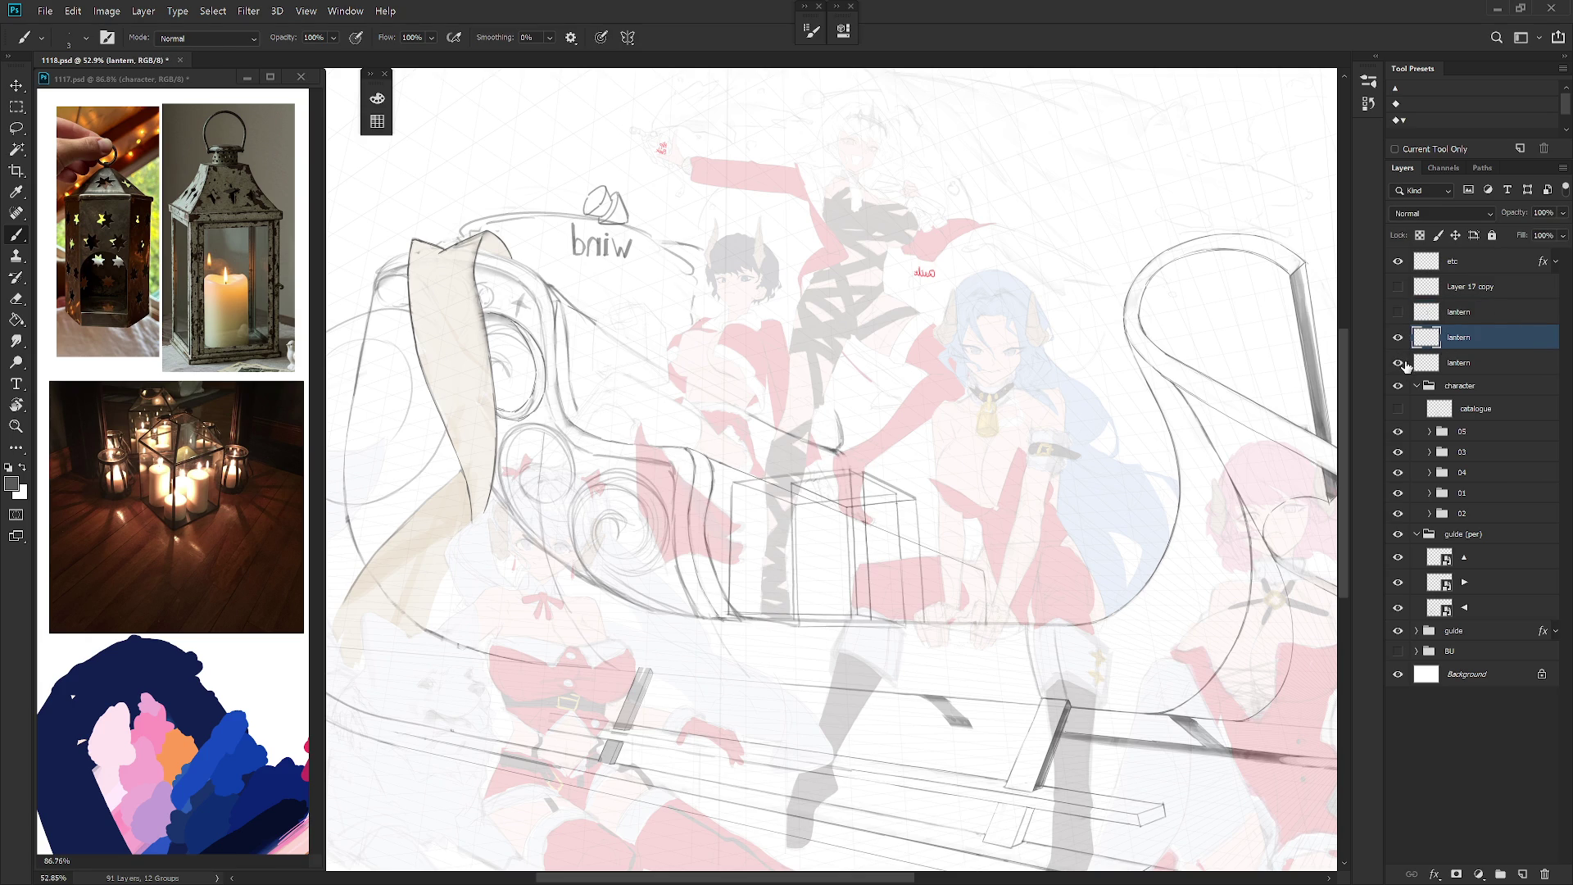
{"action": "left_click", "coordinate": [1398, 338]}
{"action": "left_click", "coordinate": [1398, 338]}
{"action": "left_click", "coordinate": [1398, 312]}
{"action": "left_click", "coordinate": [1399, 288]}
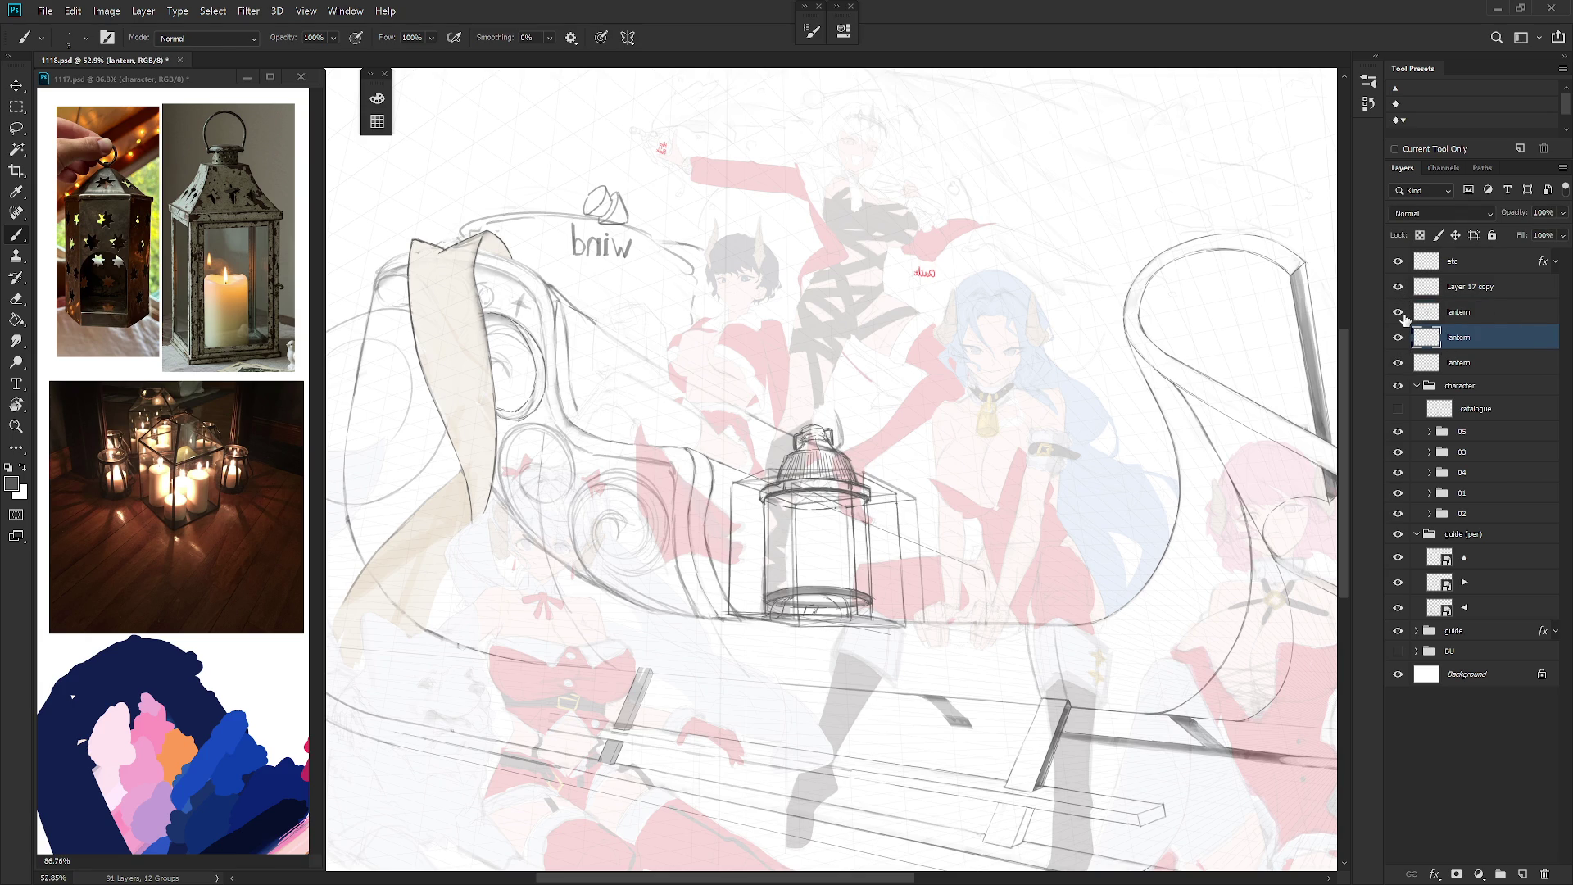
{"action": "left_click_drag", "start_coordinate": [1400, 312], "coordinate": [1400, 364]}
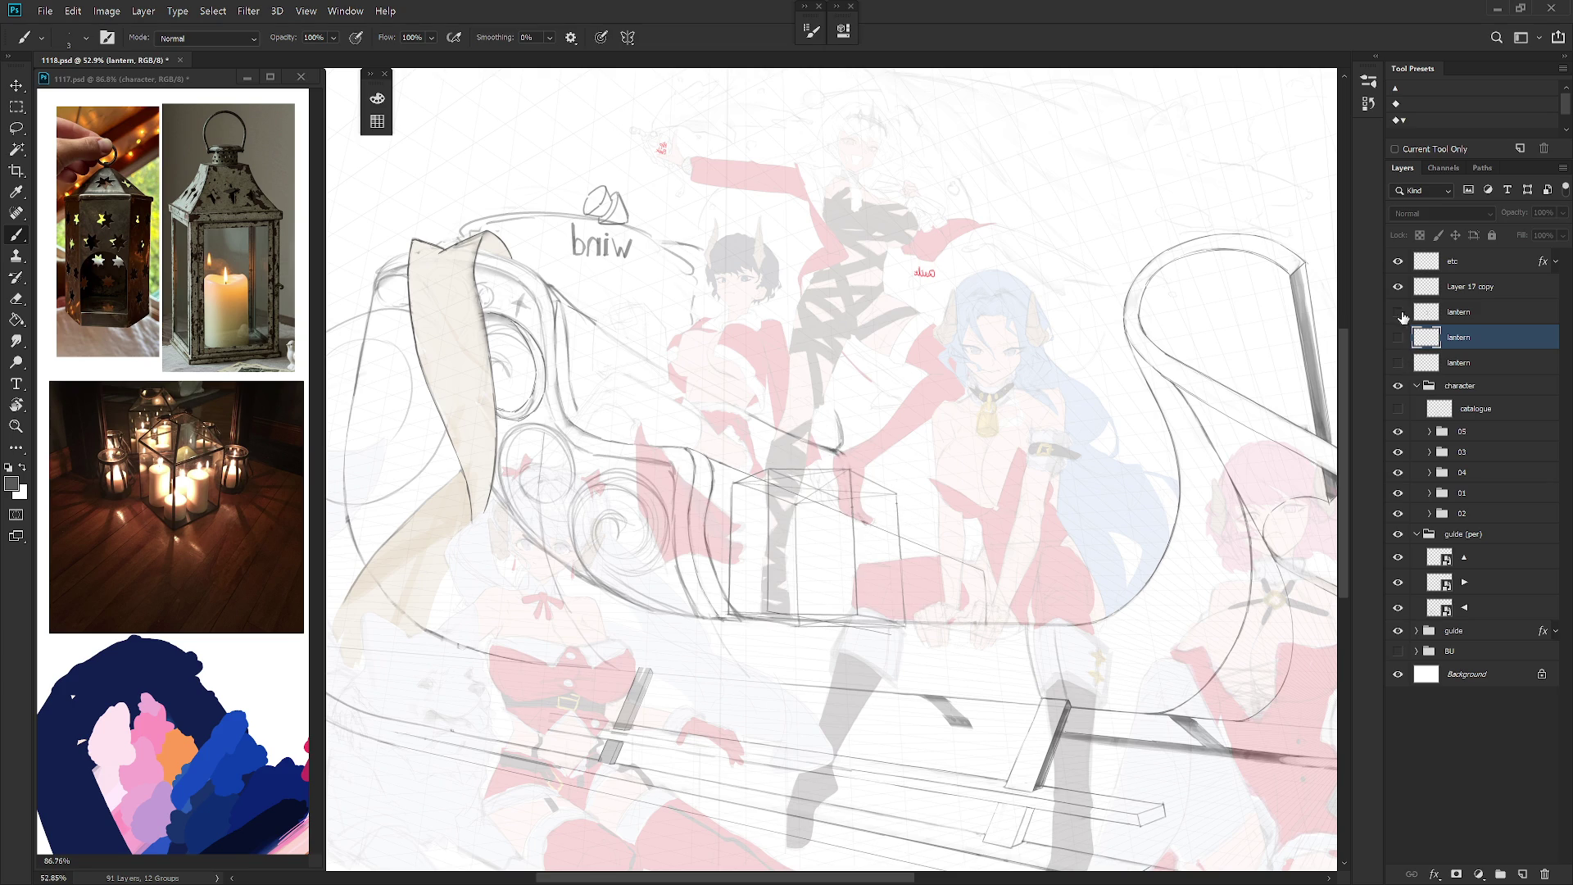
{"action": "left_click", "coordinate": [1399, 312]}
{"action": "left_click", "coordinate": [1400, 287]}
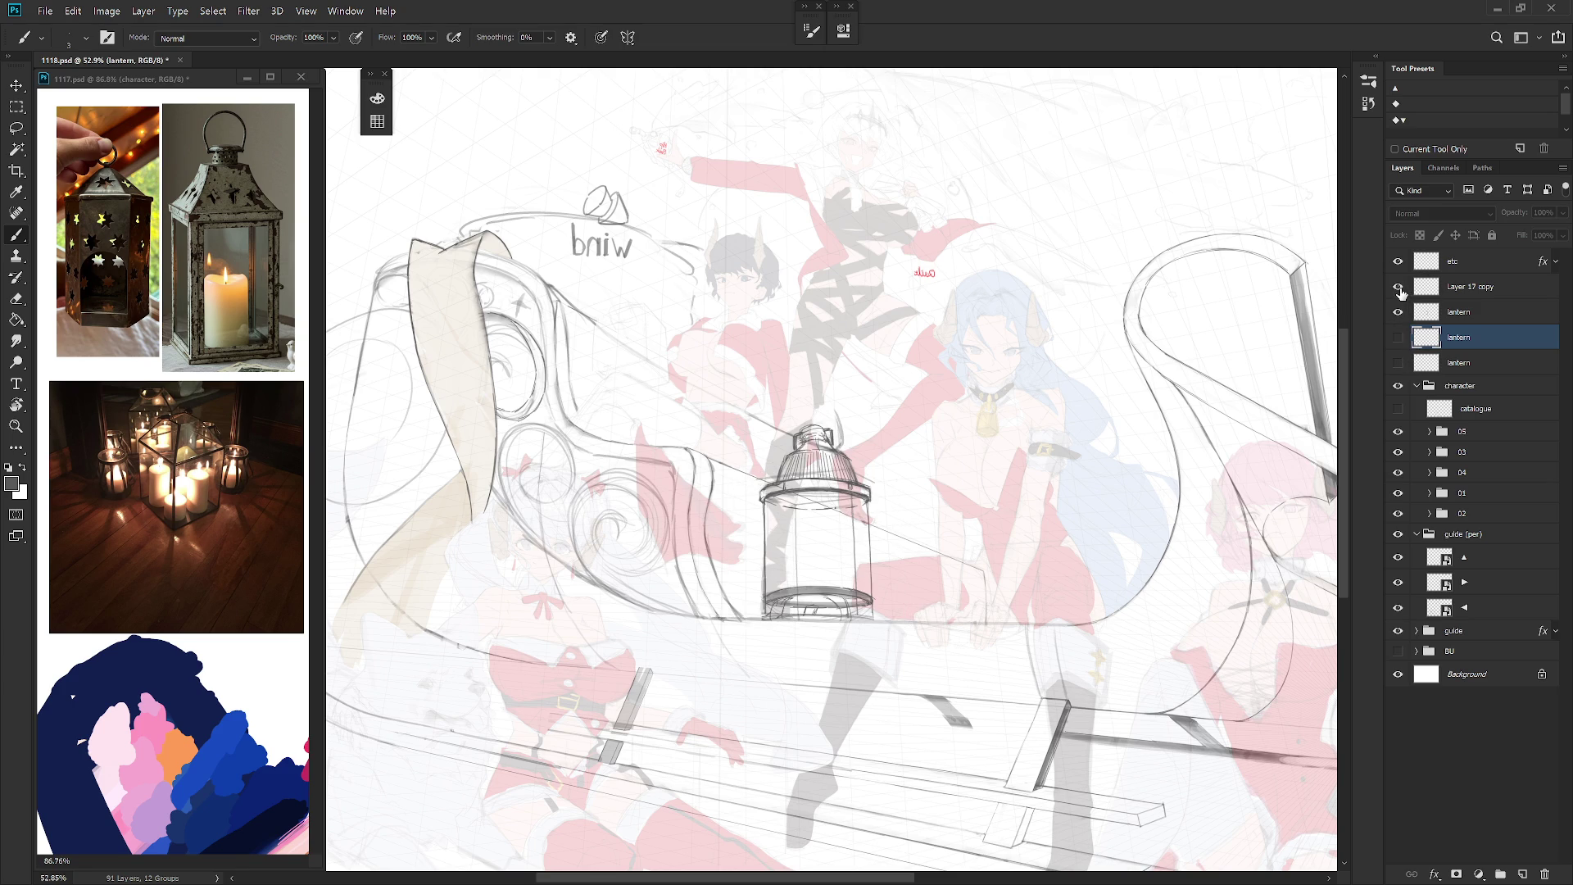
{"action": "left_click", "coordinate": [1399, 286]}
Step: Make the top 'lantern' layer the working layer
{"action": "scroll", "coordinate": [924, 566], "scroll_direction": "down", "scroll_amount": 3}
{"action": "scroll", "coordinate": [923, 545], "scroll_direction": "up", "scroll_amount": 1}
{"action": "scroll", "coordinate": [923, 545], "scroll_direction": "up", "scroll_amount": 2}
{"action": "left_click", "coordinate": [1479, 295]}
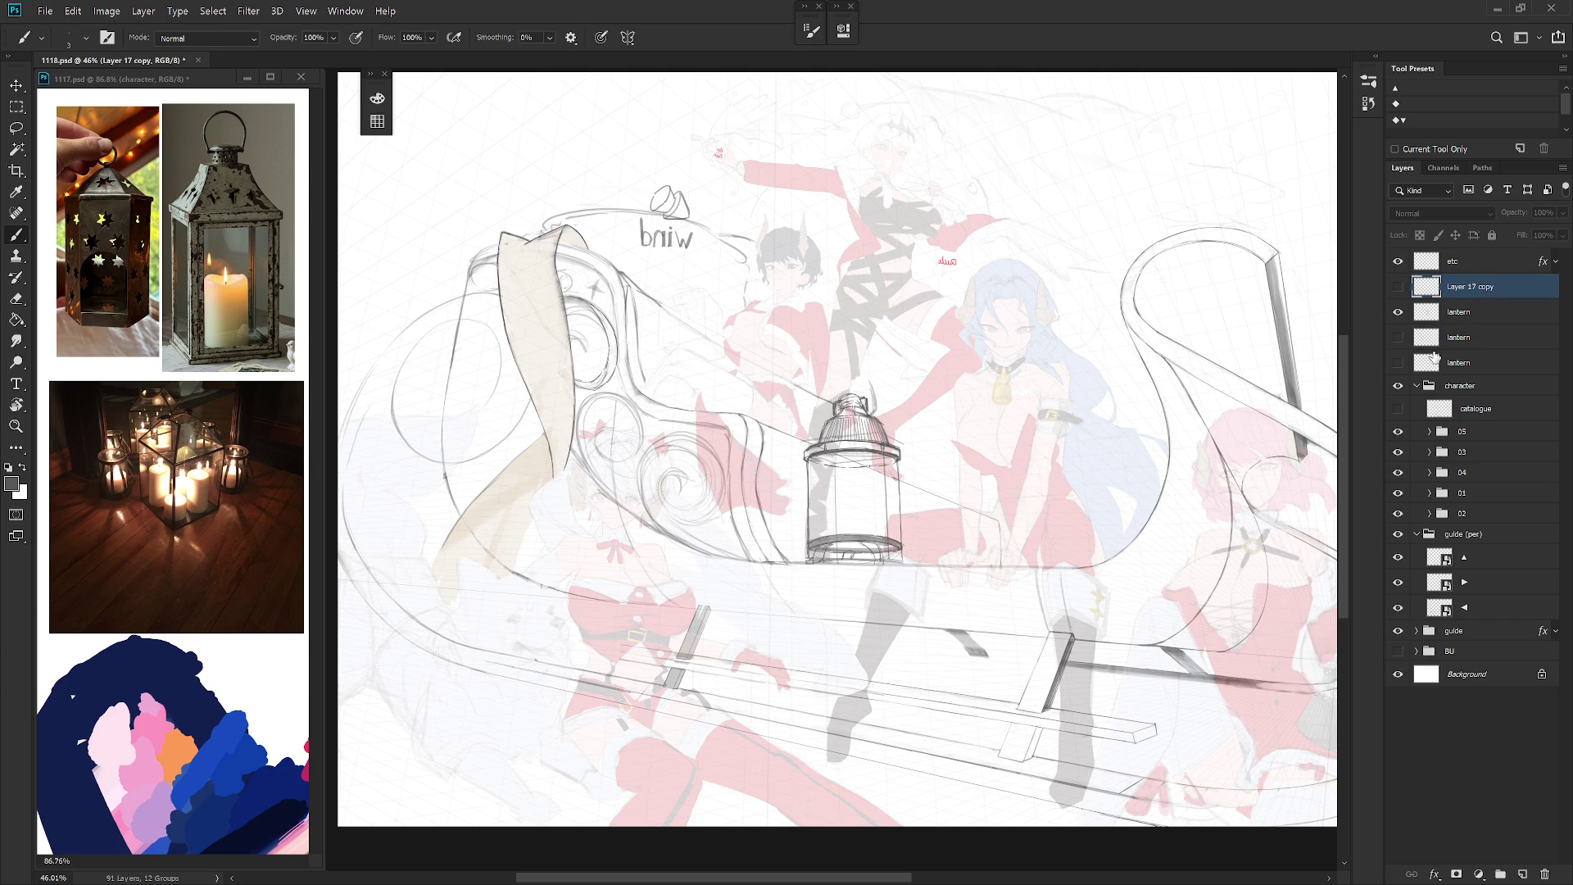
{"action": "left_click", "coordinate": [1483, 312]}
{"action": "scroll", "coordinate": [857, 422], "scroll_direction": "up", "scroll_amount": 4}
Step: Erase the lines across the lantern's top rim and redraw a stroke along the upper ellipse
{"action": "key", "text": "e"}
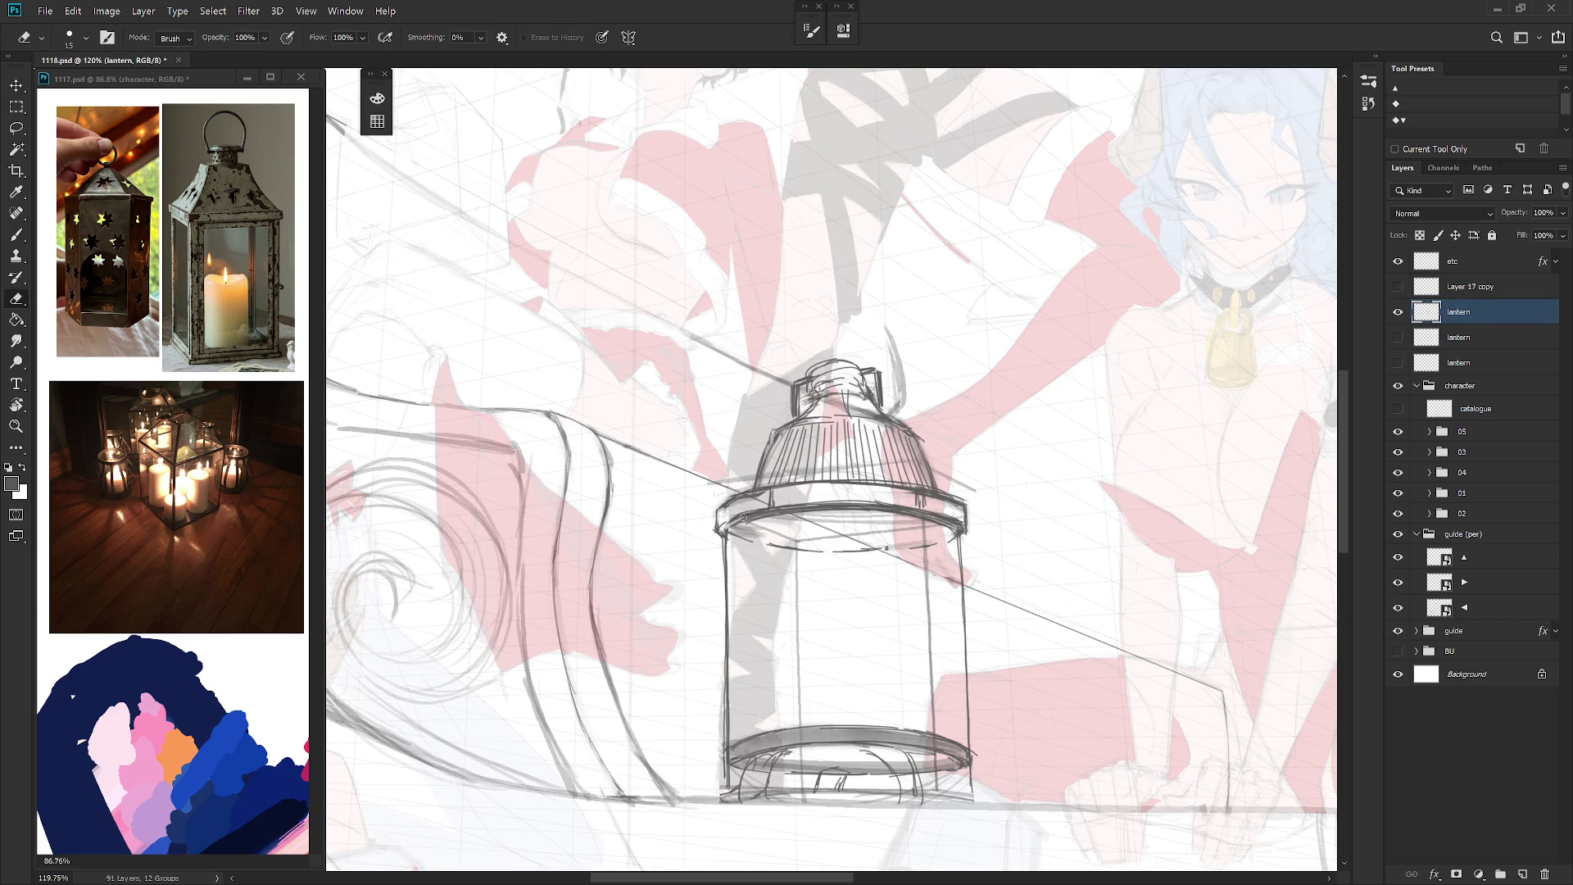
{"action": "key", "text": "b"}
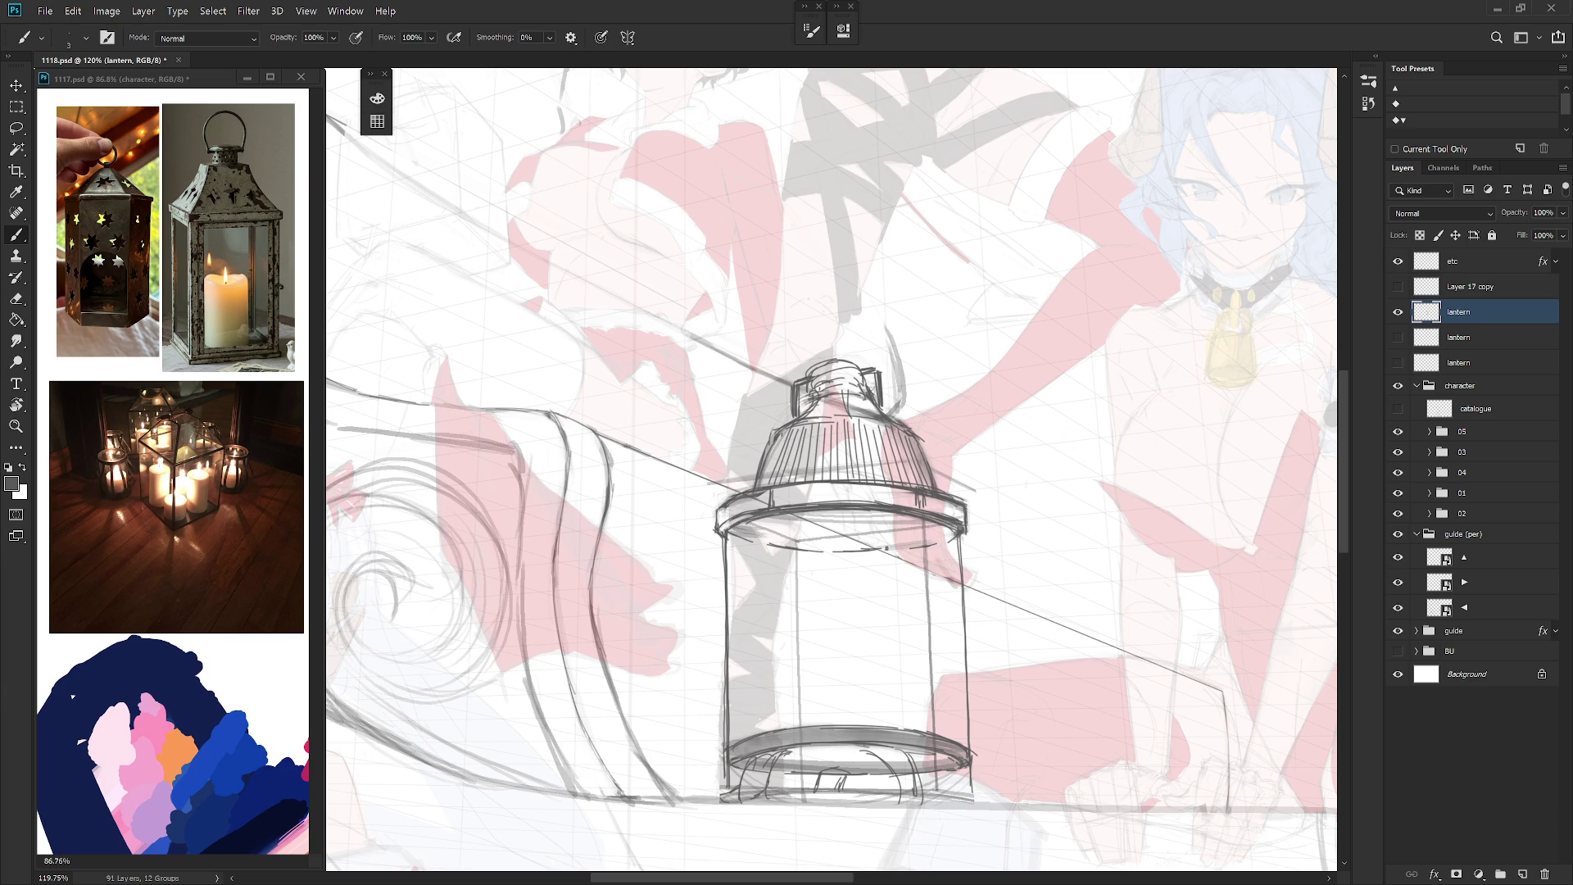
{"action": "key", "text": "e"}
{"action": "mouse_move", "coordinate": [742, 516]}
{"action": "left_mouse_down"}
{"action": "mouse_move", "coordinate": [856, 508]}
{"action": "mouse_move", "coordinate": [825, 504]}
{"action": "mouse_move", "coordinate": [971, 522]}
{"action": "left_mouse_up"}
{"action": "key", "text": "b"}
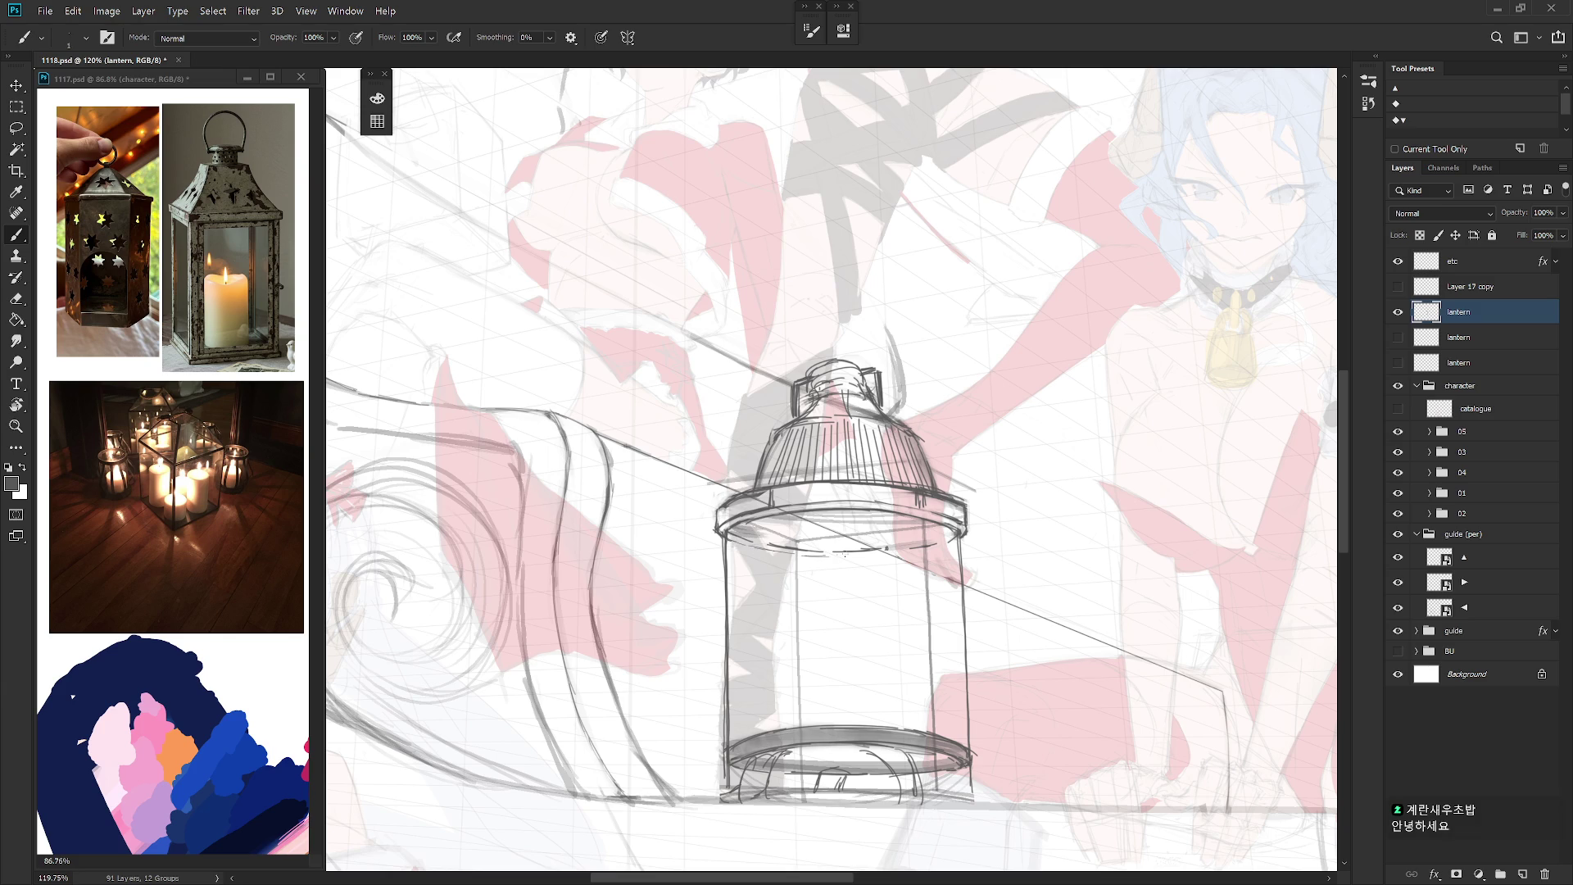
{"action": "mouse_move", "coordinate": [878, 557]}
{"action": "left_mouse_down"}
{"action": "mouse_move", "coordinate": [840, 557]}
{"action": "mouse_move", "coordinate": [952, 540]}
{"action": "left_mouse_up"}
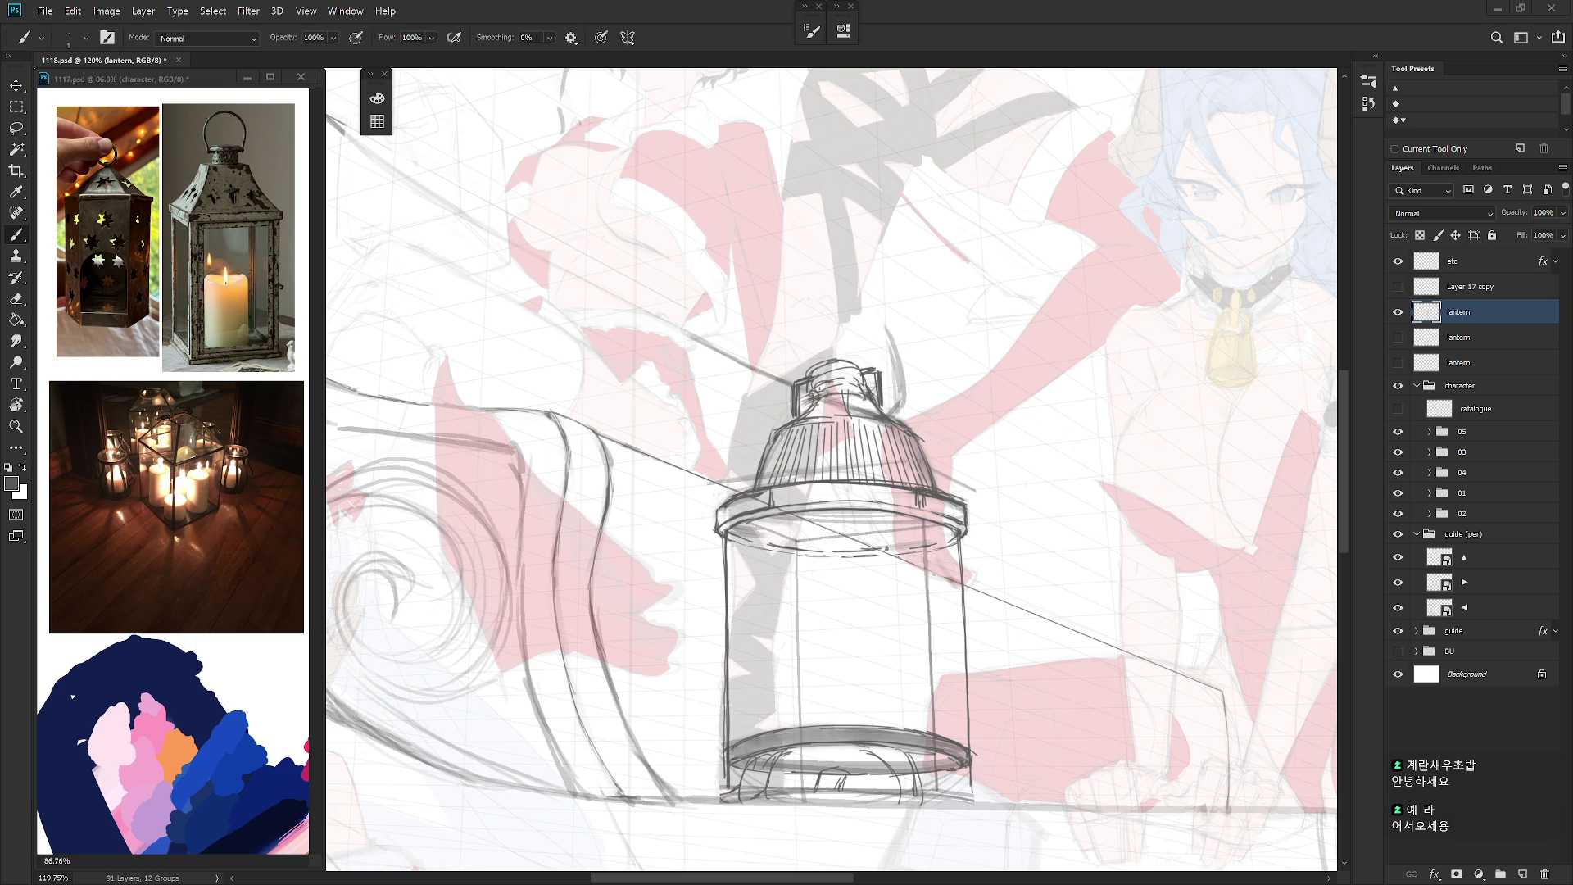
Step: Lasso the sketch lines along the top ellipse, delete them and deselect
{"action": "key", "text": "l"}
{"action": "mouse_move", "coordinate": [792, 514]}
{"action": "left_mouse_down"}
{"action": "mouse_move", "coordinate": [742, 530]}
{"action": "mouse_move", "coordinate": [811, 551]}
{"action": "mouse_move", "coordinate": [955, 540]}
{"action": "mouse_move", "coordinate": [877, 515]}
{"action": "left_mouse_up"}
{"action": "key", "text": "Delete"}
{"action": "key", "text": "ctrl+d"}
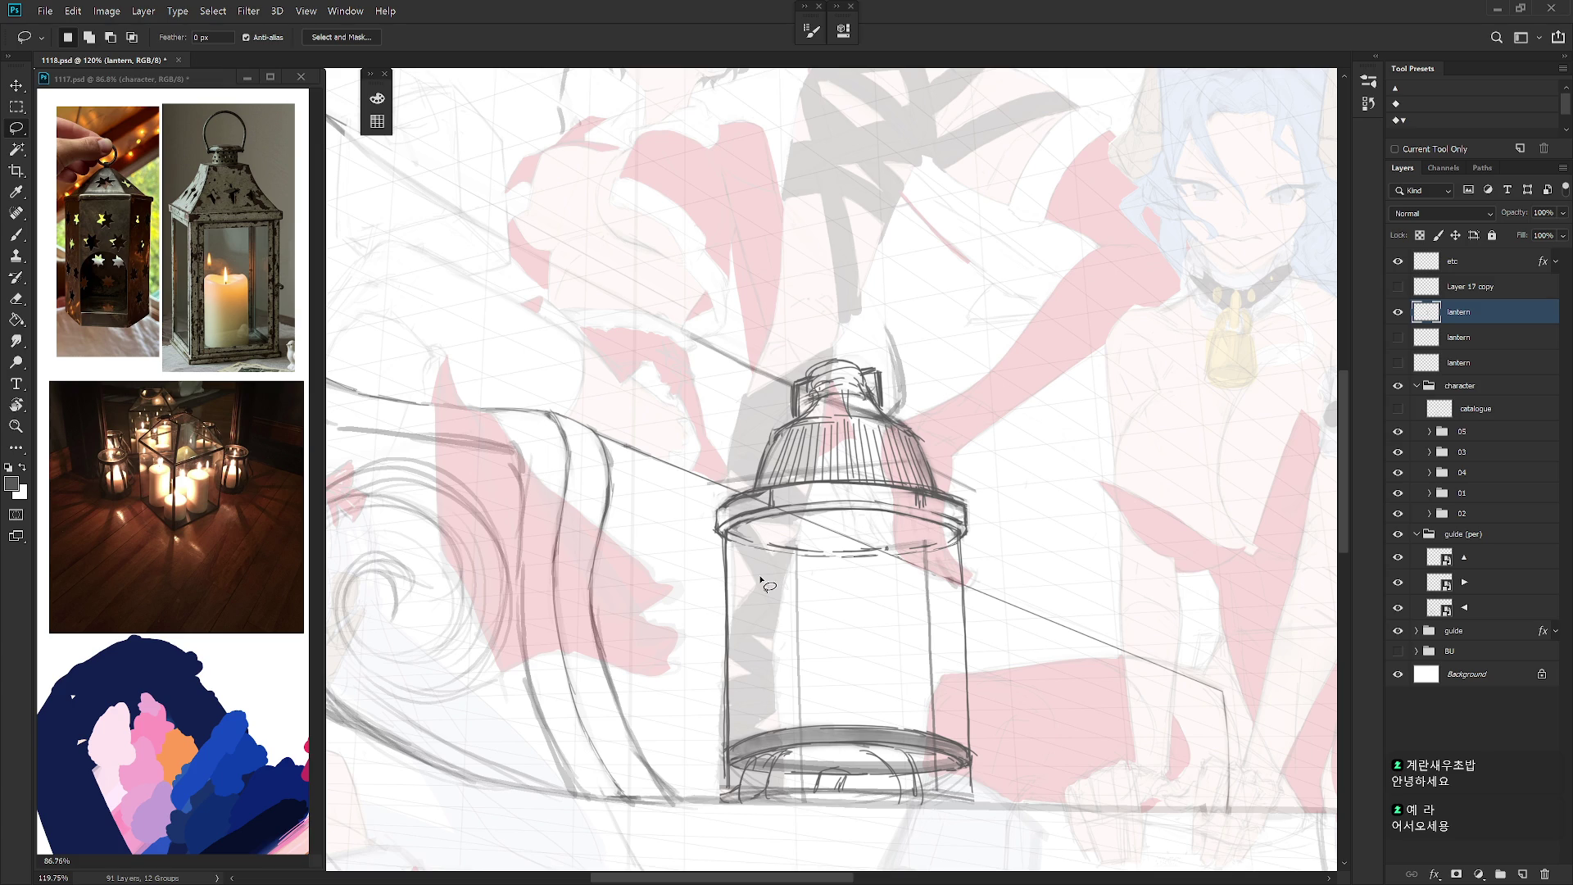
Step: Lighten parts of the top ellipse line and erase a small stray mark near the rim
{"action": "key", "text": "e"}
{"action": "left_click_drag", "start_coordinate": [891, 542], "coordinate": [894, 545]}
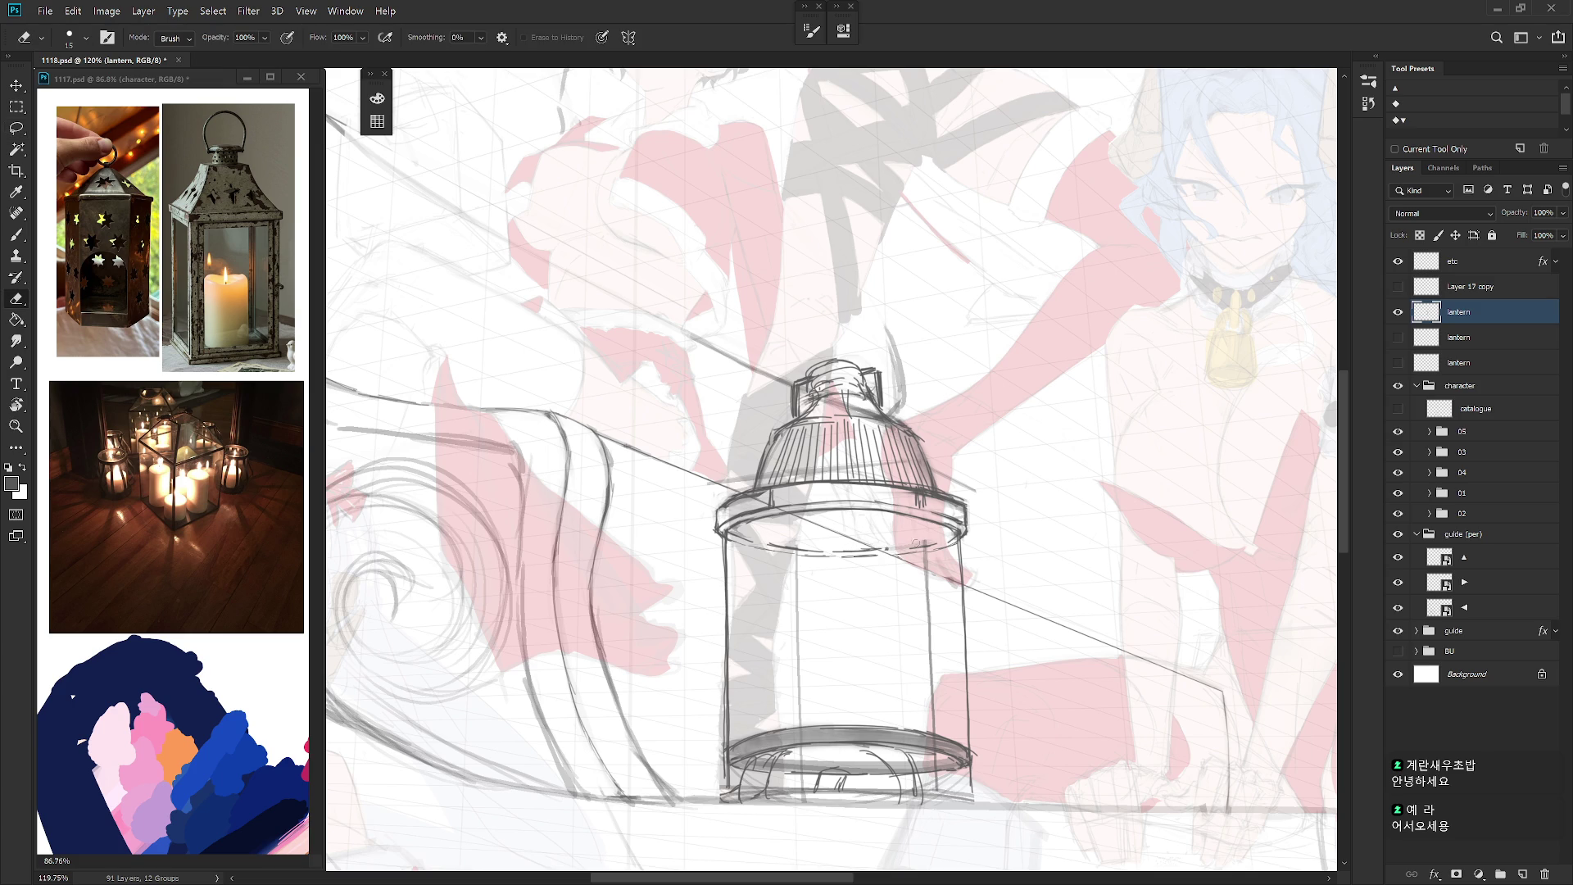
{"action": "key", "text": "b"}
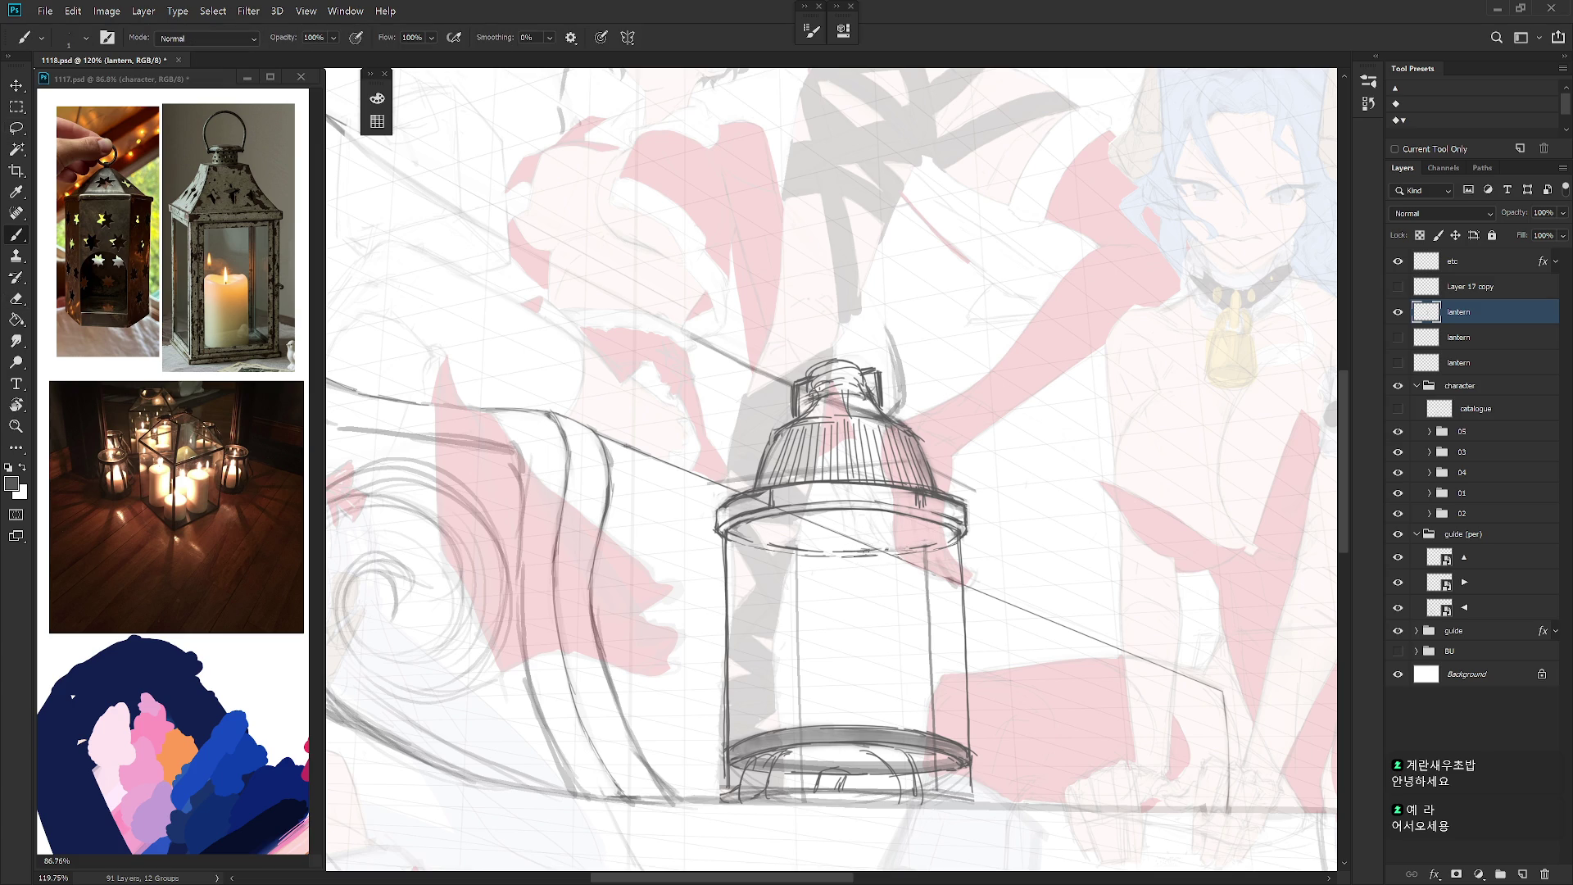
{"action": "key", "text": "e"}
{"action": "mouse_move", "coordinate": [882, 547]}
{"action": "left_mouse_down"}
{"action": "mouse_move", "coordinate": [862, 546]}
{"action": "mouse_move", "coordinate": [924, 552]}
{"action": "left_mouse_up"}
{"action": "key", "text": "b"}
{"action": "key", "text": "e"}
{"action": "left_click_drag", "start_coordinate": [965, 531], "coordinate": [960, 539]}
{"action": "key", "text": "b"}
{"action": "key", "text": "e"}
{"action": "key", "text": "b"}
{"action": "key", "text": "e"}
Step: With the view tilted, lighten hatching and marks along the cap's rim, undoing the last erase
{"action": "left_click_drag", "start_coordinate": [967, 521], "coordinate": [929, 443]}
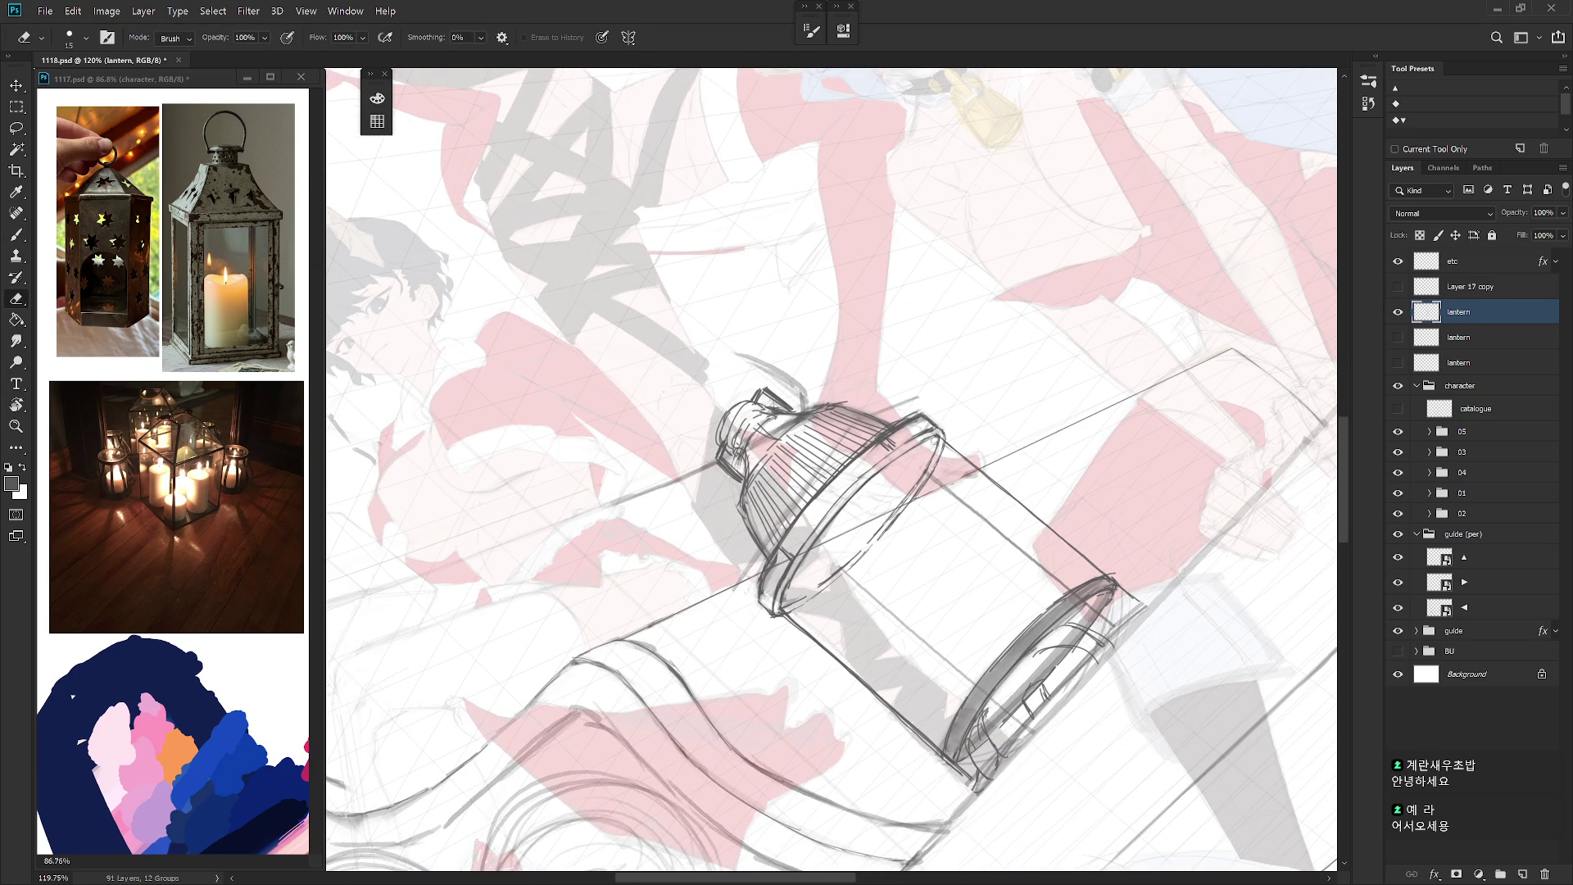
{"action": "key", "text": "b"}
{"action": "key", "text": "e"}
{"action": "left_click_drag", "start_coordinate": [921, 430], "coordinate": [871, 457]}
{"action": "key", "text": "b"}
{"action": "key", "text": "e"}
{"action": "mouse_move", "coordinate": [860, 475]}
{"action": "left_mouse_down"}
{"action": "mouse_move", "coordinate": [907, 441]}
{"action": "mouse_move", "coordinate": [869, 508]}
{"action": "mouse_move", "coordinate": [877, 494]}
{"action": "left_mouse_up"}
{"action": "key", "text": "b"}
{"action": "scroll", "coordinate": [891, 516], "scroll_direction": "down", "scroll_amount": 3}
{"action": "key", "text": "e"}
{"action": "key", "text": "ctrl+z"}
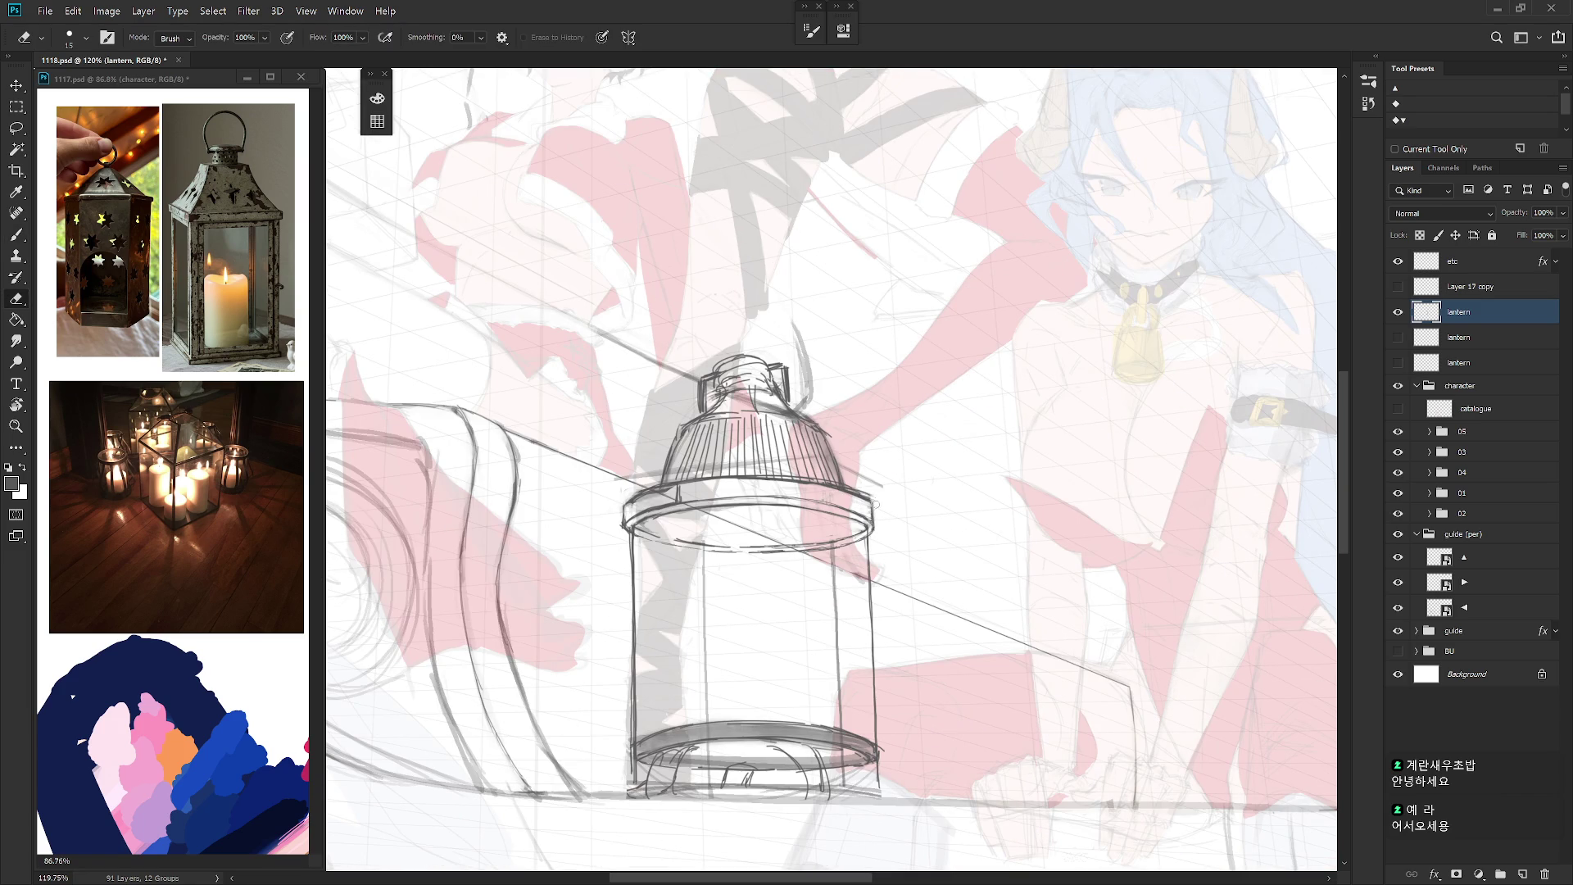
Step: Lasso-select around the lantern's right shoulder and along the top rim
{"action": "key", "text": "l"}
{"action": "mouse_move", "coordinate": [835, 446]}
{"action": "left_mouse_down"}
{"action": "mouse_move", "coordinate": [877, 508]}
{"action": "mouse_move", "coordinate": [901, 430]}
{"action": "mouse_move", "coordinate": [954, 435]}
{"action": "left_mouse_up"}
{"action": "mouse_move", "coordinate": [742, 442]}
{"action": "left_mouse_down"}
{"action": "mouse_move", "coordinate": [675, 494]}
{"action": "mouse_move", "coordinate": [770, 410]}
{"action": "mouse_move", "coordinate": [775, 444]}
{"action": "left_mouse_up"}
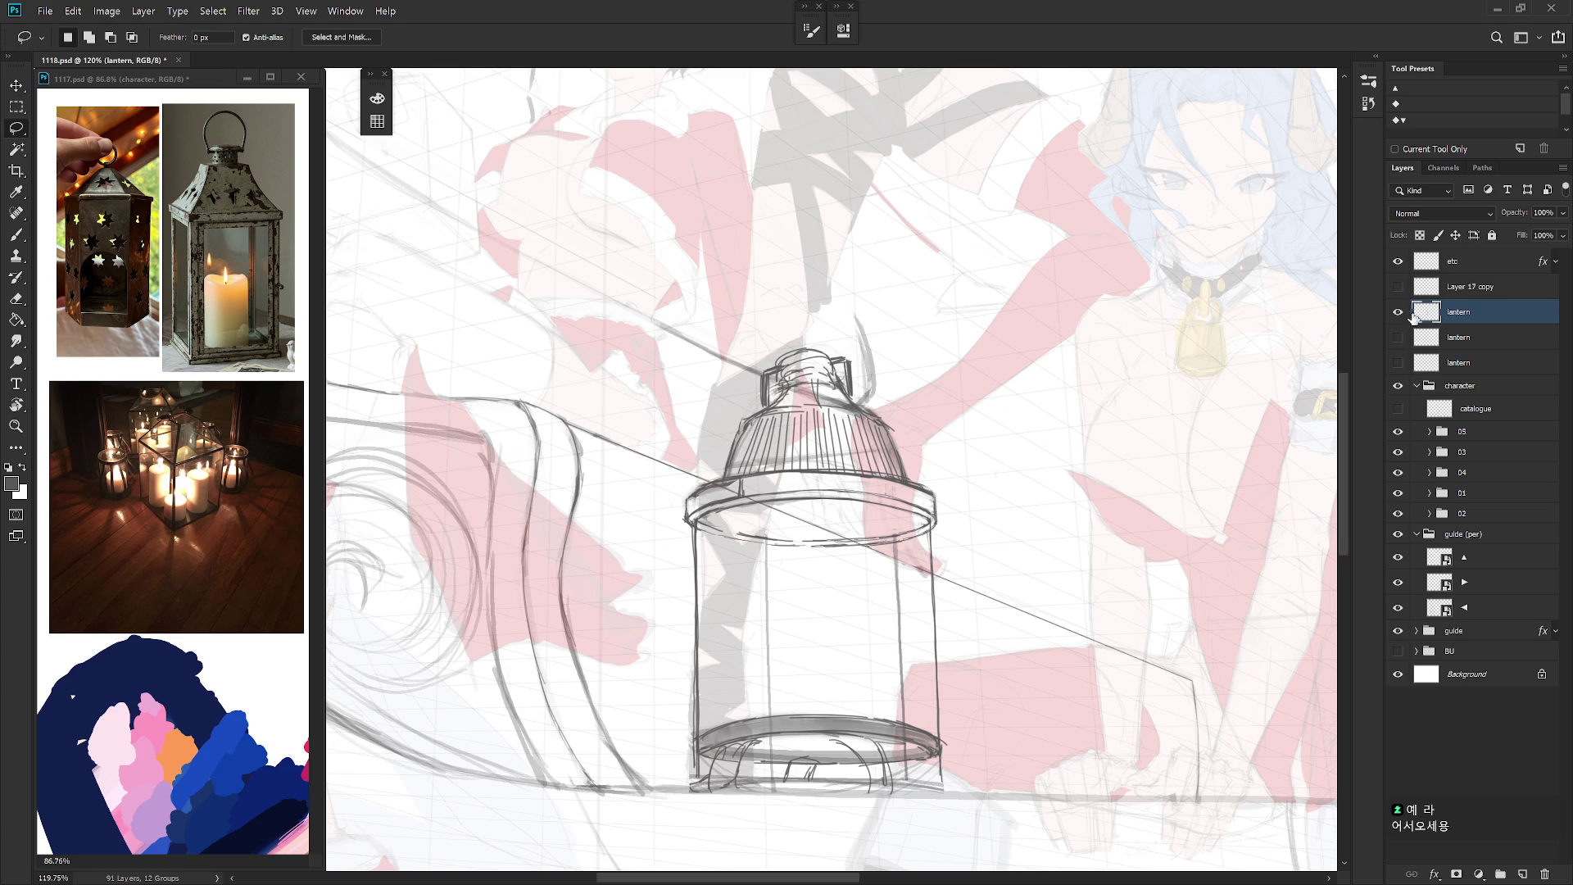
{"action": "mouse_move", "coordinate": [689, 503]}
{"action": "left_mouse_down"}
{"action": "mouse_move", "coordinate": [758, 500]}
{"action": "mouse_move", "coordinate": [693, 497]}
{"action": "left_mouse_up"}
{"action": "key", "text": "b"}
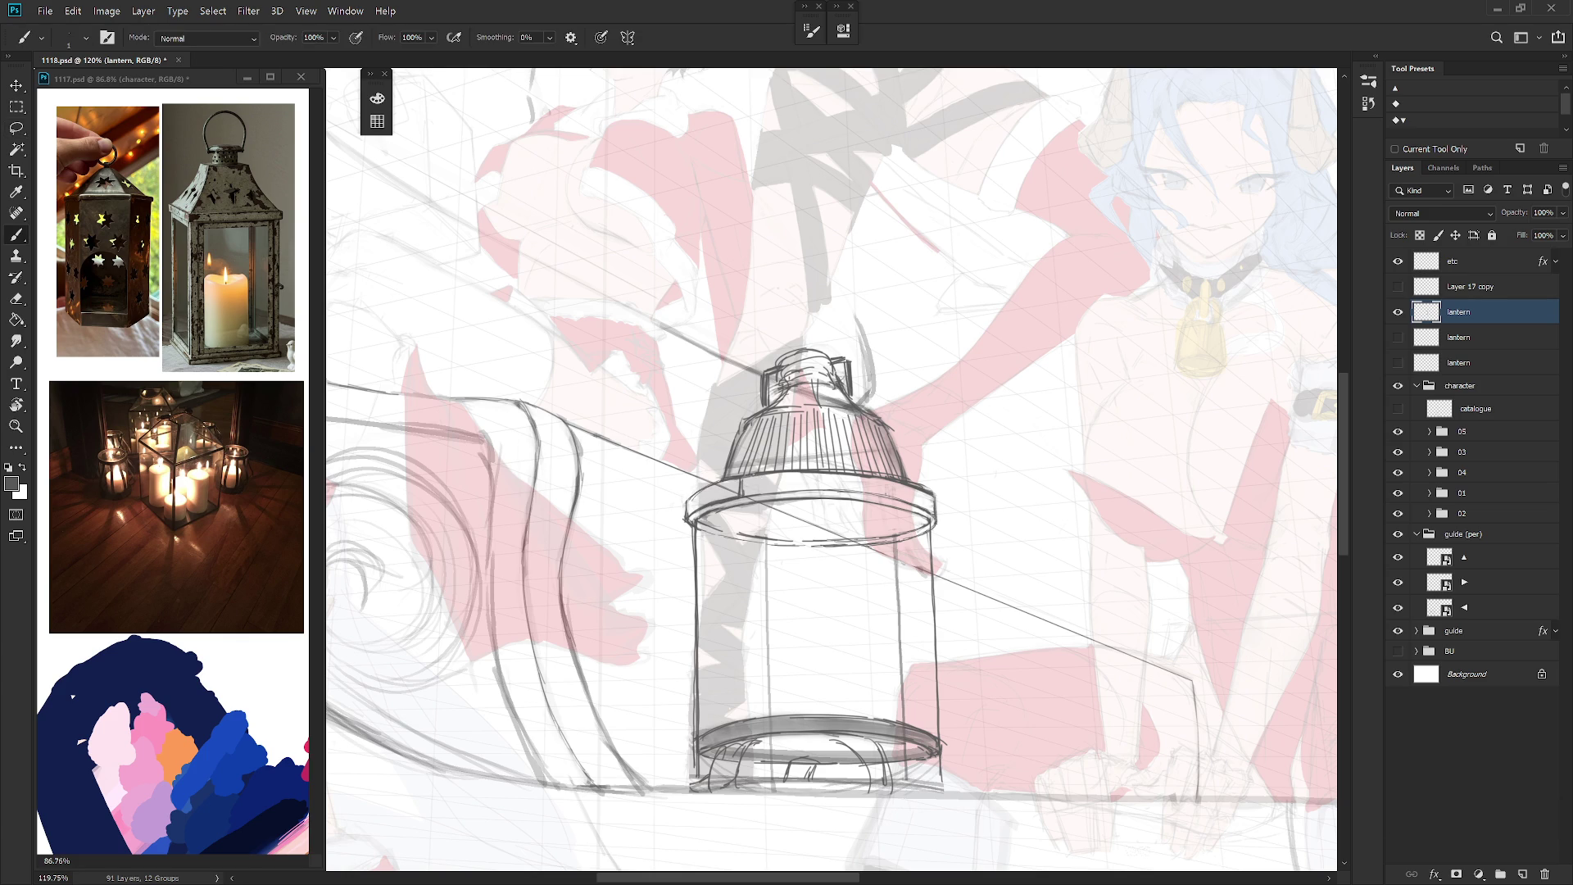
{"action": "scroll", "coordinate": [869, 600], "scroll_direction": "down", "scroll_amount": 5}
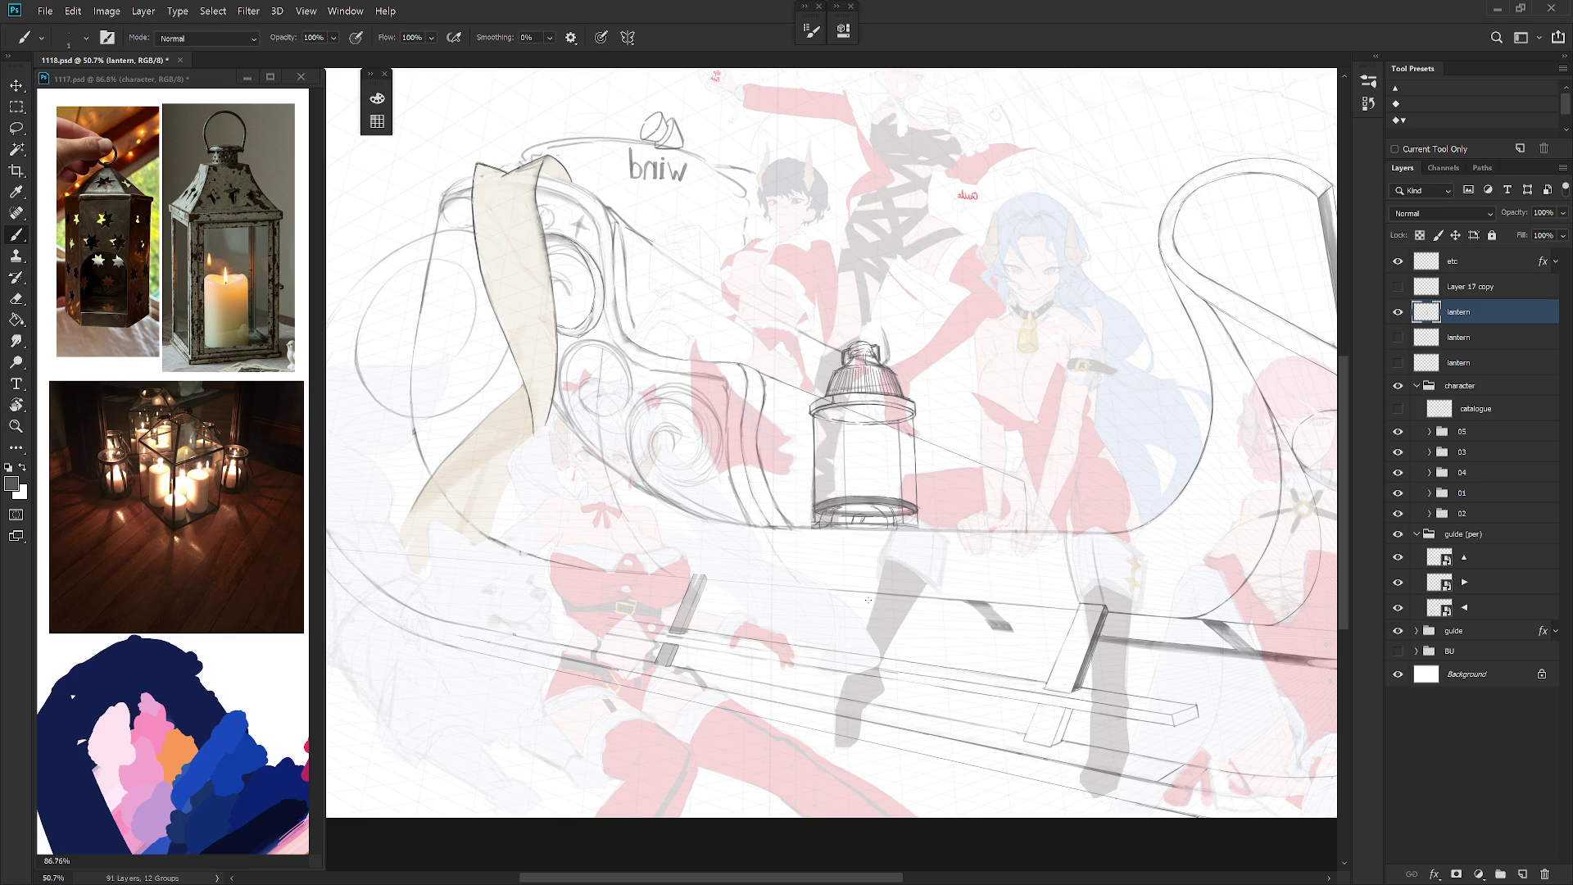
Step: Duplicate the lantern layer and hide the original
{"action": "key", "text": "ctrl+j"}
{"action": "left_click", "coordinate": [1398, 336]}
{"action": "scroll", "coordinate": [829, 377], "scroll_direction": "up", "scroll_amount": 3}
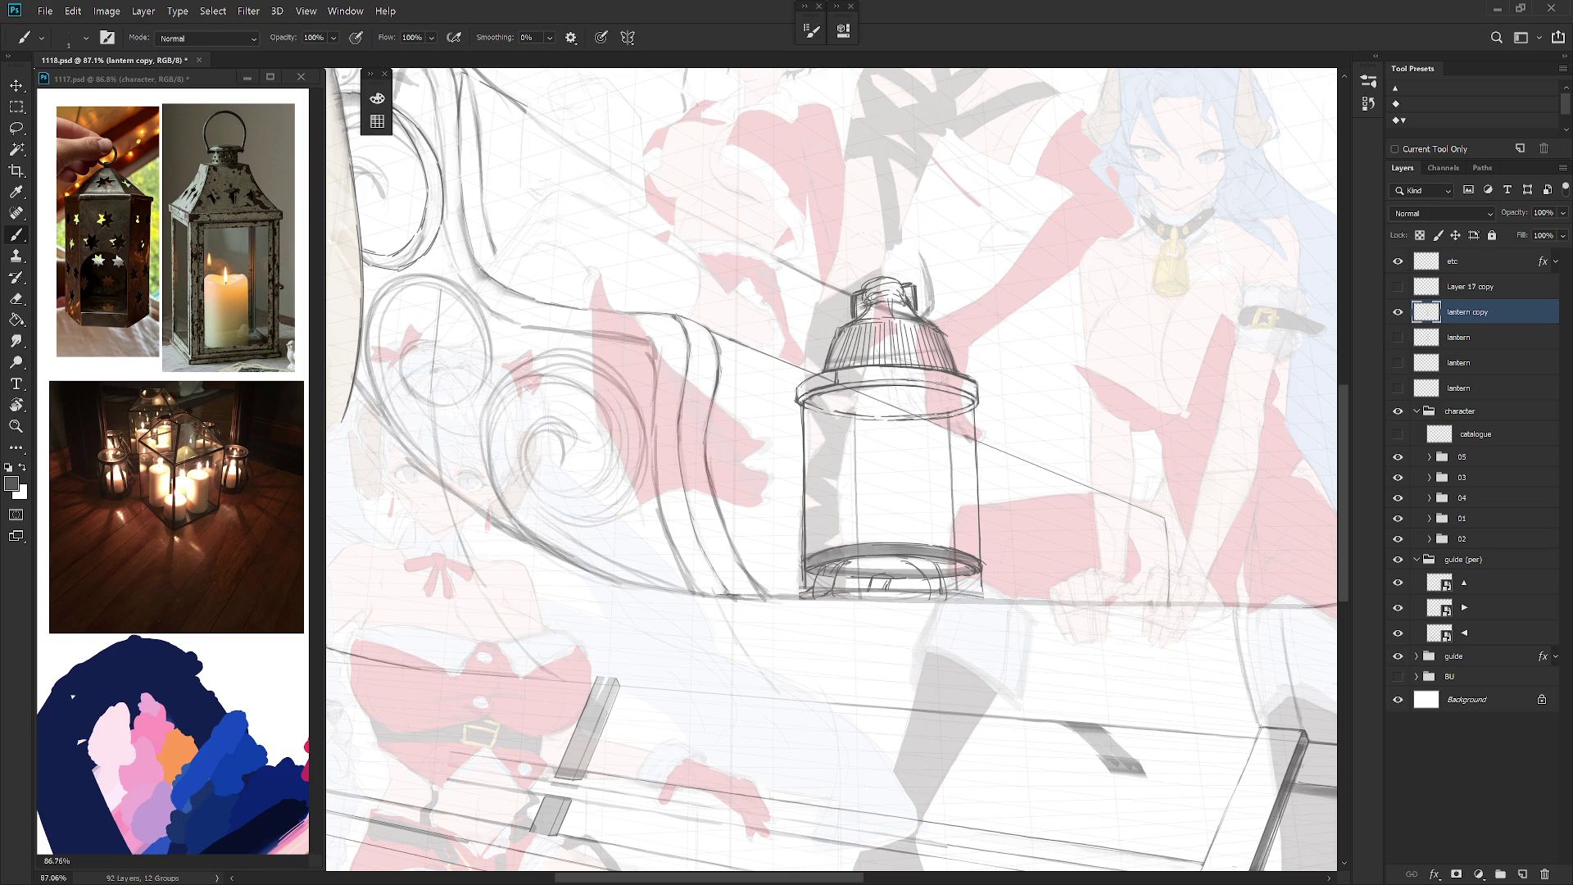
Step: Draw a short stroke along the collar under the lantern's dome
{"action": "key", "text": "e"}
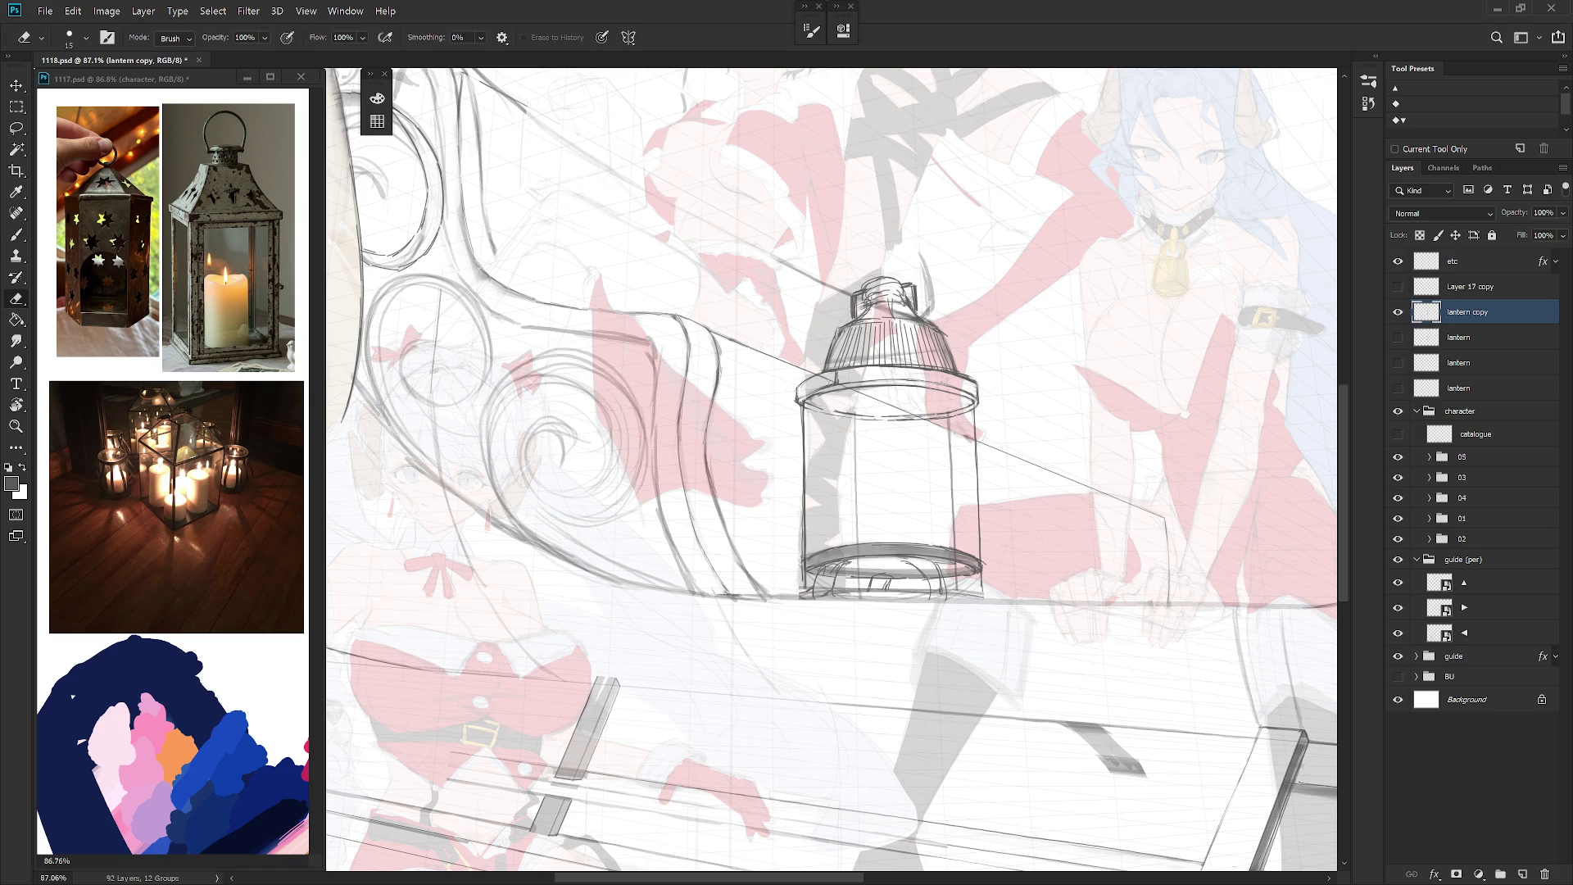
{"action": "key", "text": "b"}
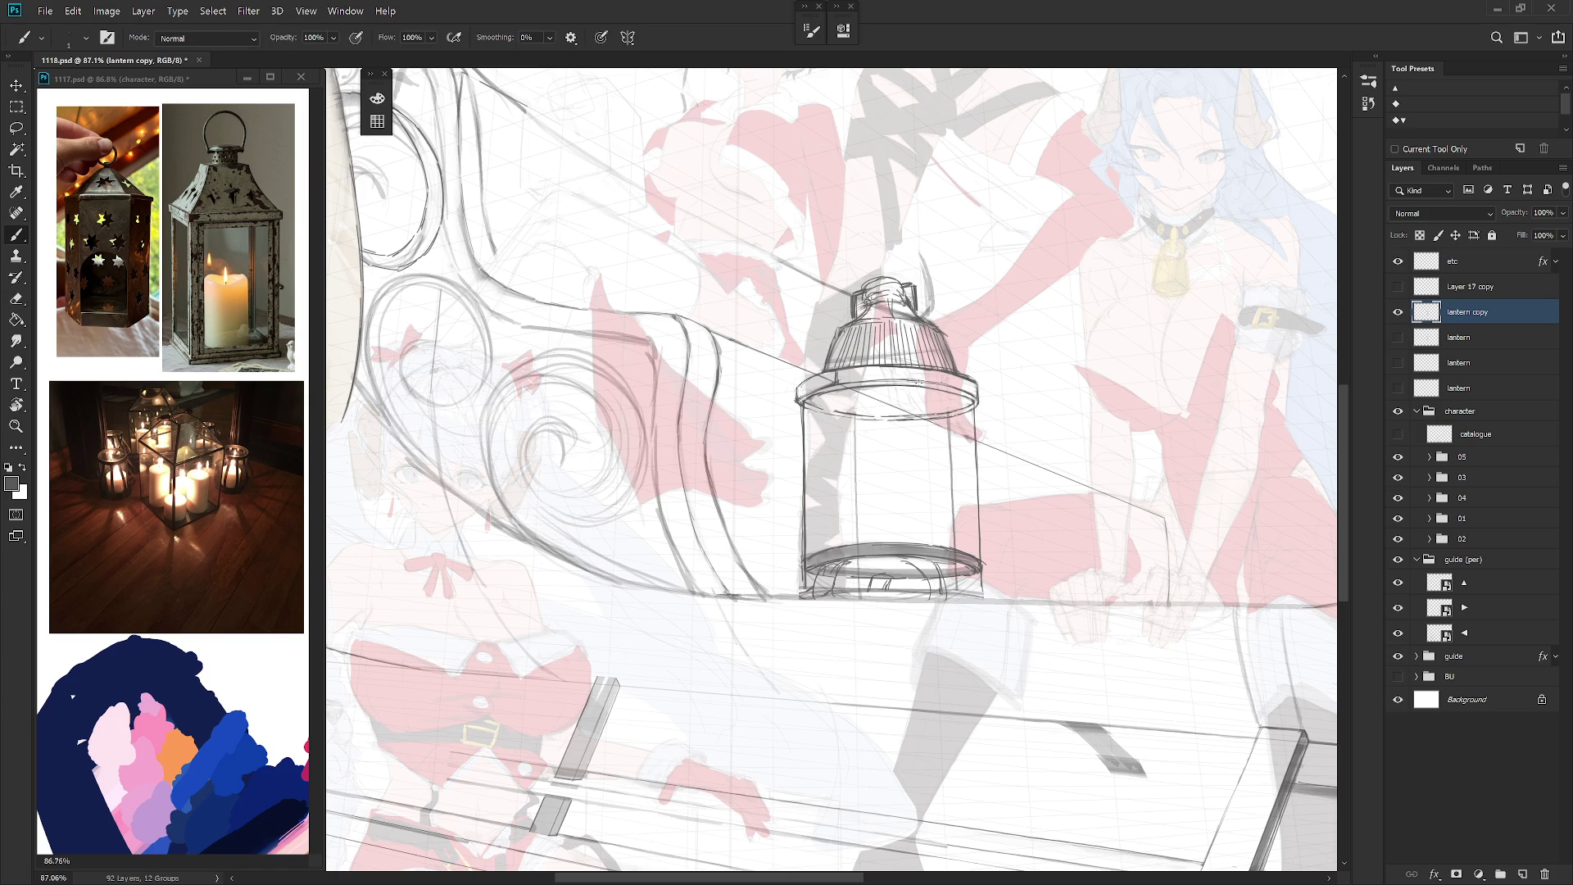
{"action": "key", "text": "e"}
{"action": "key", "text": "b"}
{"action": "left_click_drag", "start_coordinate": [901, 380], "coordinate": [860, 379]}
{"action": "key", "text": "e"}
{"action": "key", "text": "b"}
{"action": "key", "text": "e"}
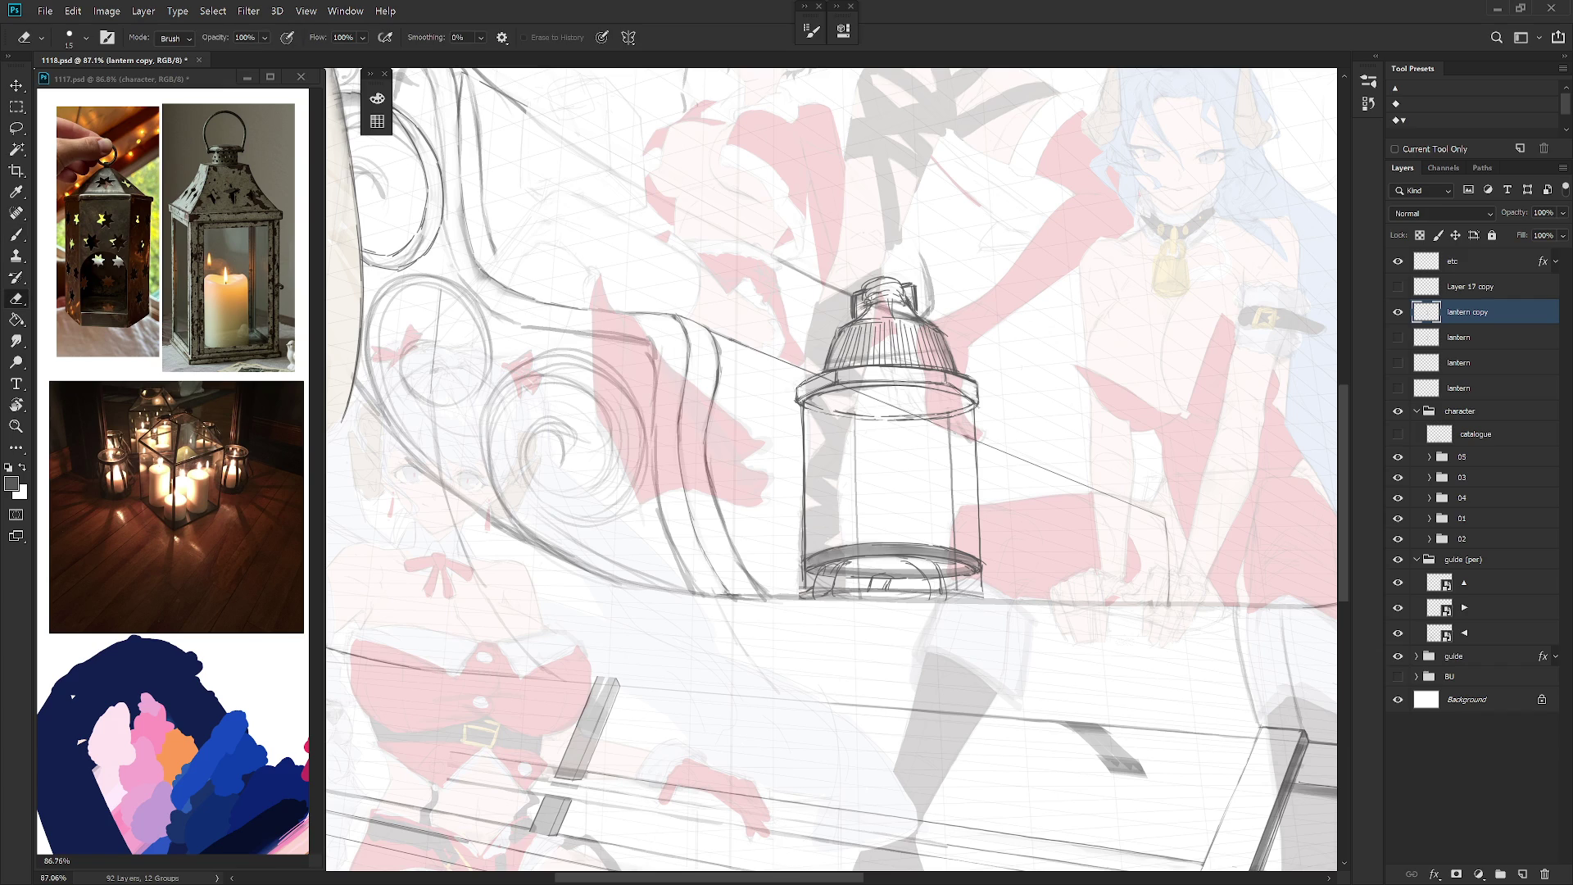
{"action": "key", "text": "b"}
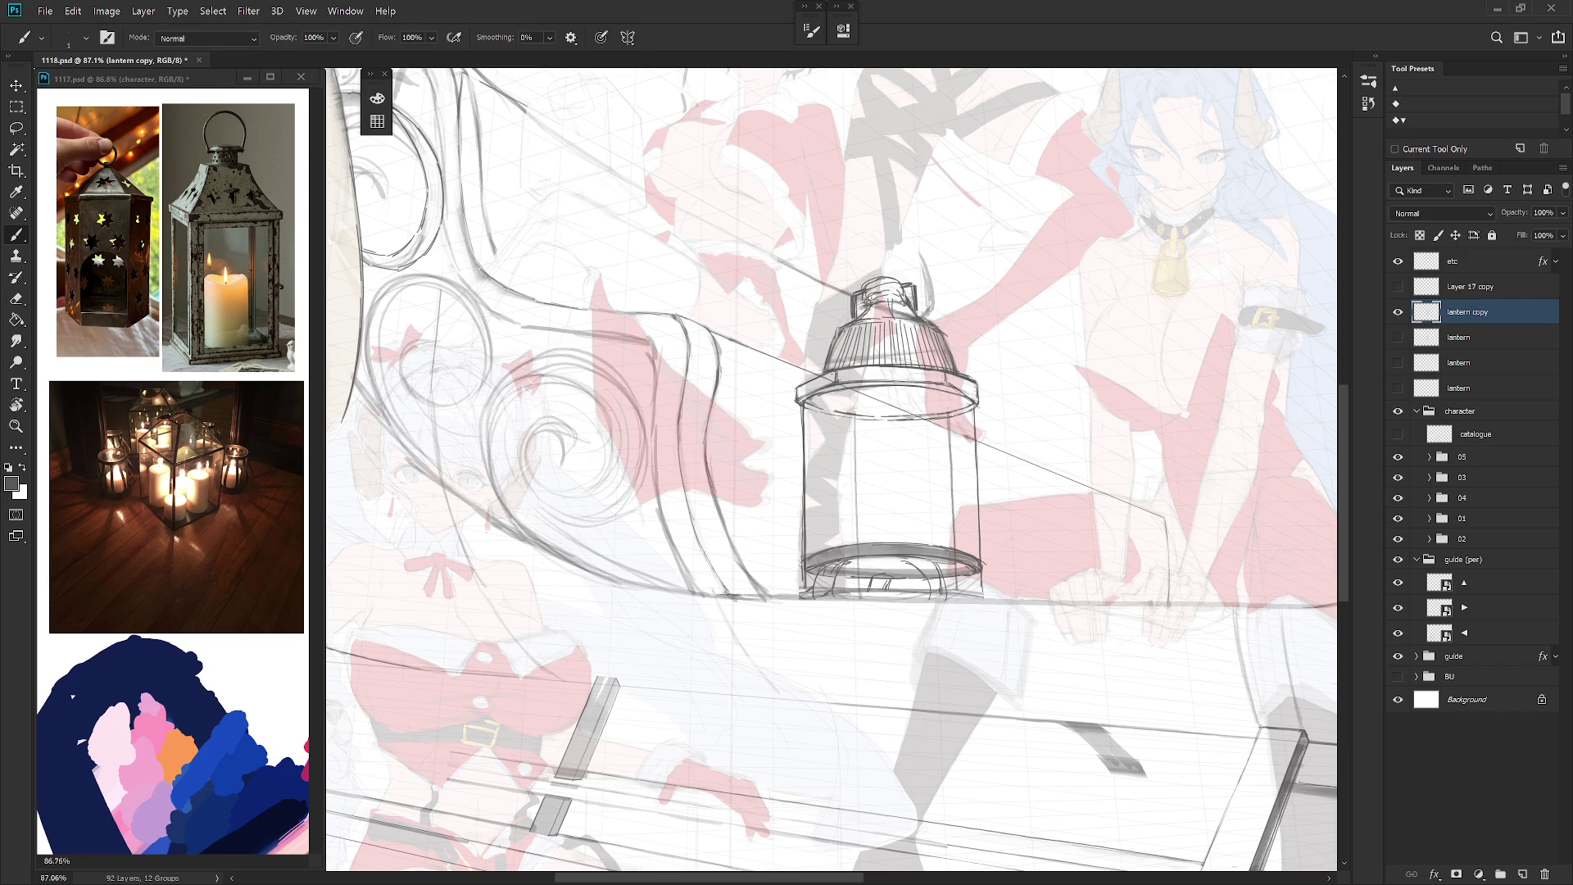
{"action": "left_click_drag", "start_coordinate": [981, 404], "coordinate": [881, 369]}
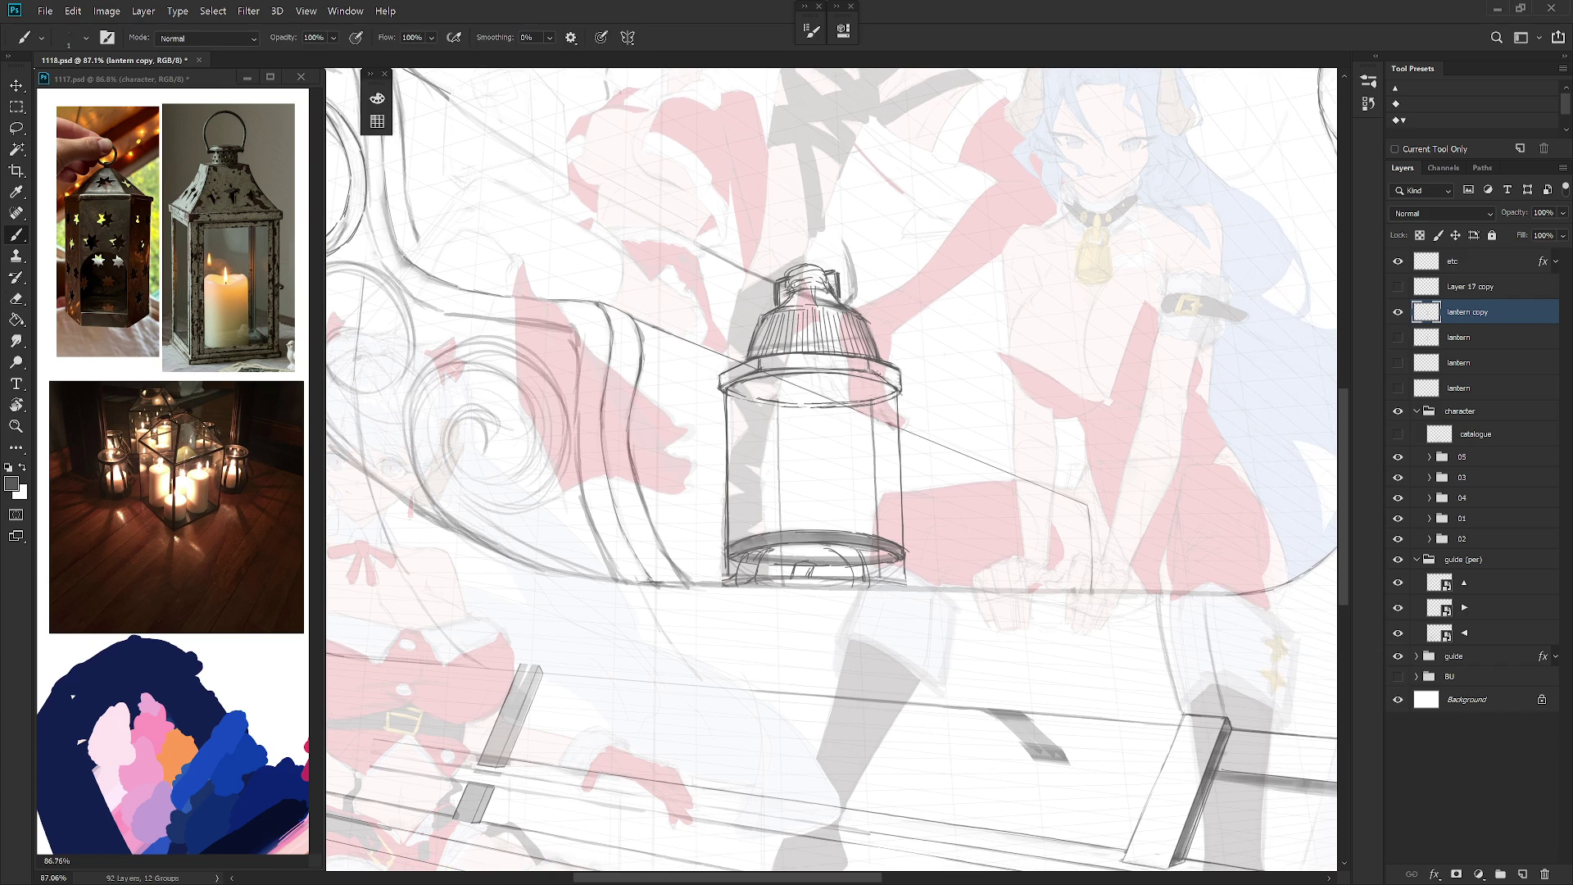
Step: Tilt the view and erase a few stray lines on the lantern's left side
{"action": "mouse_move", "coordinate": [937, 436]}
{"action": "left_mouse_down"}
{"action": "mouse_move", "coordinate": [864, 502]}
{"action": "mouse_move", "coordinate": [858, 438]}
{"action": "left_mouse_up"}
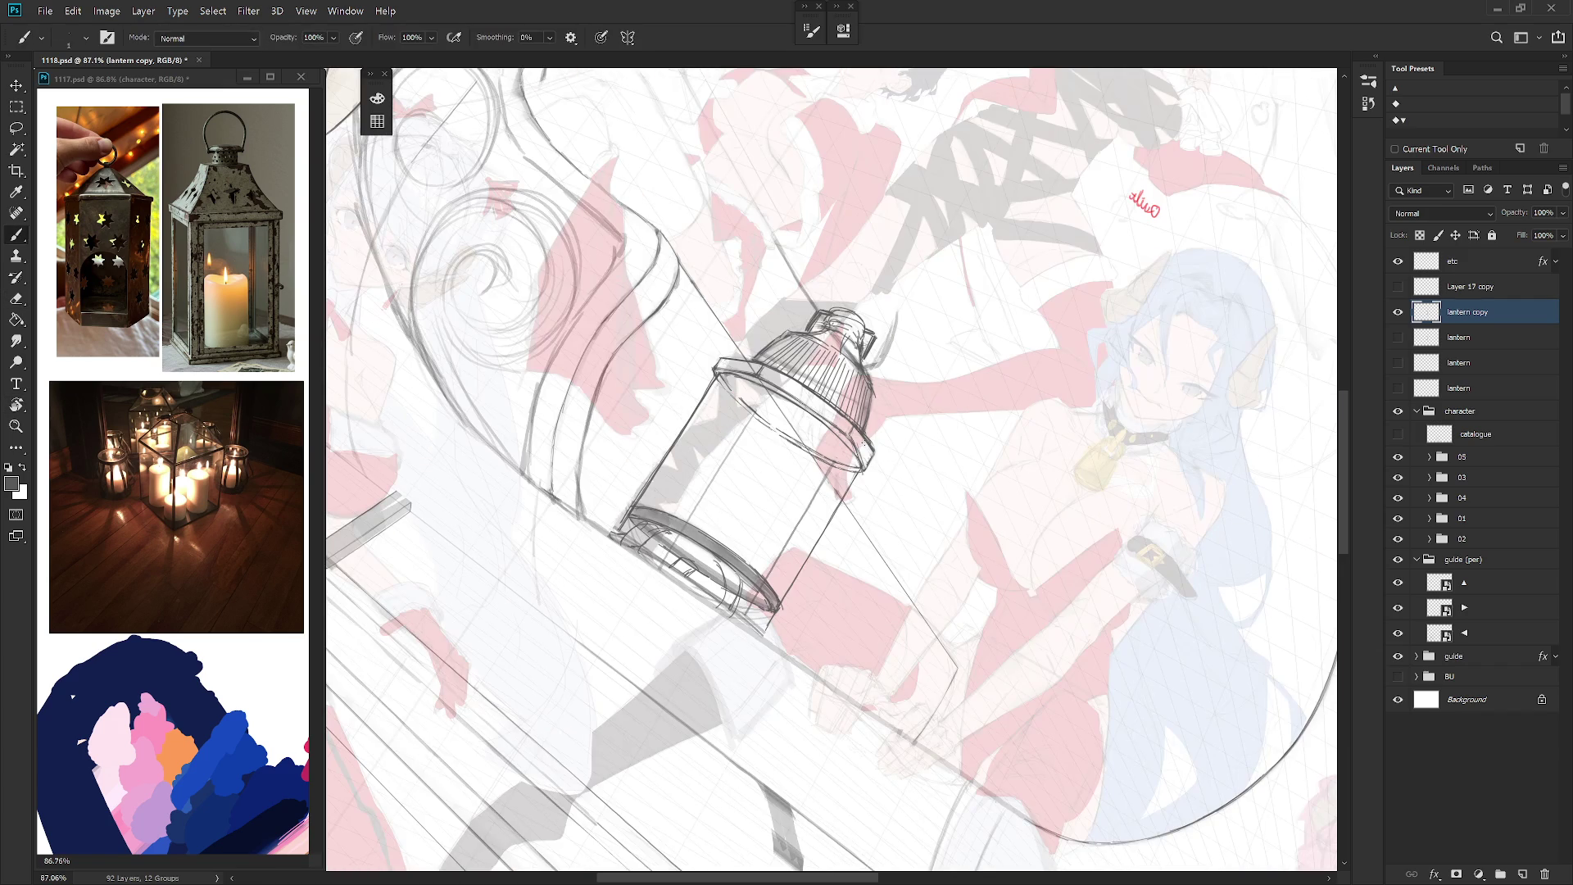
{"action": "key", "text": "e"}
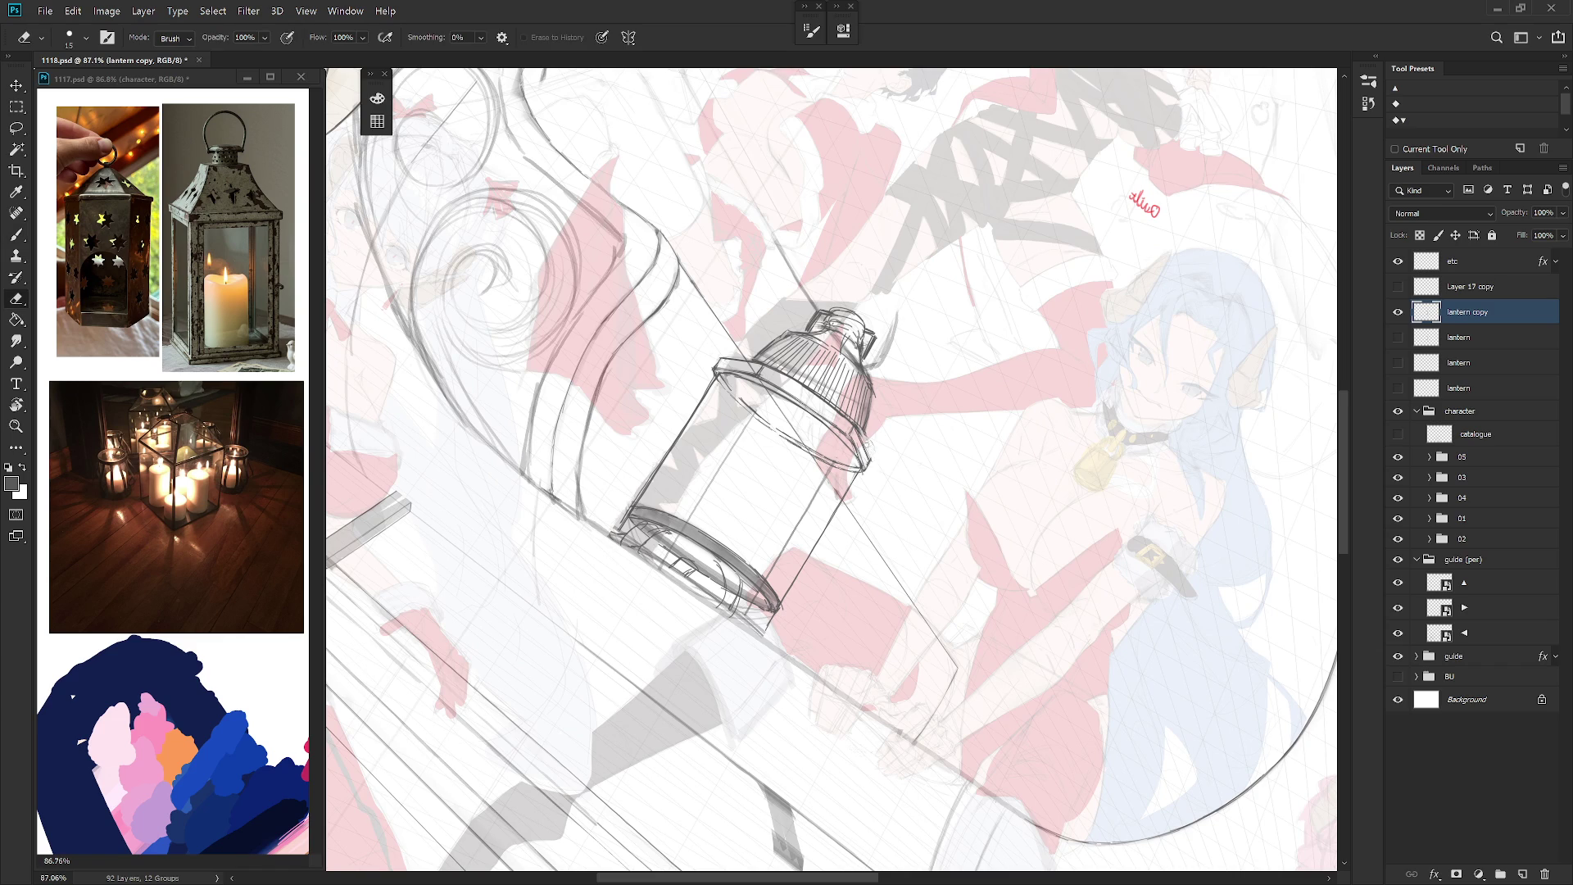
{"action": "left_click_drag", "start_coordinate": [874, 463], "coordinate": [878, 426]}
{"action": "key", "text": "b"}
{"action": "key", "text": "e"}
{"action": "left_click_drag", "start_coordinate": [663, 370], "coordinate": [690, 359]}
{"action": "key", "text": "b"}
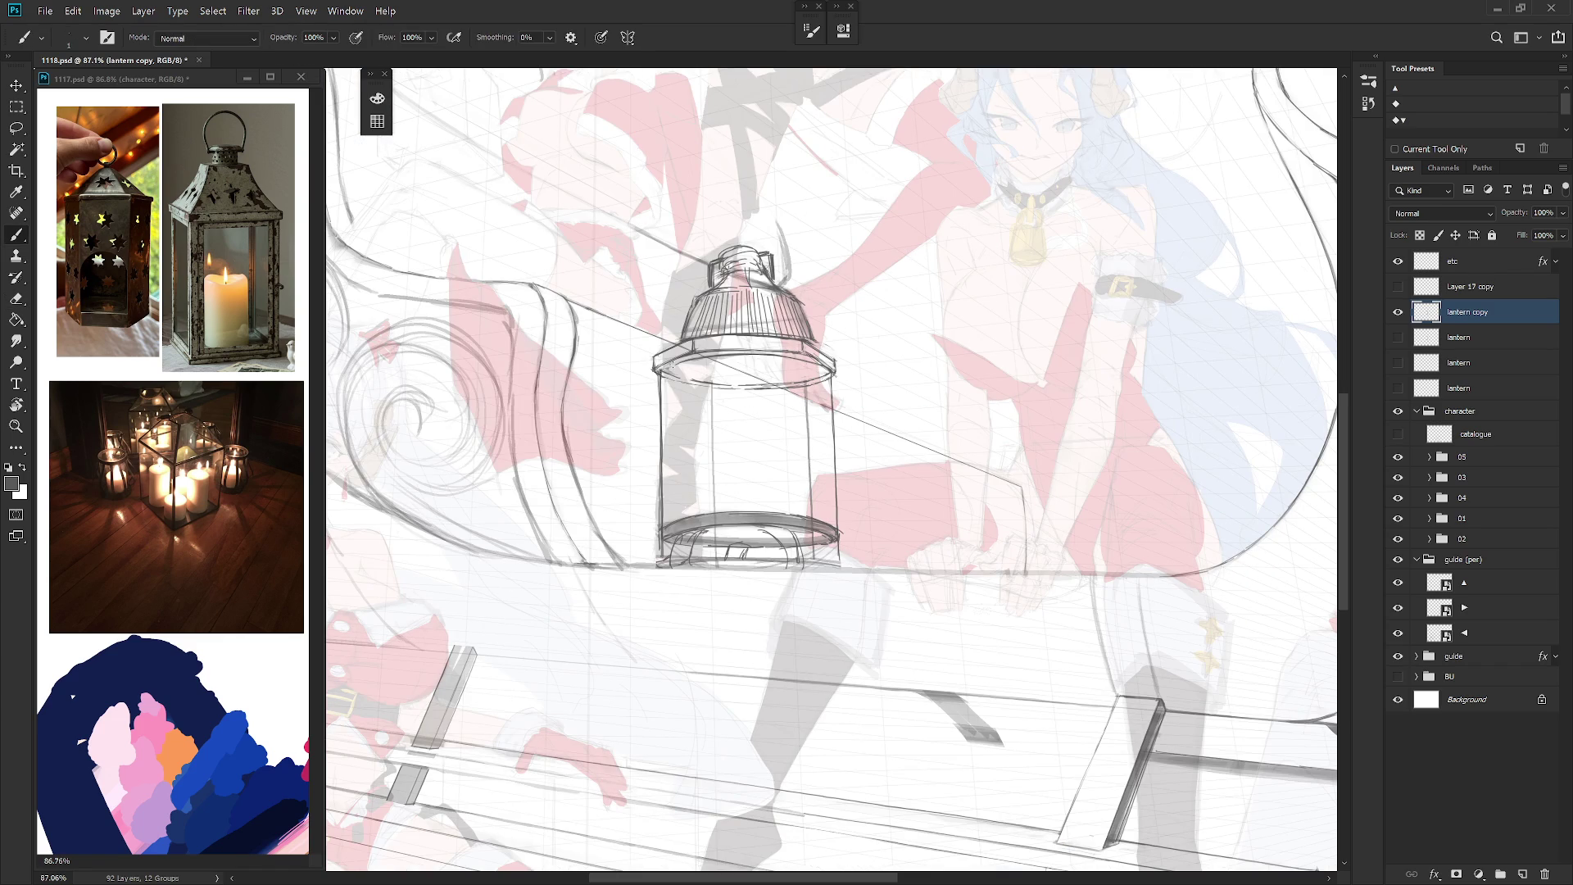
{"action": "key", "text": "e"}
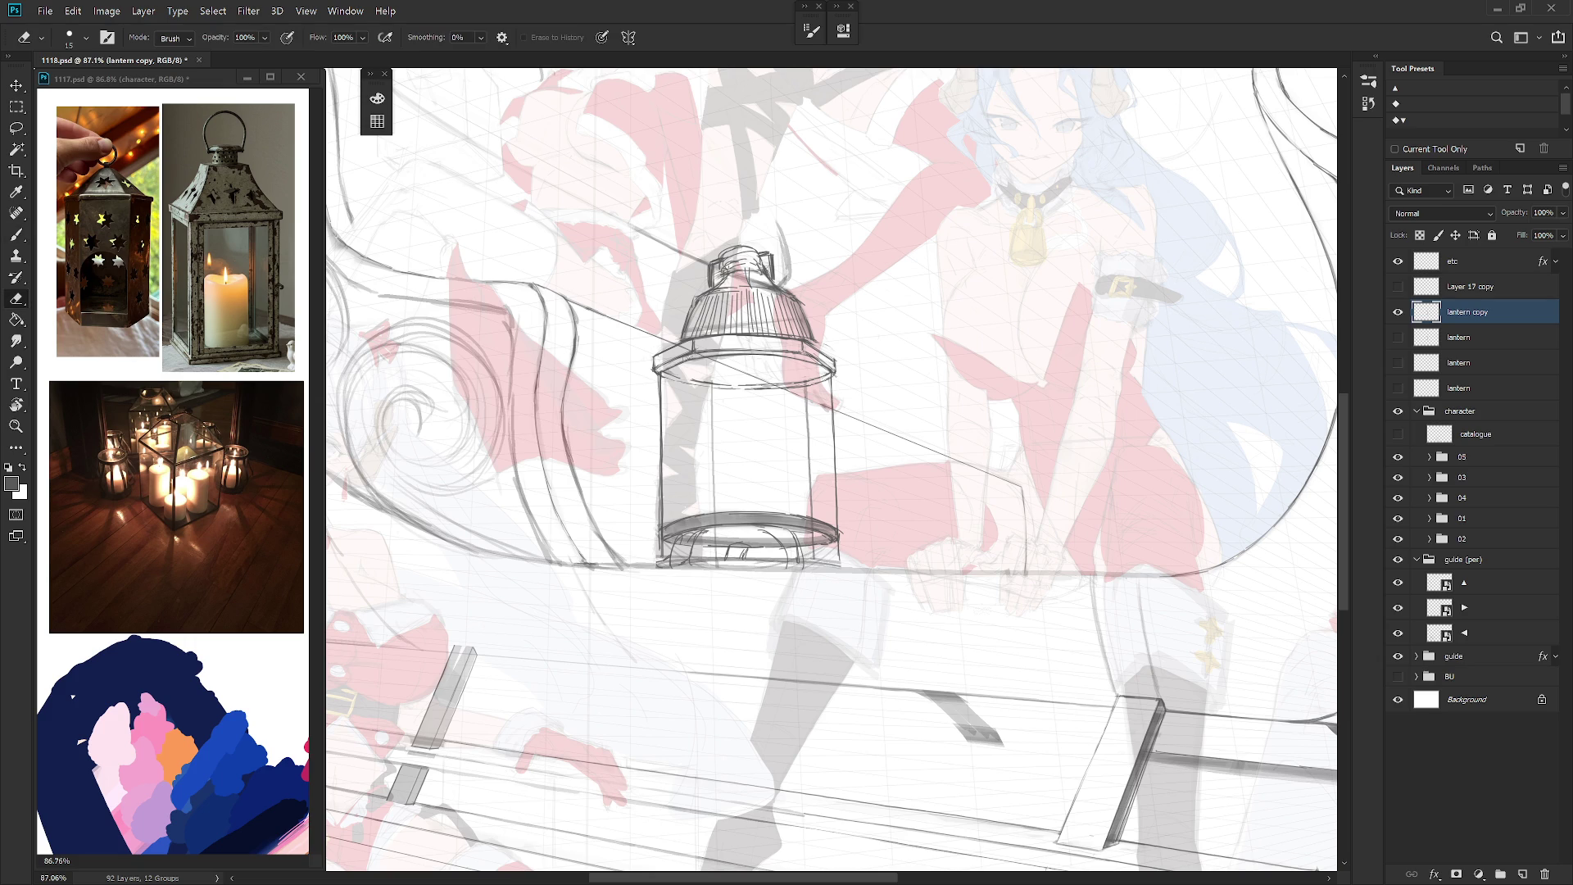
{"action": "key", "text": "b"}
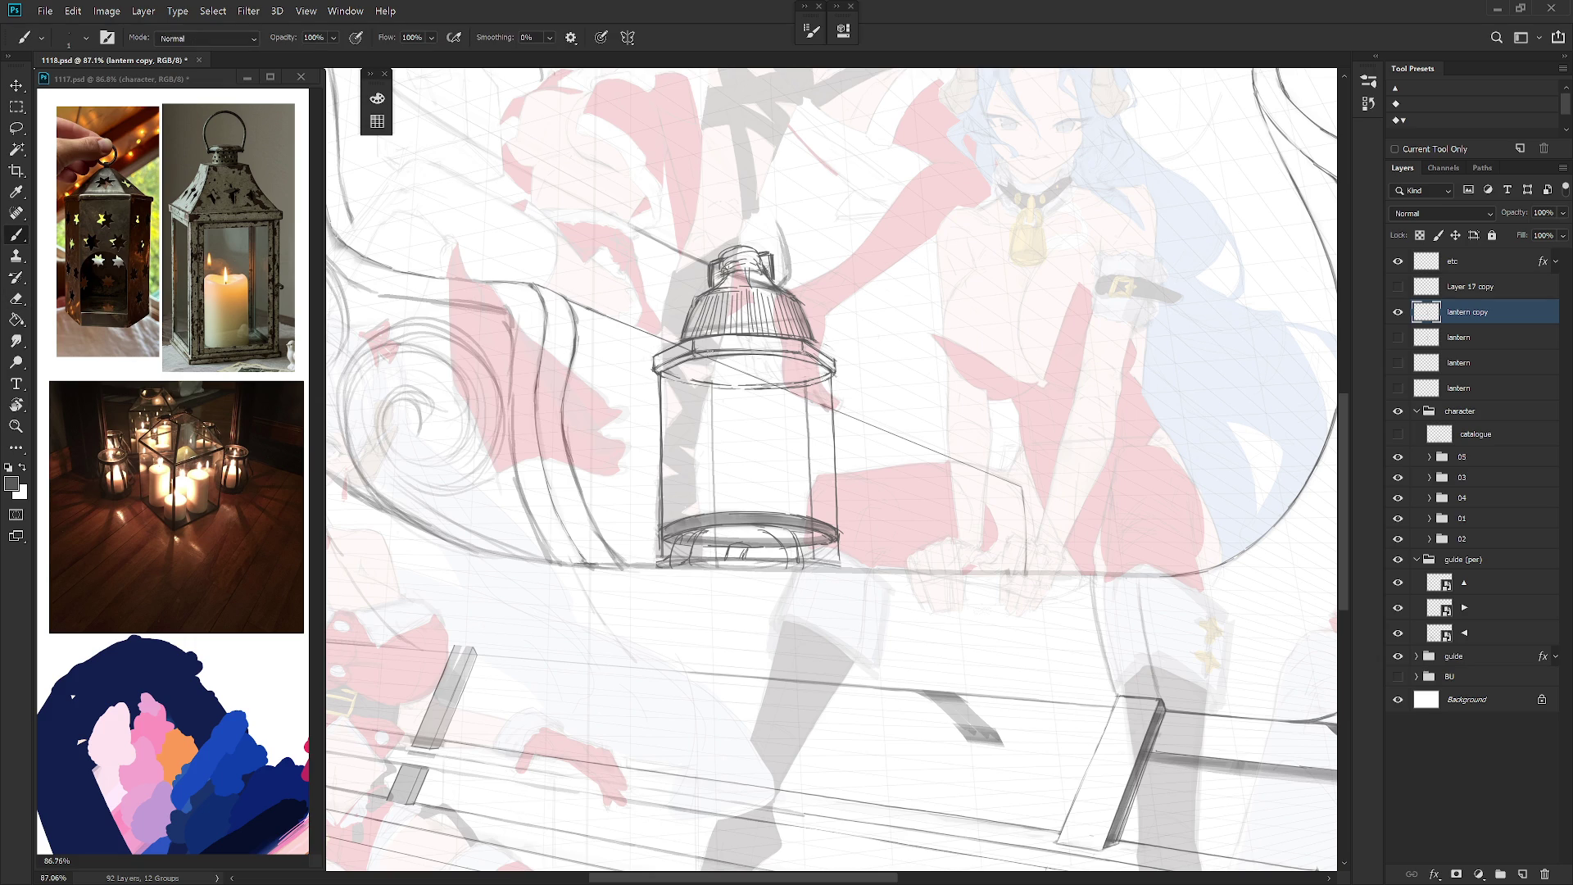
Step: Rotate the view around the lantern, reset it upright, and zoom out to check the drawing
{"action": "key", "text": "r"}
{"action": "left_click_drag", "start_coordinate": [738, 352], "coordinate": [725, 365]}
{"action": "key", "text": "e"}
{"action": "key", "text": "b"}
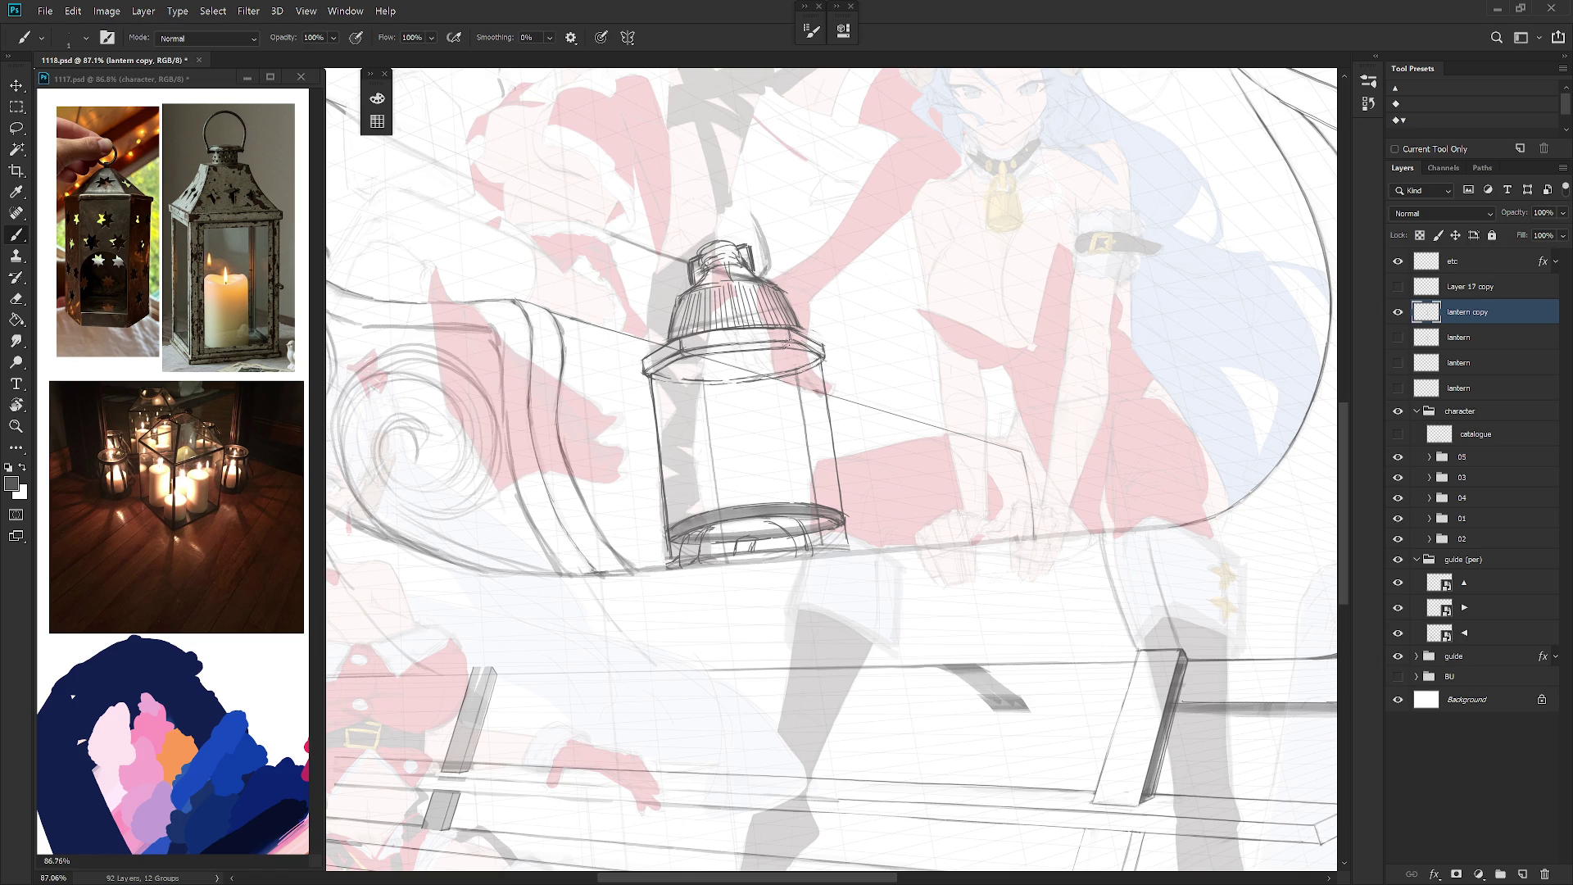
{"action": "left_click_drag", "start_coordinate": [838, 384], "coordinate": [724, 303]}
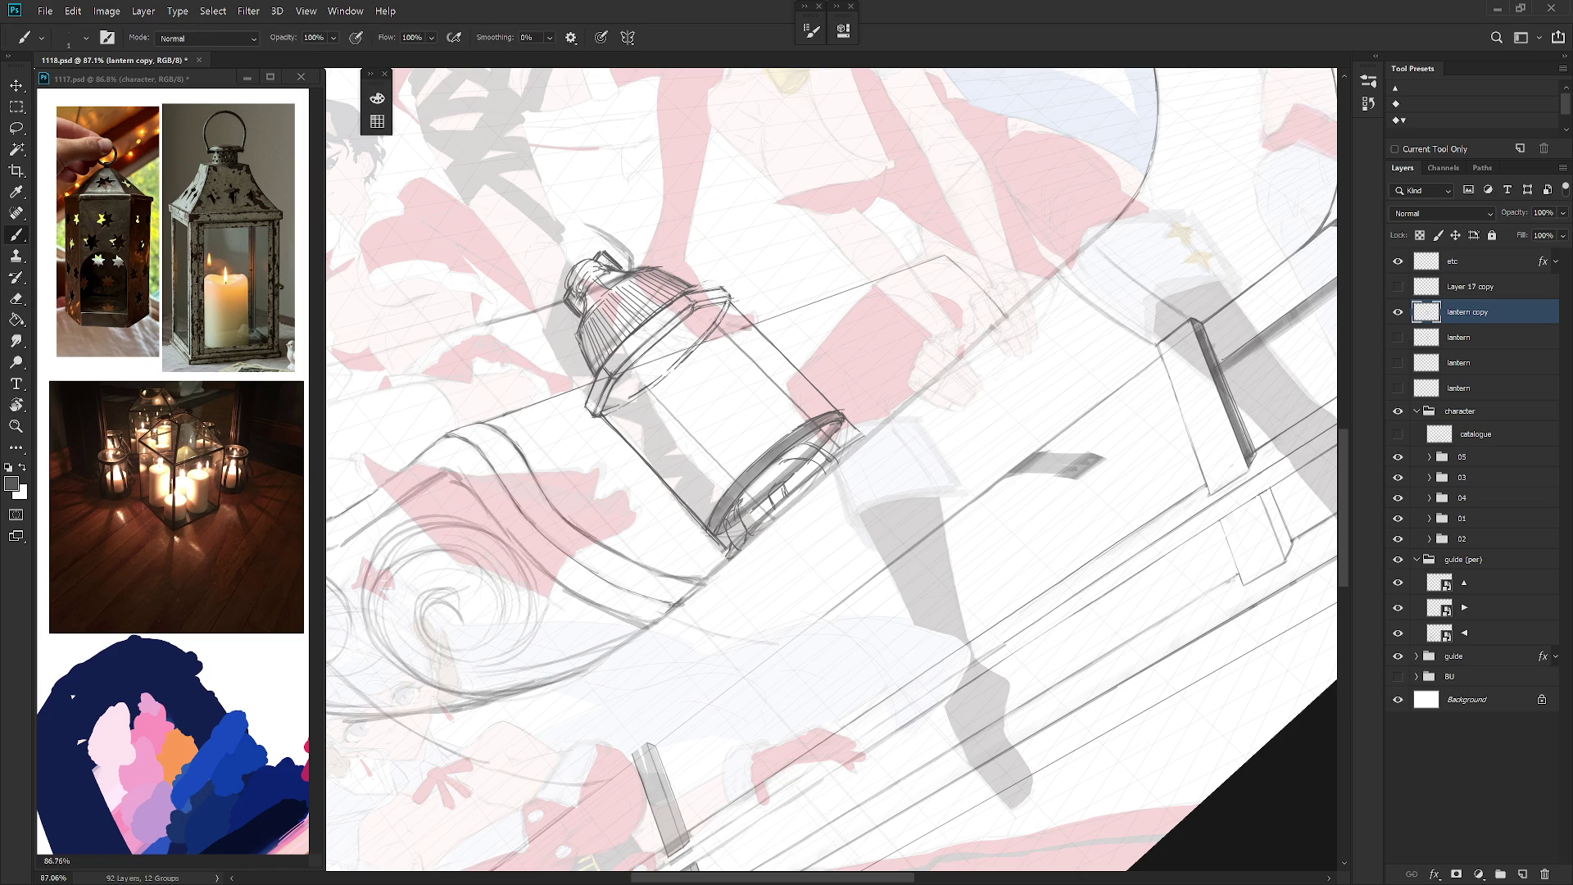
{"action": "key", "text": "Escape"}
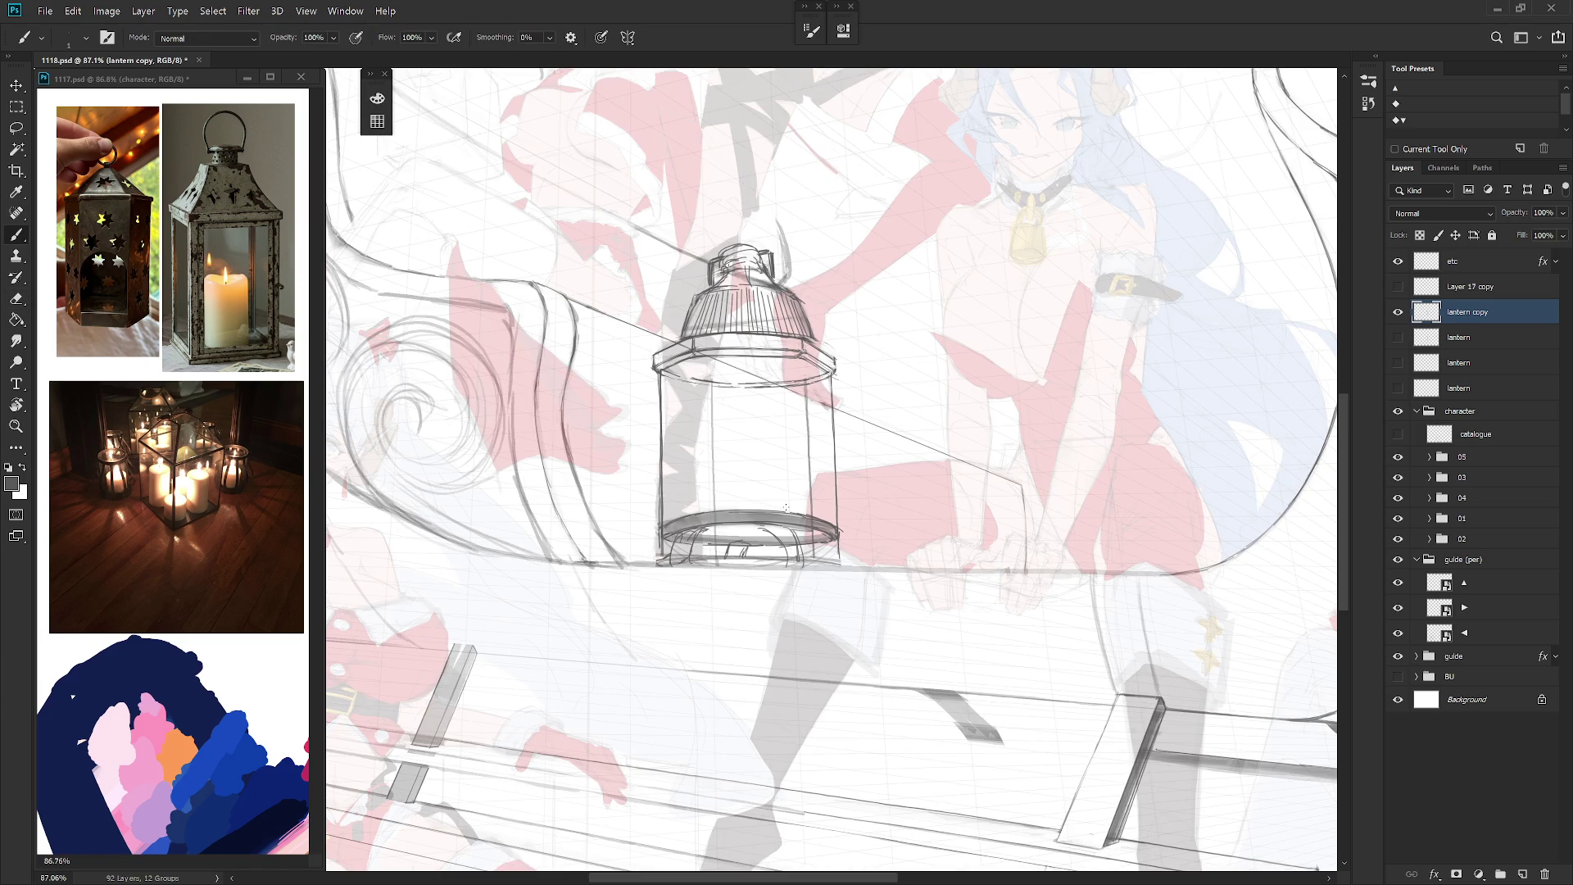
{"action": "left_click_drag", "start_coordinate": [786, 507], "coordinate": [852, 574]}
{"action": "key", "text": "e"}
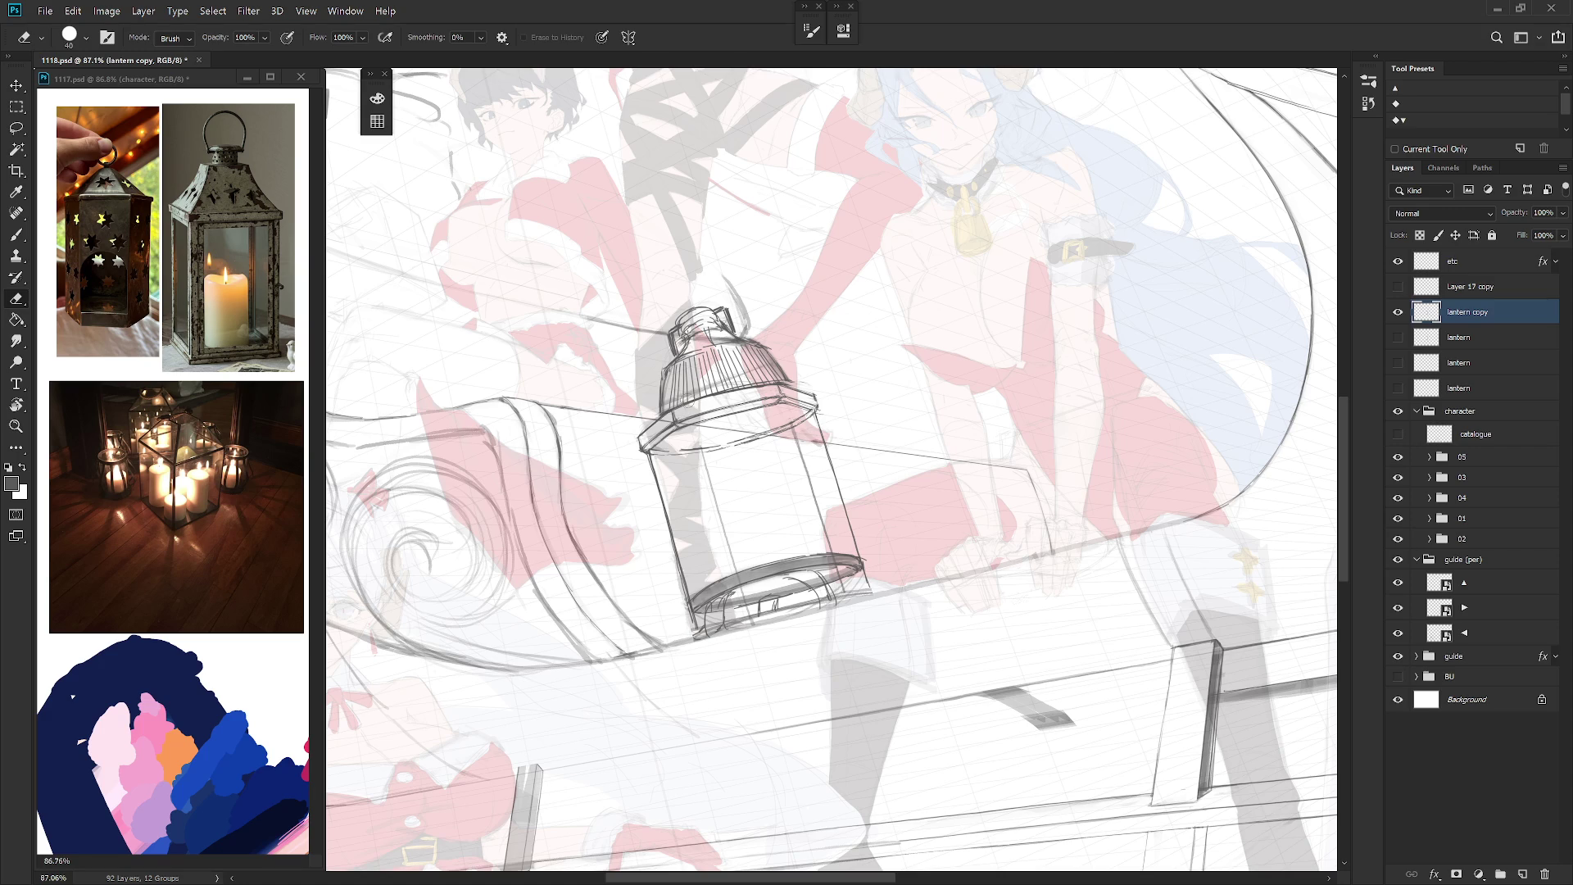
{"action": "key", "text": "b"}
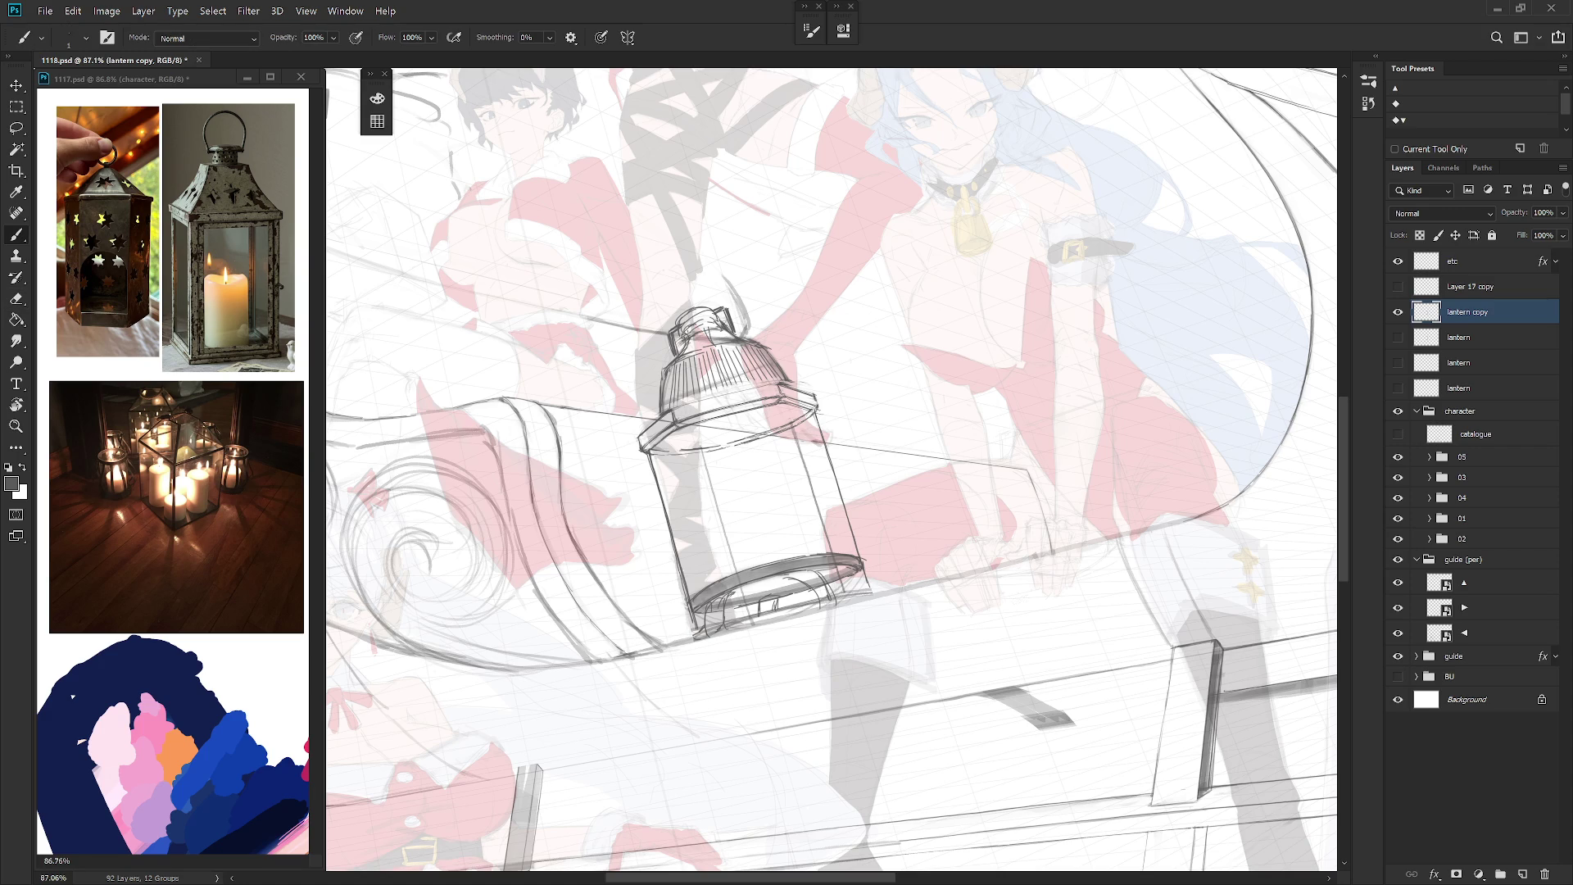
{"action": "mouse_move", "coordinate": [737, 392]}
{"action": "left_mouse_down"}
{"action": "mouse_move", "coordinate": [803, 463]}
{"action": "mouse_move", "coordinate": [688, 409]}
{"action": "left_mouse_up"}
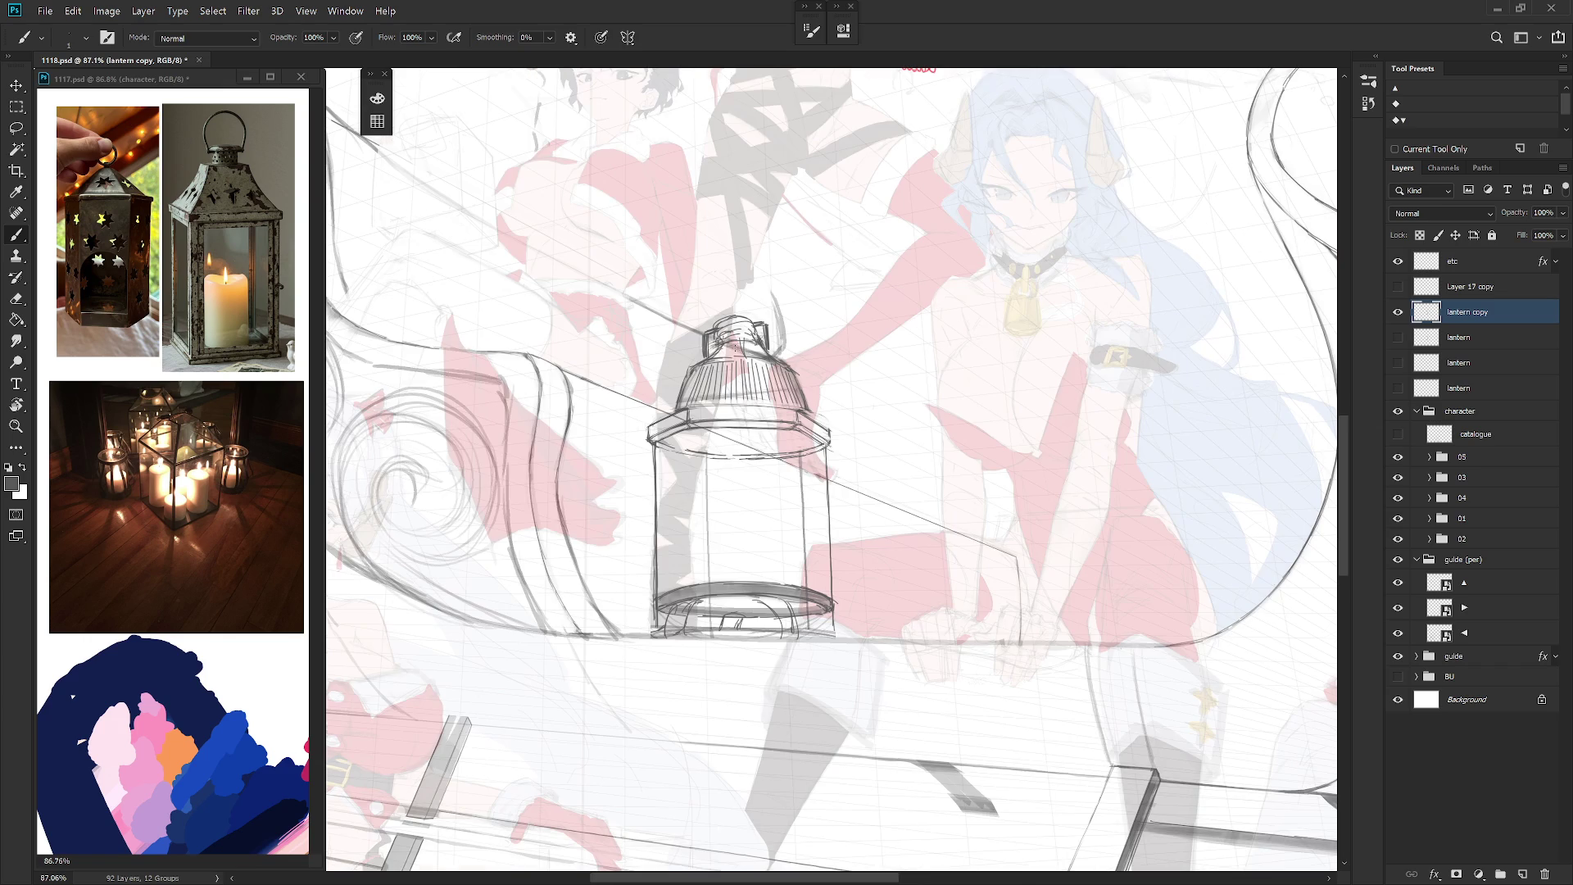
{"action": "left_click_drag", "start_coordinate": [692, 393], "coordinate": [738, 459]}
{"action": "scroll", "coordinate": [820, 532], "scroll_direction": "down", "scroll_amount": 8}
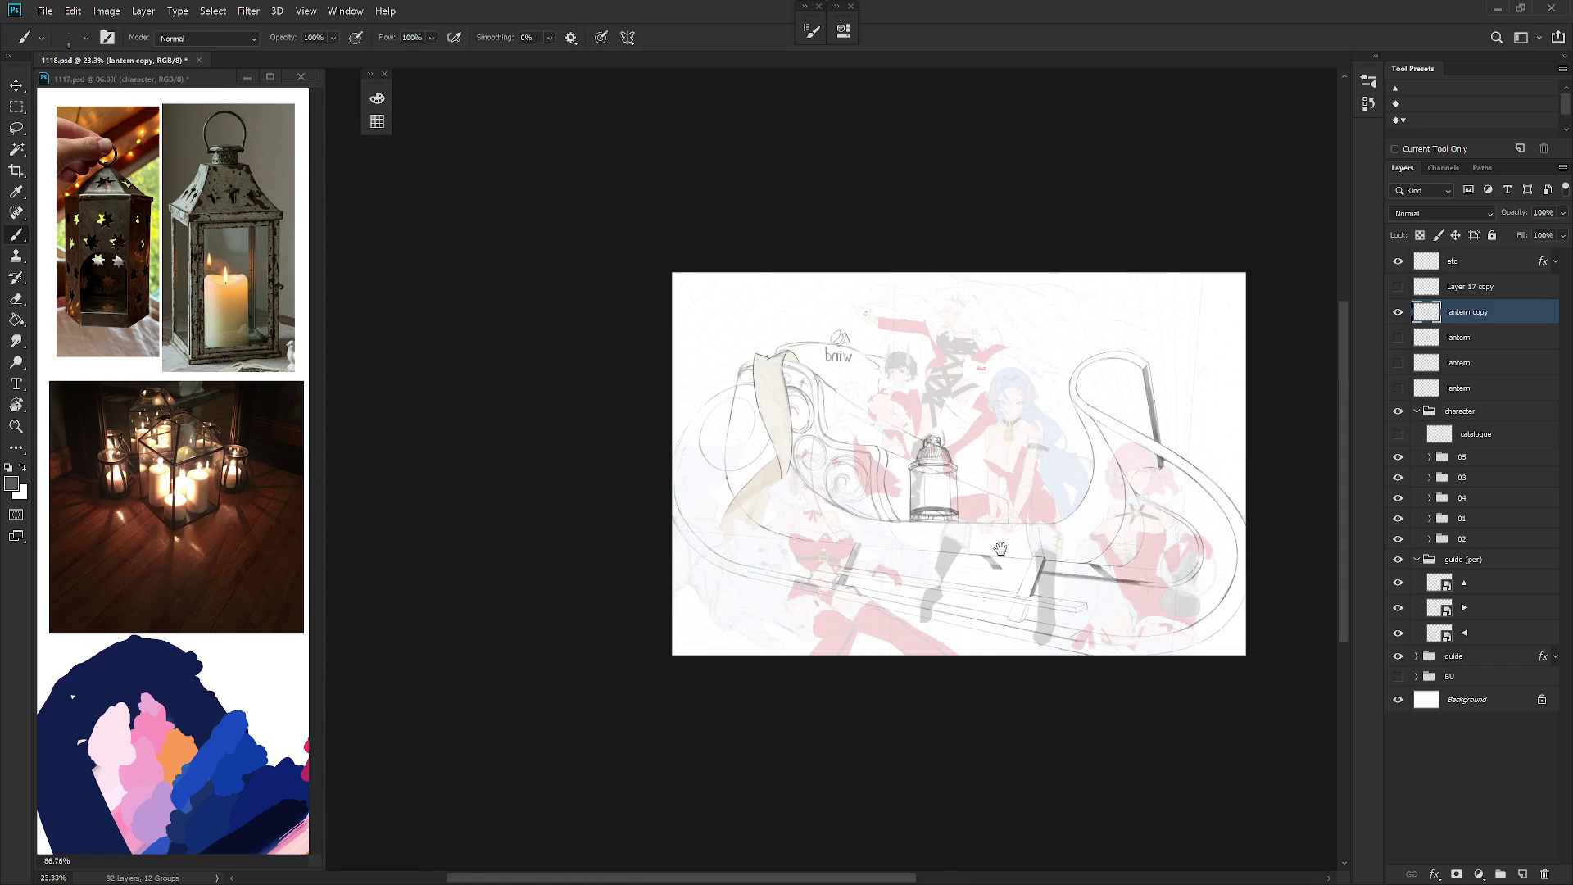
{"action": "scroll", "coordinate": [942, 524], "scroll_direction": "up", "scroll_amount": 5}
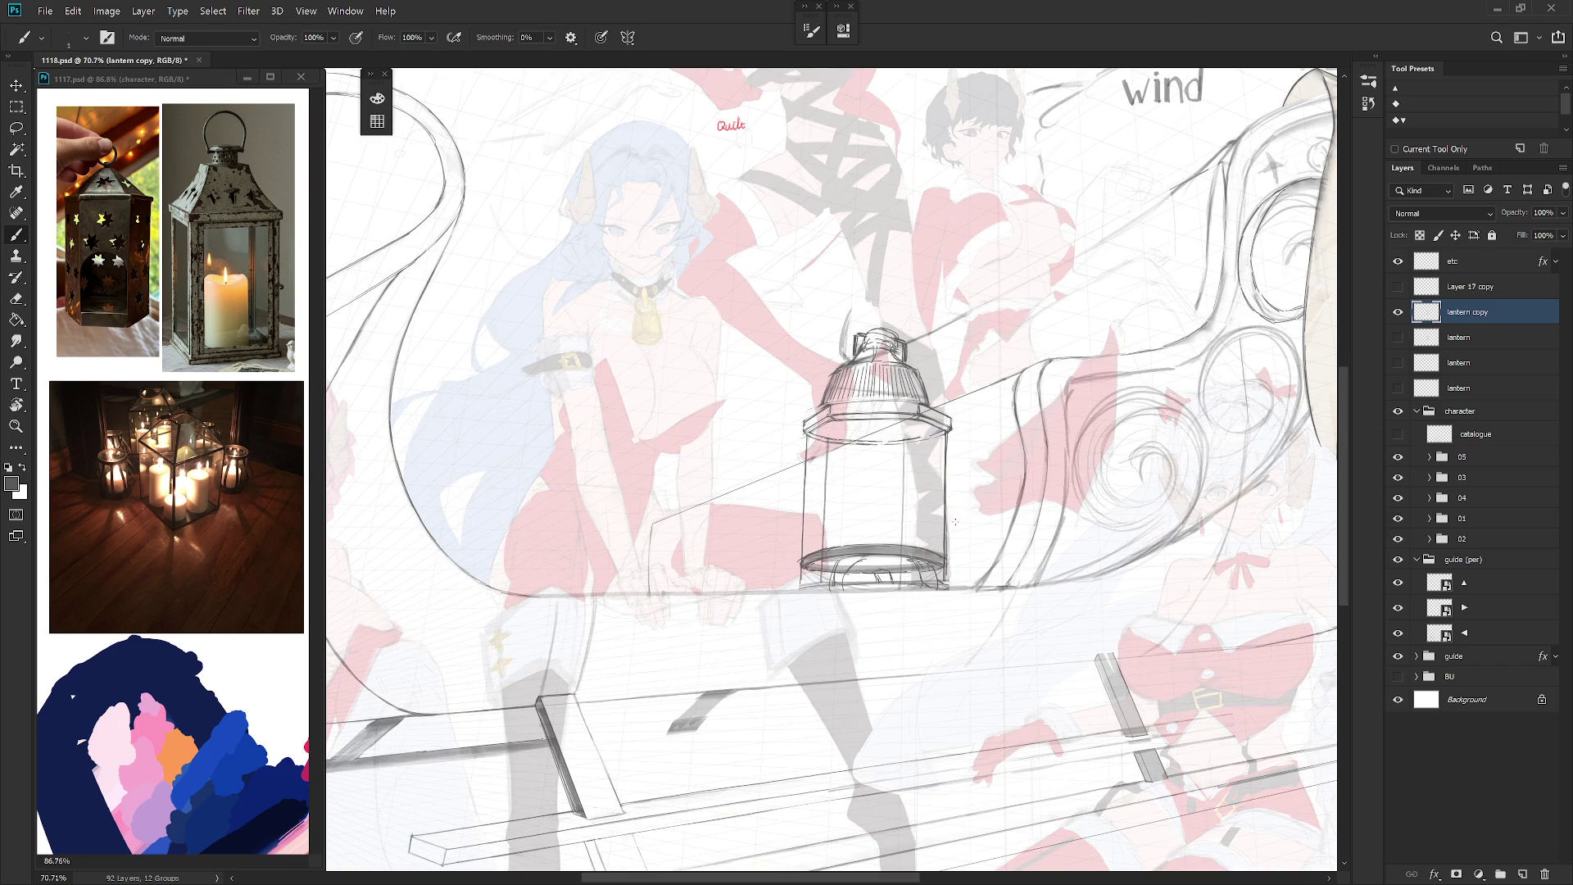
{"action": "left_click", "coordinate": [1398, 337]}
{"action": "left_click", "coordinate": [1398, 311]}
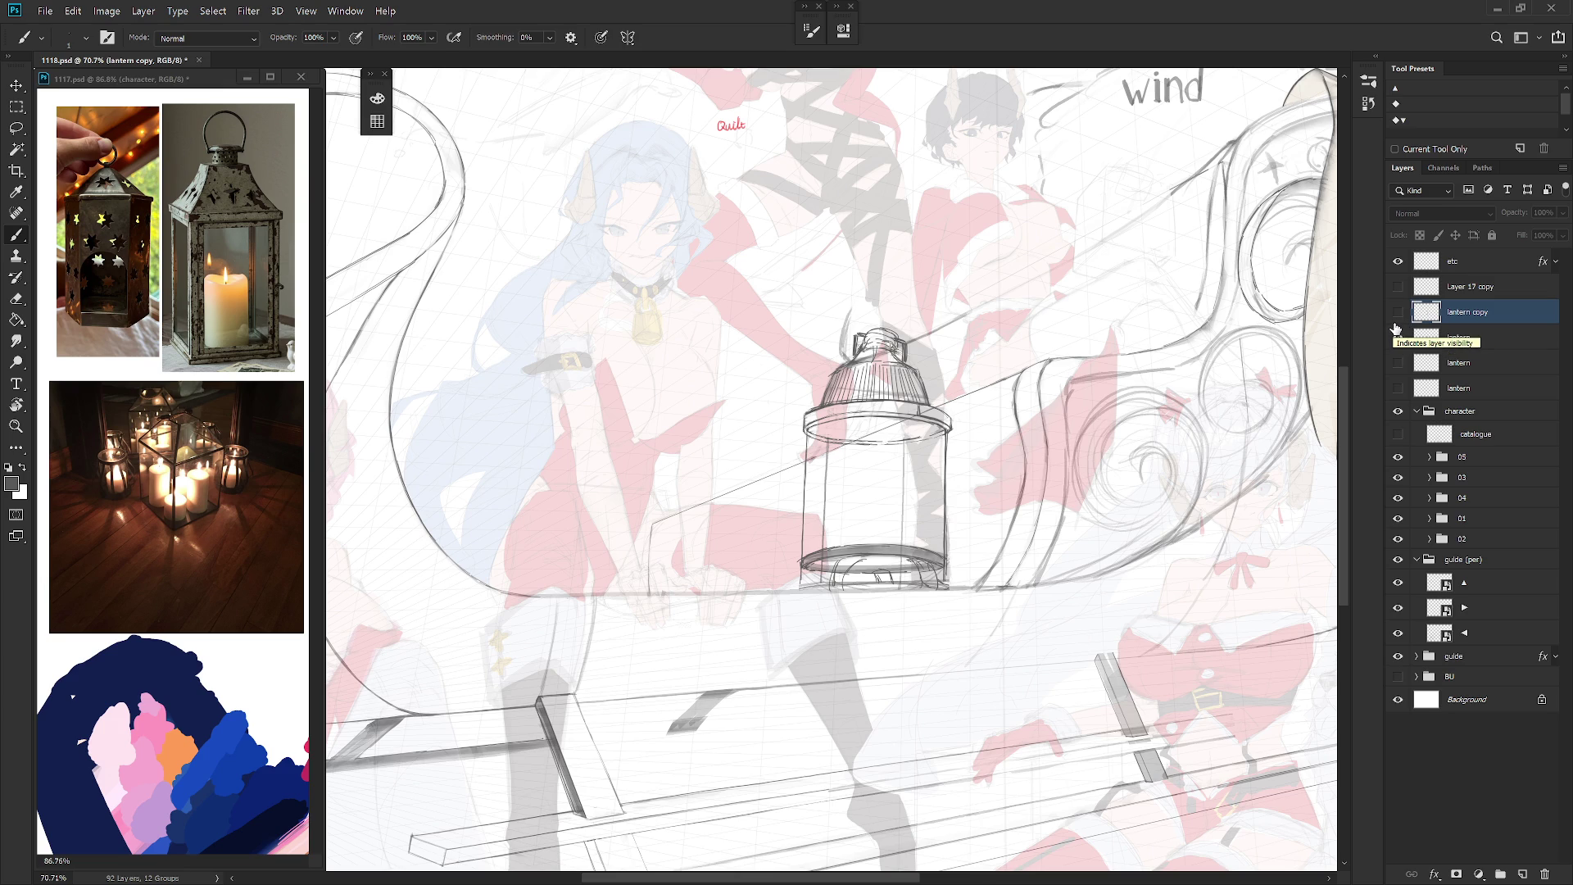
{"action": "left_click", "coordinate": [1397, 313]}
{"action": "left_click", "coordinate": [1399, 338]}
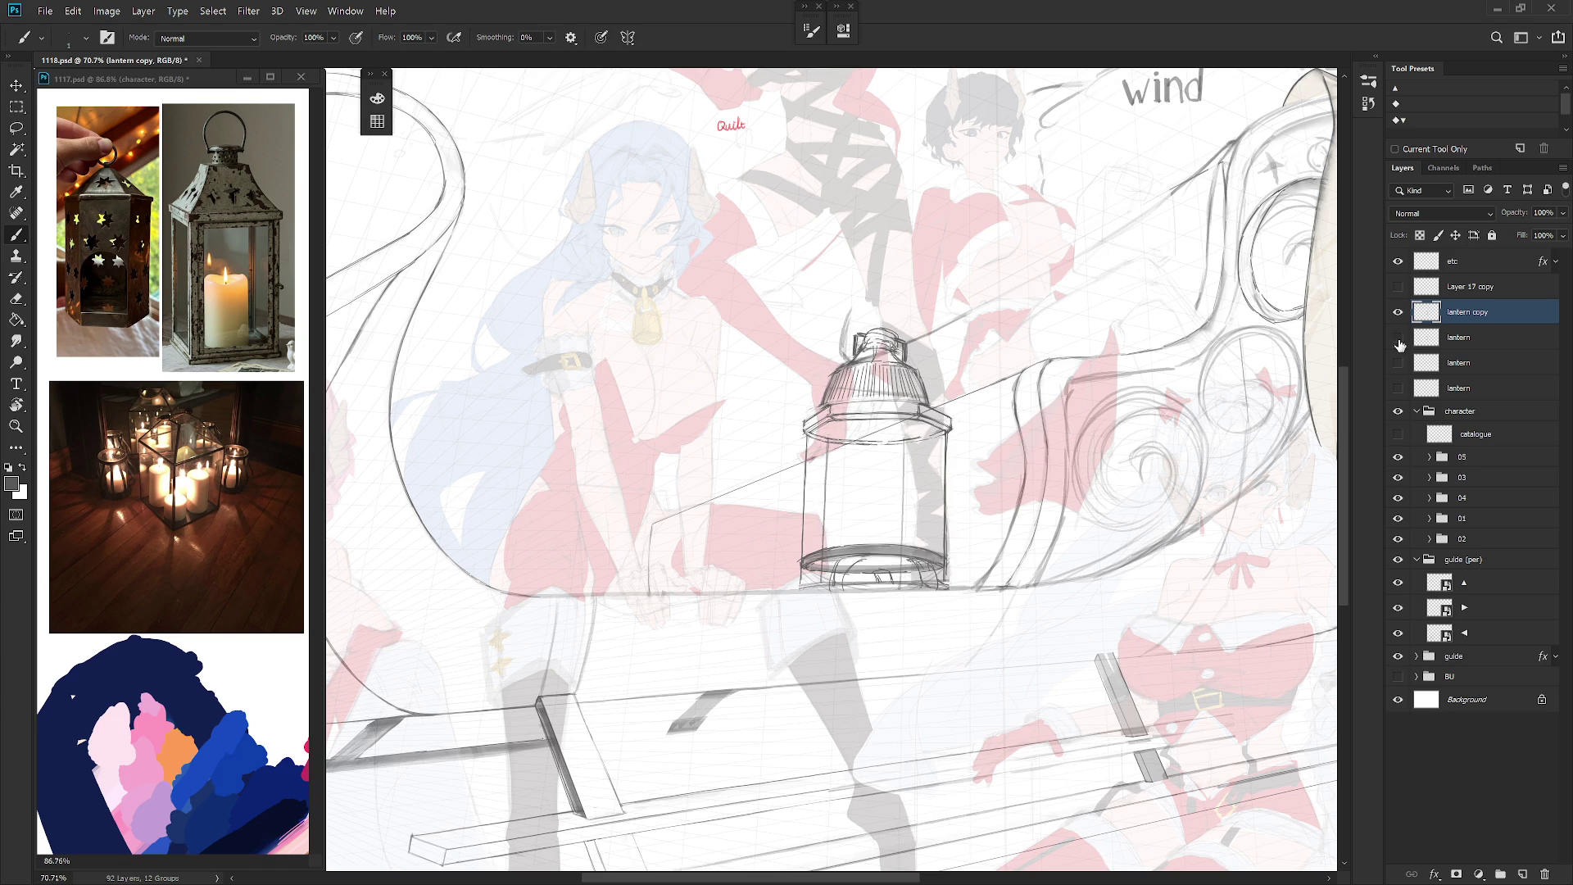
{"action": "left_click", "coordinate": [1398, 339]}
{"action": "left_click", "coordinate": [1398, 312]}
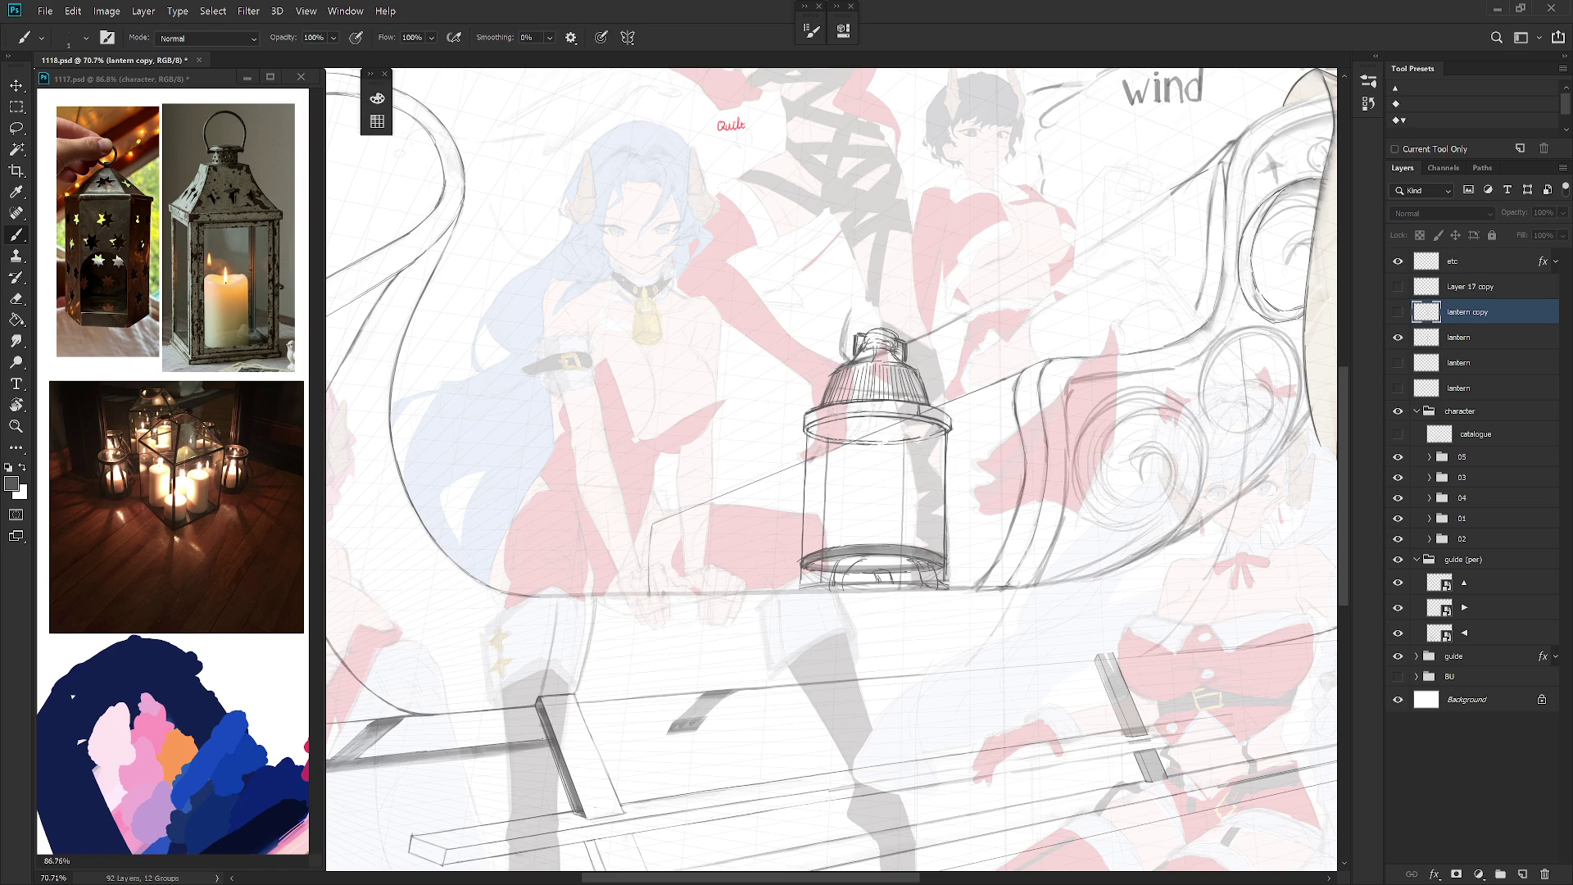
{"action": "left_click", "coordinate": [1398, 311]}
{"action": "left_click", "coordinate": [1398, 337]}
Step: Draw a line down the lantern's left glass edge and clear a small stray area at its upper-left
{"action": "key", "text": "e"}
{"action": "key", "text": "l"}
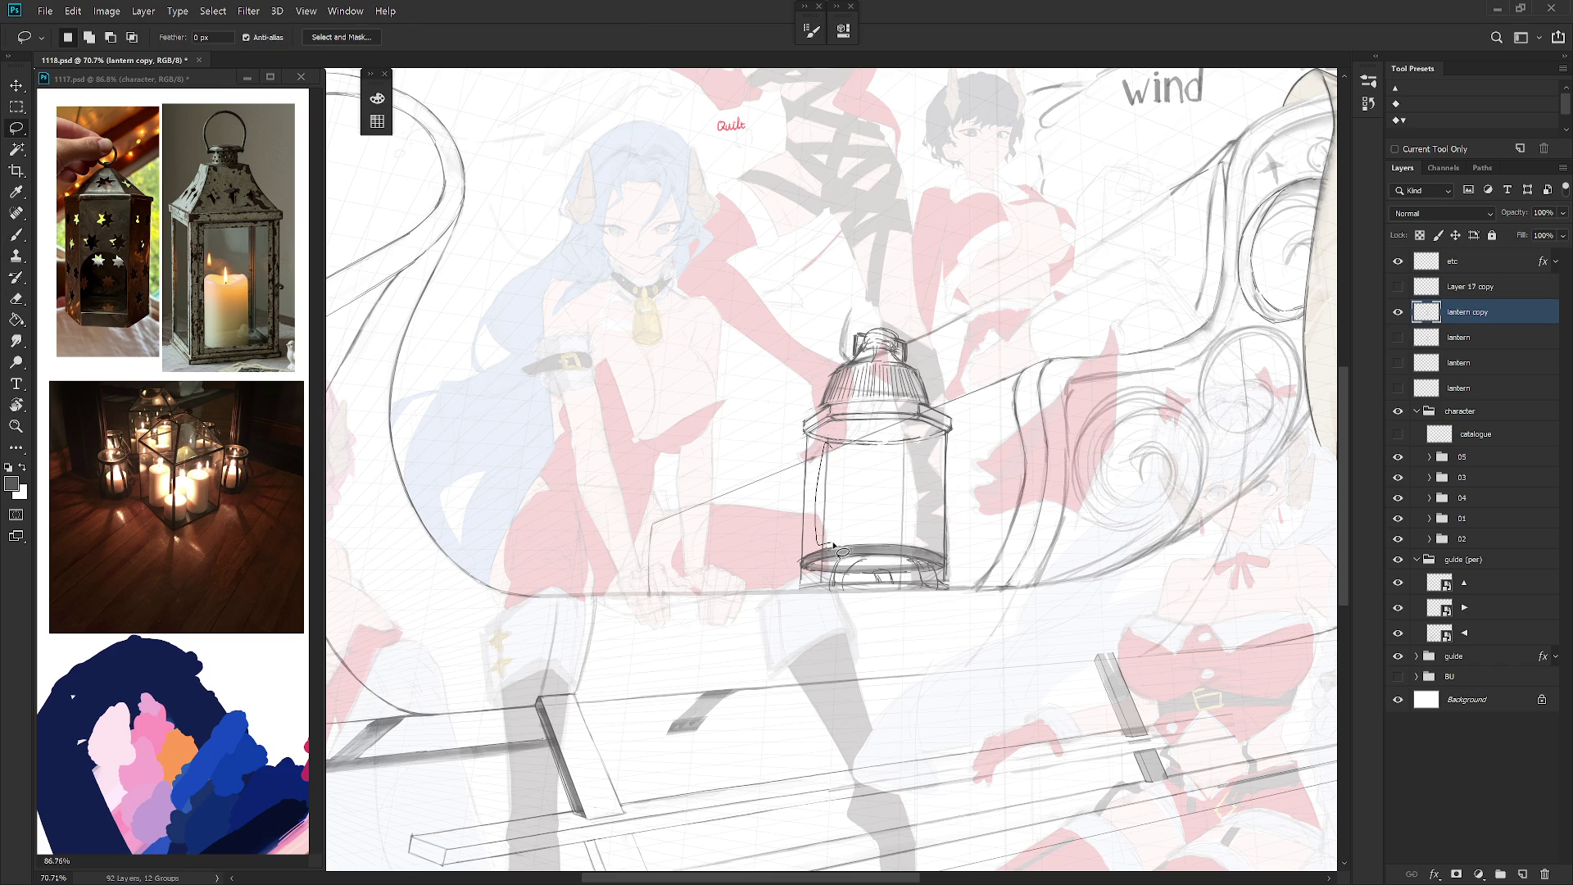
{"action": "key", "text": "b"}
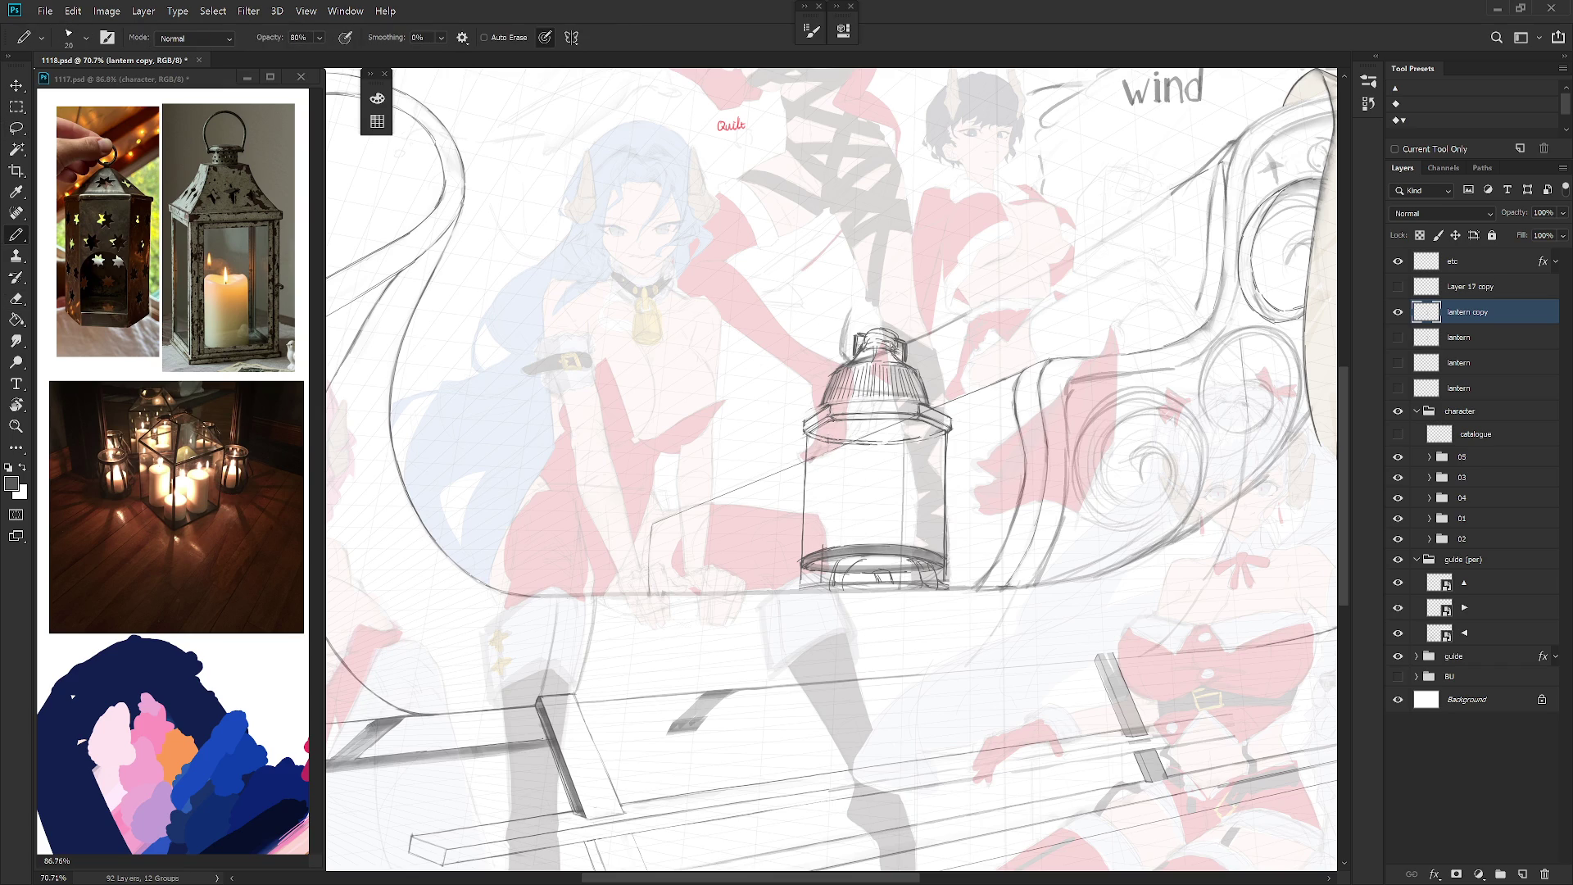
{"action": "left_click_drag", "start_coordinate": [835, 421], "coordinate": [829, 547]}
{"action": "key", "text": "l"}
{"action": "left_click_drag", "start_coordinate": [831, 431], "coordinate": [832, 434]}
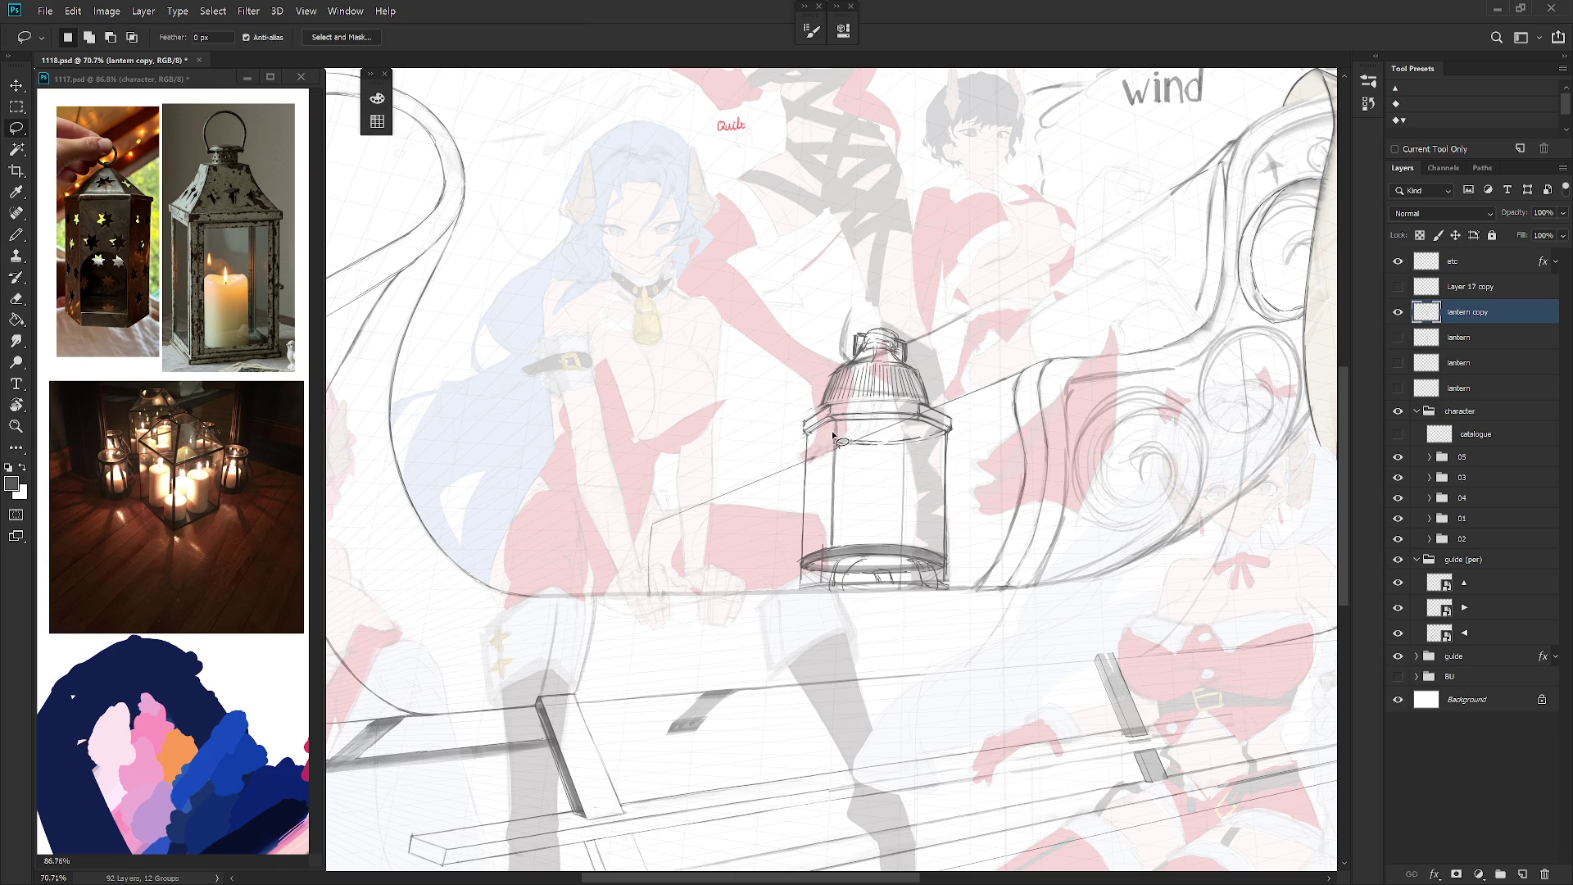
{"action": "left_click", "coordinate": [839, 435]}
Step: Redraw the line under the lantern's top band and a vertical line down its body
{"action": "key", "text": "b"}
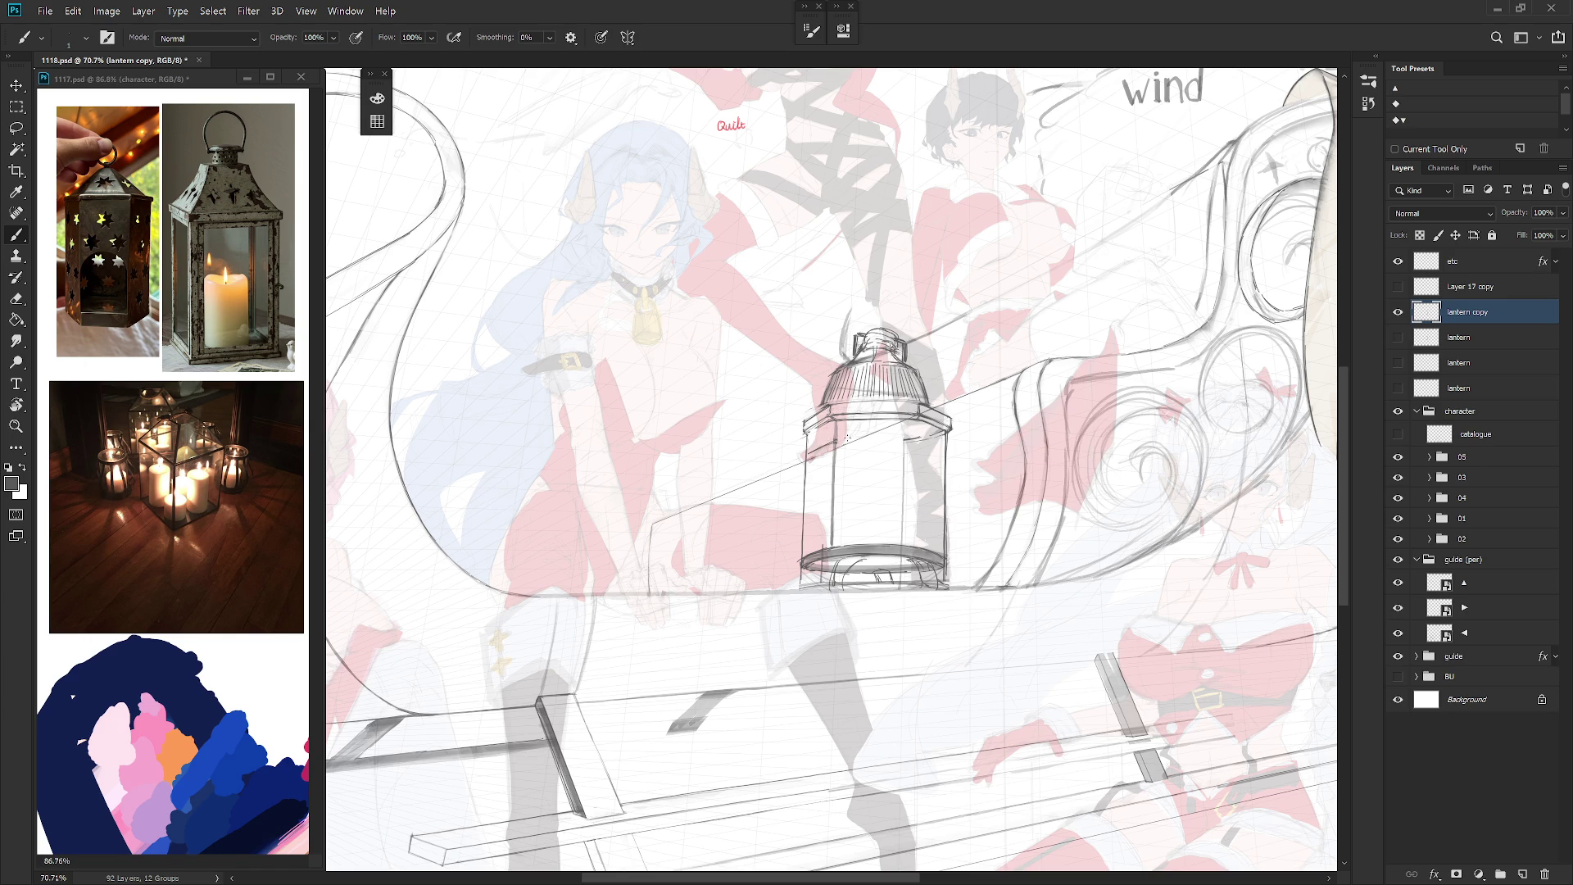
{"action": "left_click_drag", "start_coordinate": [836, 442], "coordinate": [901, 437]}
{"action": "key", "text": "ctrl+z"}
{"action": "left_click_drag", "start_coordinate": [865, 440], "coordinate": [910, 440]}
{"action": "left_click_drag", "start_coordinate": [916, 417], "coordinate": [915, 524]}
{"action": "left_click_drag", "start_coordinate": [915, 433], "coordinate": [915, 525]}
Step: Add a small mark on the lantern body and darken a line on its upper band
{"action": "key", "text": "l"}
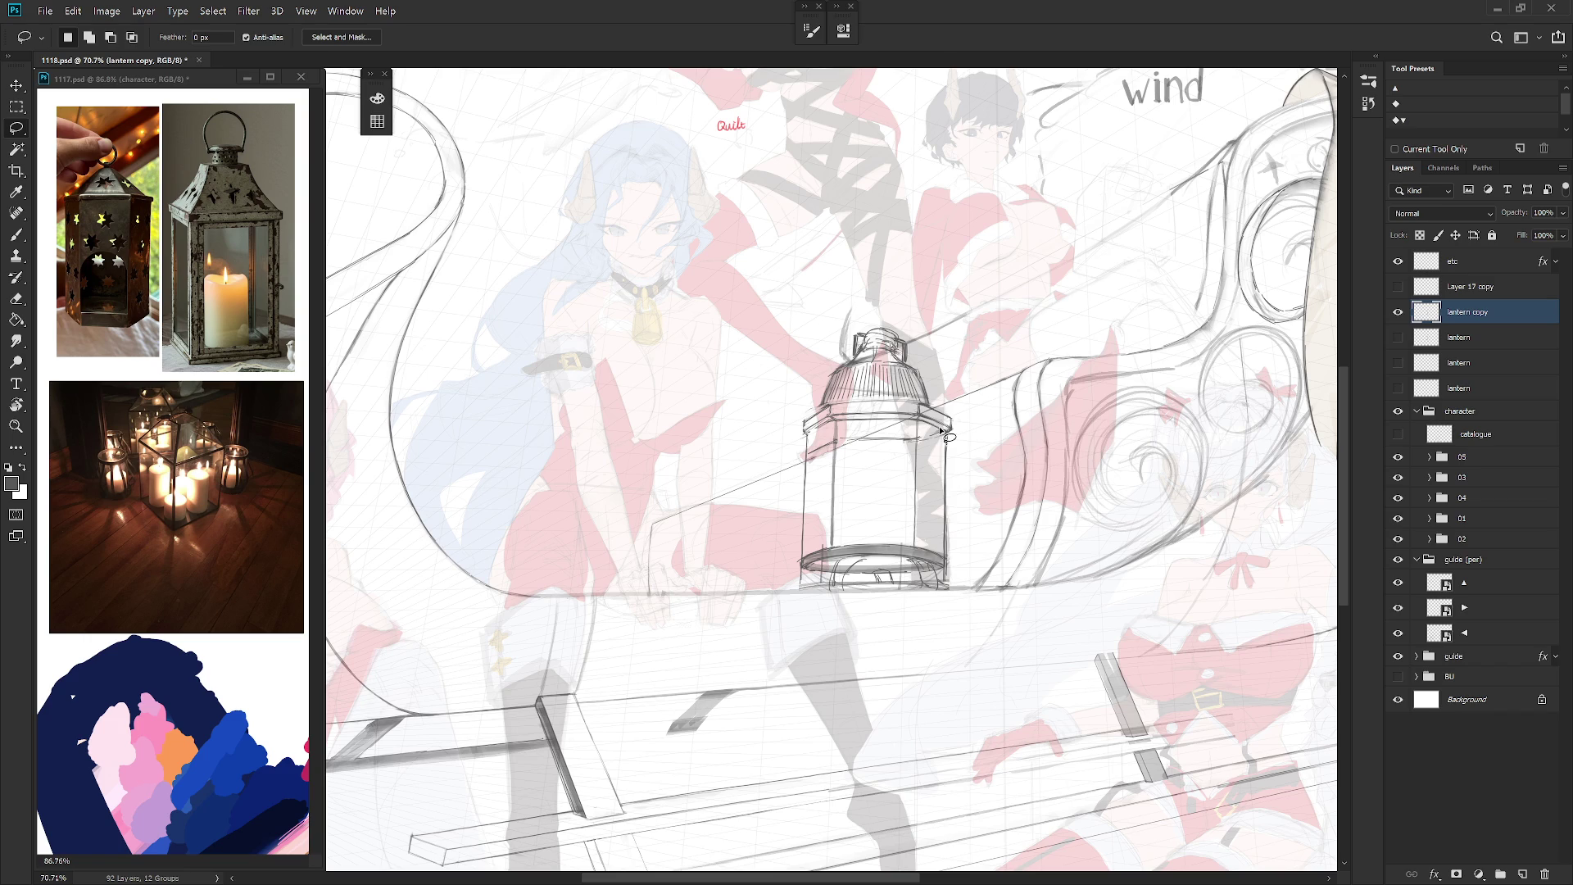
{"action": "key", "text": "b"}
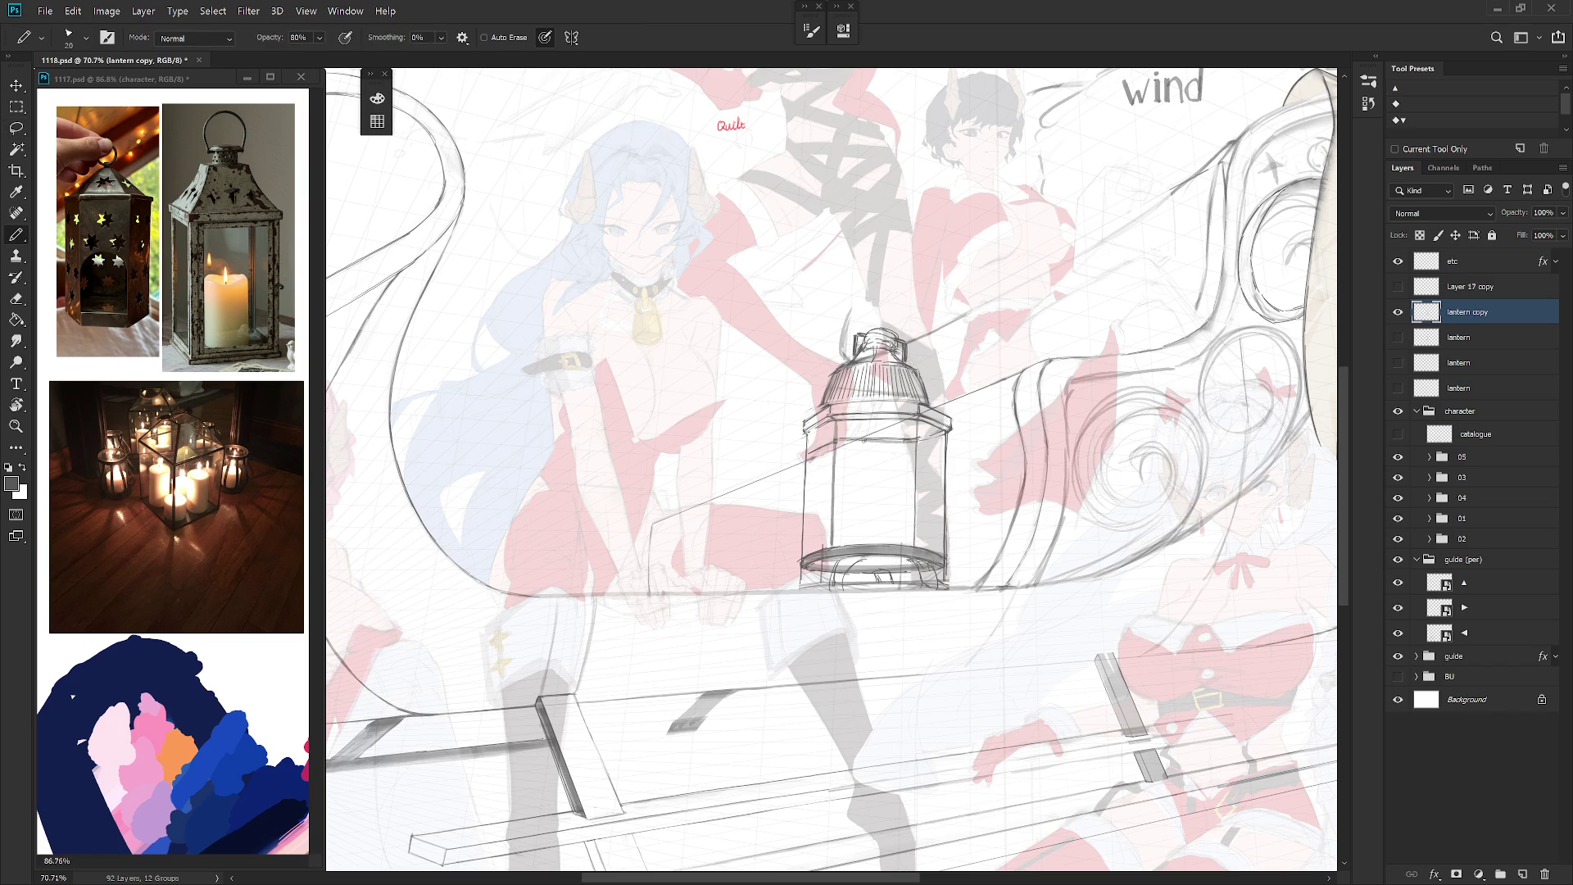
{"action": "left_click_drag", "start_coordinate": [911, 448], "coordinate": [943, 437]}
{"action": "key", "text": "l"}
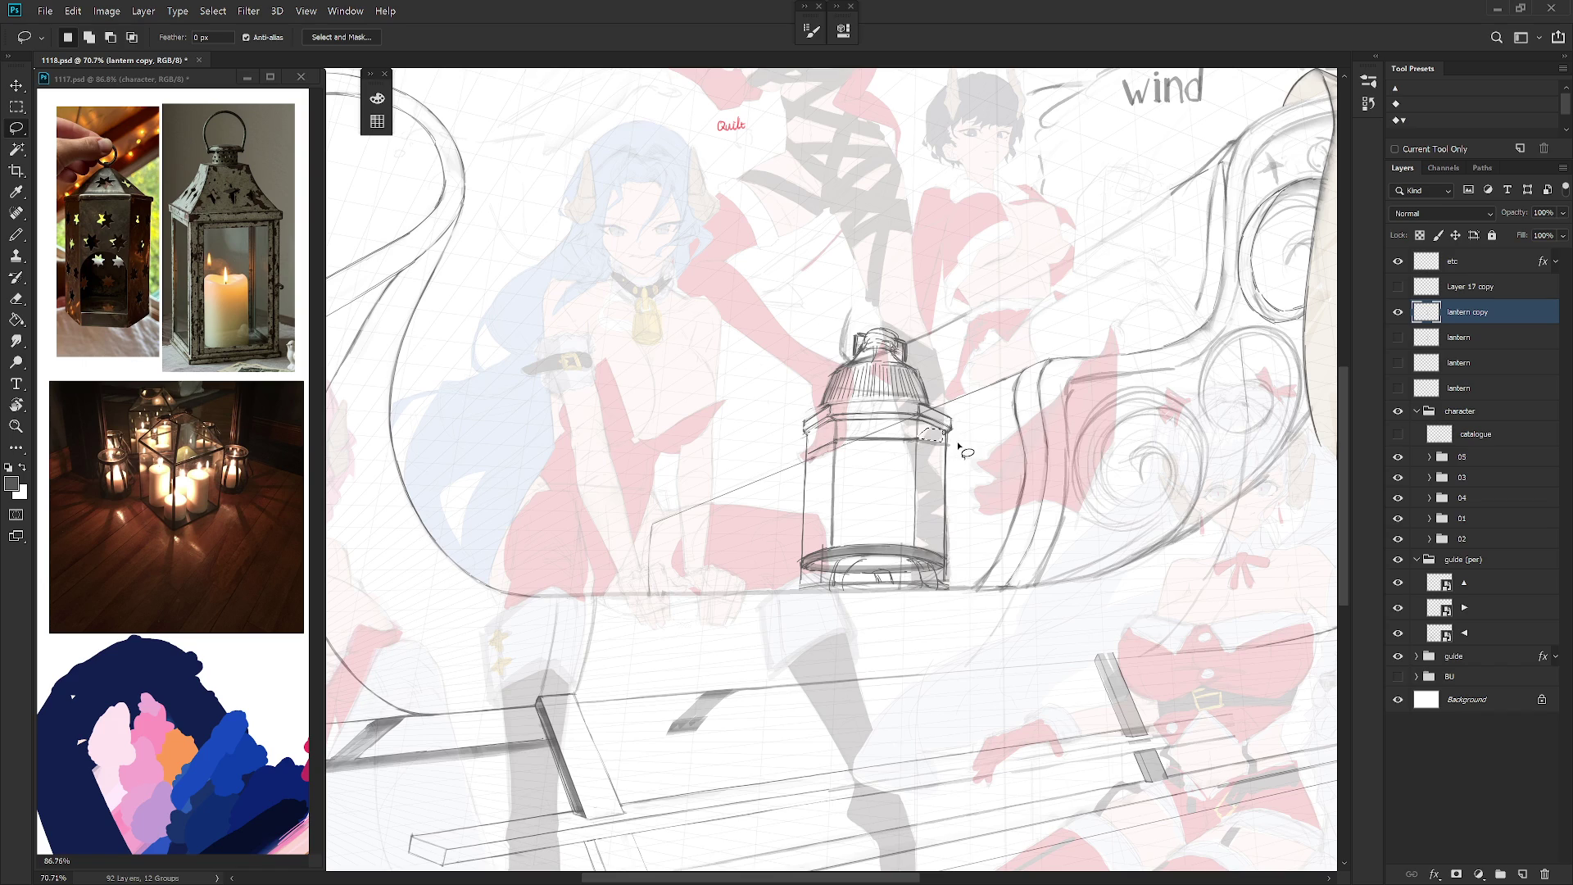
{"action": "key", "text": "b"}
{"action": "left_click_drag", "start_coordinate": [919, 444], "coordinate": [946, 439]}
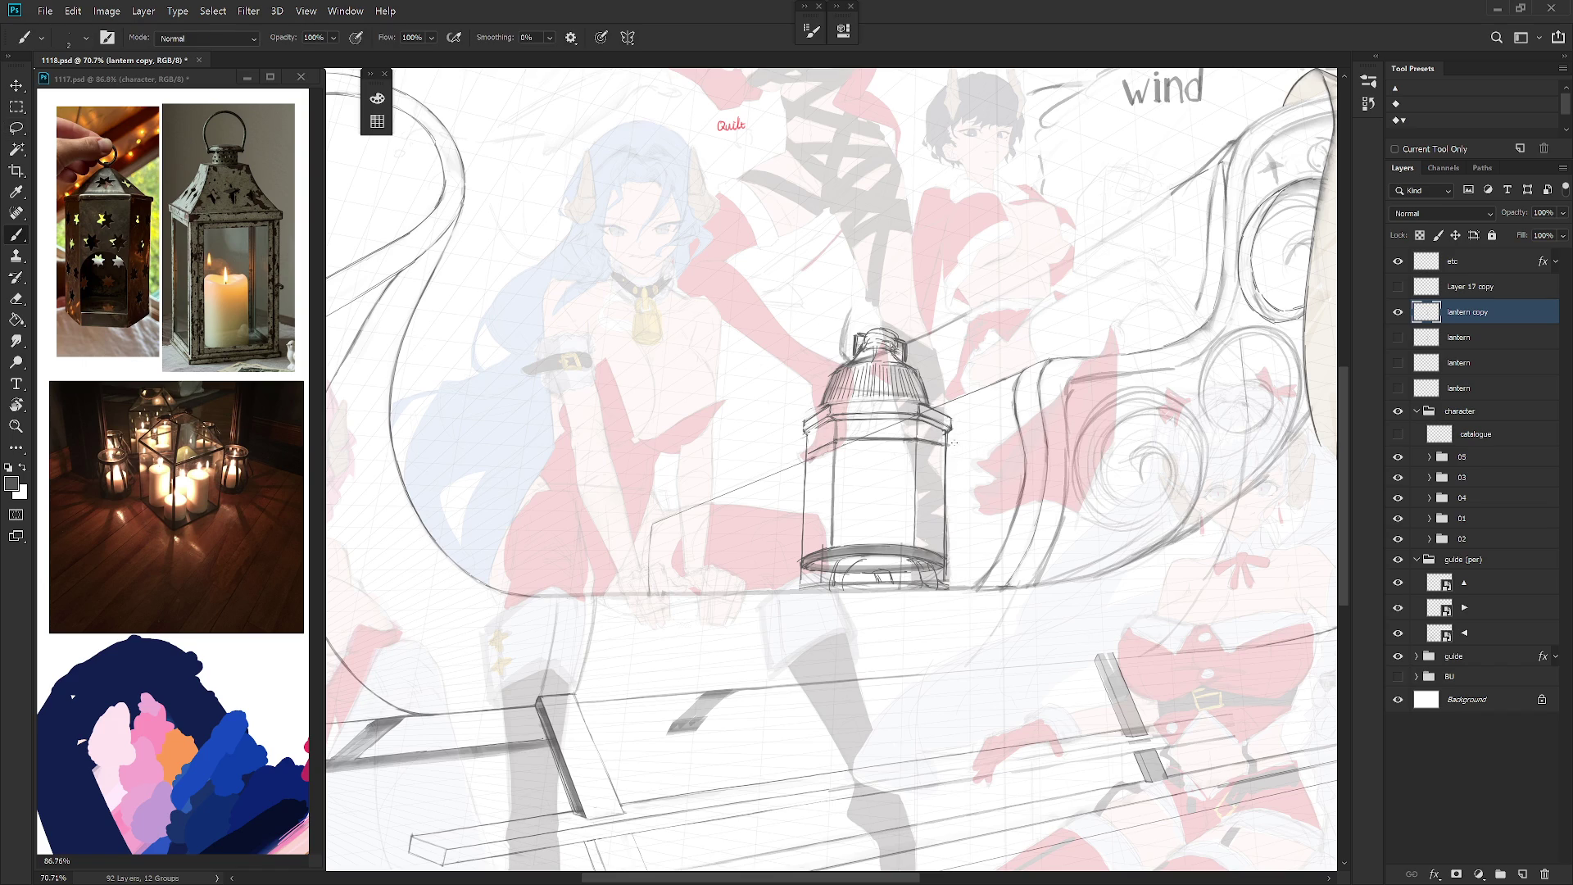
{"action": "key", "text": "l"}
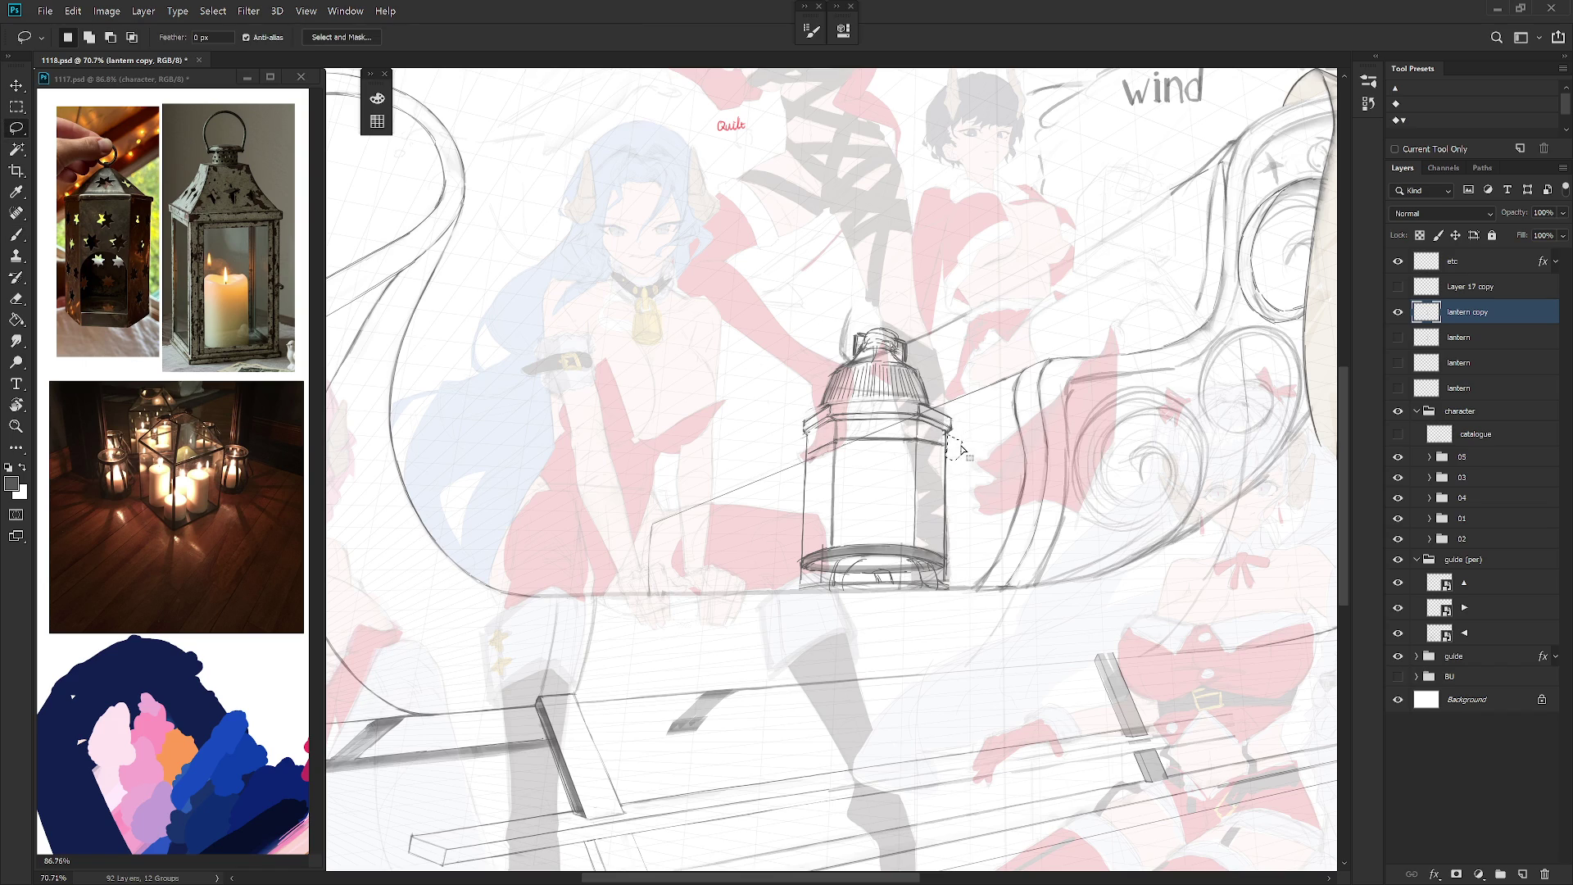
Step: Darken the lantern's middle band line and its left part, checking in rotated and mirrored views
{"action": "key", "text": "r"}
{"action": "mouse_move", "coordinate": [974, 472]}
{"action": "left_mouse_down"}
{"action": "mouse_move", "coordinate": [891, 312]}
{"action": "mouse_move", "coordinate": [884, 331]}
{"action": "left_mouse_up"}
{"action": "key", "text": "b"}
{"action": "key", "text": "r"}
{"action": "left_click_drag", "start_coordinate": [889, 332], "coordinate": [965, 378]}
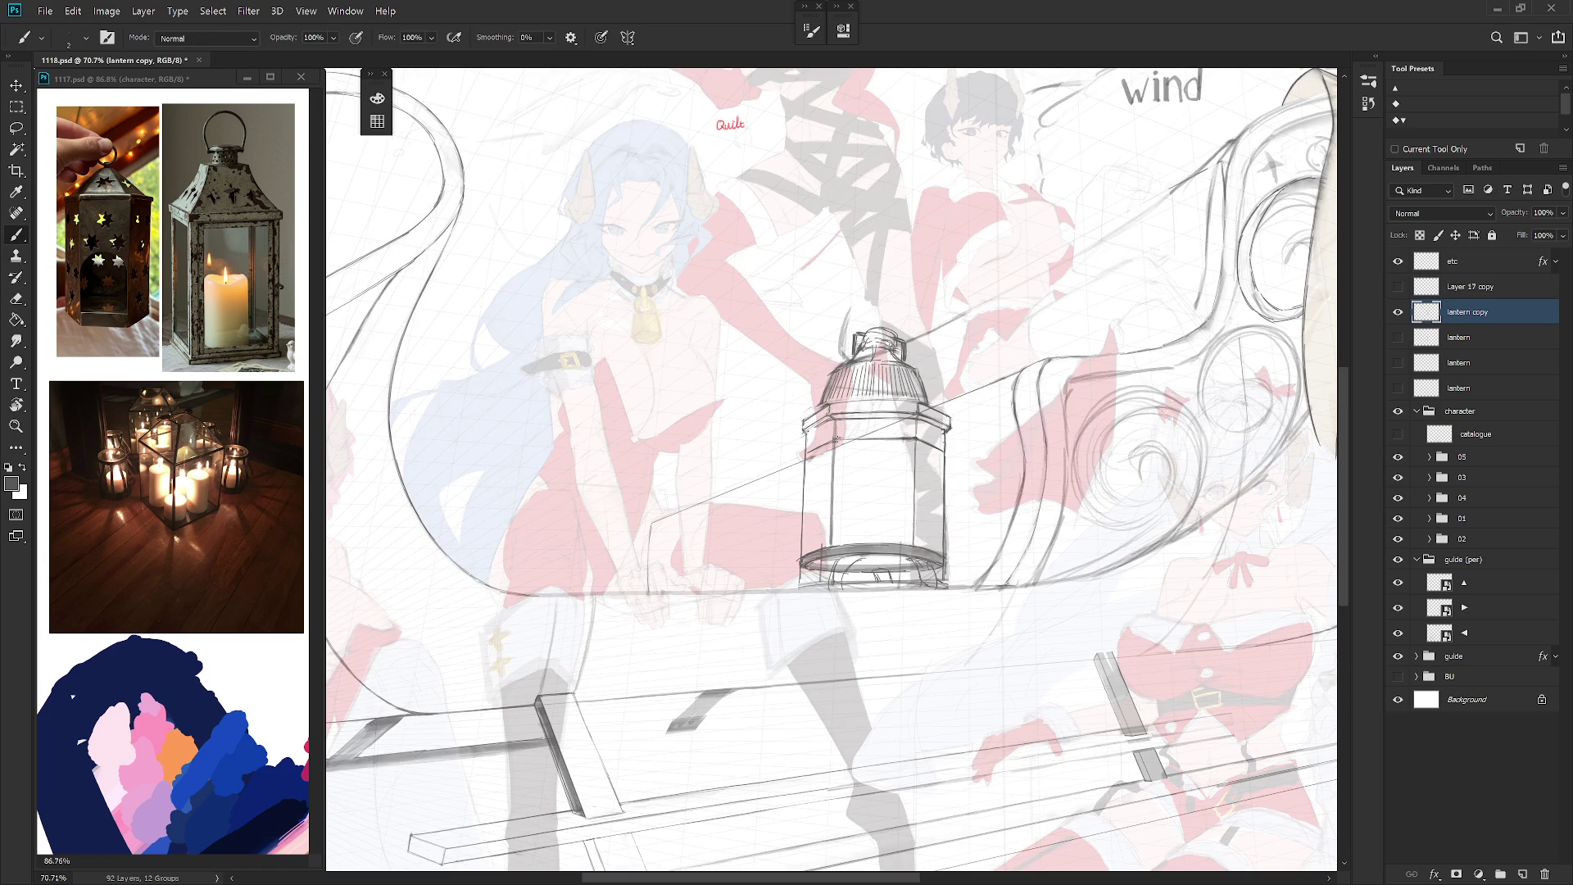
{"action": "left_click_drag", "start_coordinate": [856, 440], "coordinate": [913, 443]}
{"action": "mouse_move", "coordinate": [807, 452]}
{"action": "left_mouse_down"}
{"action": "mouse_move", "coordinate": [834, 443]}
{"action": "mouse_move", "coordinate": [823, 419]}
{"action": "left_mouse_up"}
{"action": "scroll", "coordinate": [863, 420], "scroll_direction": "down", "scroll_amount": 5}
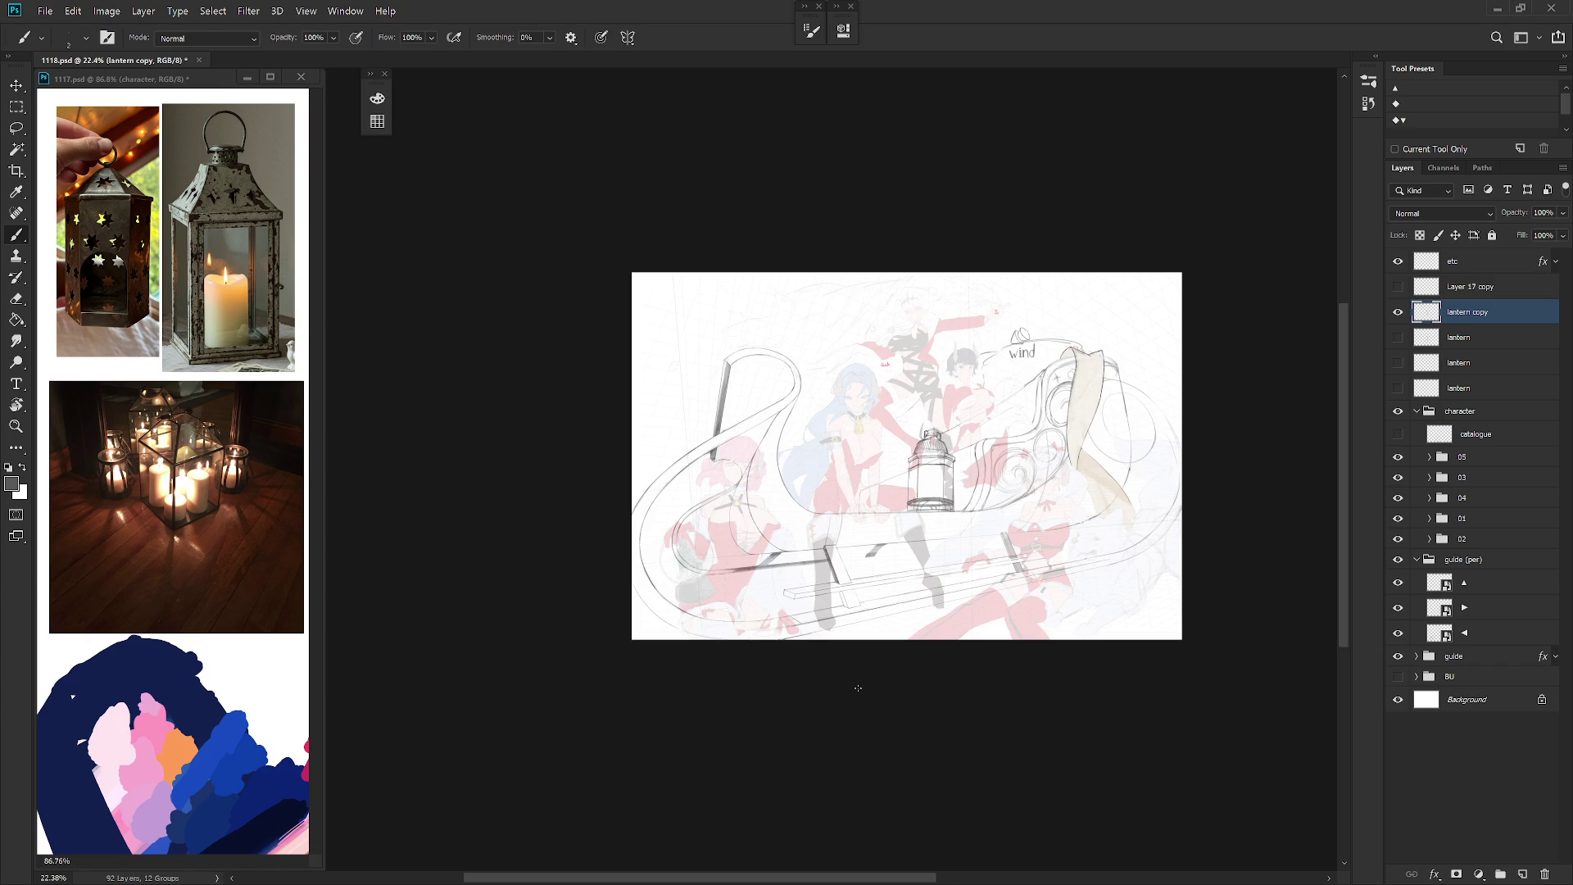
{"action": "key", "text": "ctrl+shift+h"}
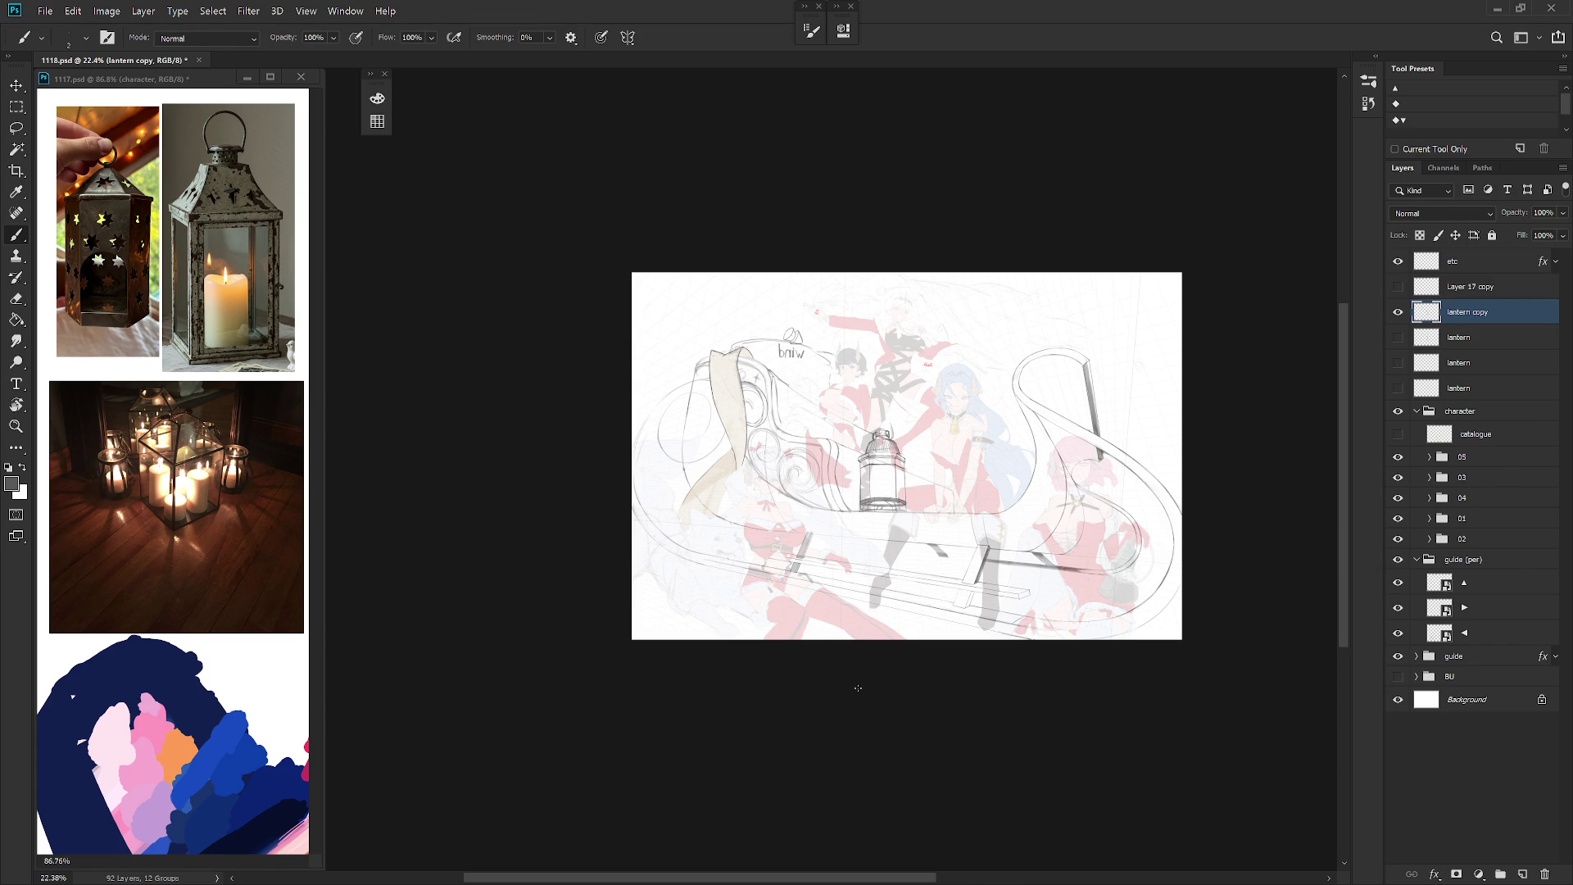
{"action": "scroll", "coordinate": [905, 484], "scroll_direction": "up", "scroll_amount": 5}
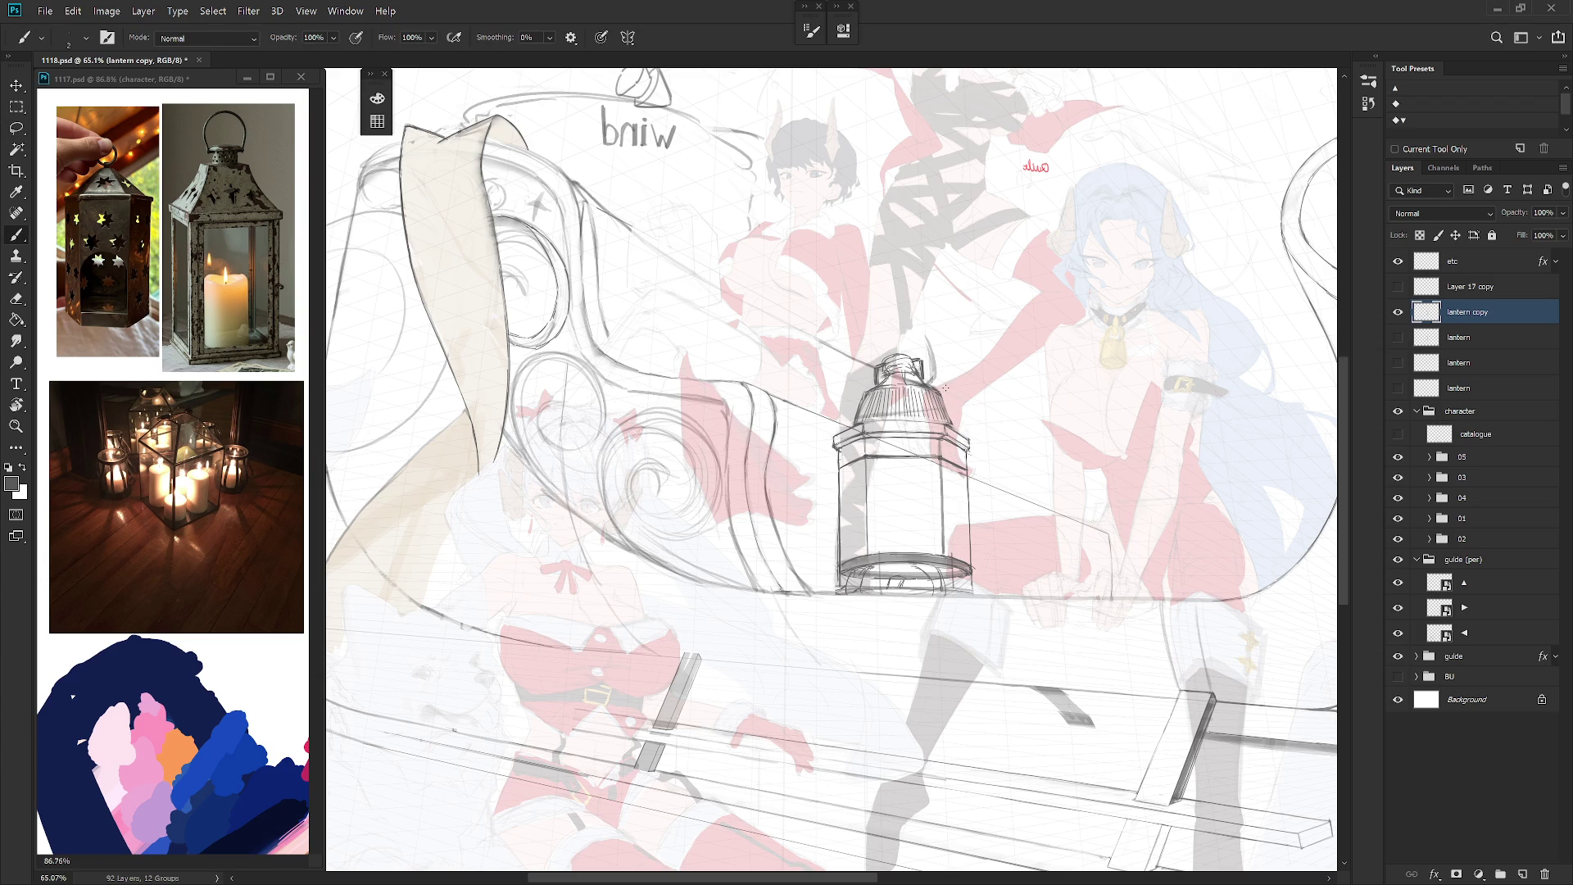
Step: Lasso the lantern's top cap and erase it with an 800-size eraser
{"action": "key", "text": "l"}
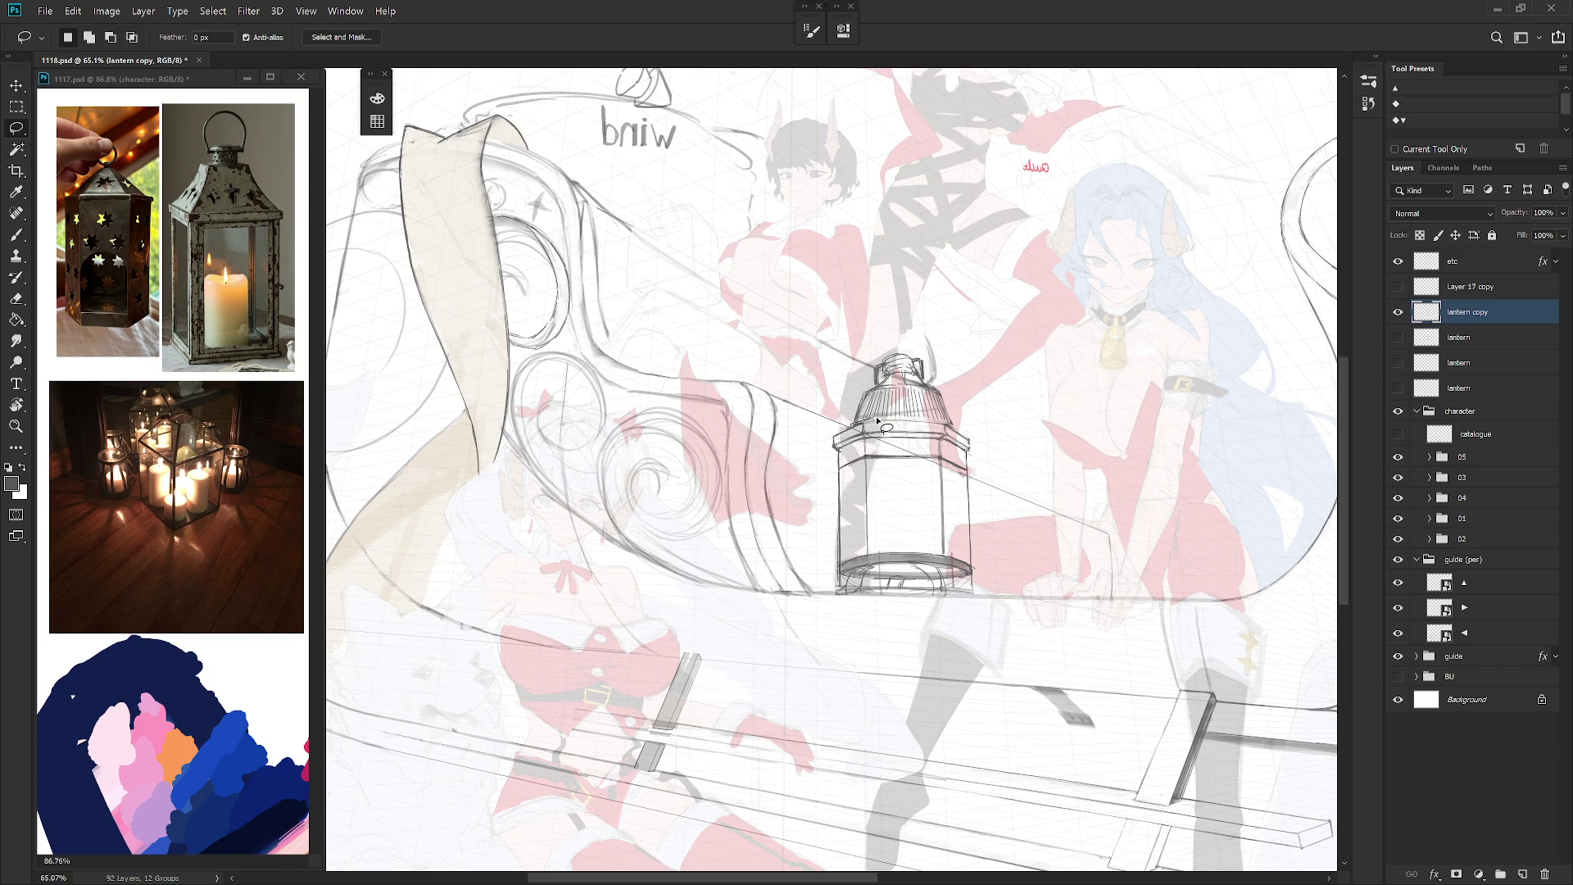
{"action": "left_click_drag", "start_coordinate": [965, 437], "coordinate": [848, 410]}
{"action": "key", "text": "e"}
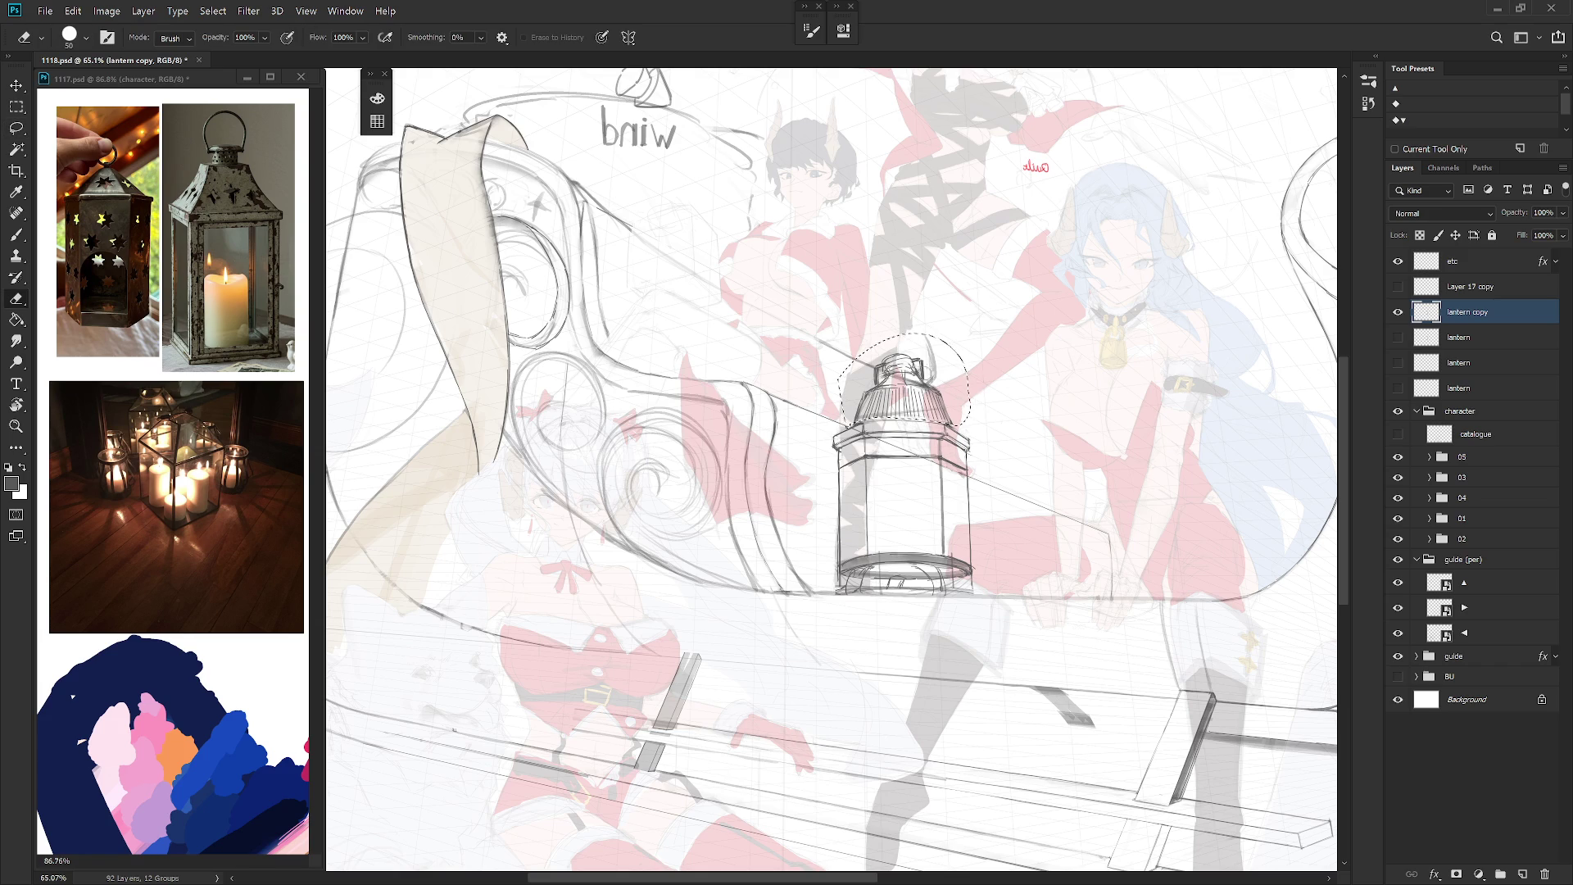
{"action": "key", "text": "bracketright"}
{"action": "key", "text": "bracketright"}
{"action": "key", "text": "bracketright"}
{"action": "mouse_move", "coordinate": [941, 391]}
{"action": "left_mouse_down"}
{"action": "mouse_move", "coordinate": [909, 381]}
{"action": "mouse_move", "coordinate": [941, 399]}
{"action": "left_mouse_up"}
{"action": "key", "text": "ctrl+d"}
{"action": "key", "text": "b"}
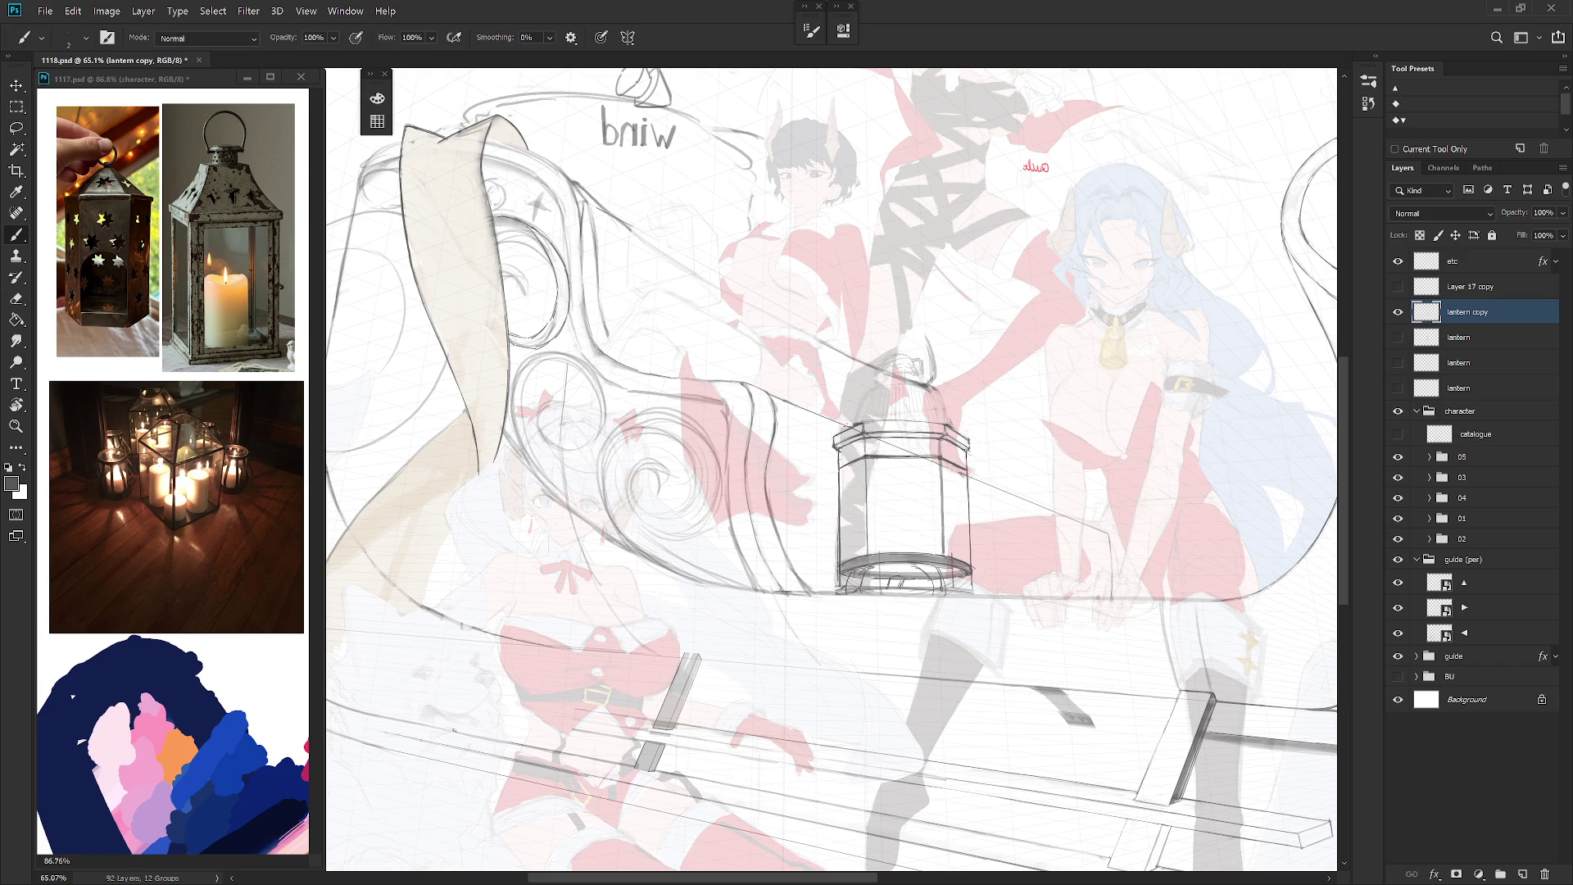
Step: Draw the curved outline of a peaked dome atop the lantern and shade its left and right sides
{"action": "left_click_drag", "start_coordinate": [853, 425], "coordinate": [874, 385]}
{"action": "mouse_move", "coordinate": [870, 420]}
{"action": "left_mouse_down"}
{"action": "mouse_move", "coordinate": [885, 373]}
{"action": "mouse_move", "coordinate": [901, 385]}
{"action": "mouse_move", "coordinate": [870, 402]}
{"action": "mouse_move", "coordinate": [879, 380]}
{"action": "mouse_move", "coordinate": [874, 419]}
{"action": "mouse_move", "coordinate": [920, 396]}
{"action": "left_mouse_up"}
{"action": "key", "text": "ctrl+z"}
{"action": "key", "text": "ctrl+z"}
{"action": "key", "text": "ctrl+z"}
{"action": "left_click_drag", "start_coordinate": [931, 412], "coordinate": [921, 370]}
{"action": "mouse_move", "coordinate": [944, 418]}
{"action": "left_mouse_down"}
{"action": "mouse_move", "coordinate": [931, 390]}
{"action": "mouse_move", "coordinate": [954, 428]}
{"action": "left_mouse_up"}
{"action": "left_click_drag", "start_coordinate": [889, 371], "coordinate": [877, 379]}
{"action": "left_click_drag", "start_coordinate": [910, 365], "coordinate": [915, 370]}
{"action": "mouse_move", "coordinate": [919, 375]}
{"action": "left_mouse_down"}
{"action": "mouse_move", "coordinate": [934, 383]}
{"action": "mouse_move", "coordinate": [882, 373]}
{"action": "left_mouse_up"}
Step: Expand the guide group and toggle the sled 07 sketch's visibility to compare it
{"action": "left_click", "coordinate": [1417, 656]}
{"action": "scroll", "coordinate": [1513, 681], "scroll_direction": "down", "scroll_amount": 3}
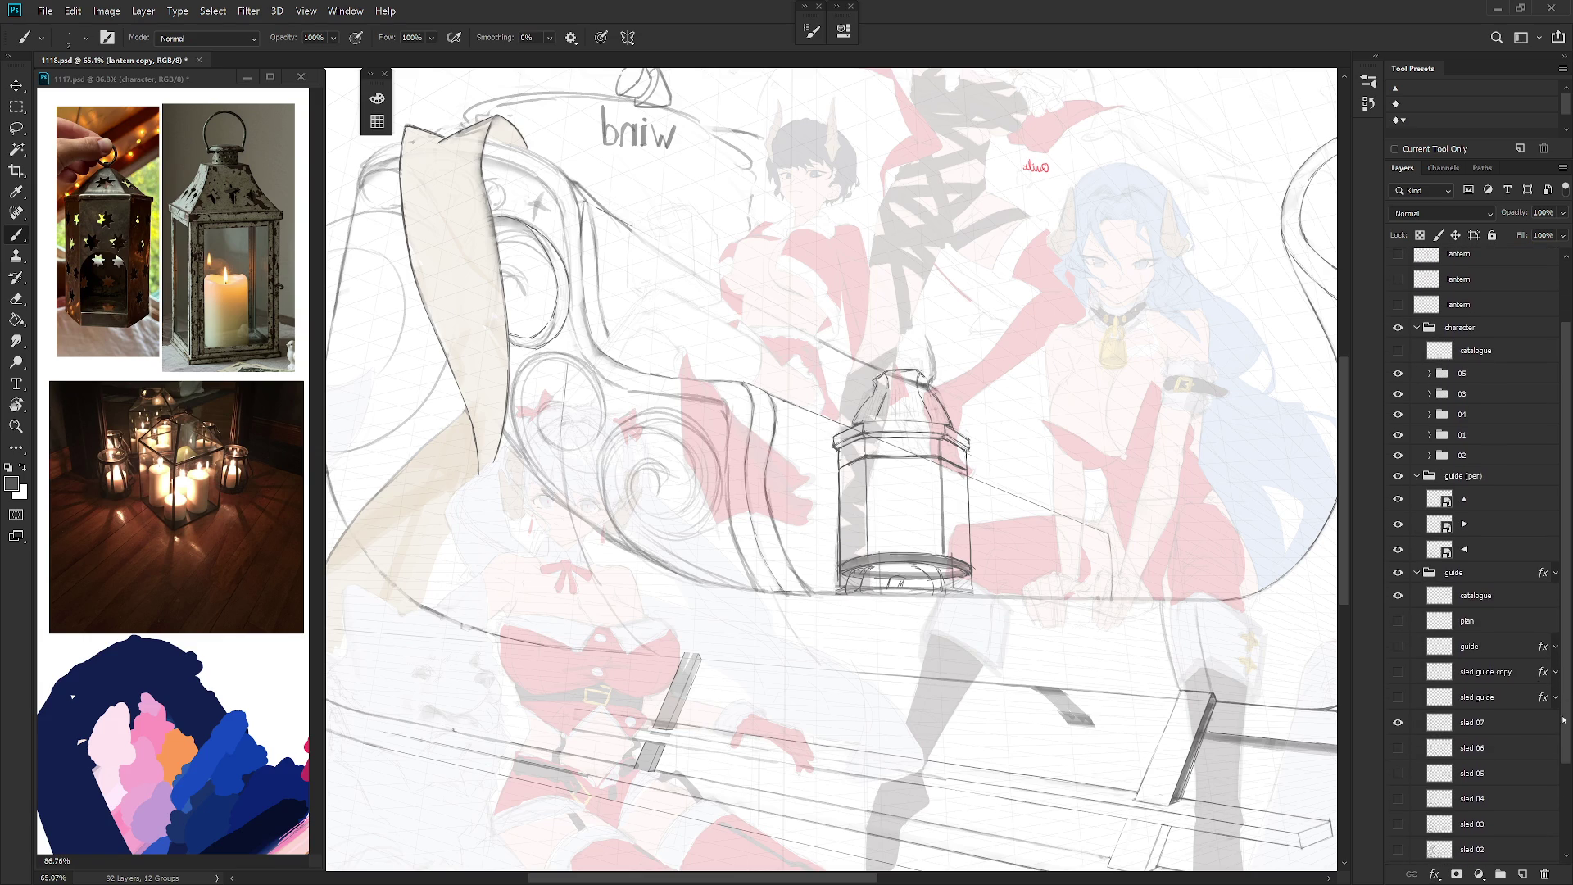
{"action": "left_click", "coordinate": [1399, 722]}
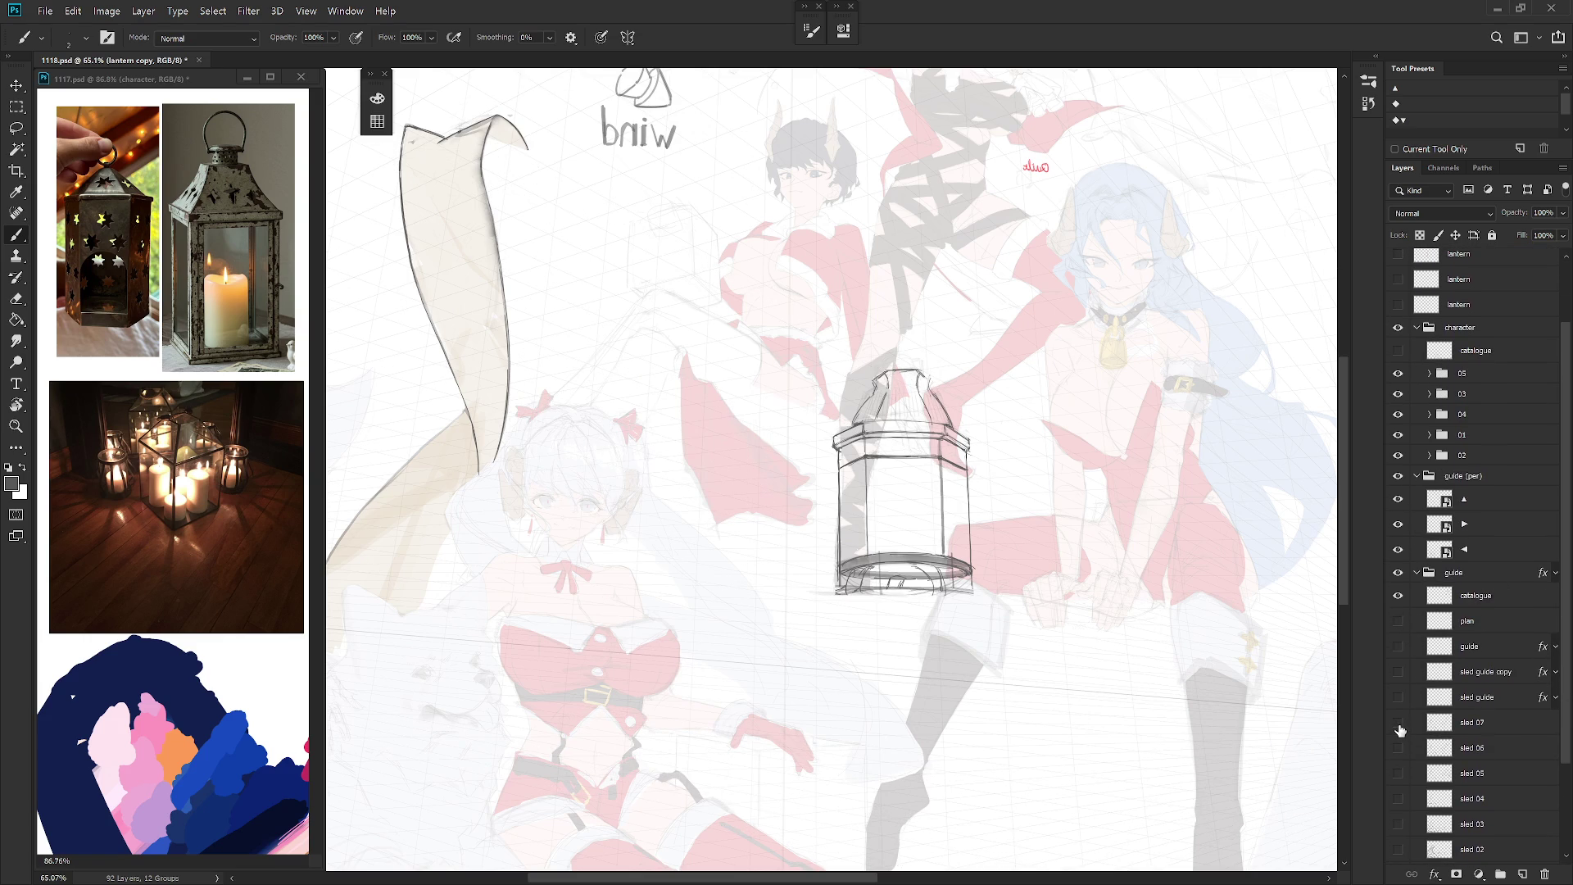
{"action": "left_click", "coordinate": [1399, 723]}
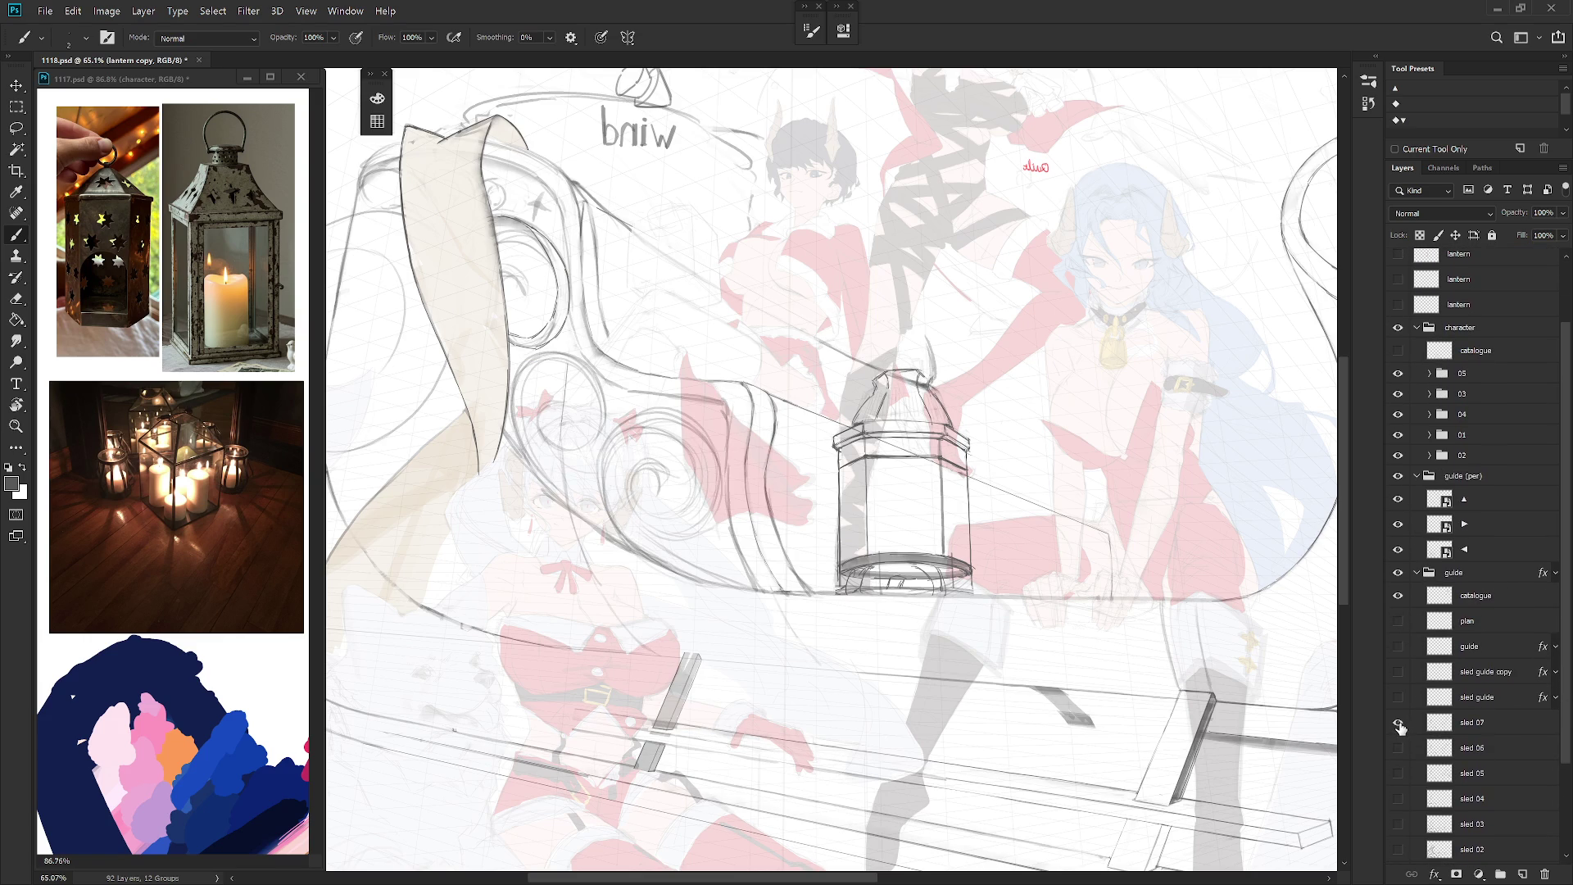
{"action": "left_click", "coordinate": [1398, 725]}
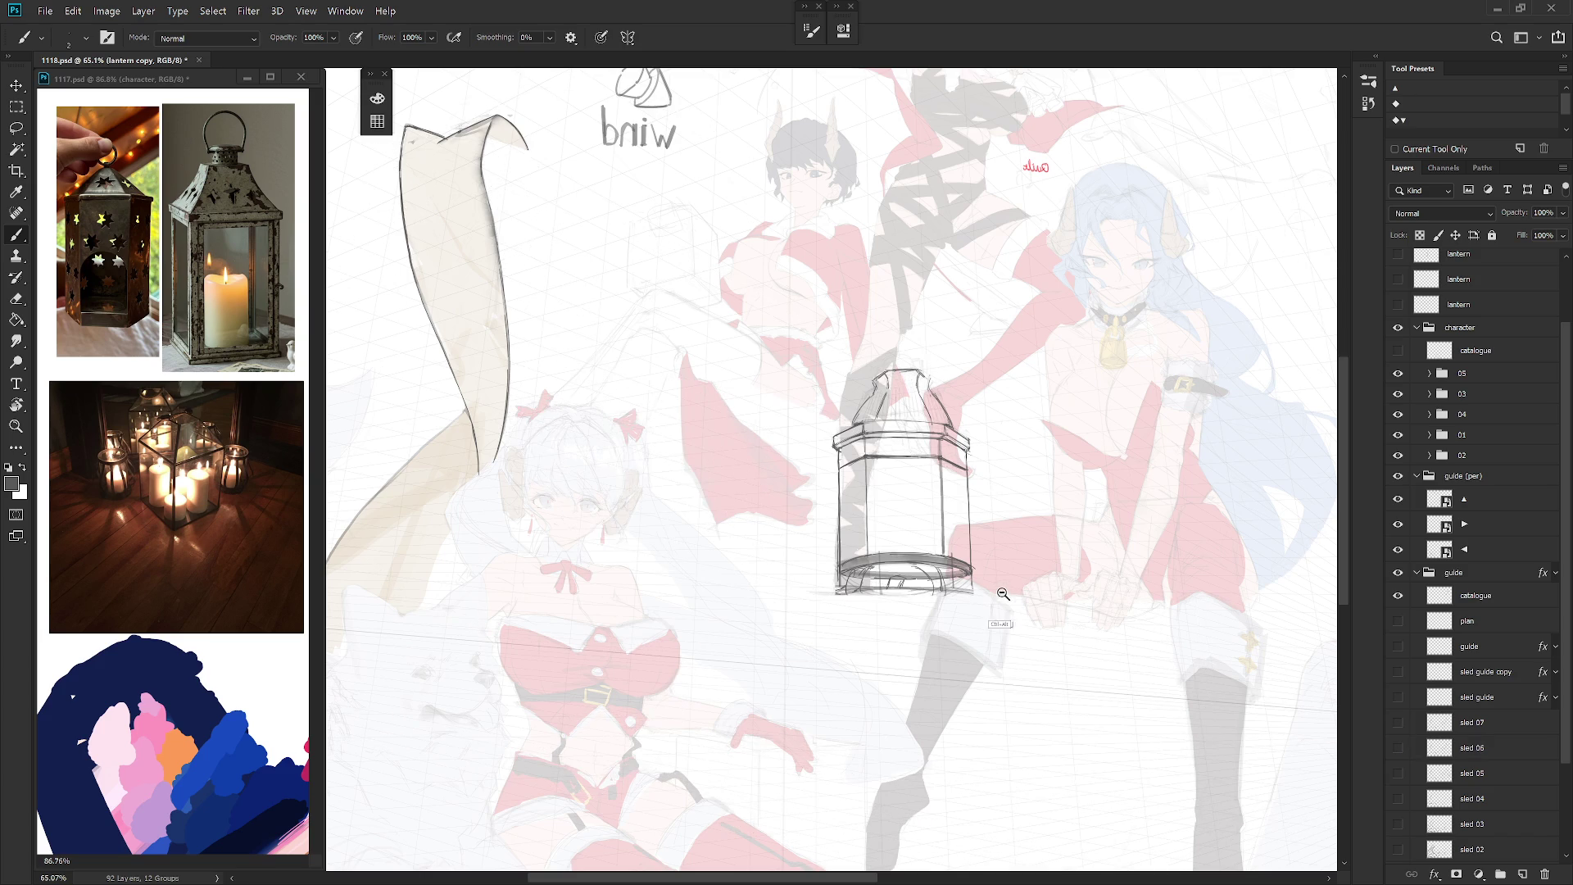
{"action": "scroll", "coordinate": [916, 565], "scroll_direction": "down", "scroll_amount": 3}
{"action": "key", "text": "ctrl+plus"}
{"action": "left_click", "coordinate": [1398, 723]}
Step: Enable the guide group's Color Overlay, set its opacity to 20%, and select lantern copy
{"action": "left_click", "coordinate": [1556, 573]}
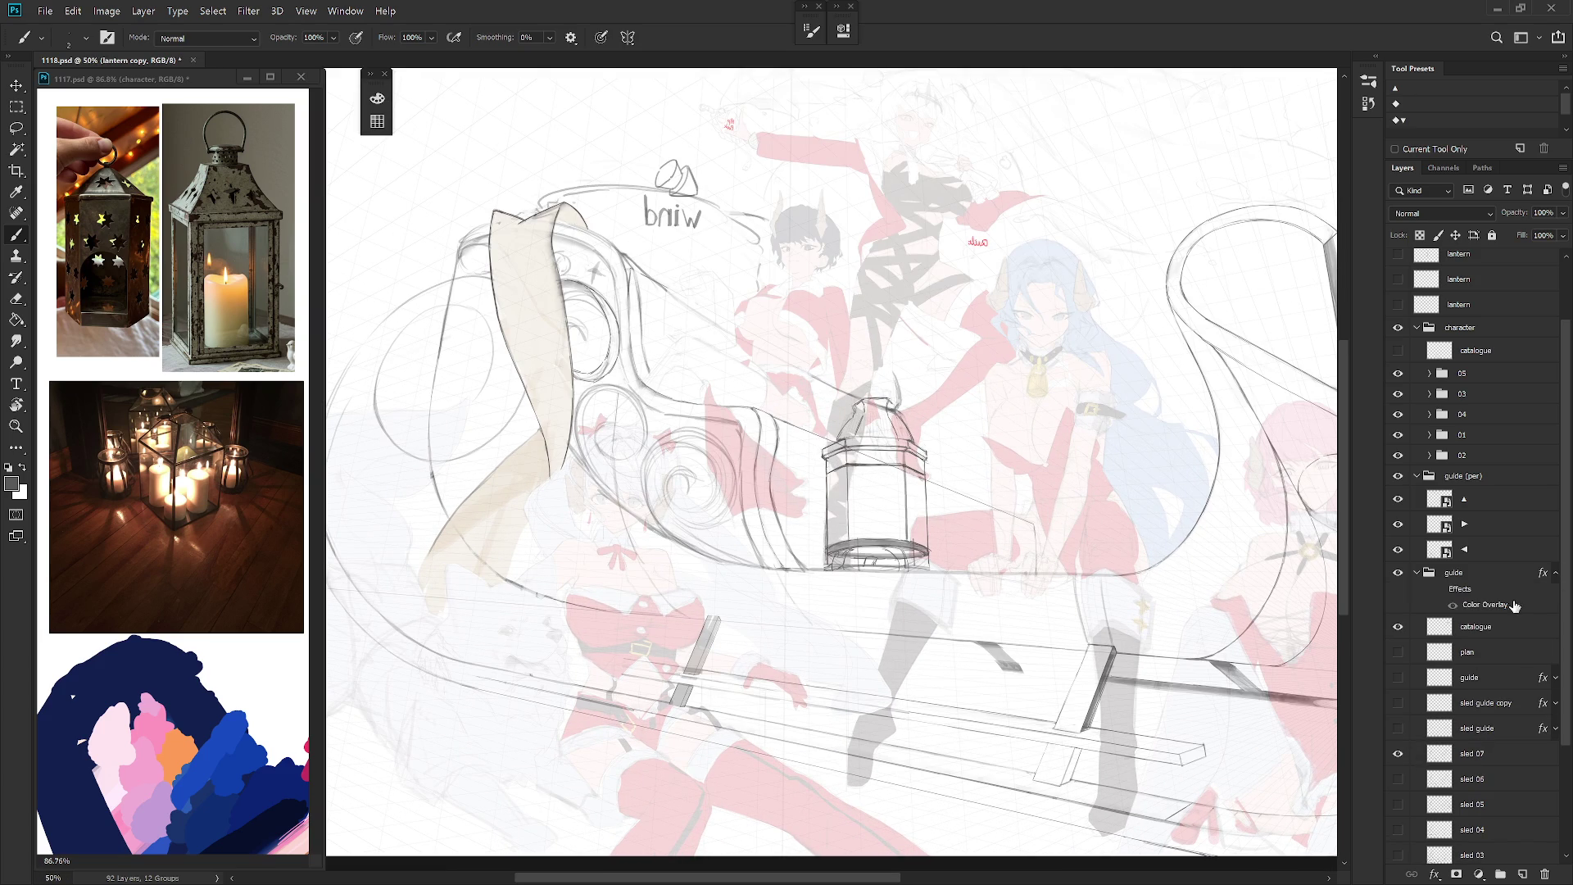
{"action": "left_click", "coordinate": [1442, 597]}
{"action": "left_click", "coordinate": [1416, 572]}
{"action": "left_click", "coordinate": [1463, 582]}
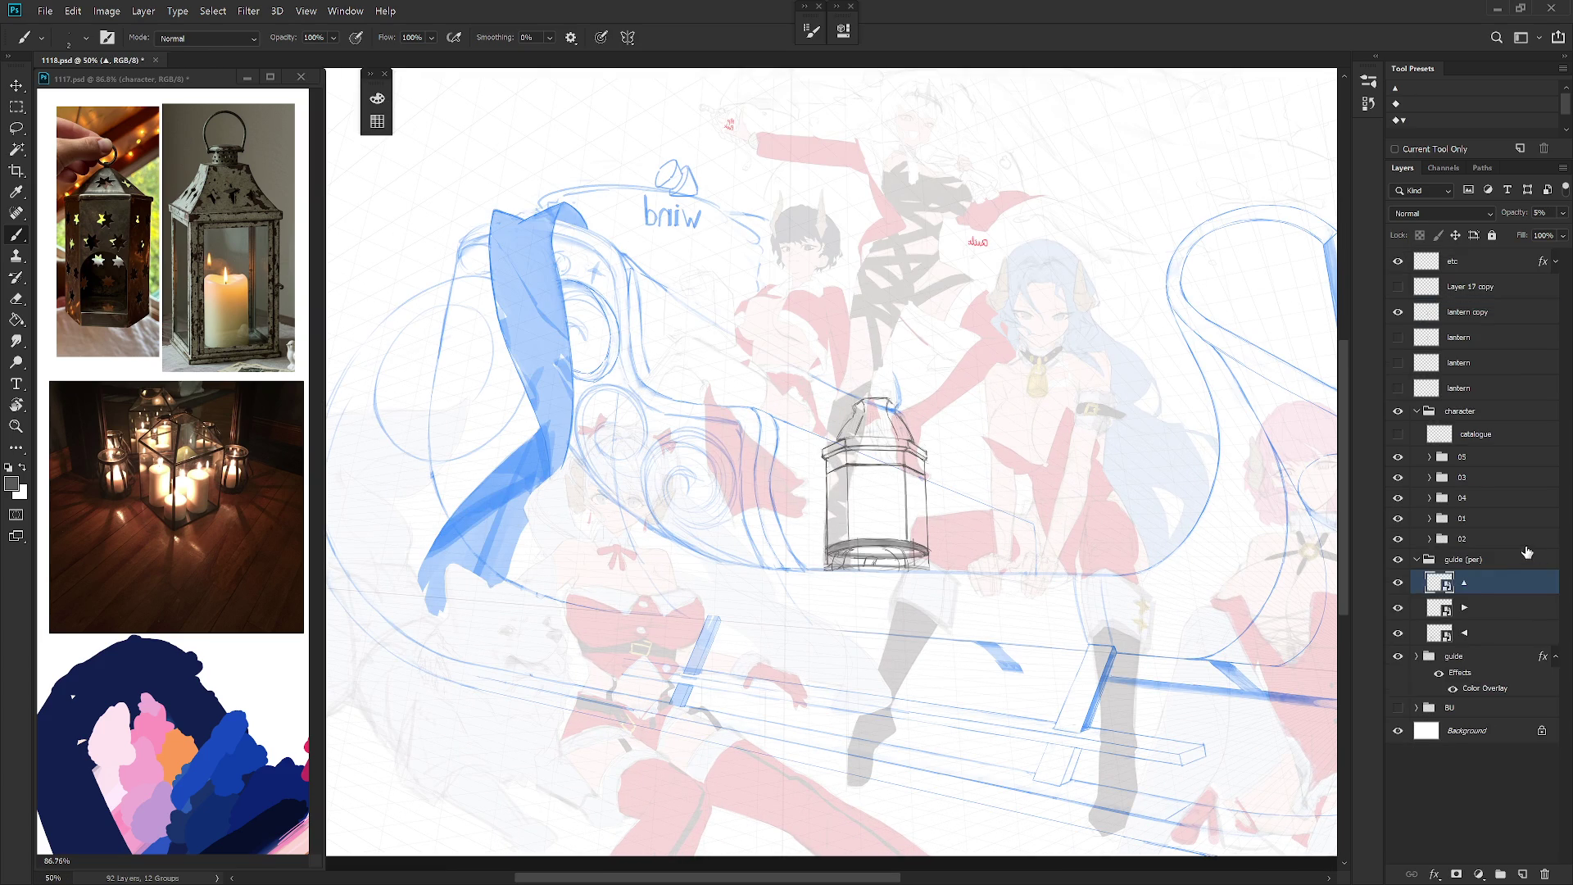
{"action": "left_click", "coordinate": [1481, 657]}
{"action": "left_click", "coordinate": [1418, 559]}
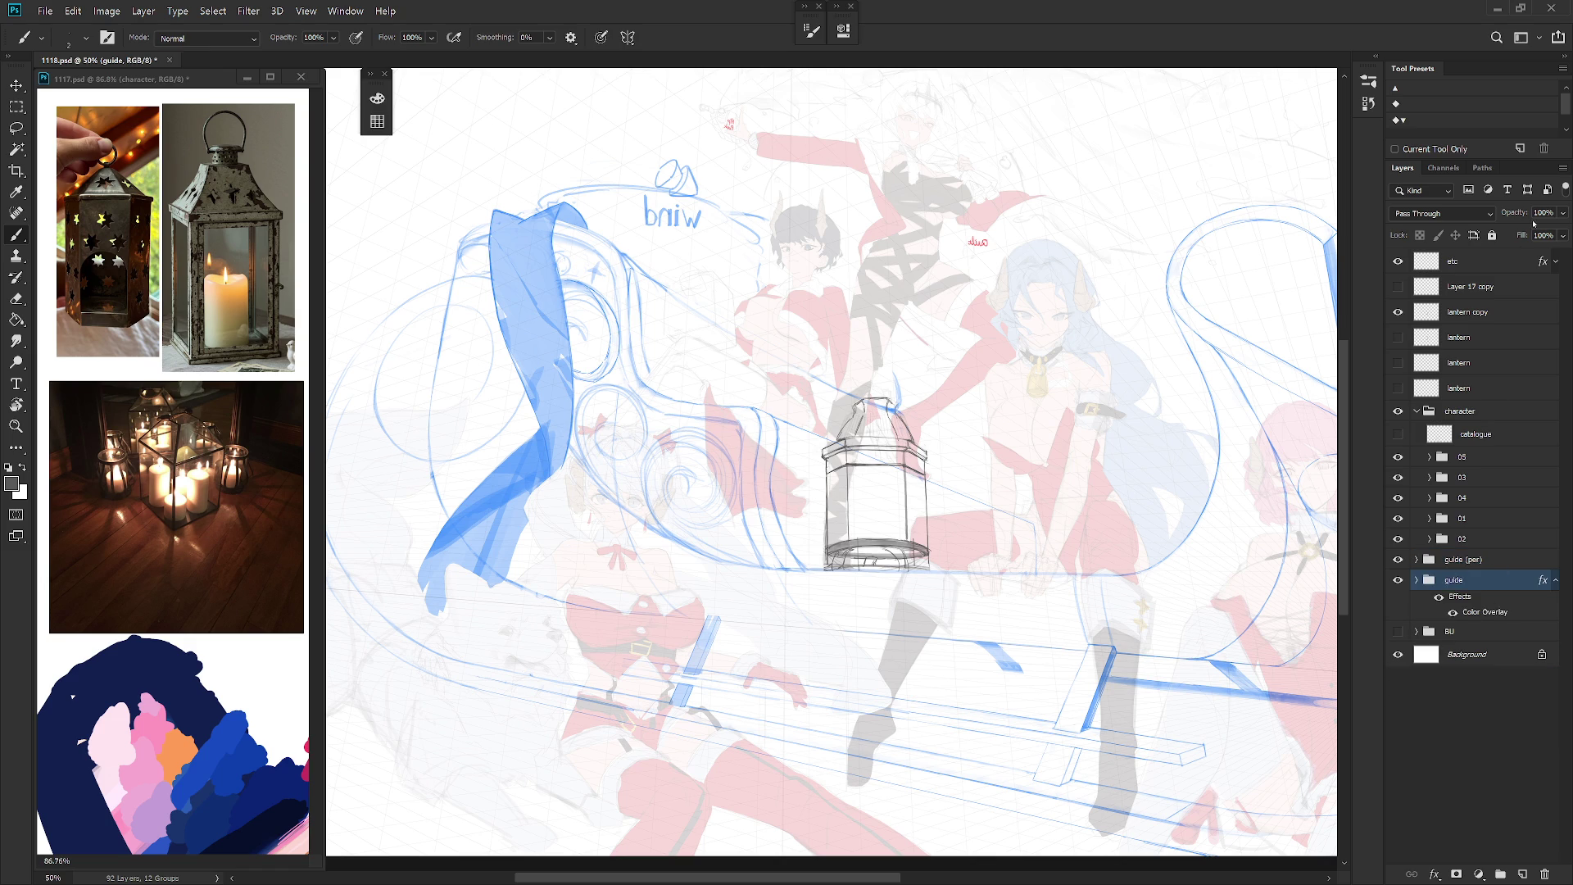
{"action": "type", "text": "20"}
{"action": "key", "text": "Return"}
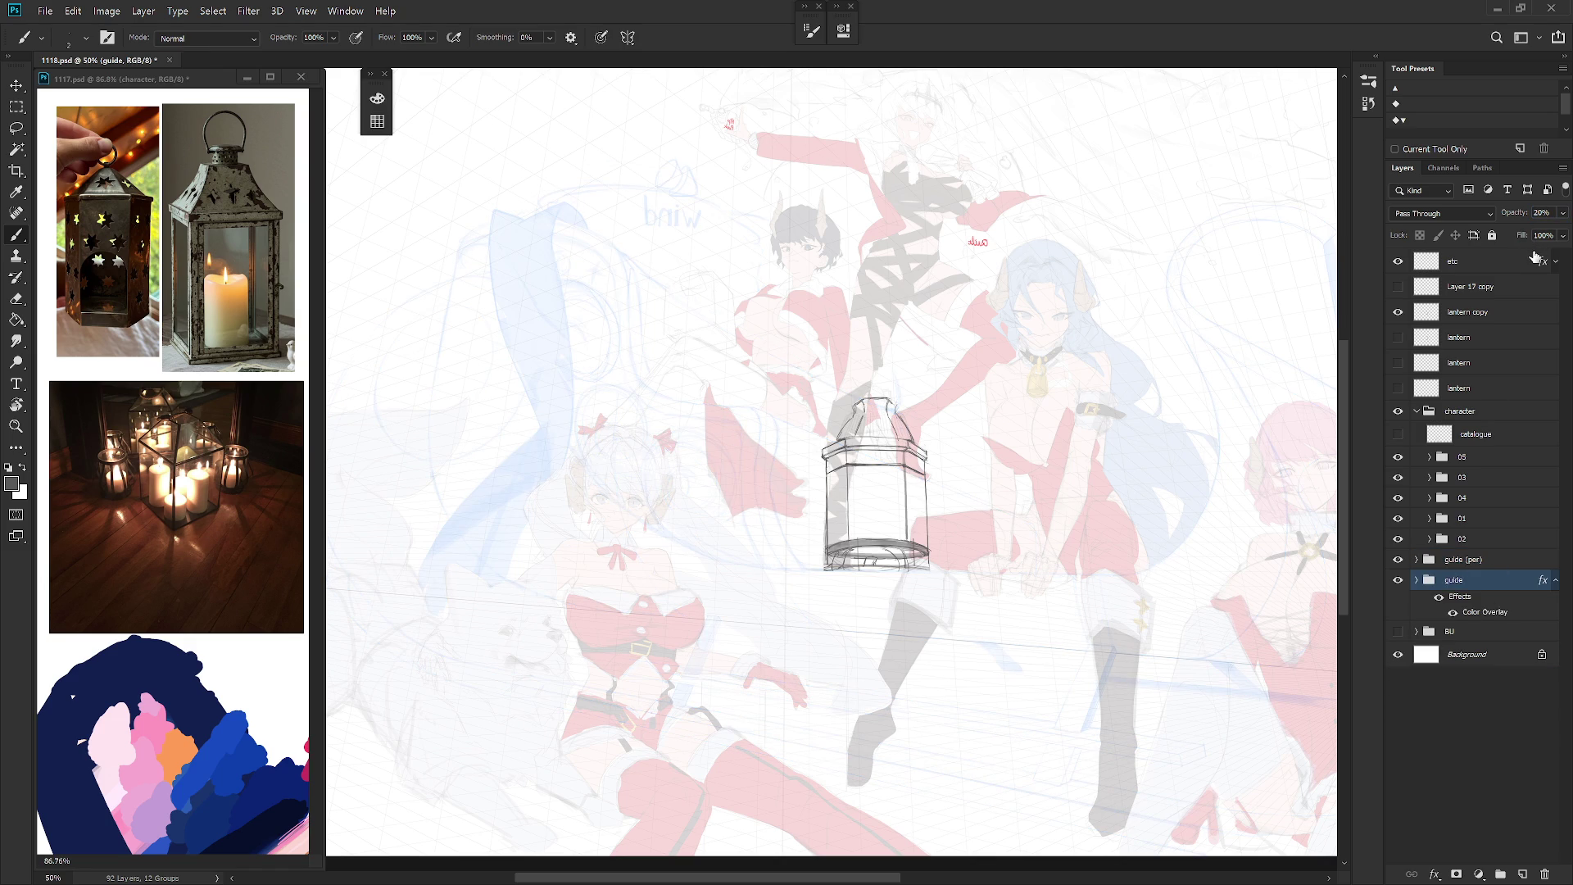
{"action": "left_click", "coordinate": [1479, 315]}
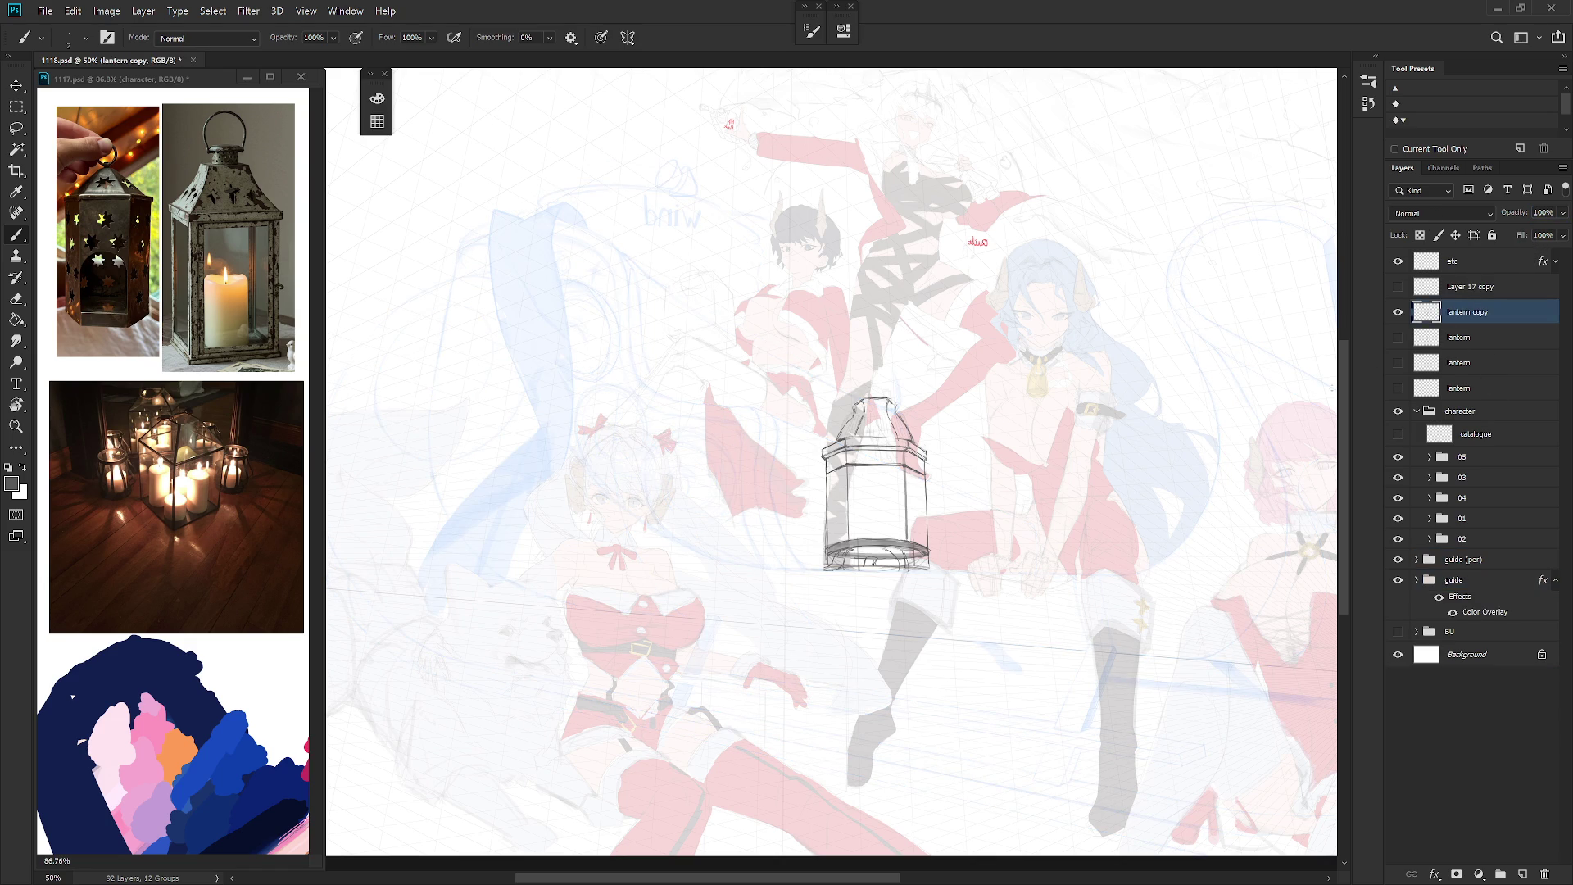
{"action": "scroll", "coordinate": [968, 560], "scroll_direction": "up", "scroll_amount": 2}
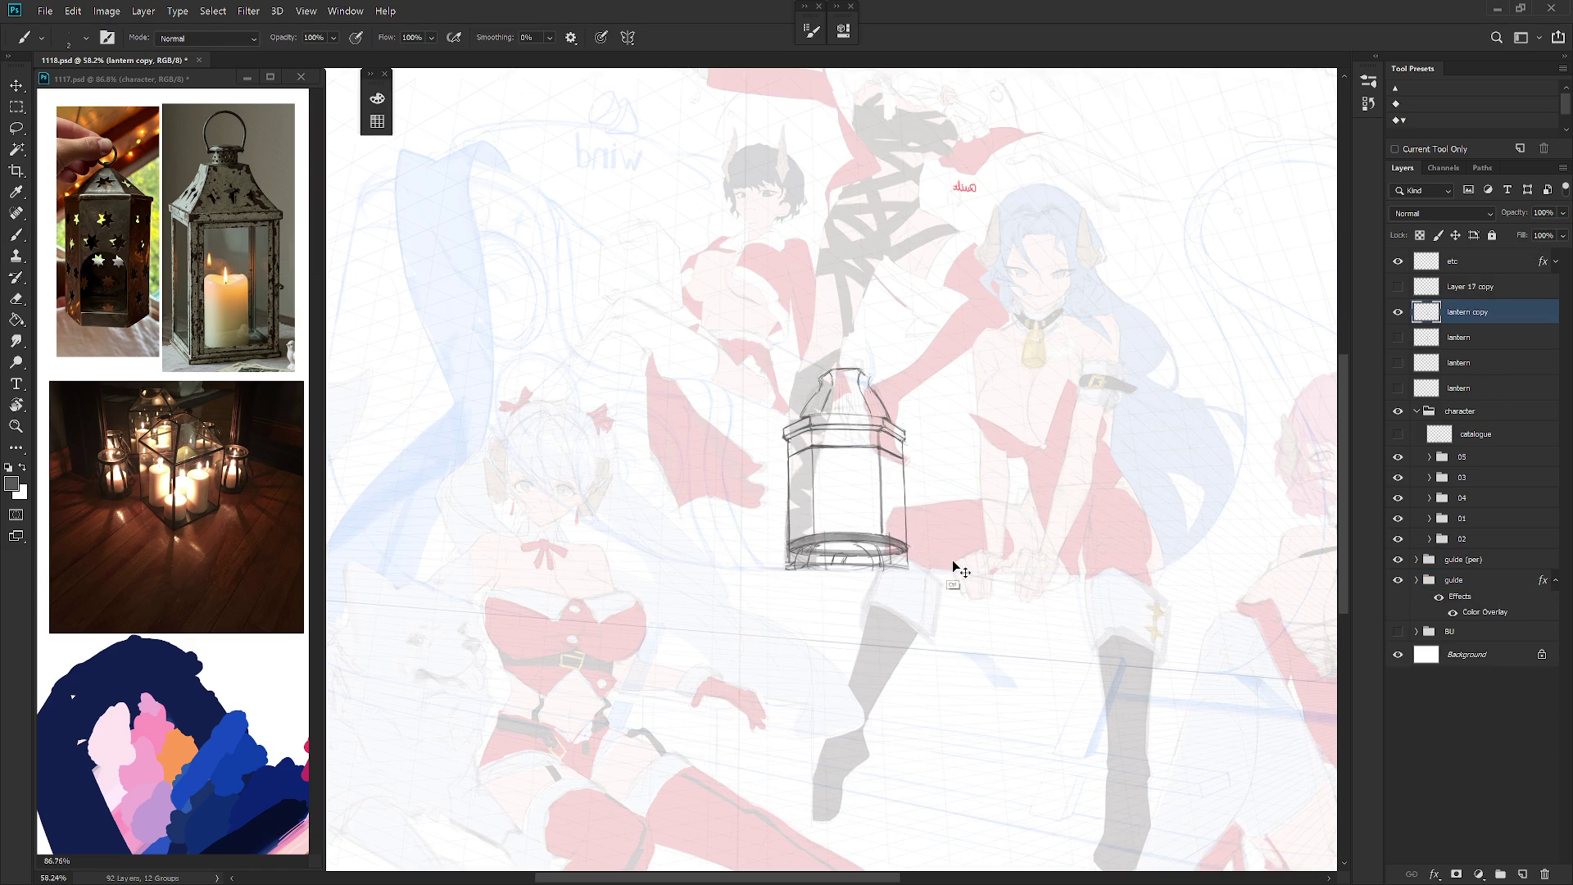
Step: Scale the lantern copy layer to about 95%, anchored at its bottom-left corner
{"action": "key", "text": "ctrl+t"}
{"action": "left_click_drag", "start_coordinate": [842, 462], "coordinate": [787, 566]}
{"action": "left_click_drag", "start_coordinate": [912, 353], "coordinate": [909, 361]}
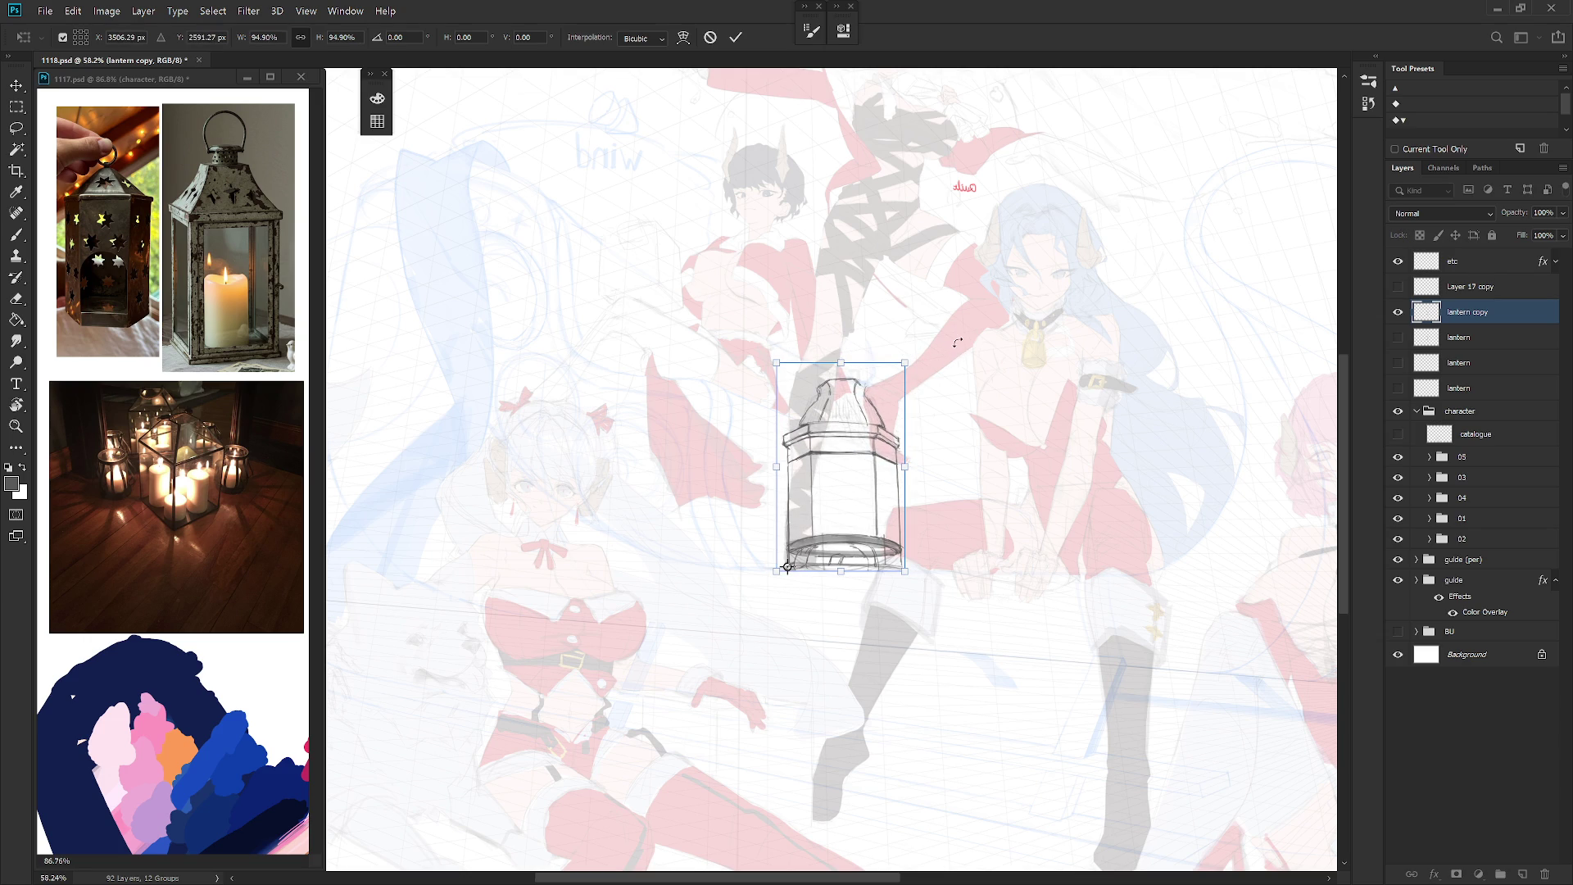
{"action": "key", "text": "b"}
{"action": "scroll", "coordinate": [929, 469], "scroll_direction": "up", "scroll_amount": 3}
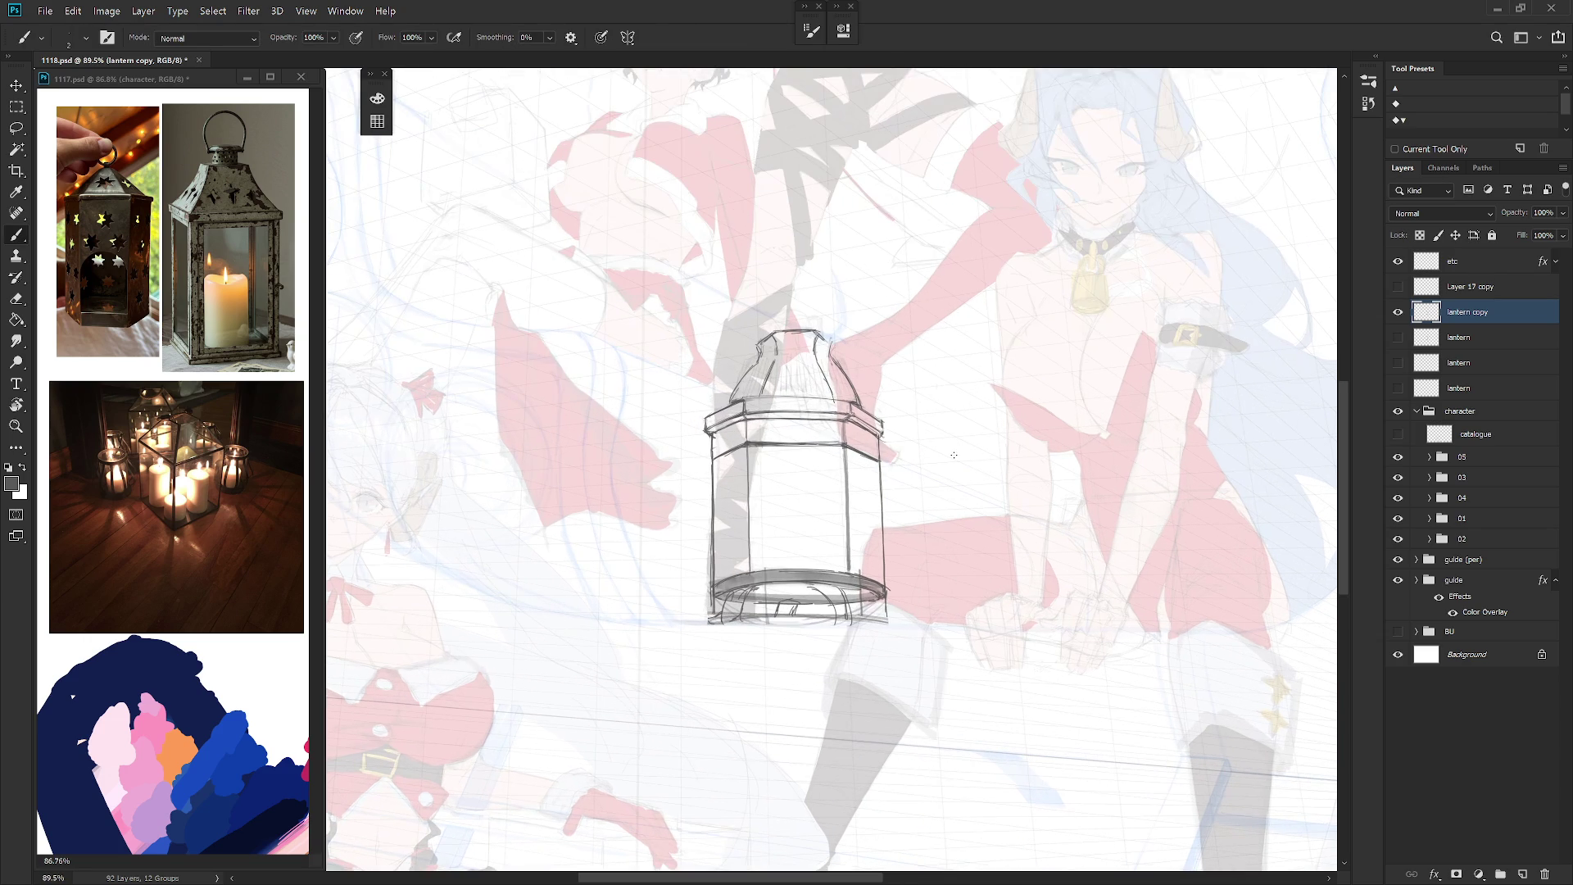
{"action": "scroll", "coordinate": [934, 549], "scroll_direction": "down", "scroll_amount": 5}
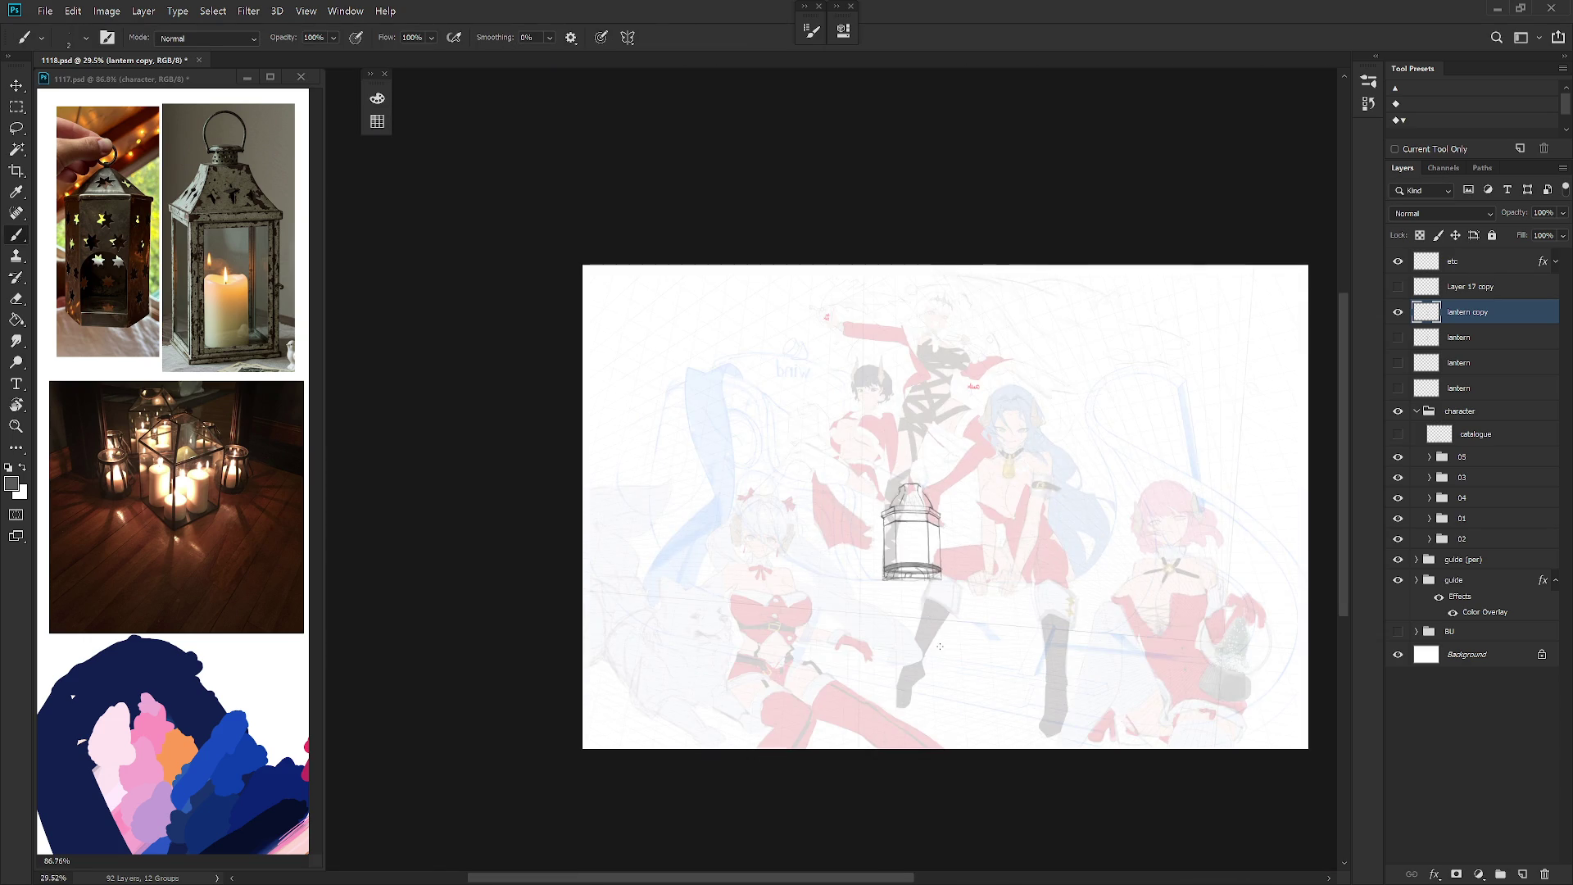
{"action": "scroll", "coordinate": [985, 600], "scroll_direction": "up", "scroll_amount": 3}
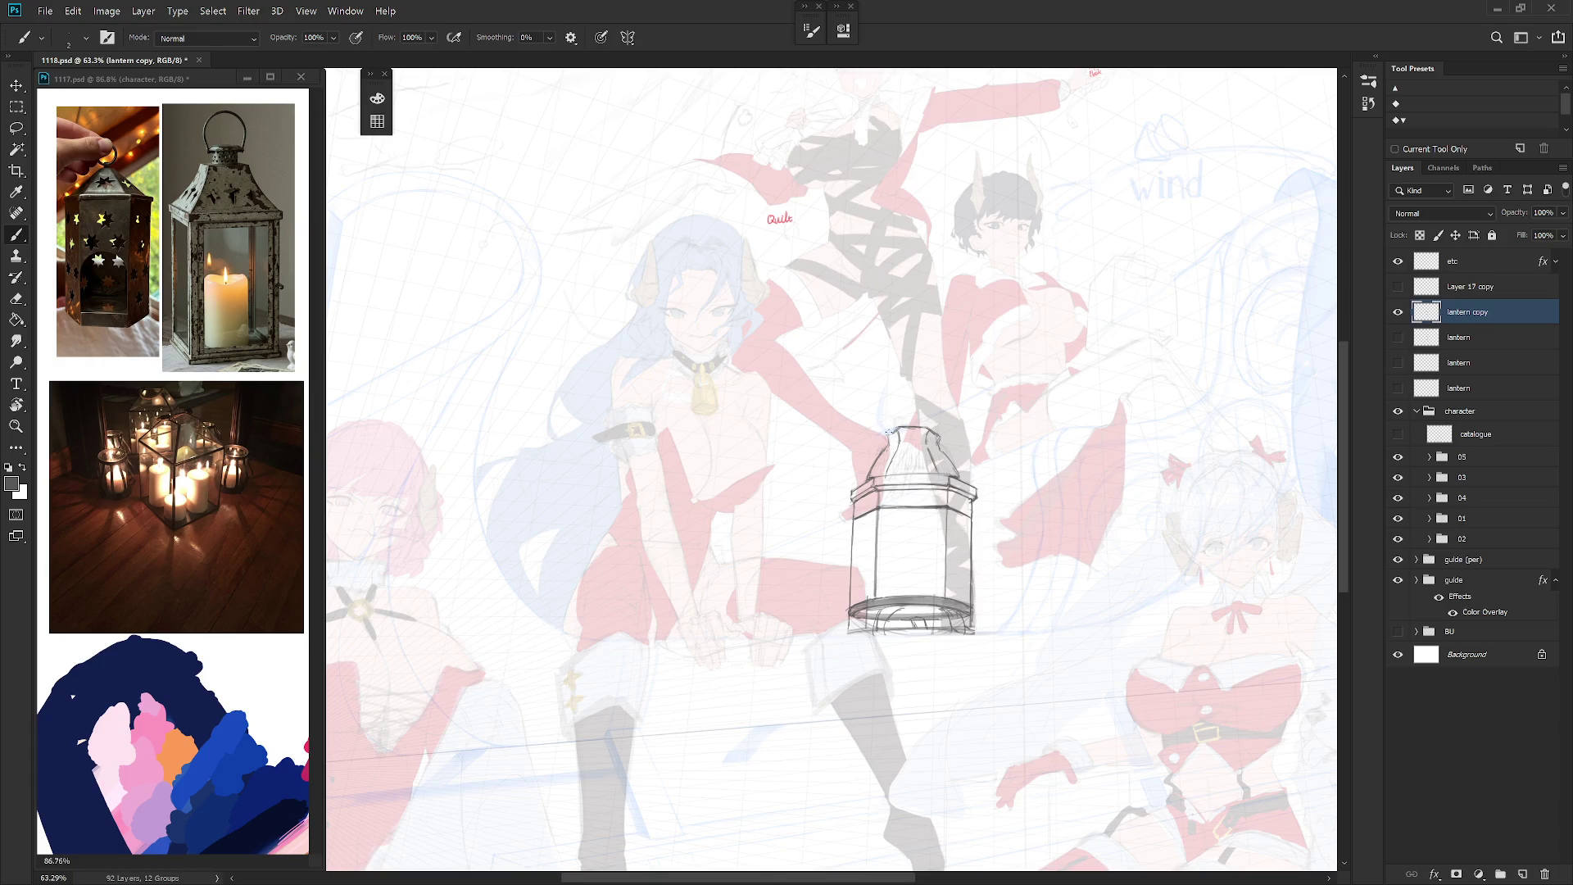
Step: Draw a line across the top of the cap and hatch its left side
{"action": "key", "text": "e"}
{"action": "key", "text": "b"}
{"action": "left_click_drag", "start_coordinate": [895, 429], "coordinate": [927, 427]}
{"action": "left_click", "coordinate": [881, 453], "text": "alt"}
{"action": "left_click_drag", "start_coordinate": [887, 455], "coordinate": [936, 446]}
Step: Reselect the lantern copy layer and lasso an area along the lantern base
{"action": "left_click", "coordinate": [1468, 286]}
{"action": "left_click", "coordinate": [1468, 312]}
{"action": "key", "text": "l"}
{"action": "mouse_move", "coordinate": [849, 635]}
{"action": "left_mouse_down"}
{"action": "mouse_move", "coordinate": [987, 640]}
{"action": "mouse_move", "coordinate": [970, 656]}
{"action": "mouse_move", "coordinate": [866, 619]}
{"action": "mouse_move", "coordinate": [902, 635]}
{"action": "left_mouse_up"}
Step: Delete the stray stroke below the lantern base and drop the selection
{"action": "key", "text": "ctrl+d"}
{"action": "scroll", "coordinate": [967, 662], "scroll_direction": "up", "scroll_amount": 2}
{"action": "key", "text": "Delete"}
{"action": "key", "text": "ctrl+d"}
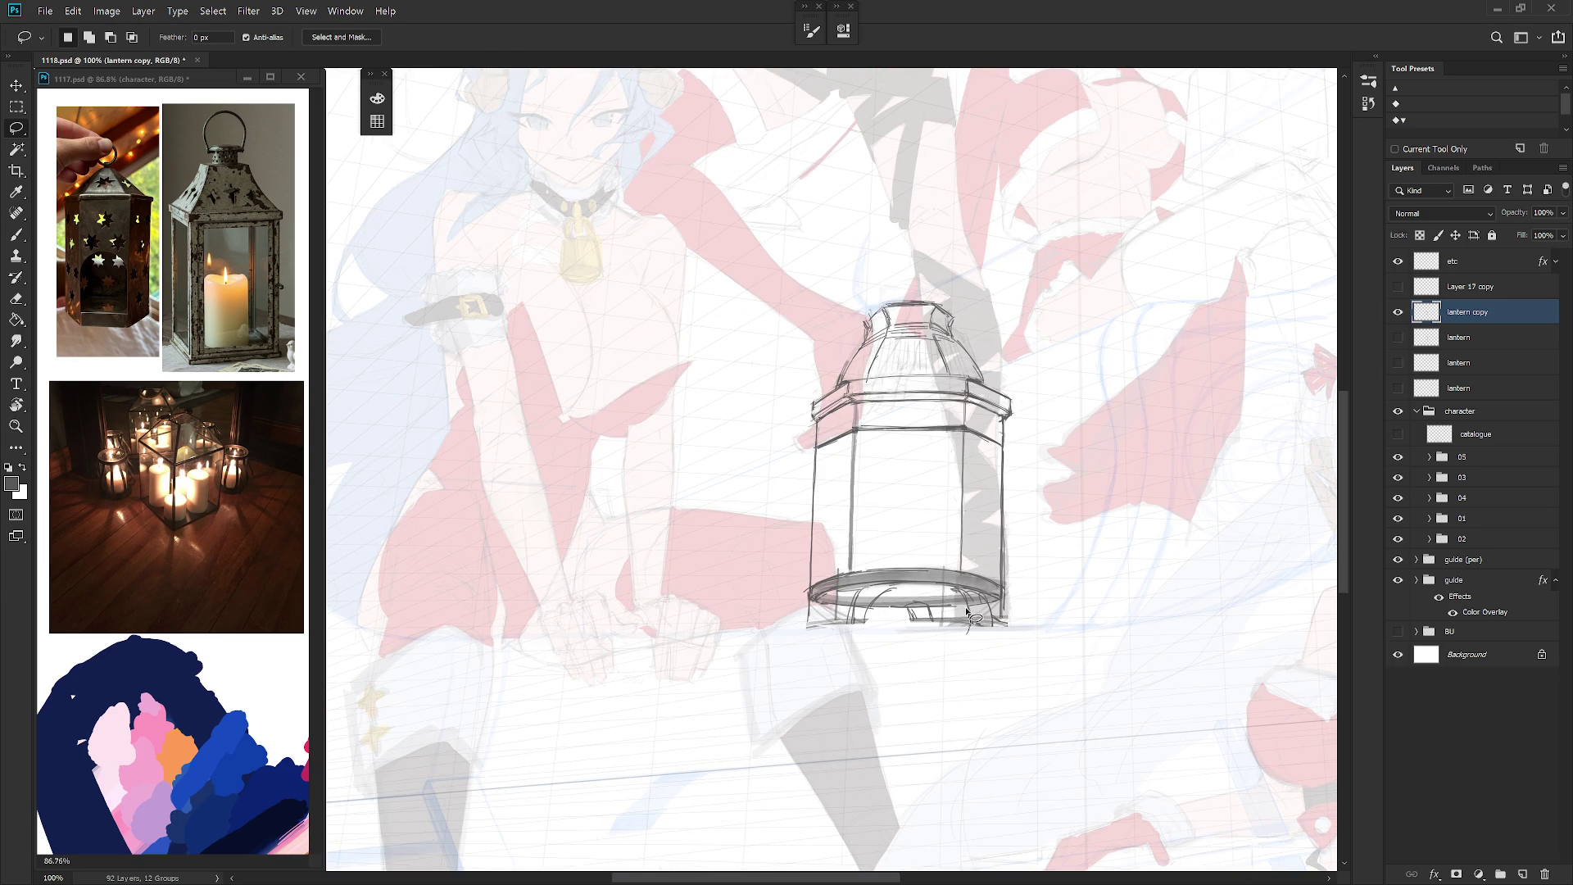
{"action": "key", "text": "b"}
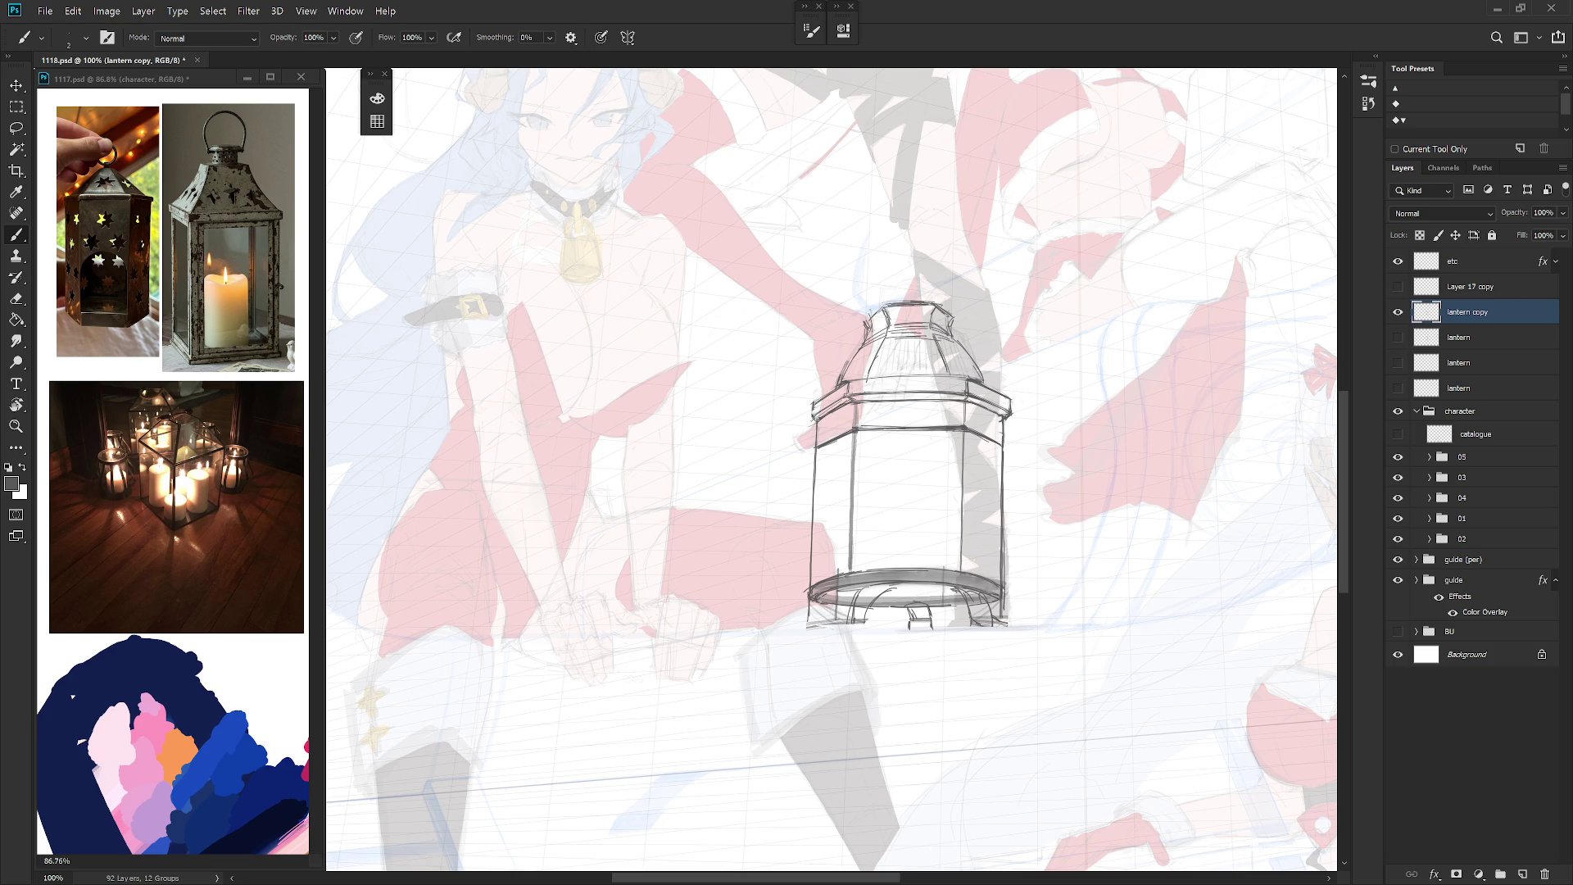
Step: Draw a line between the base's left legs
{"action": "key", "text": "l"}
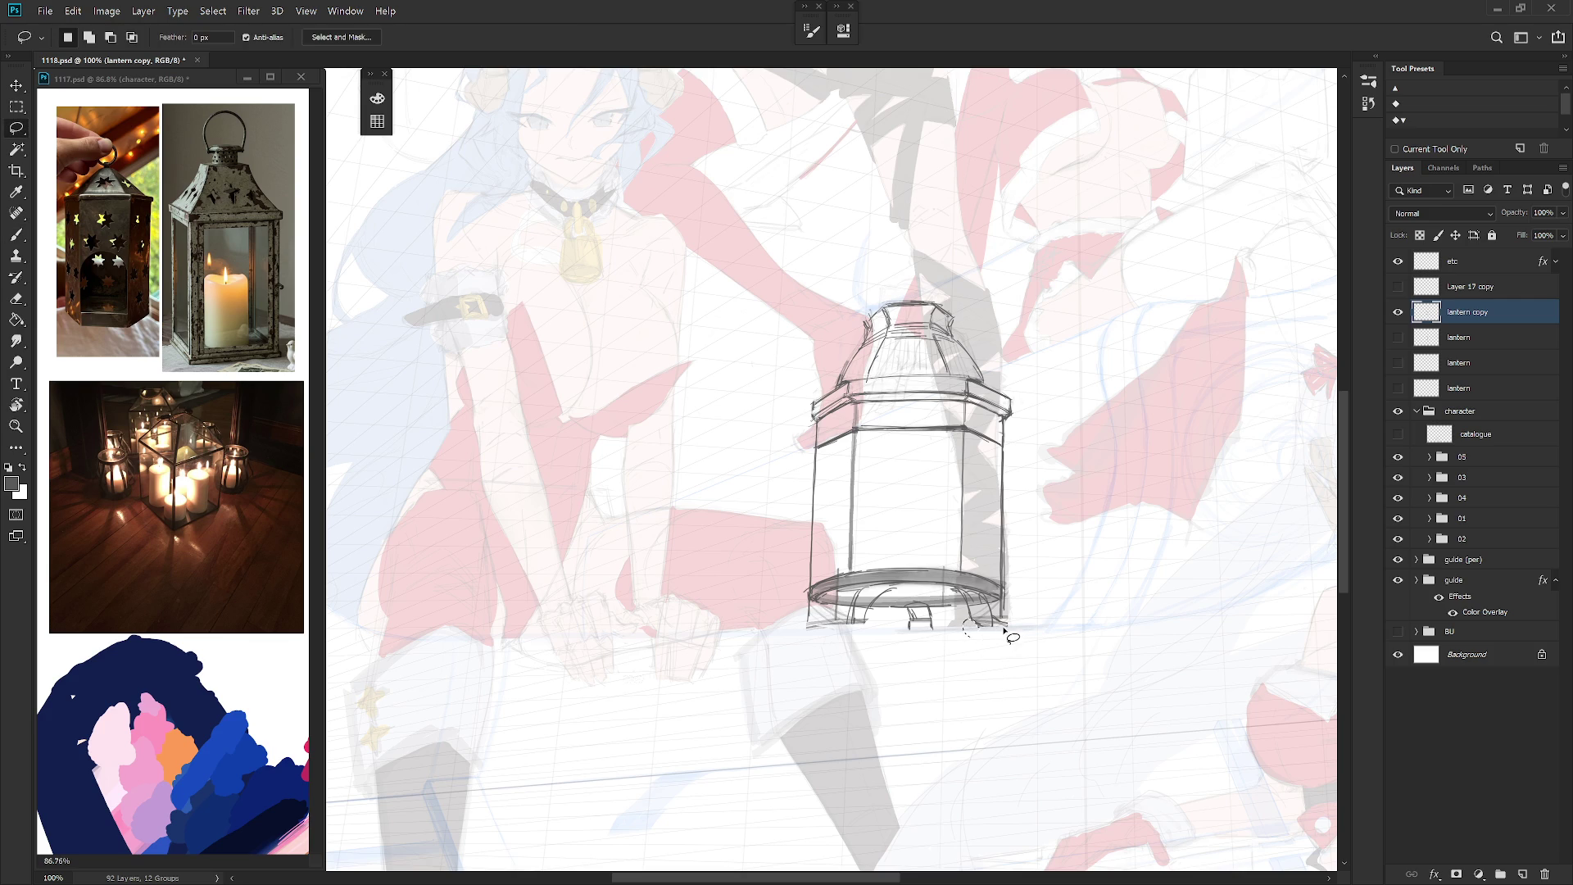
{"action": "key", "text": "b"}
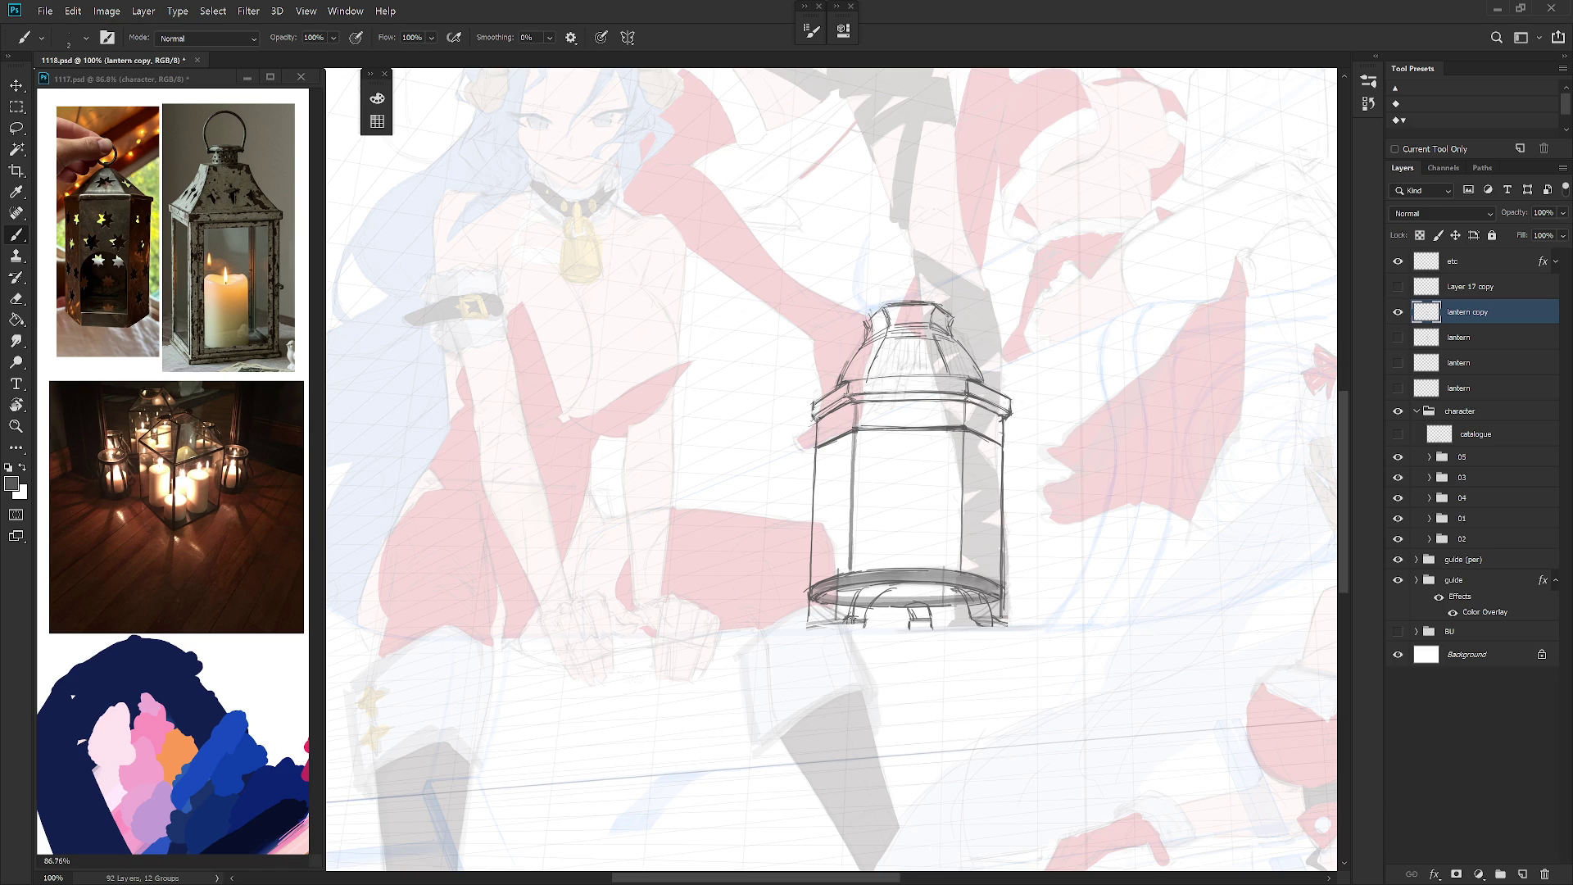
{"action": "key", "text": "l"}
{"action": "mouse_move", "coordinate": [852, 629]}
{"action": "left_mouse_down"}
{"action": "mouse_move", "coordinate": [901, 608]}
{"action": "mouse_move", "coordinate": [875, 593]}
{"action": "mouse_move", "coordinate": [850, 620]}
{"action": "left_mouse_up"}
{"action": "key", "text": "b"}
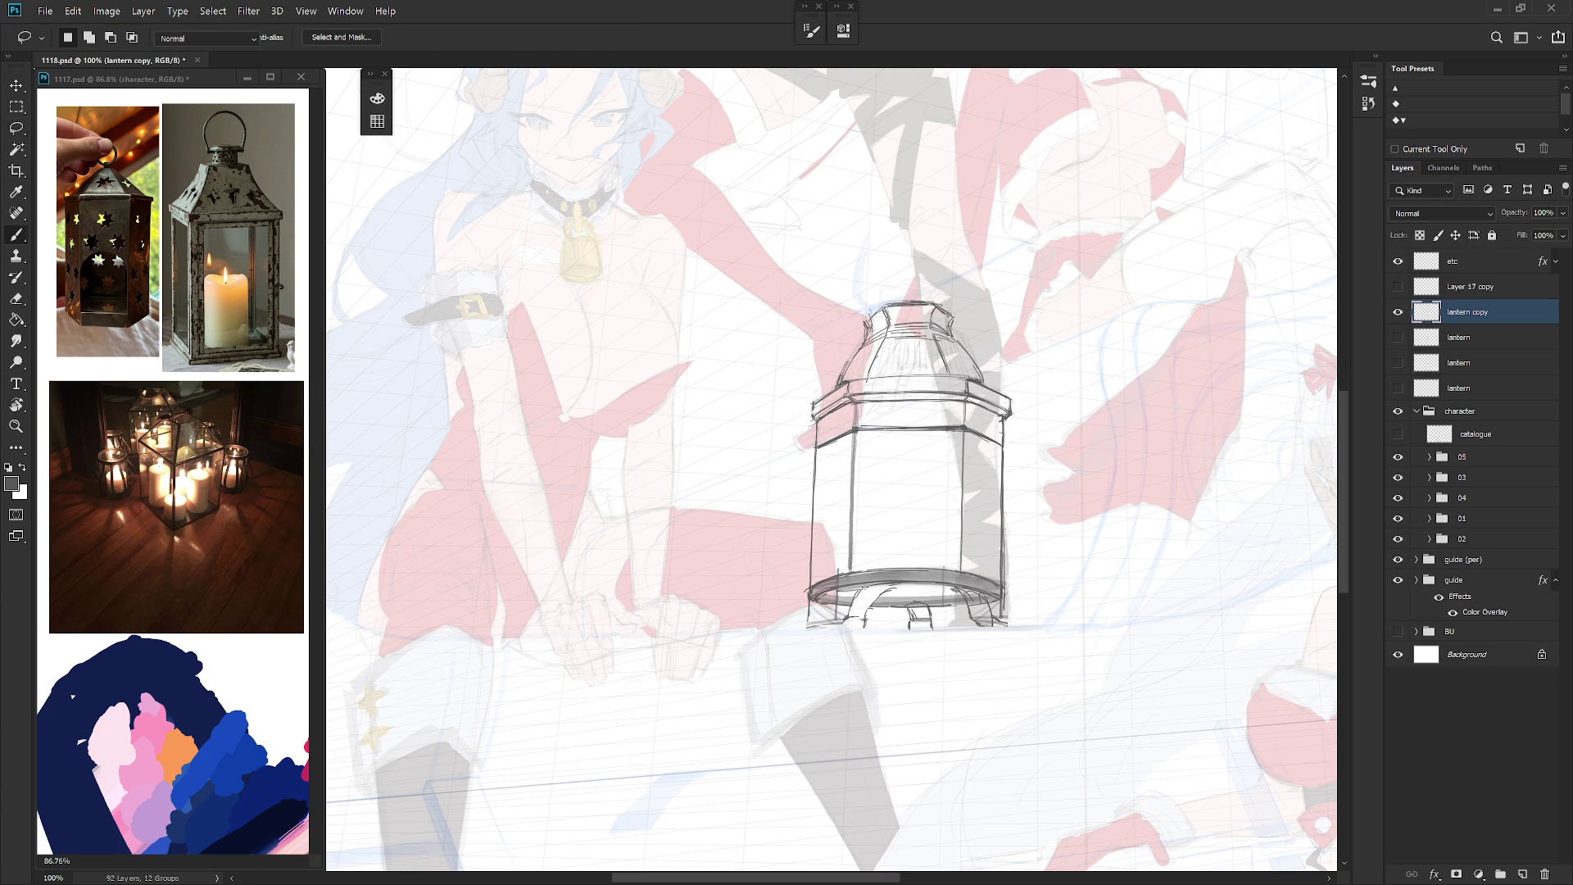
{"action": "left_click_drag", "start_coordinate": [867, 613], "coordinate": [881, 586]}
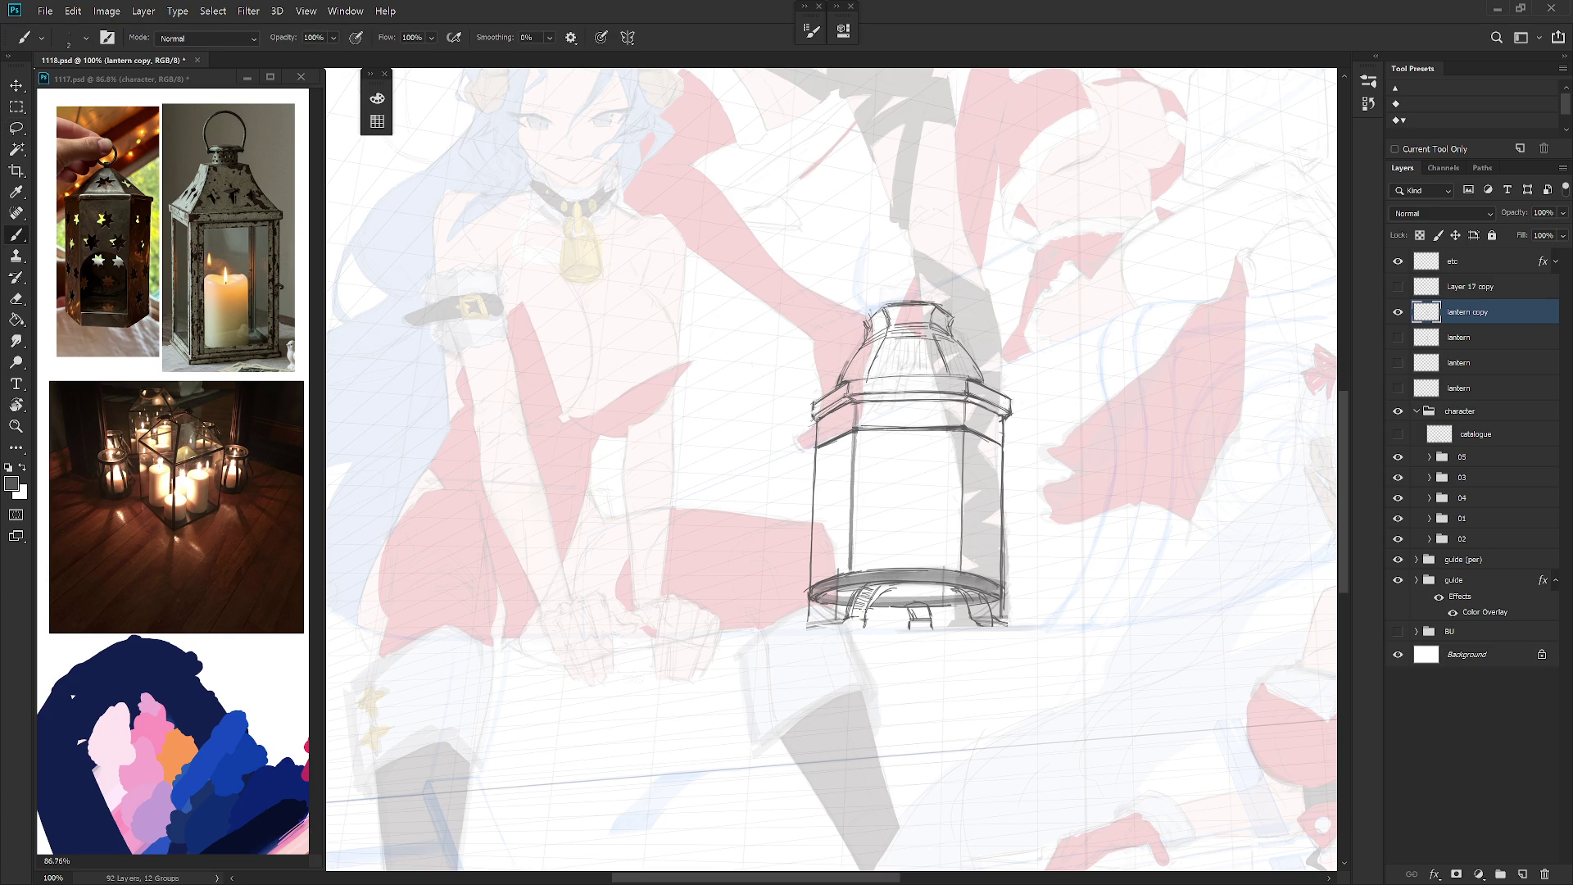
Step: Hatch the lower-left foot of the lantern base and lasso a small area of the base
{"action": "key", "text": "l"}
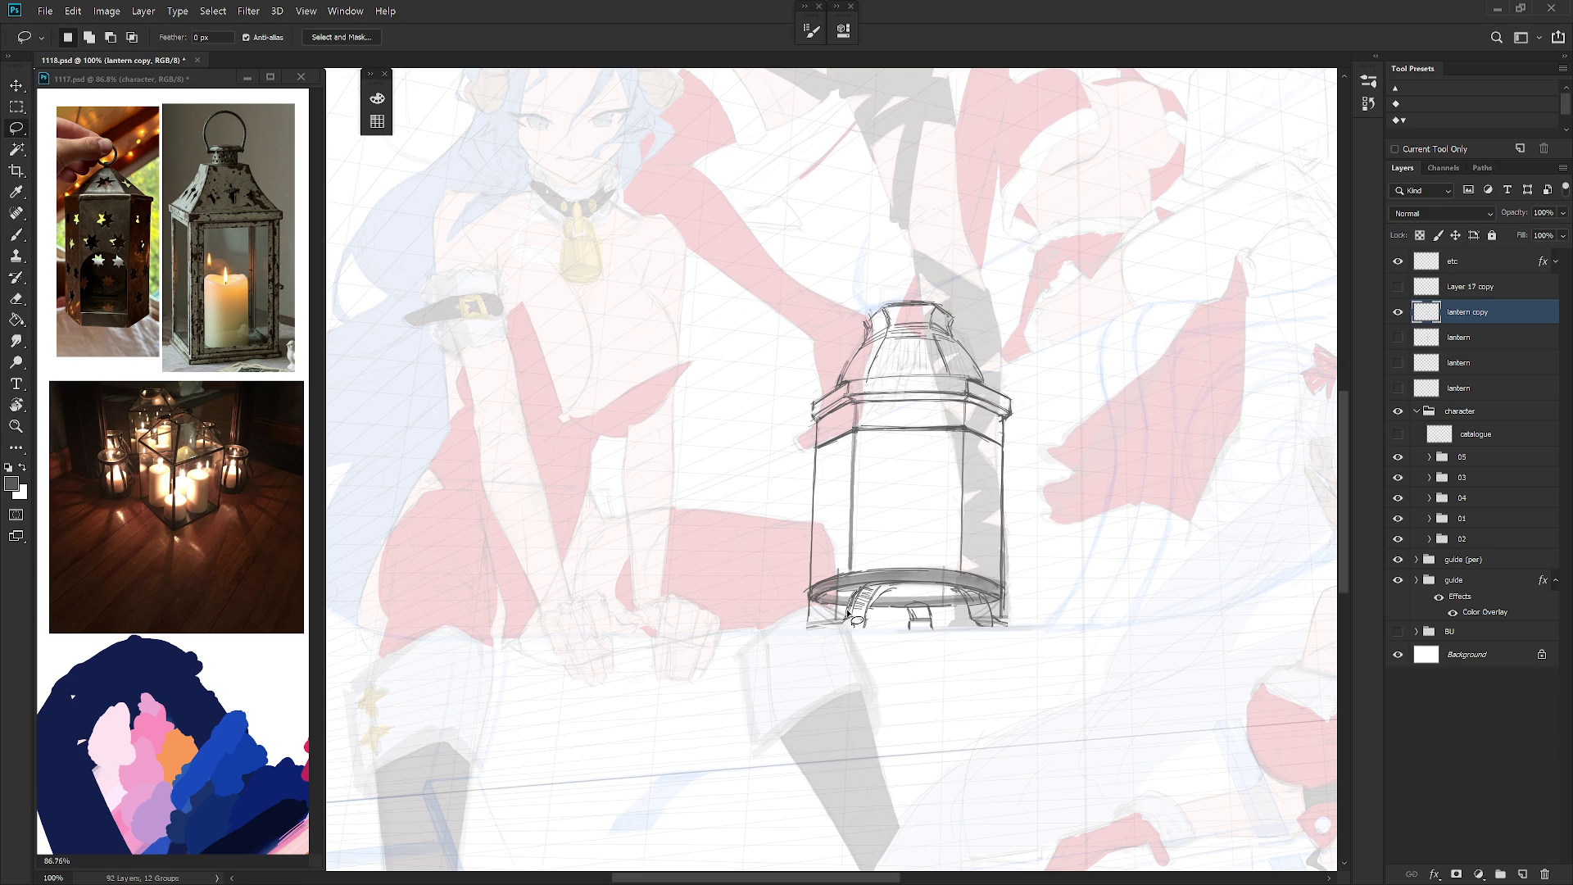
{"action": "key", "text": "b"}
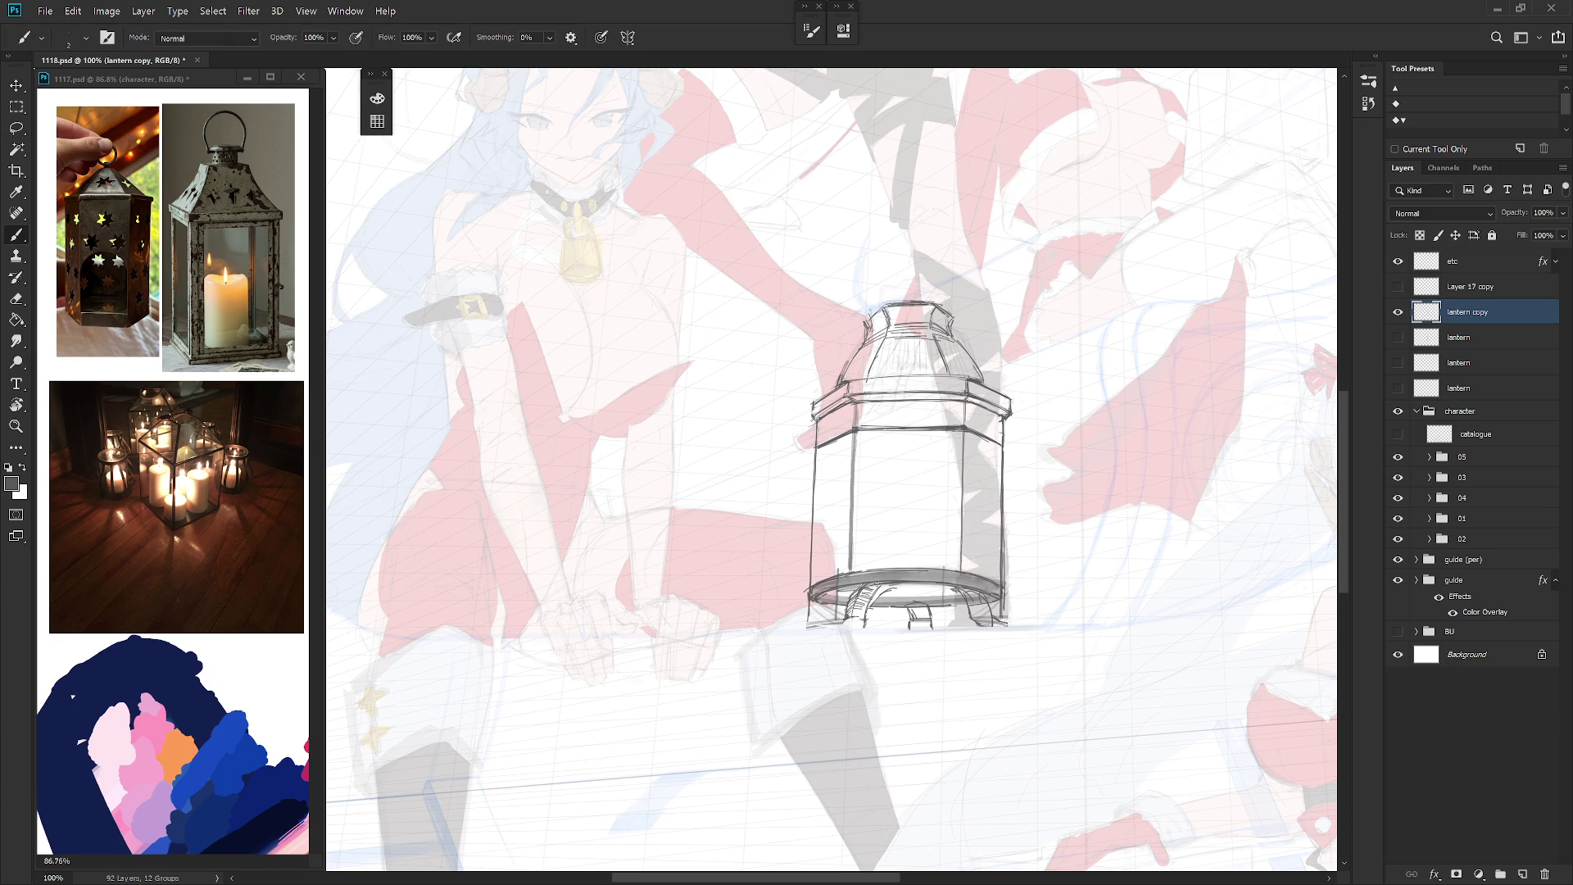
{"action": "key", "text": "l"}
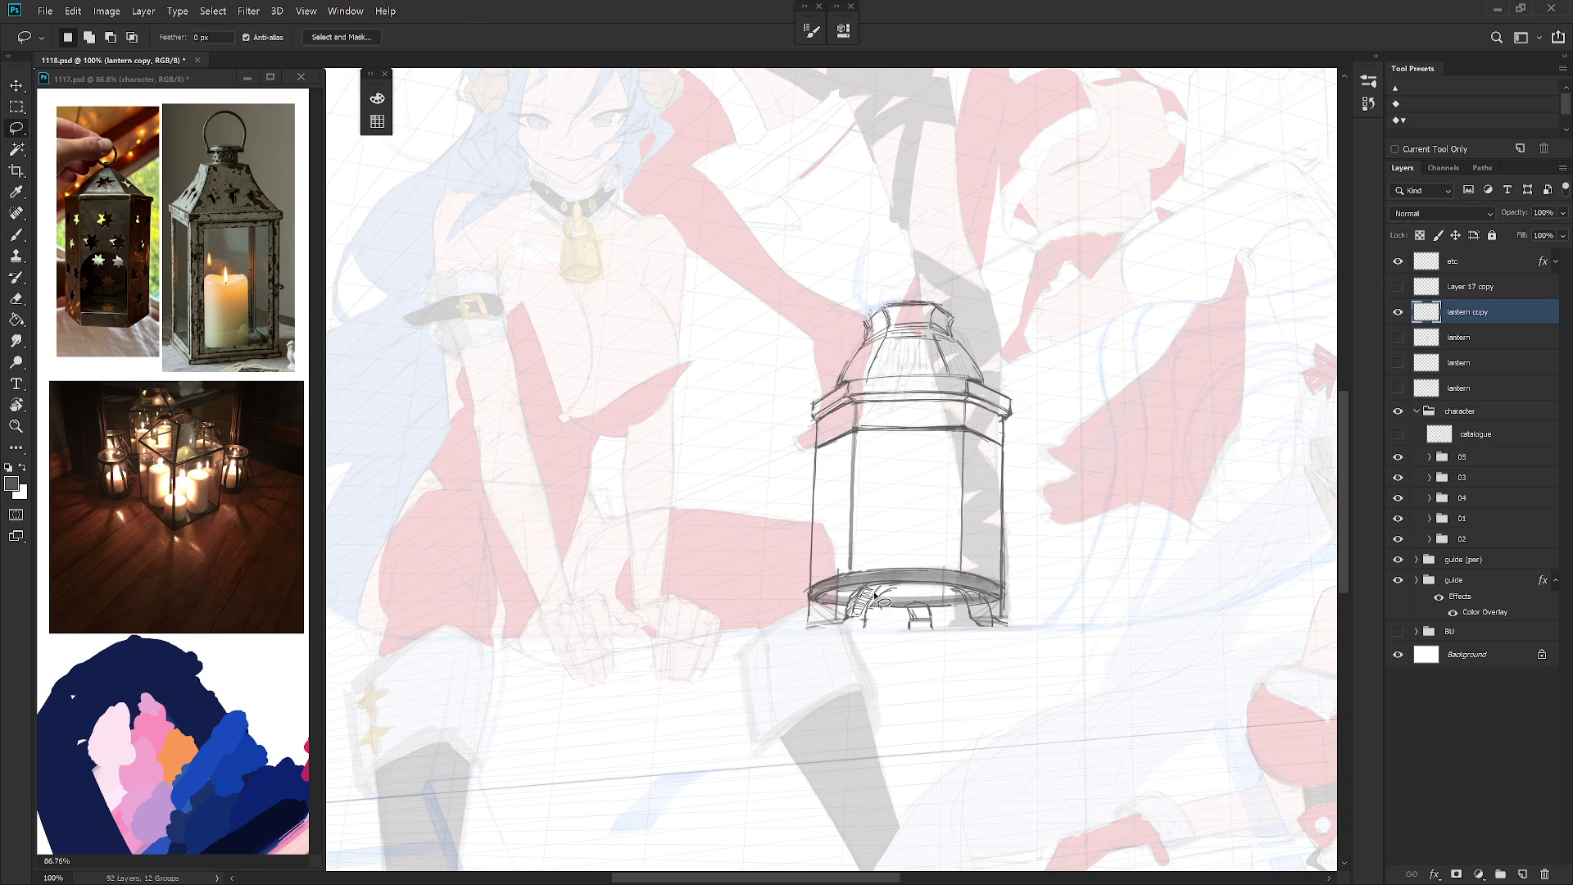
{"action": "key", "text": "b"}
{"action": "left_click_drag", "start_coordinate": [862, 603], "coordinate": [852, 616]}
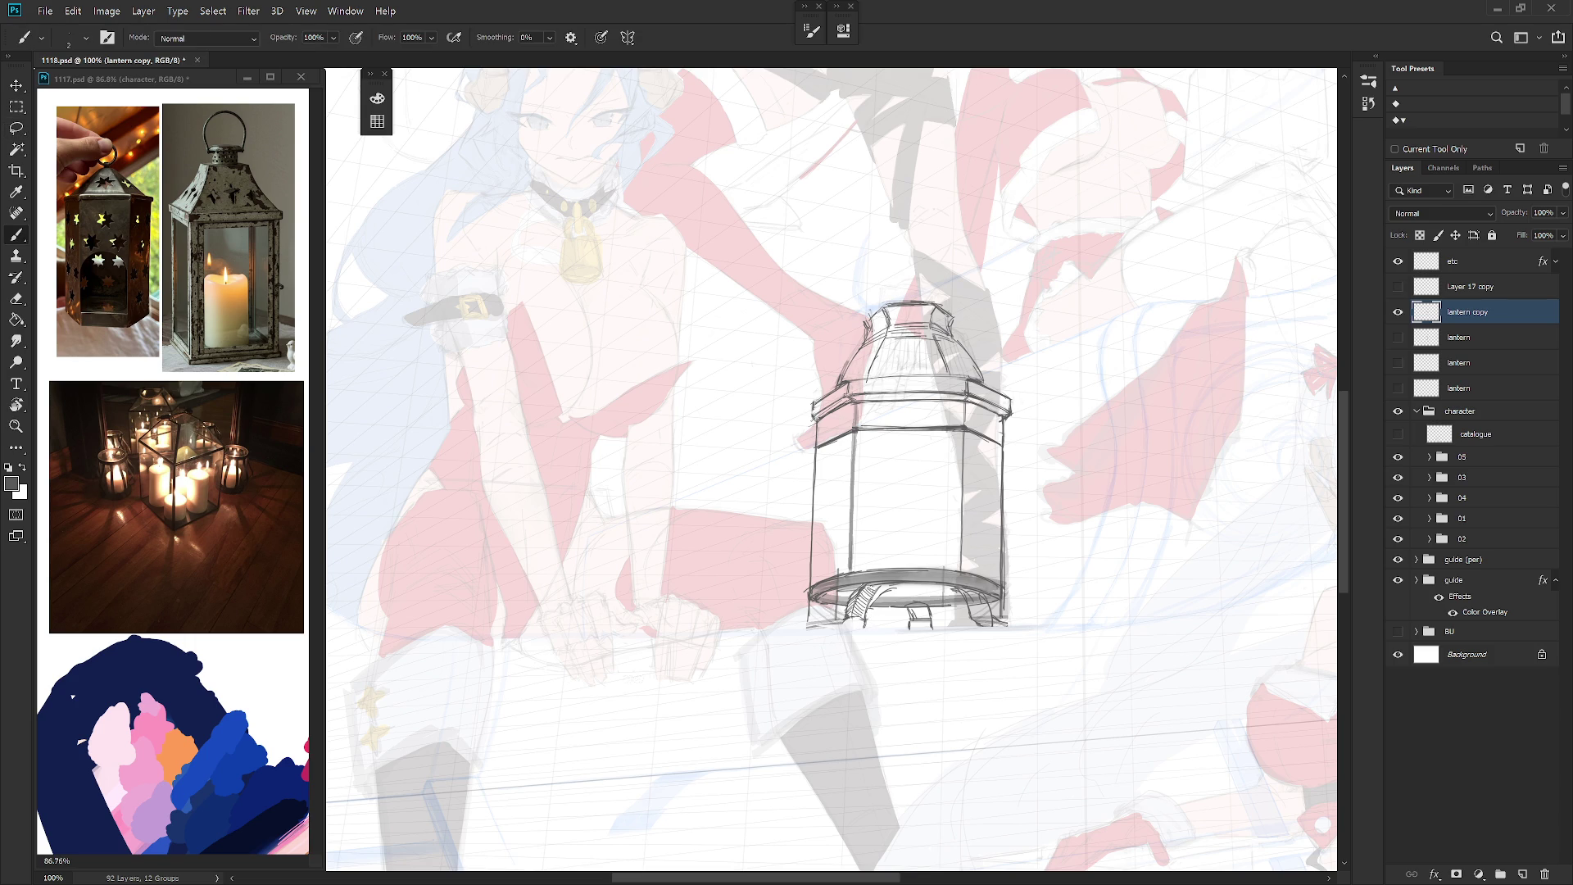
{"action": "key", "text": "l"}
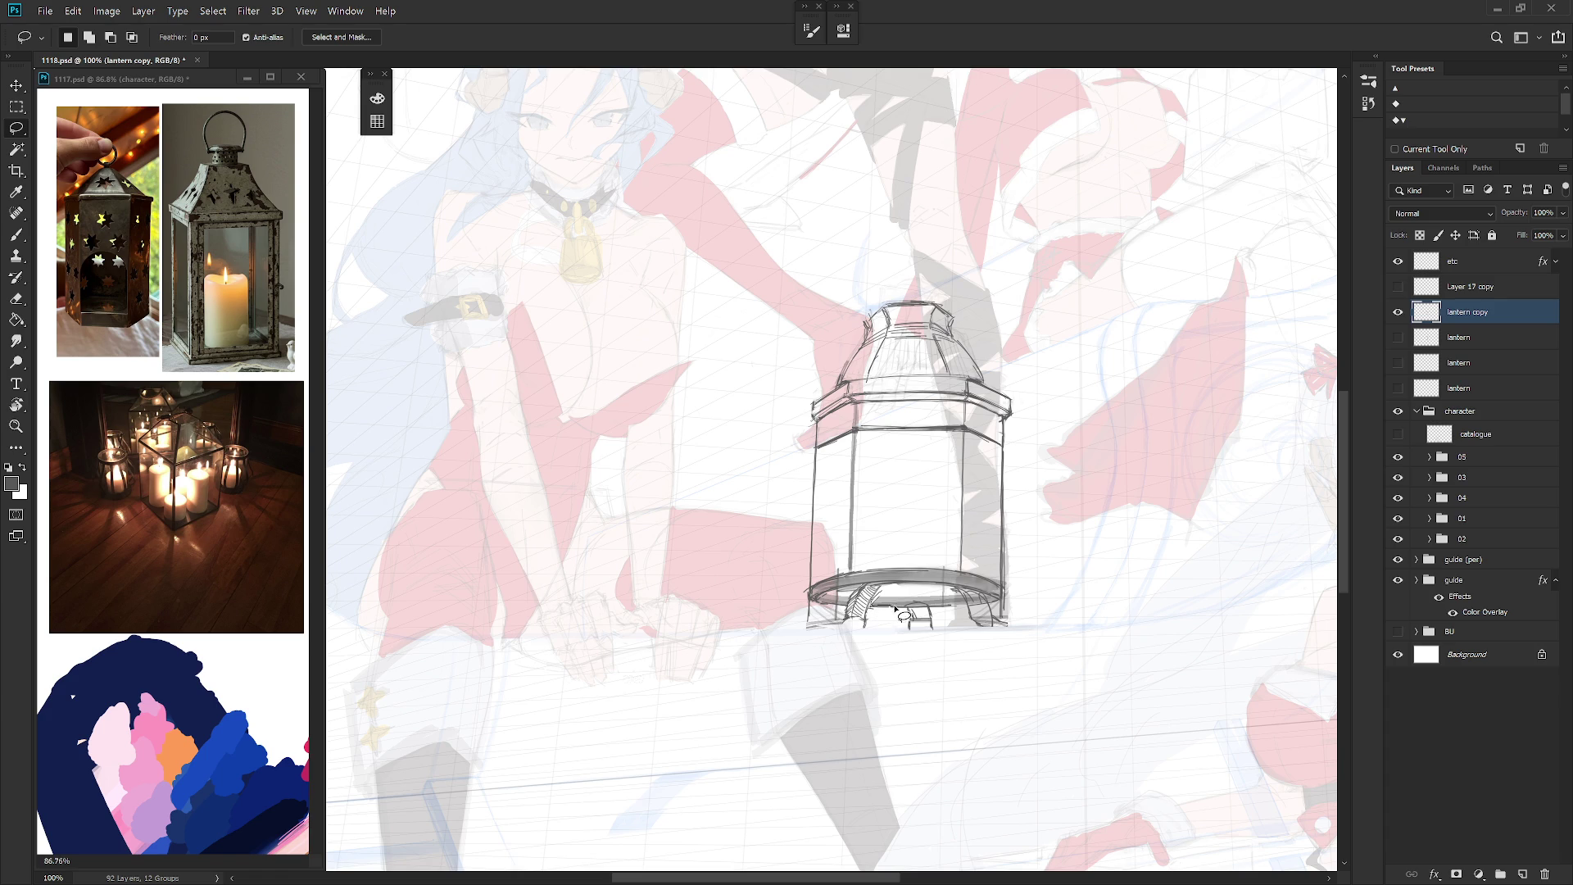
{"action": "mouse_move", "coordinate": [922, 602]}
{"action": "left_mouse_down"}
{"action": "mouse_move", "coordinate": [938, 592]}
{"action": "mouse_move", "coordinate": [917, 600]}
{"action": "mouse_move", "coordinate": [934, 604]}
{"action": "left_mouse_up"}
Step: Draw a short line at the lantern base's lower-right foot
{"action": "key", "text": "b"}
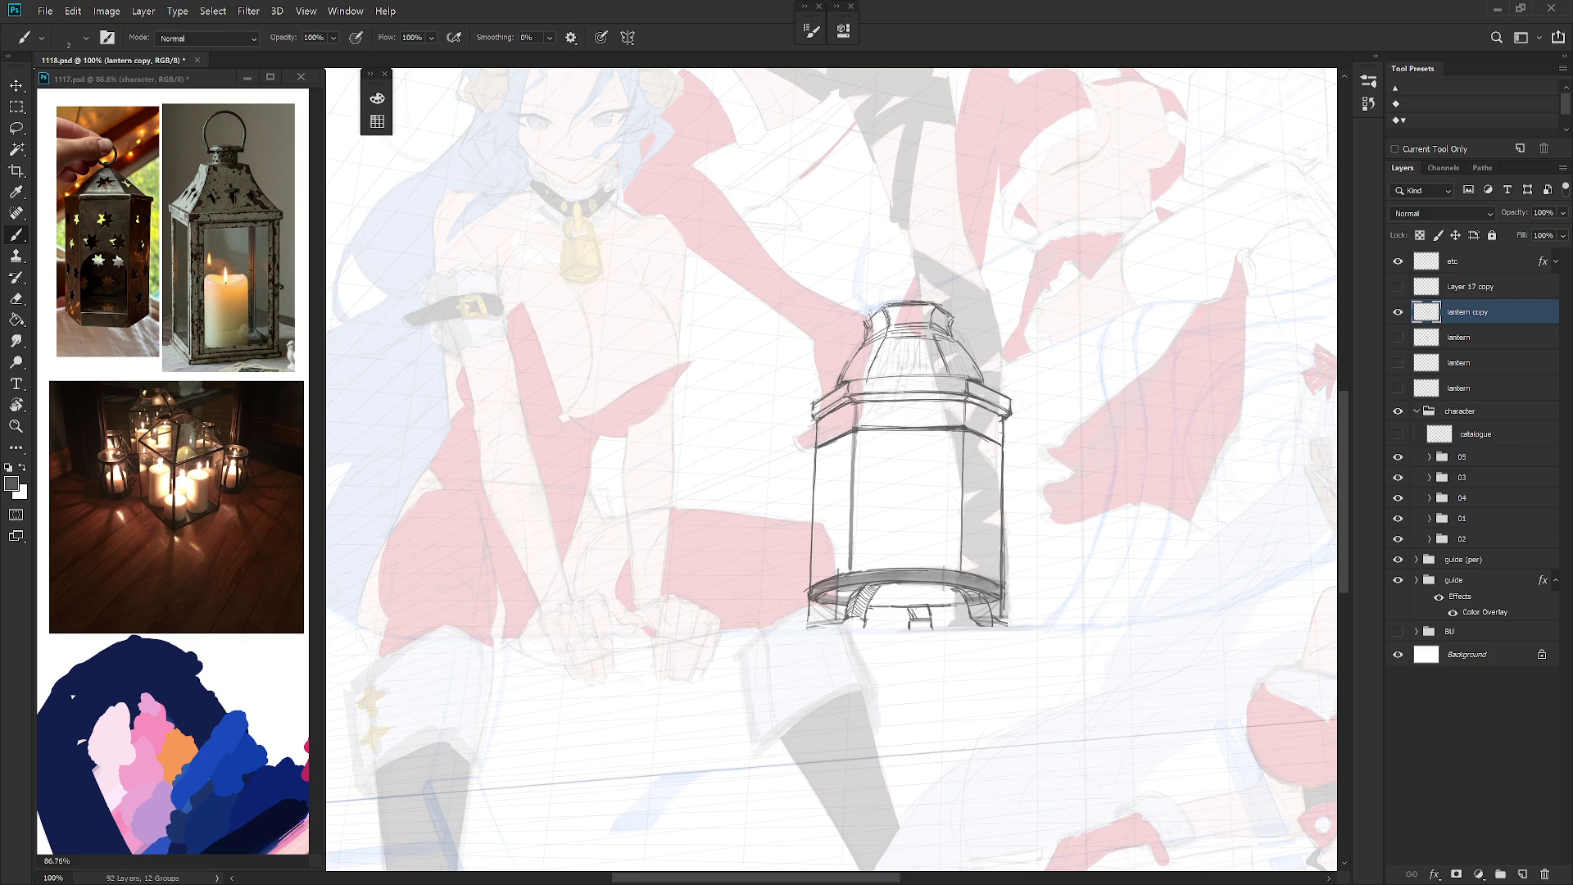
{"action": "key", "text": "l"}
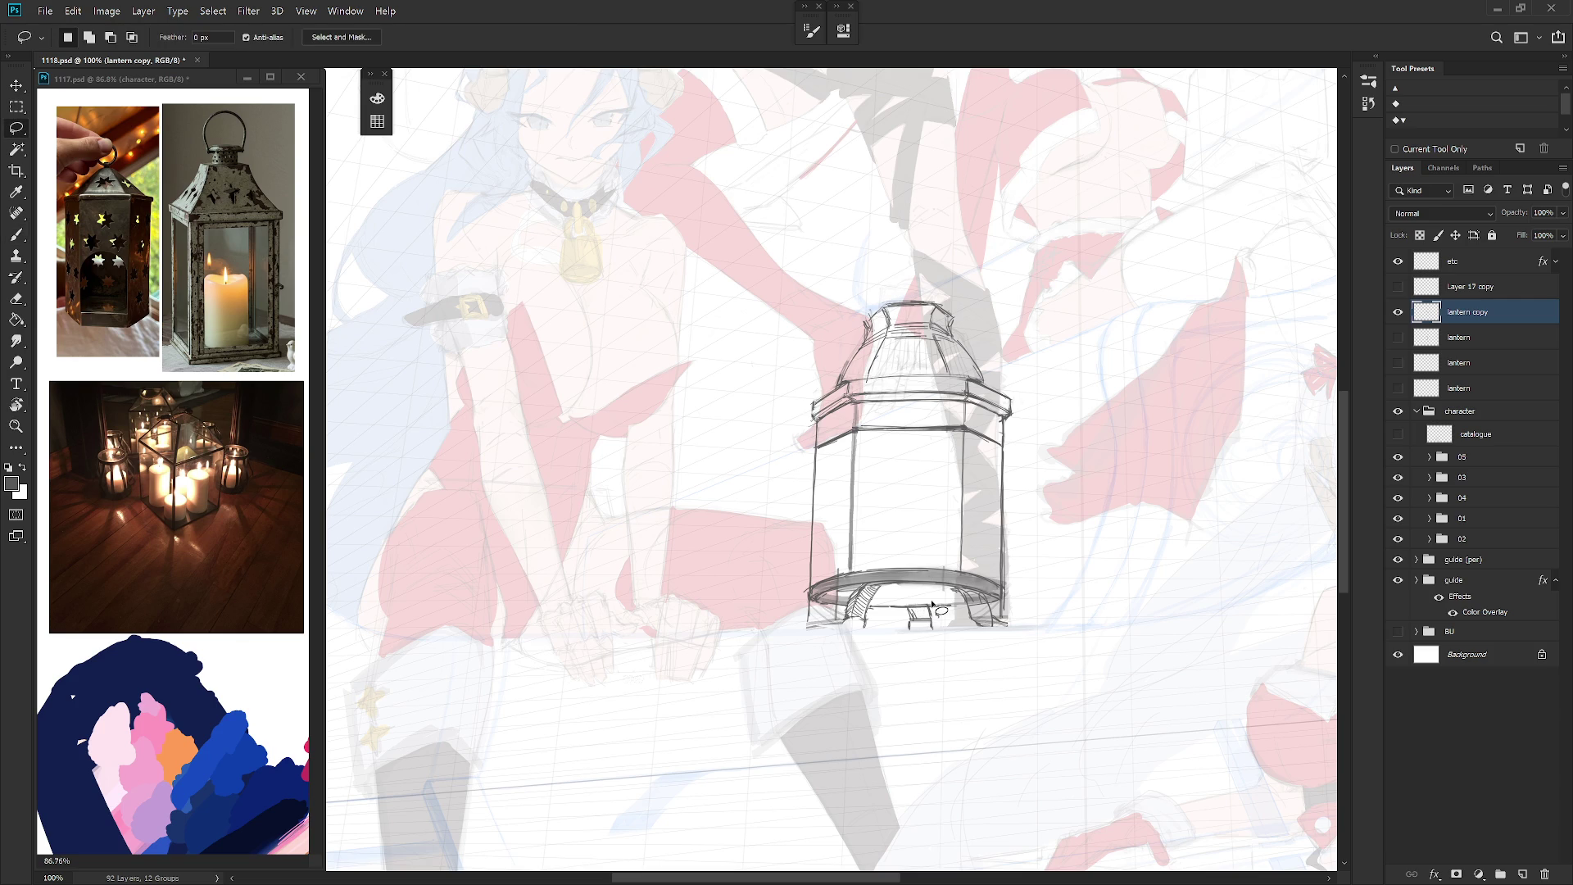
{"action": "key", "text": "b"}
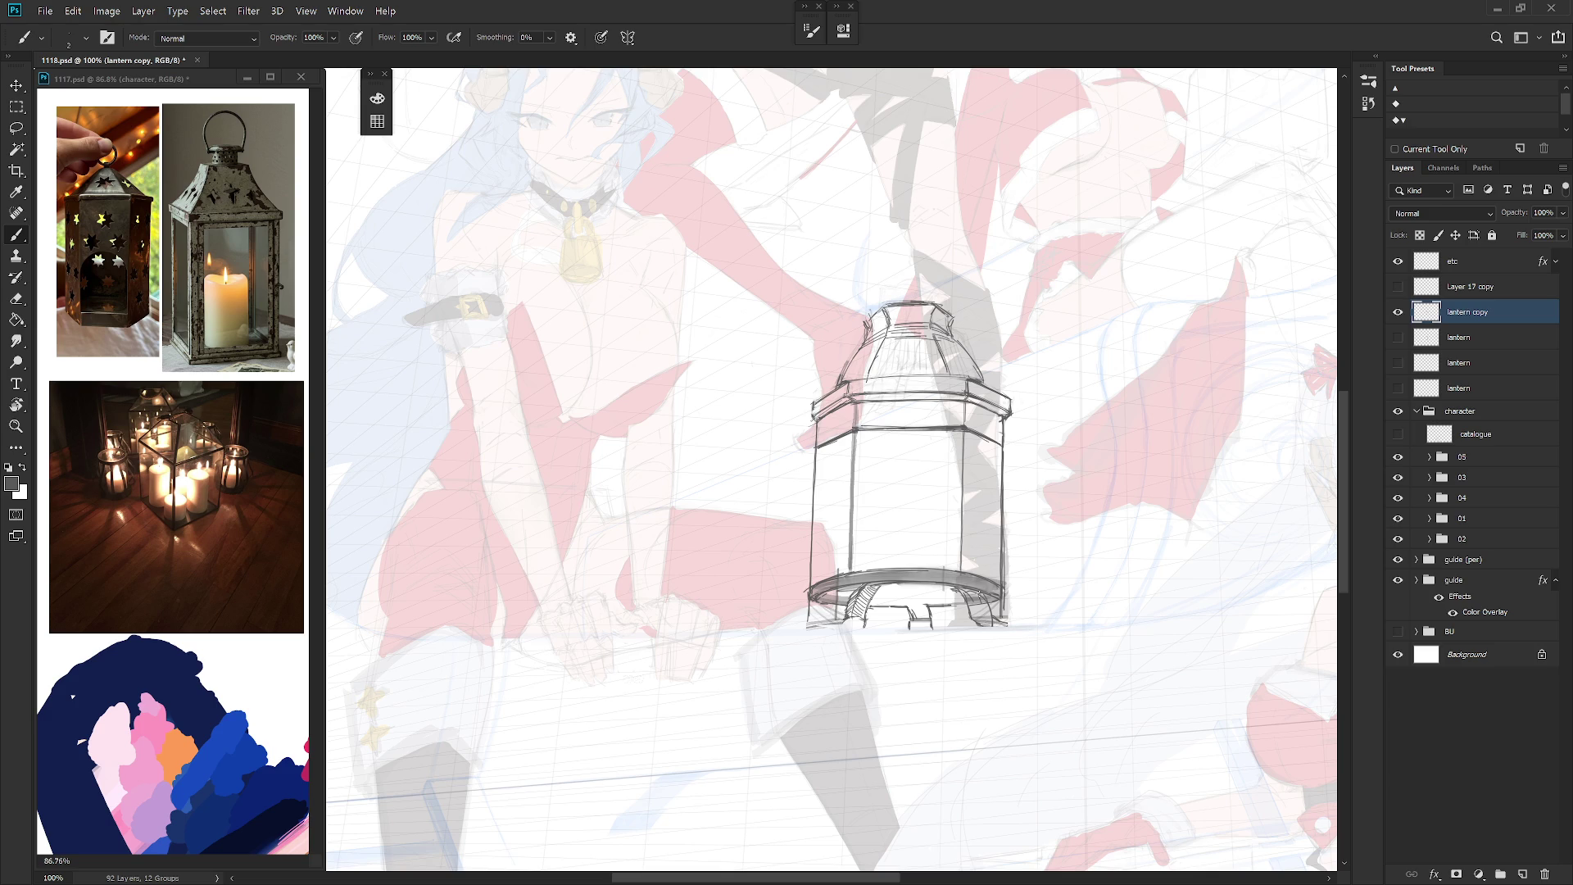
{"action": "left_click_drag", "start_coordinate": [989, 596], "coordinate": [980, 621]}
Step: Delete the unwanted lower-right hatching and redraw it more cleanly
{"action": "key", "text": "l"}
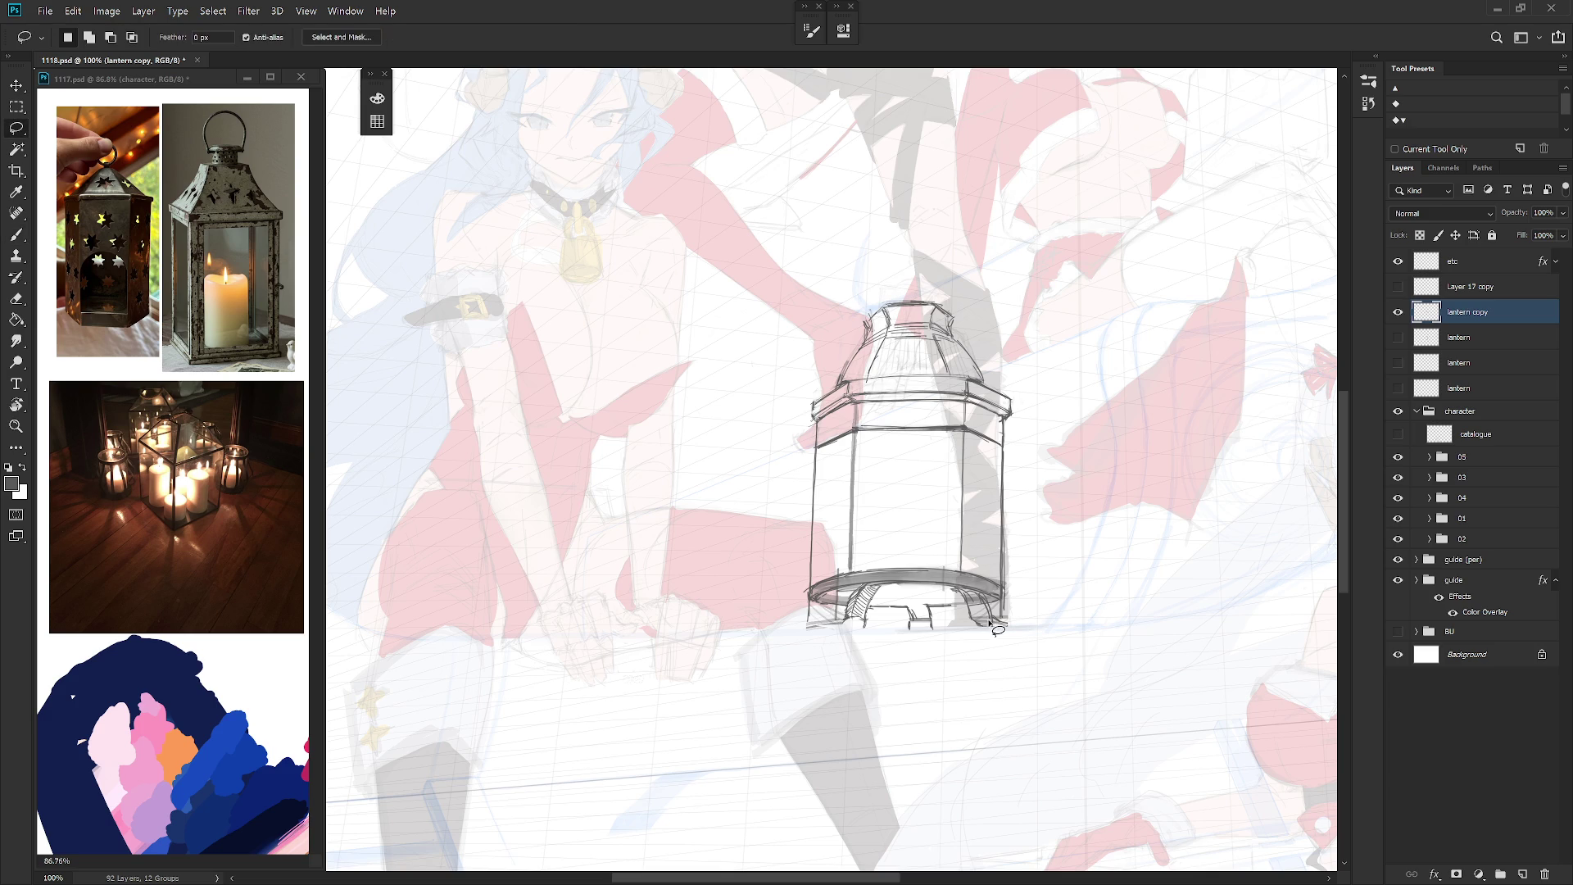
{"action": "left_click_drag", "start_coordinate": [999, 626], "coordinate": [979, 602]}
{"action": "key", "text": "Delete"}
{"action": "key", "text": "ctrl+d"}
{"action": "key", "text": "b"}
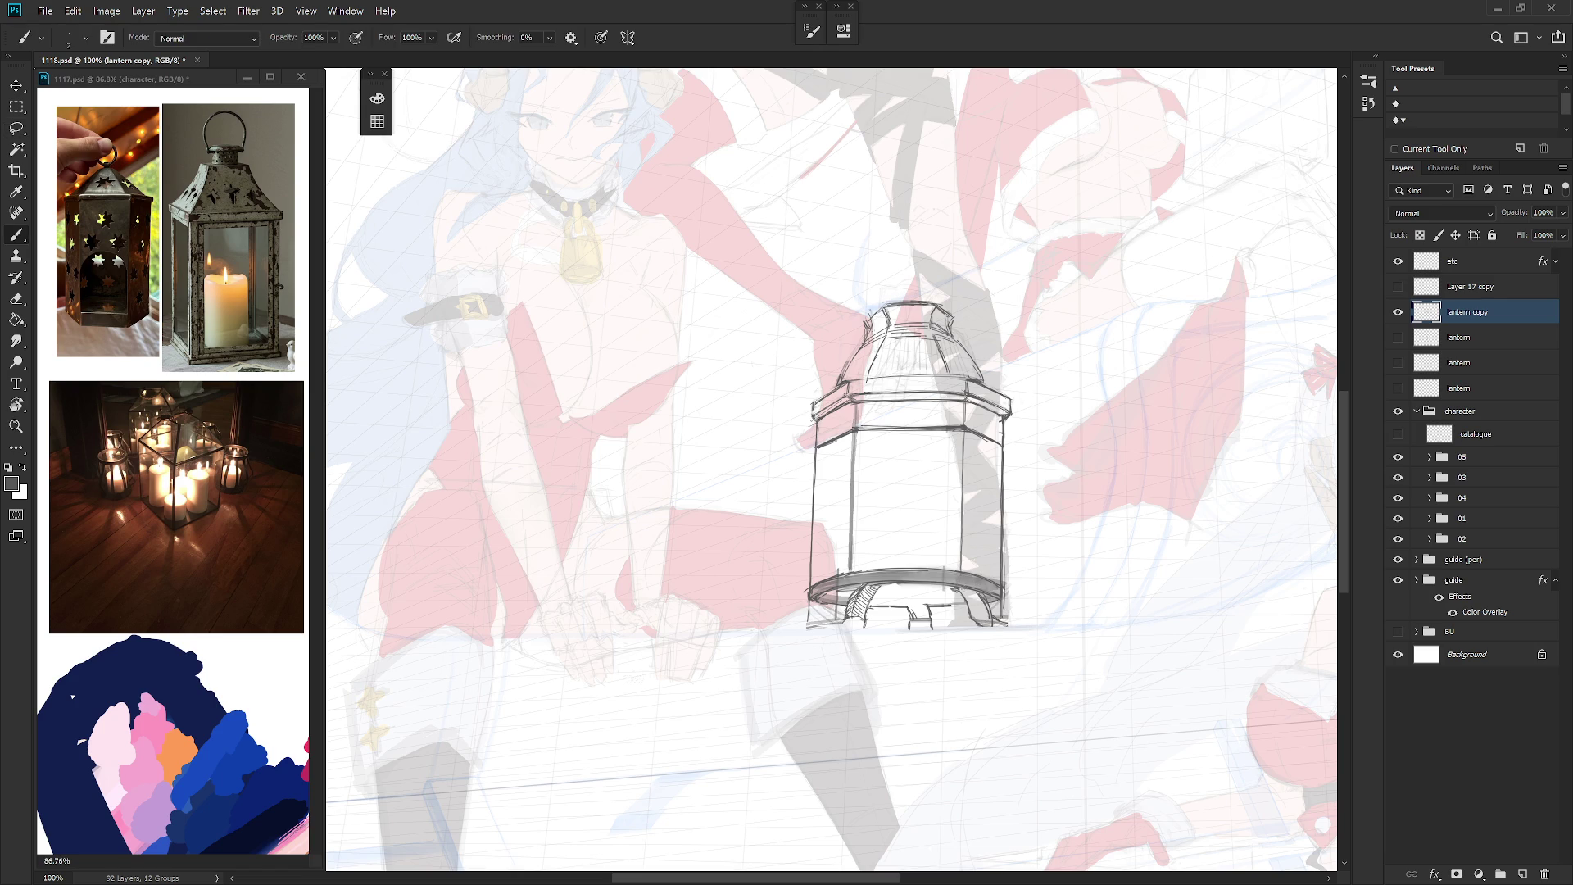
{"action": "left_click_drag", "start_coordinate": [980, 593], "coordinate": [970, 609]}
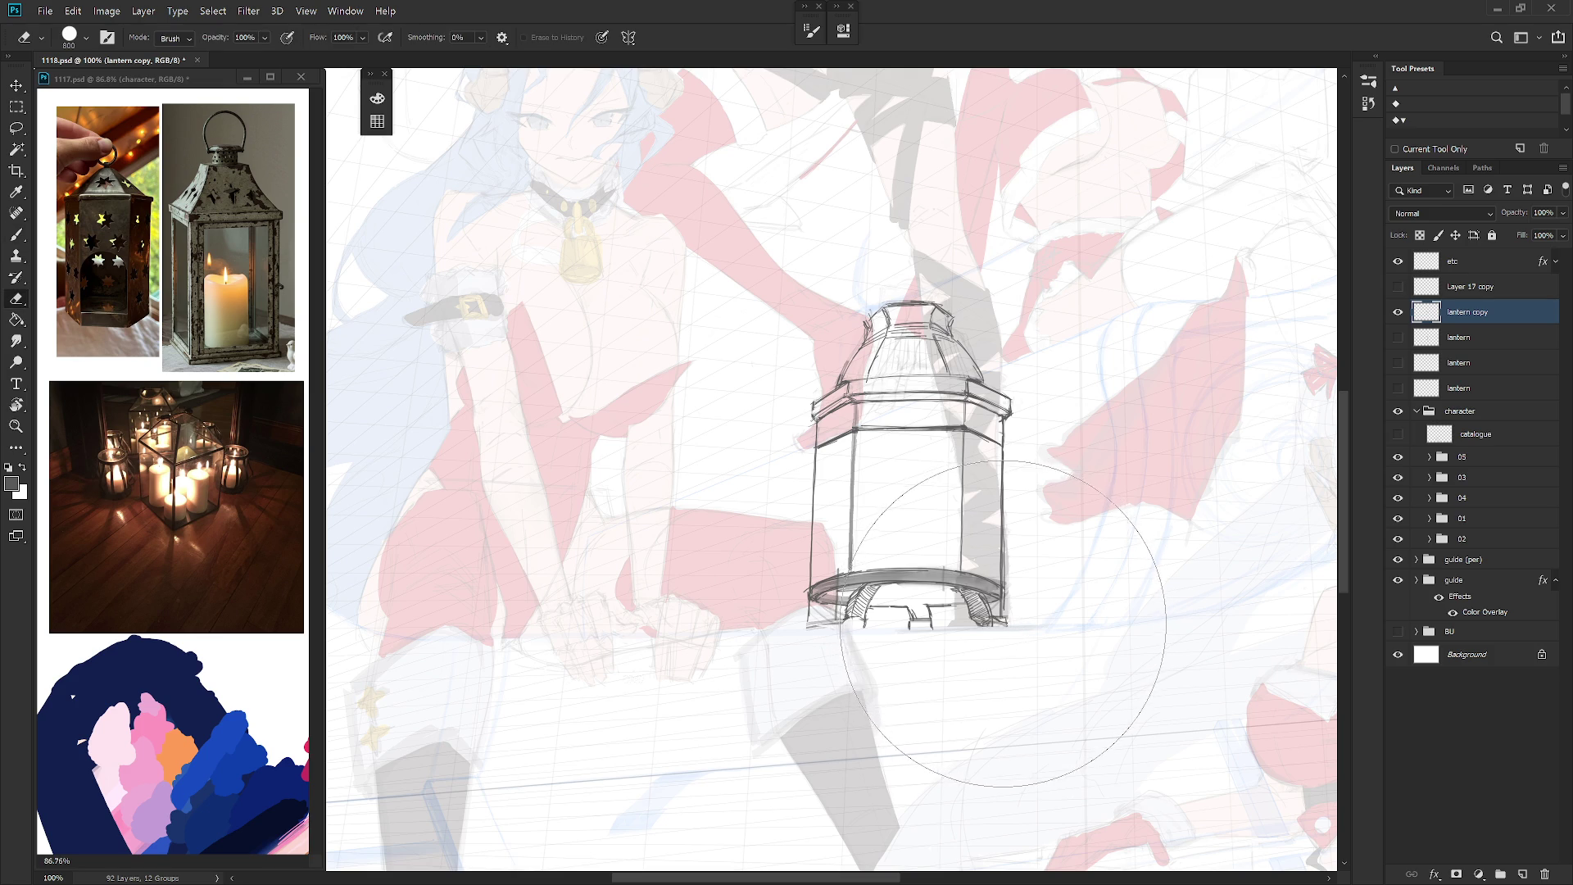
Step: Lasso an area along the lantern's right edge
{"action": "key", "text": "l"}
{"action": "key", "text": "b"}
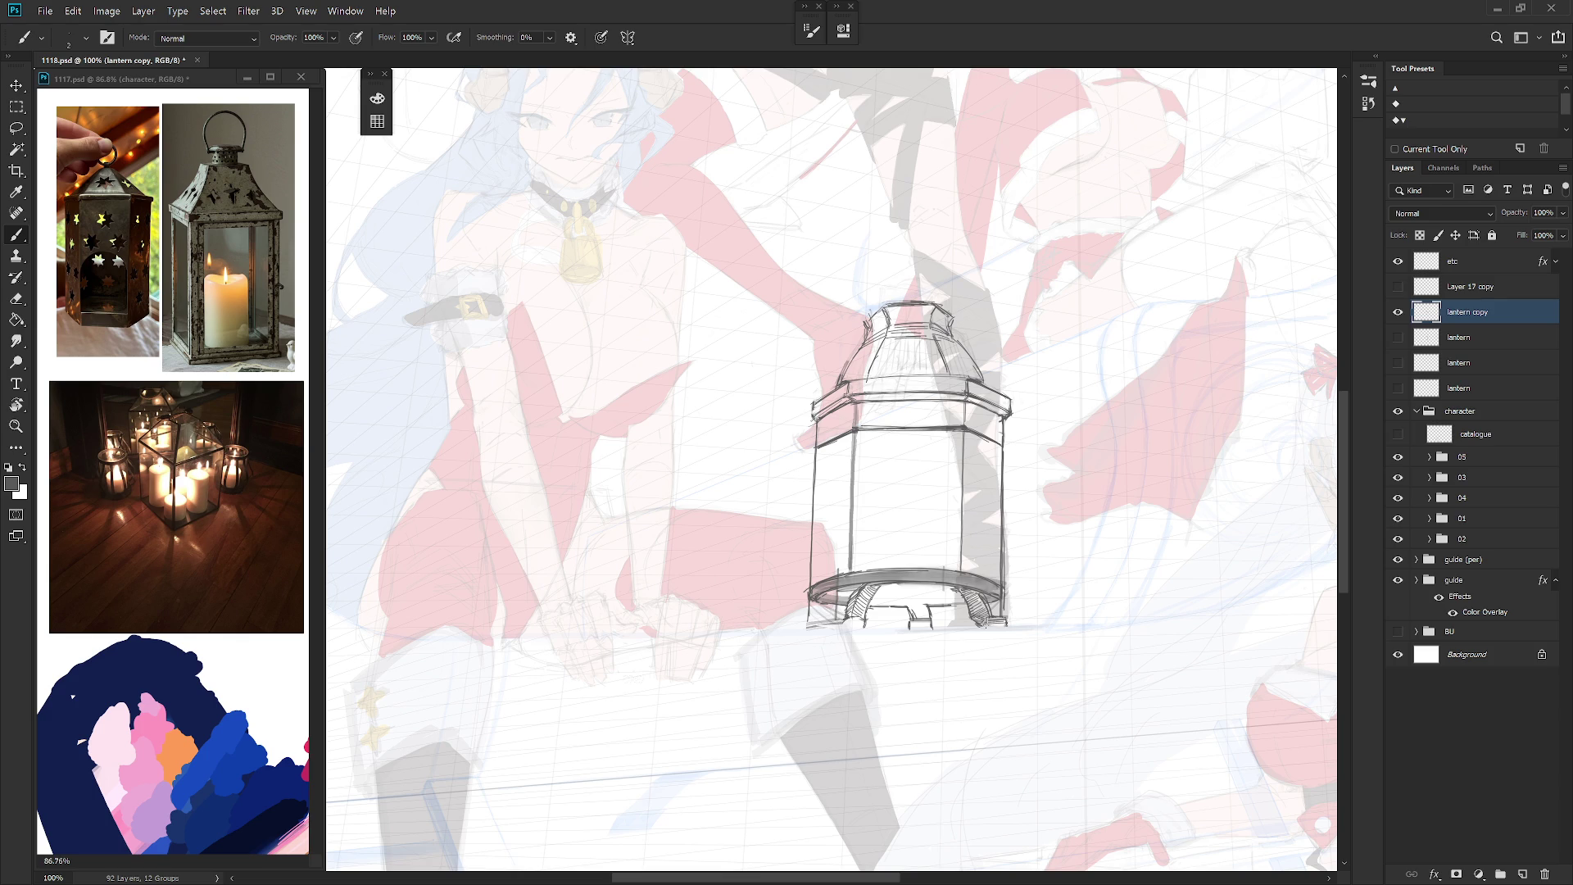
{"action": "key", "text": "l"}
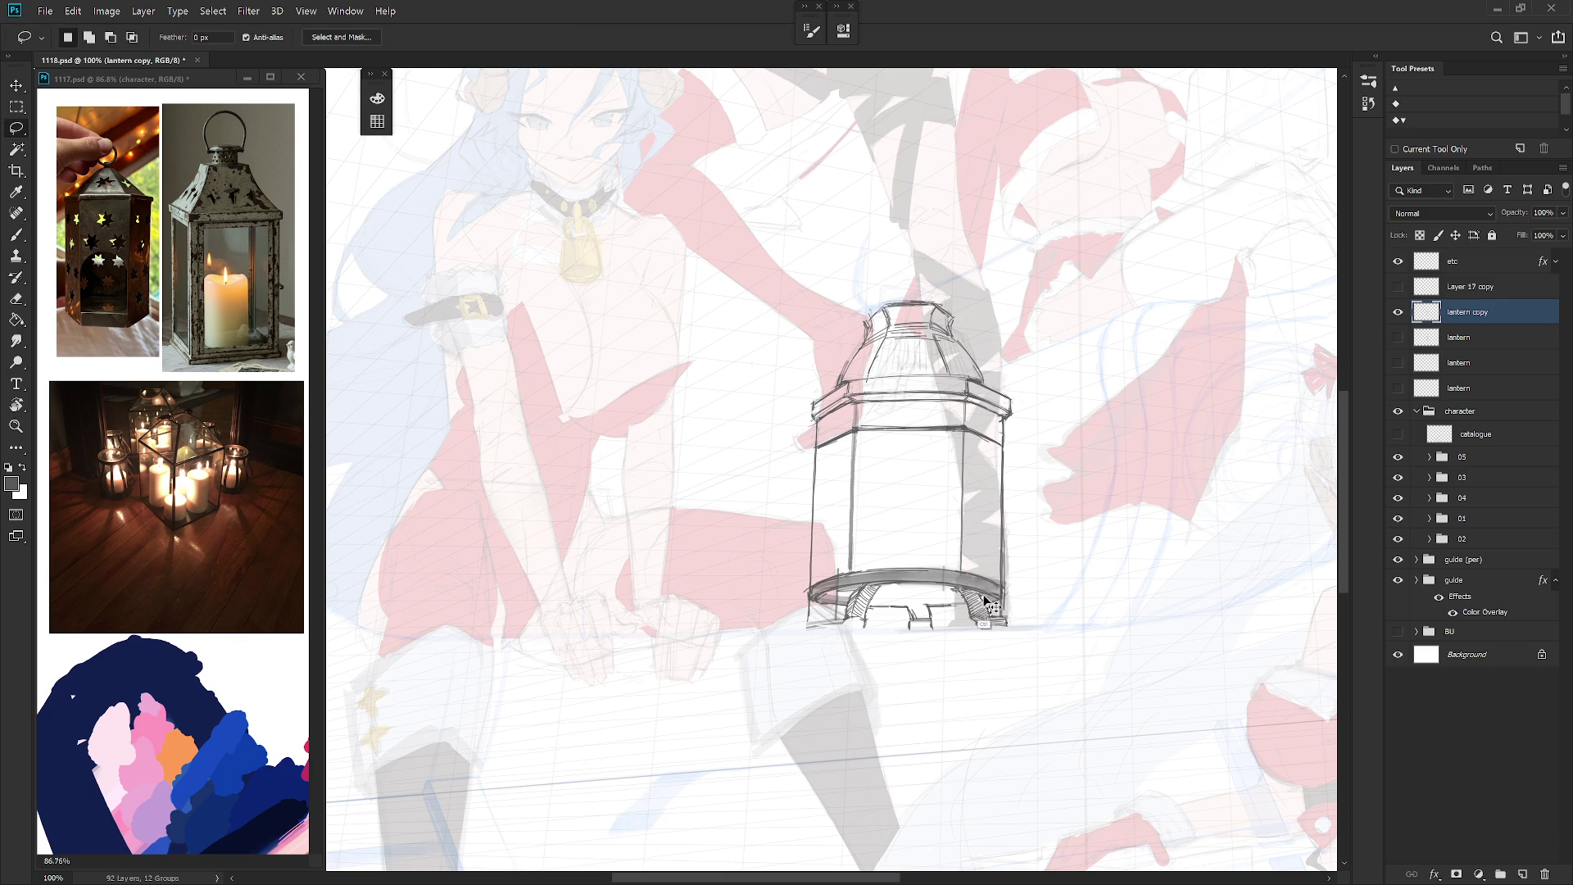
{"action": "key", "text": "b"}
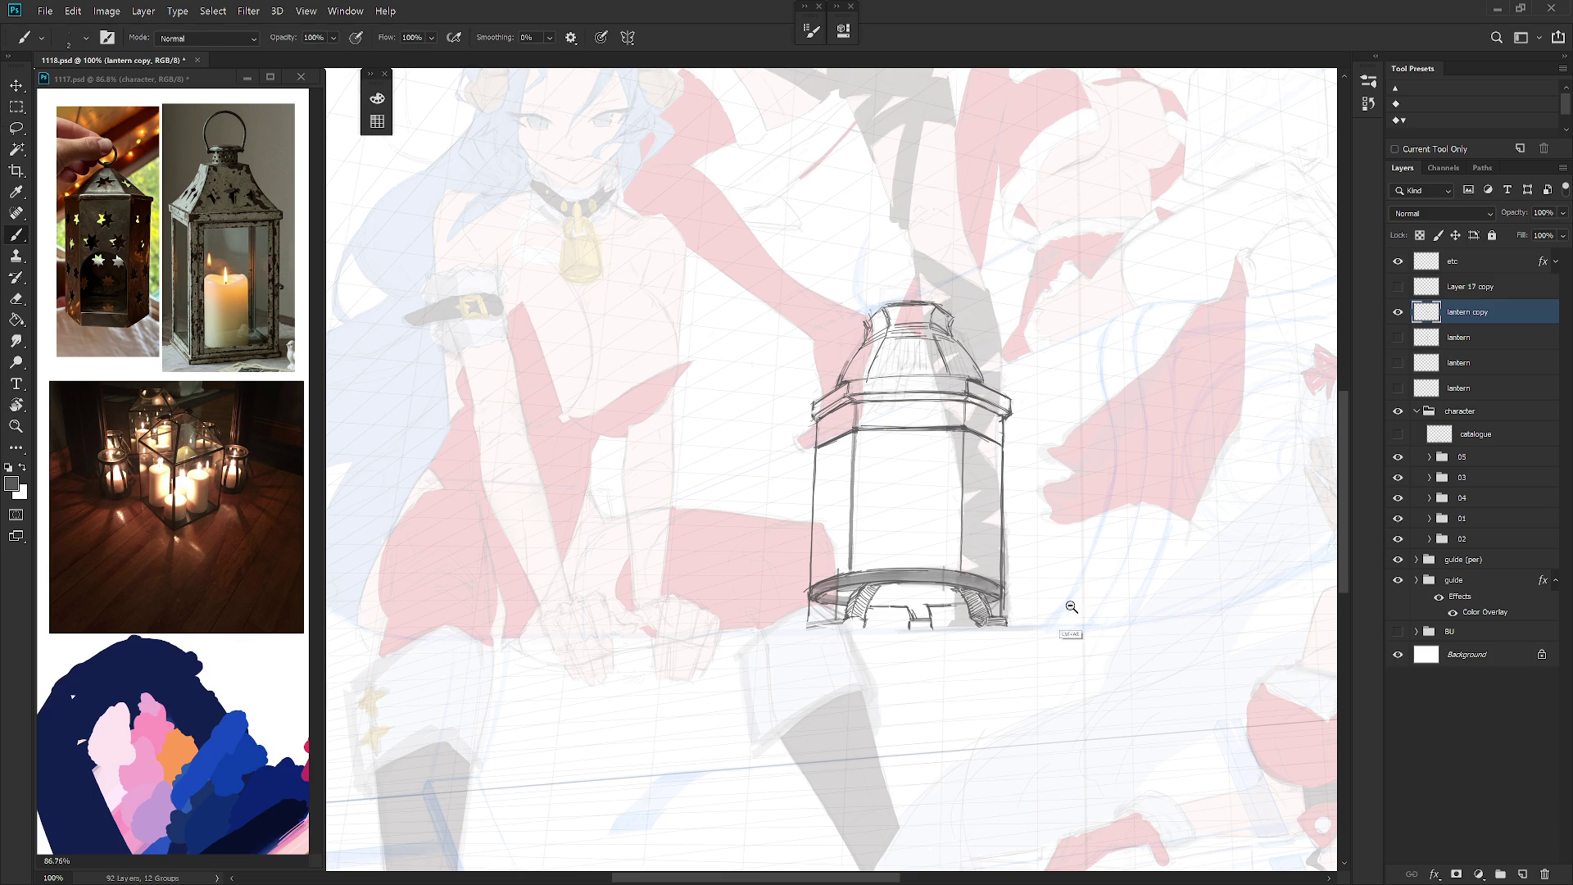
{"action": "scroll", "coordinate": [1063, 597], "scroll_direction": "down", "scroll_amount": 3}
{"action": "scroll", "coordinate": [1008, 685], "scroll_direction": "up", "scroll_amount": 3}
{"action": "key", "text": "l"}
{"action": "mouse_move", "coordinate": [1051, 508]}
{"action": "left_mouse_down"}
{"action": "mouse_move", "coordinate": [1051, 614]}
{"action": "mouse_move", "coordinate": [1082, 504]}
{"action": "left_mouse_up"}
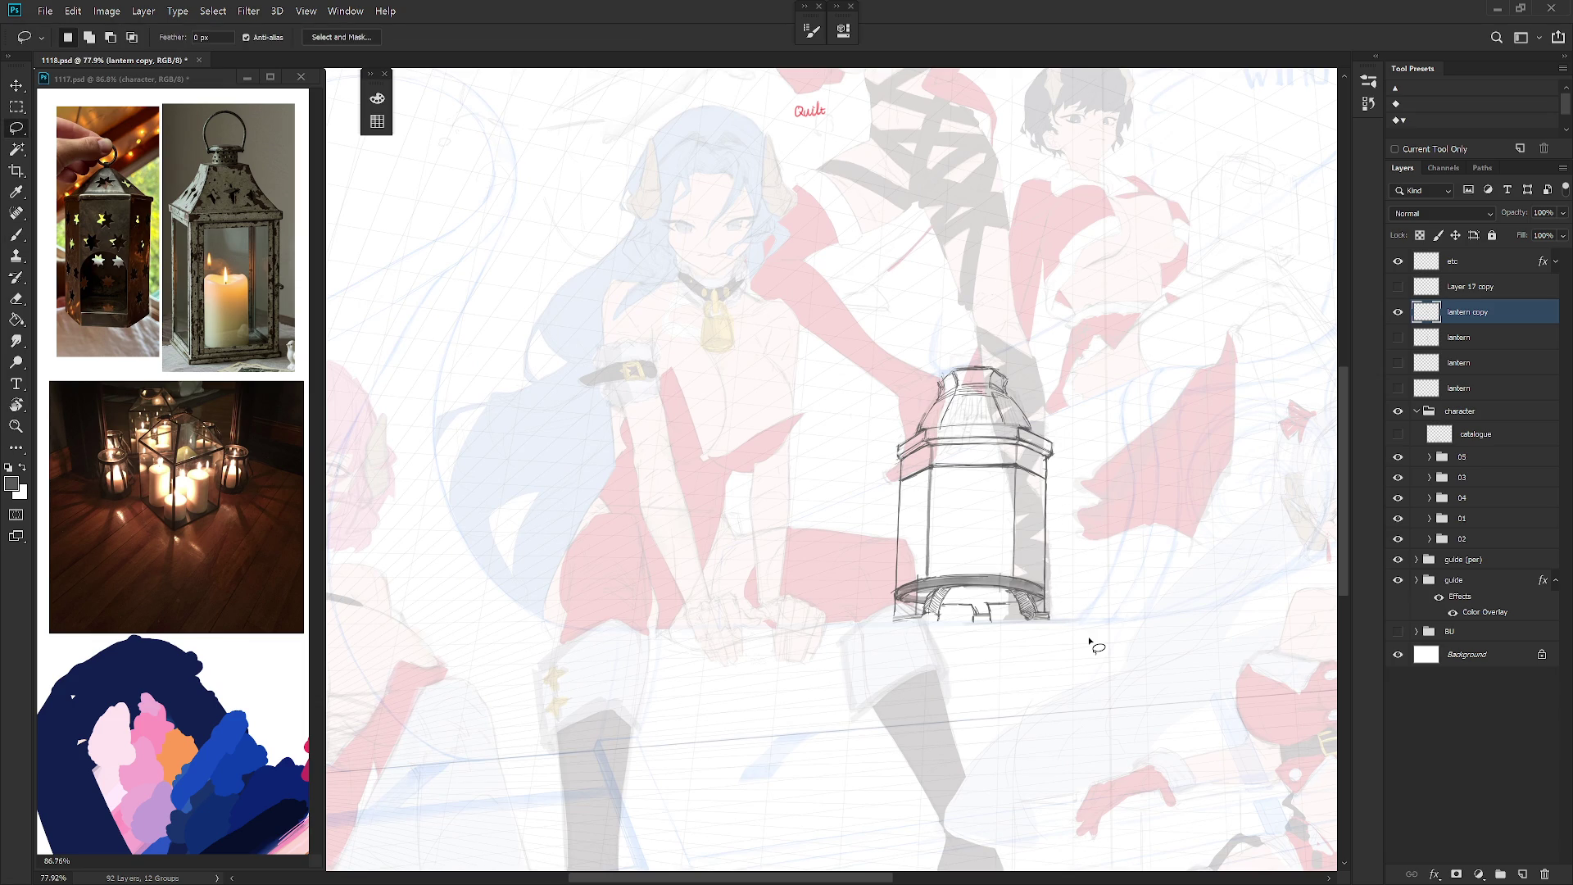
{"action": "scroll", "coordinate": [955, 665], "scroll_direction": "down", "scroll_amount": 5}
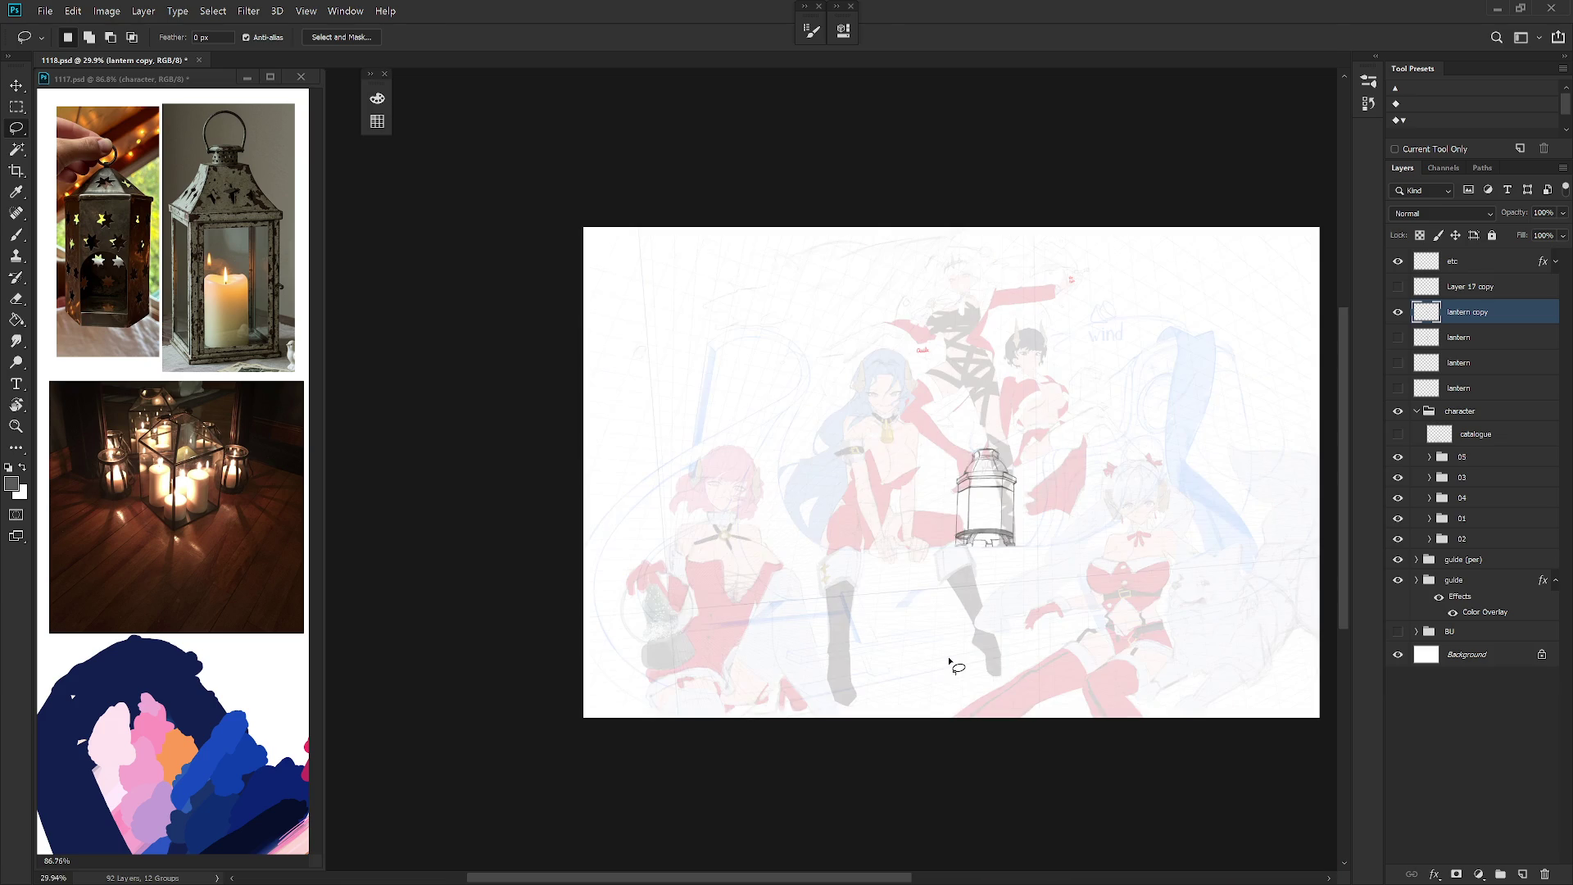
{"action": "key", "text": "ctrl+shift+h"}
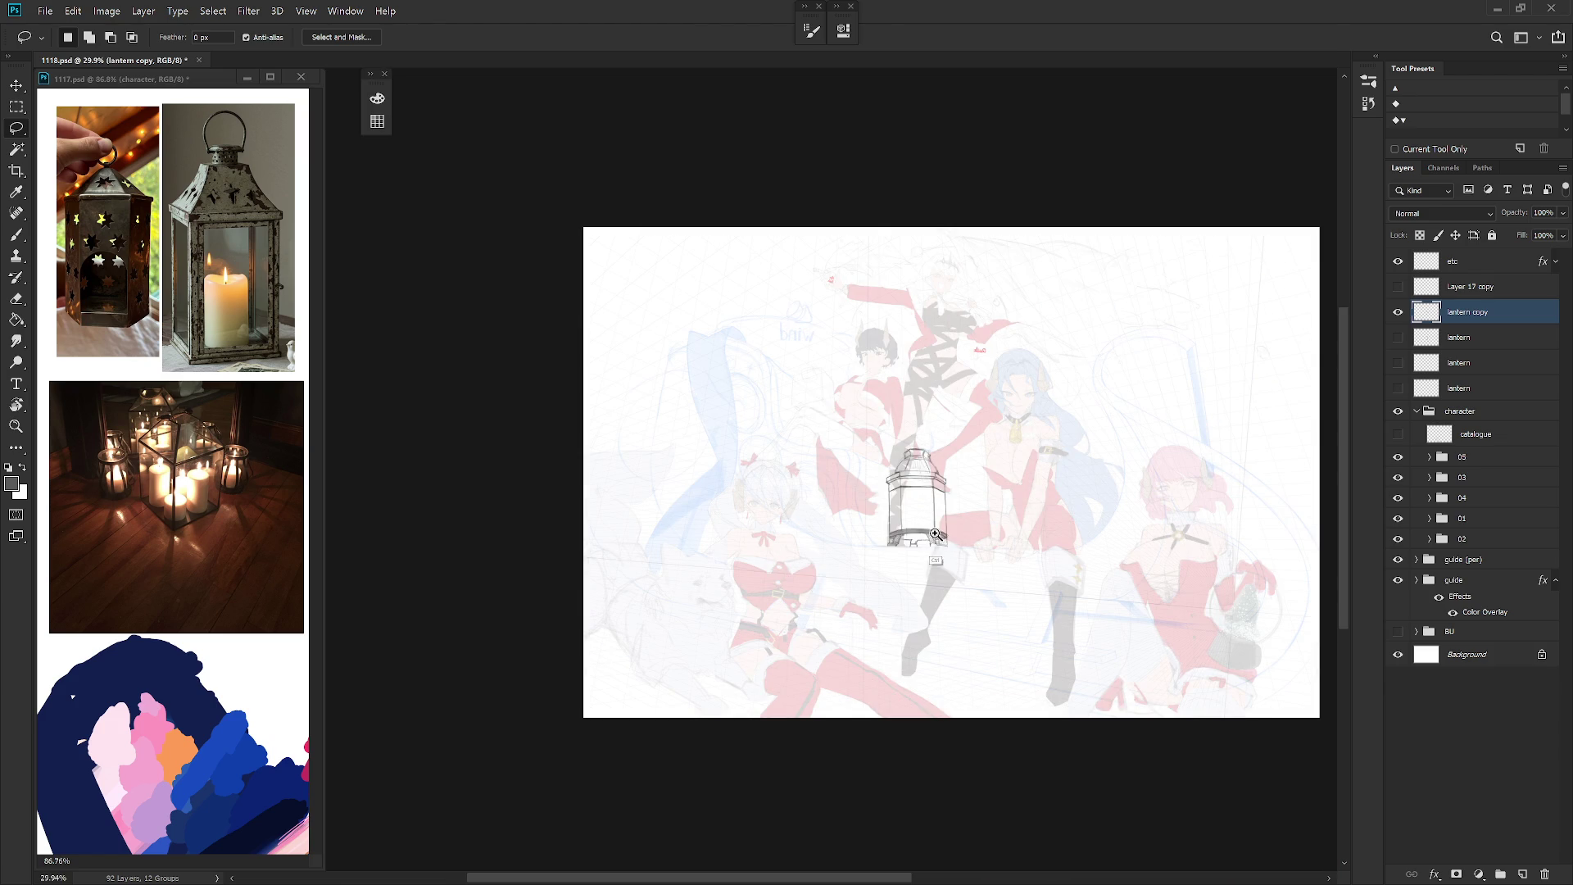
{"action": "scroll", "coordinate": [939, 553], "scroll_direction": "up", "scroll_amount": 5}
{"action": "key", "text": "b"}
{"action": "scroll", "coordinate": [977, 582], "scroll_direction": "down", "scroll_amount": 2}
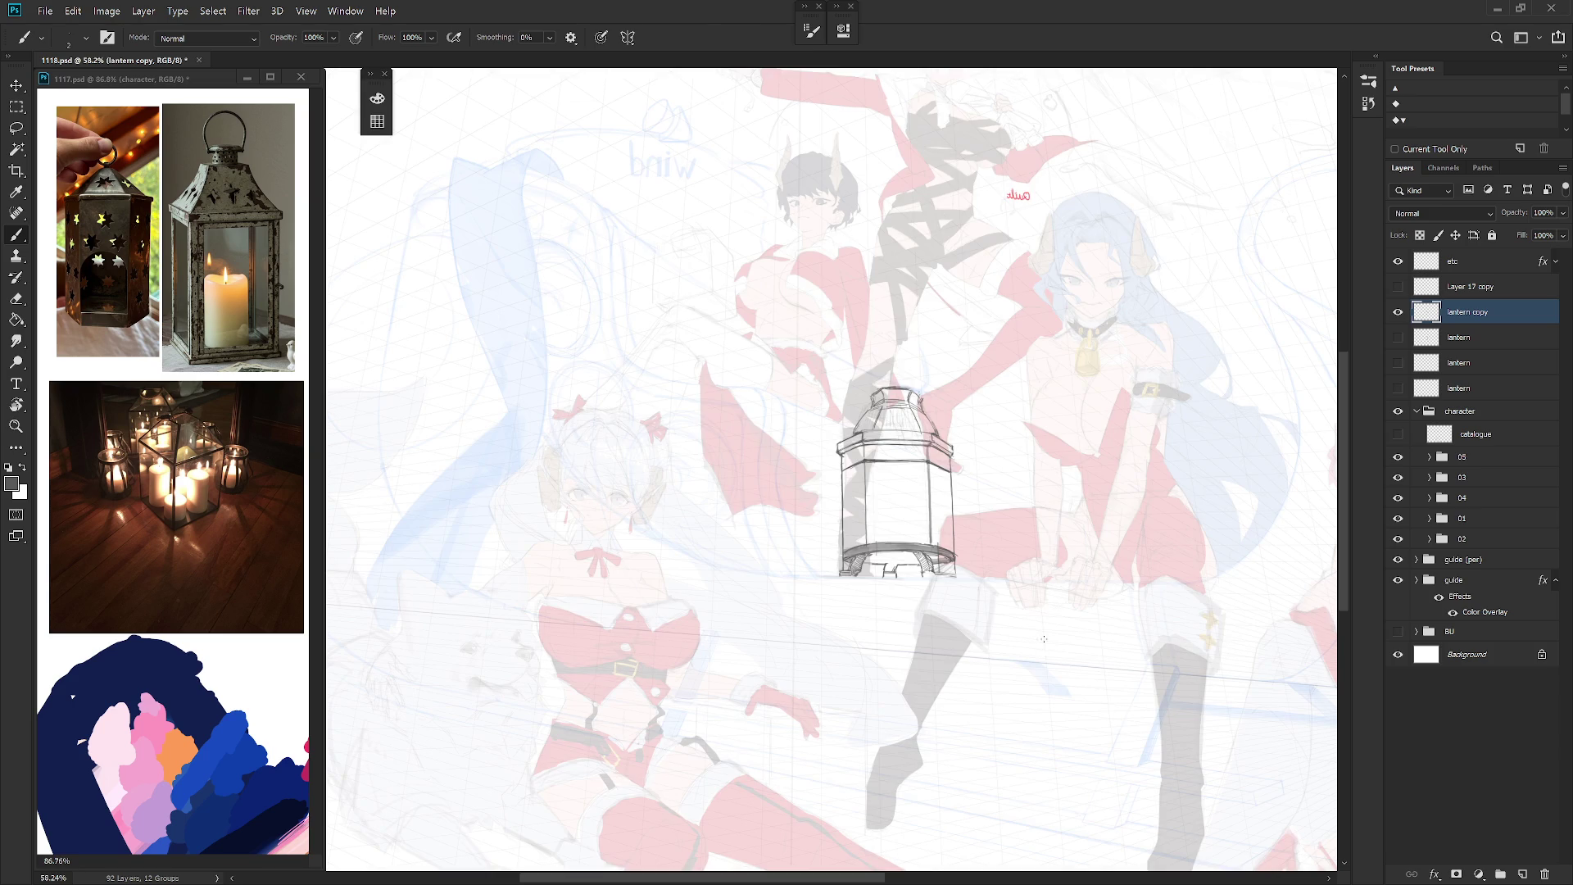
{"action": "scroll", "coordinate": [1039, 644], "scroll_direction": "down", "scroll_amount": 3}
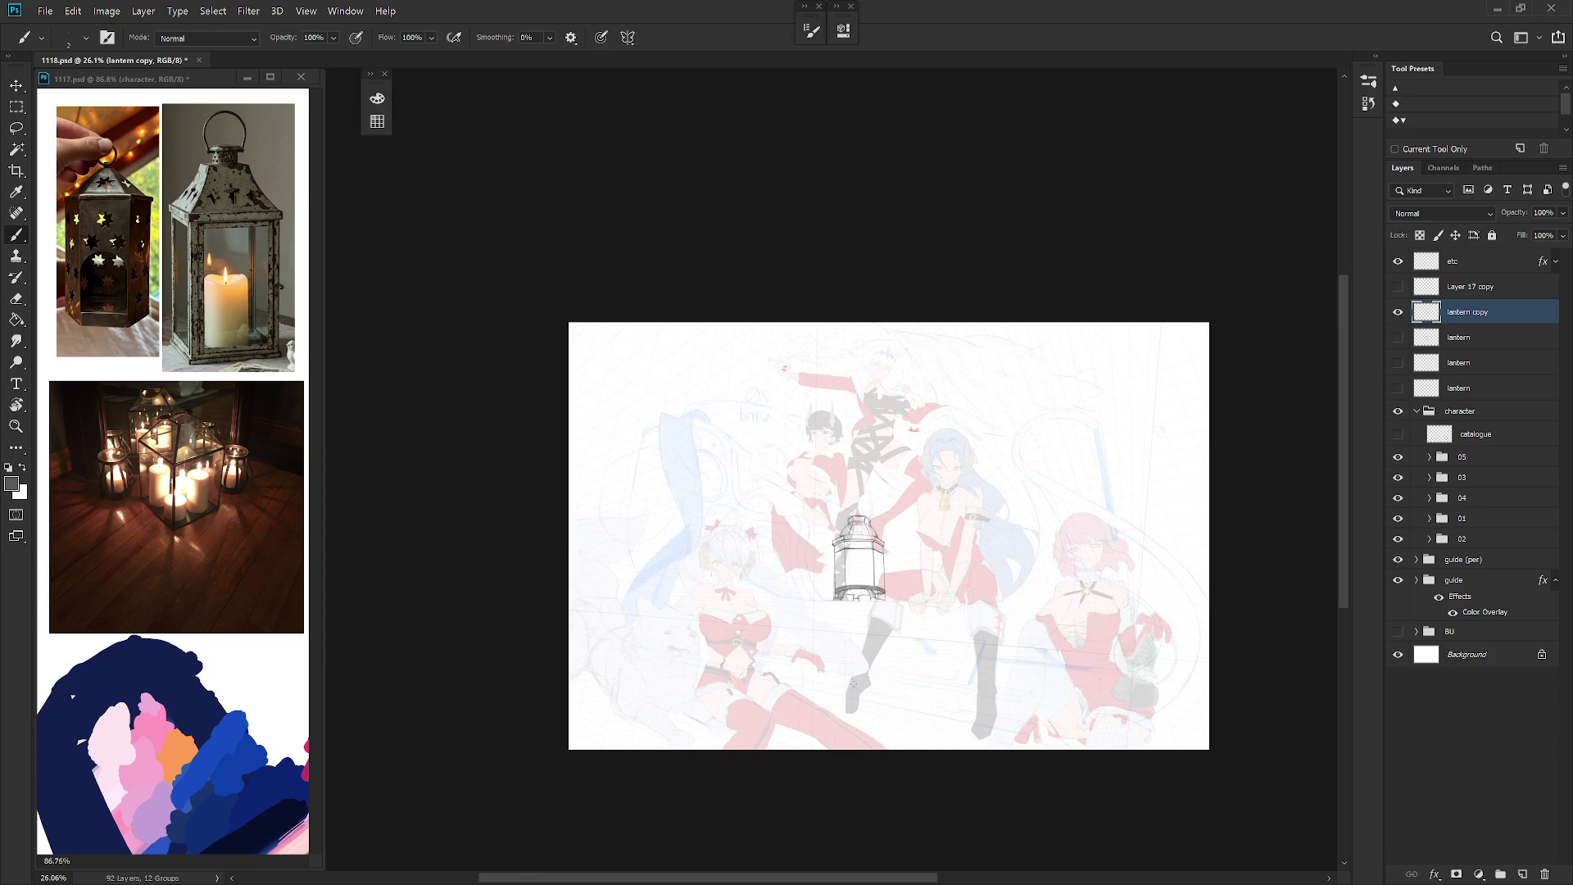
{"action": "key", "text": "h"}
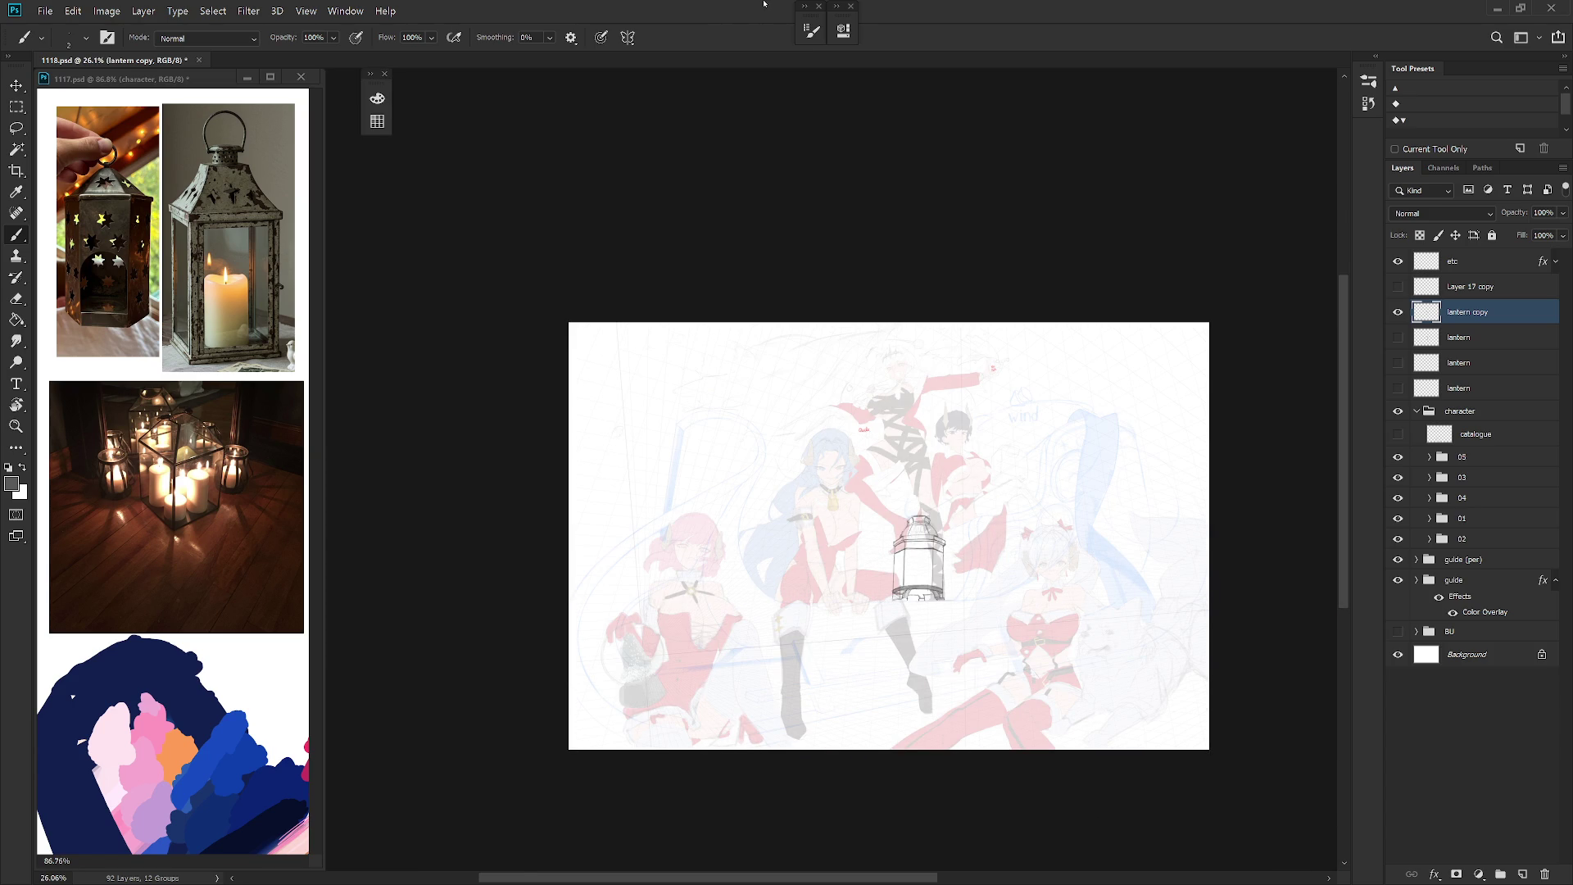
Step: Set the character group to full opacity to compare against the lantern
{"action": "left_click", "coordinate": [1460, 411]}
{"action": "left_click", "coordinate": [1562, 212]}
{"action": "left_click_drag", "start_coordinate": [1502, 231], "coordinate": [1561, 232]}
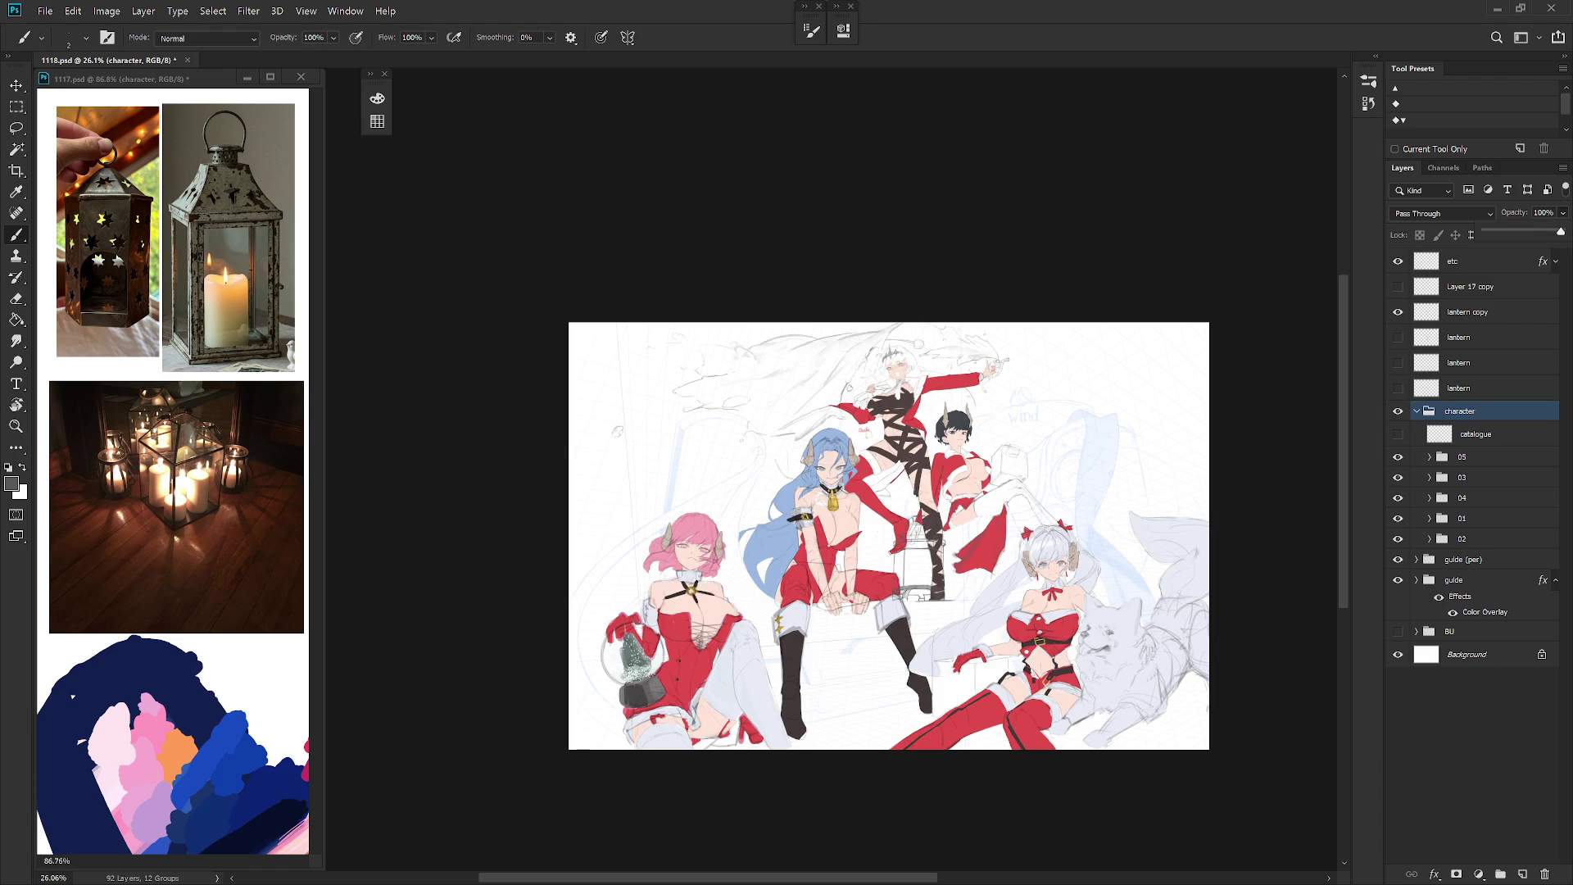
{"action": "scroll", "coordinate": [906, 603], "scroll_direction": "up", "scroll_amount": 3}
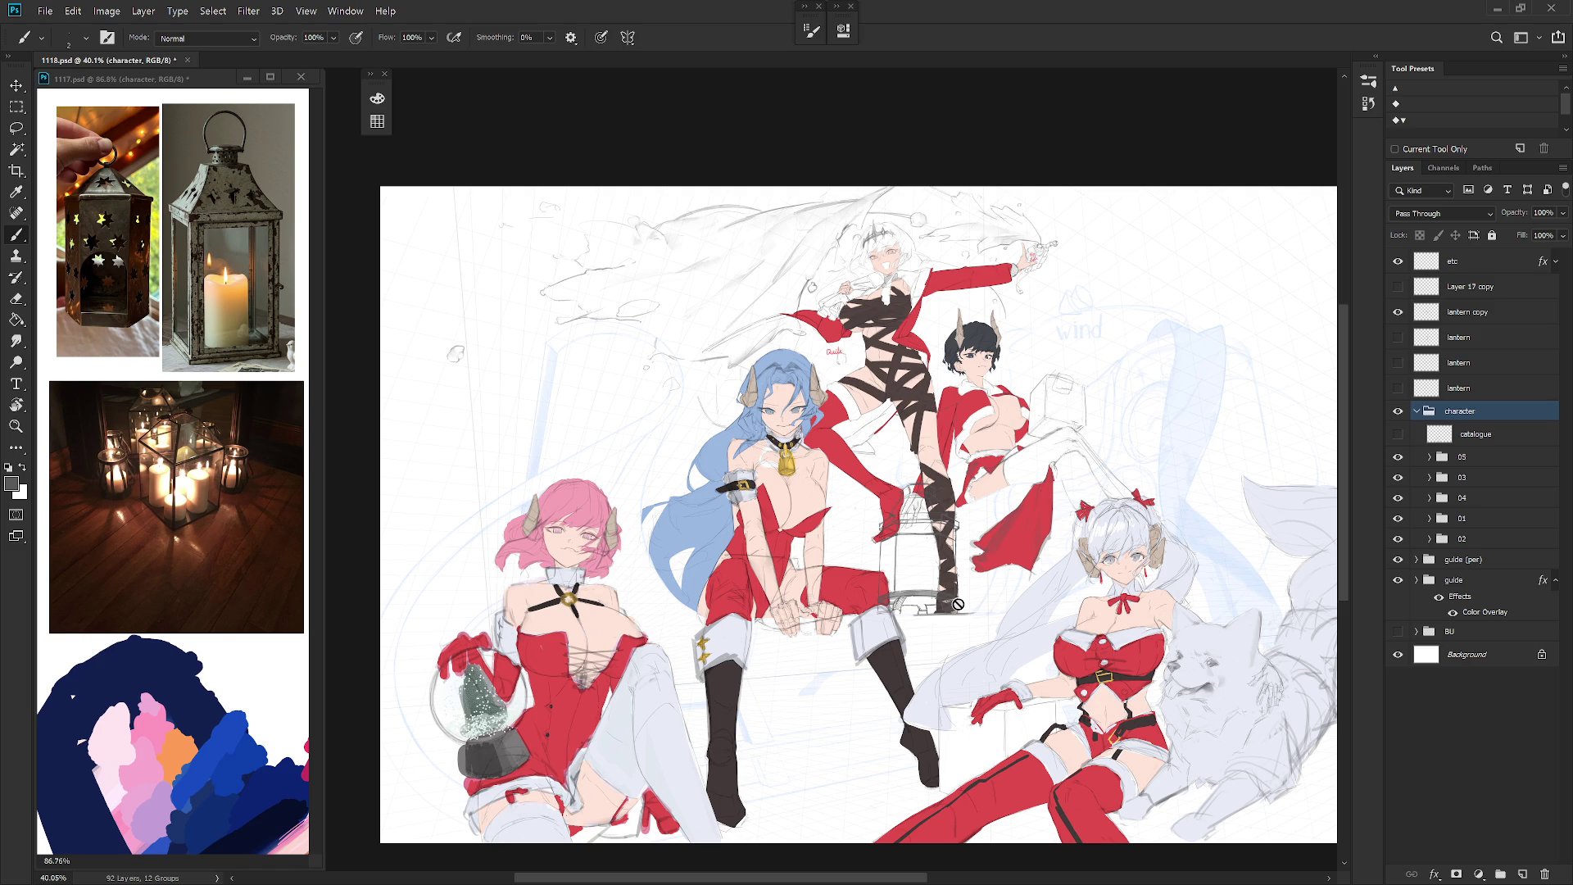
Step: Show the blue guide group at full opacity, then fade it back to 20%
{"action": "left_click", "coordinate": [1555, 580]}
{"action": "left_click", "coordinate": [1524, 581]}
{"action": "left_click", "coordinate": [1563, 213]}
{"action": "left_click_drag", "start_coordinate": [1499, 234], "coordinate": [1560, 235]}
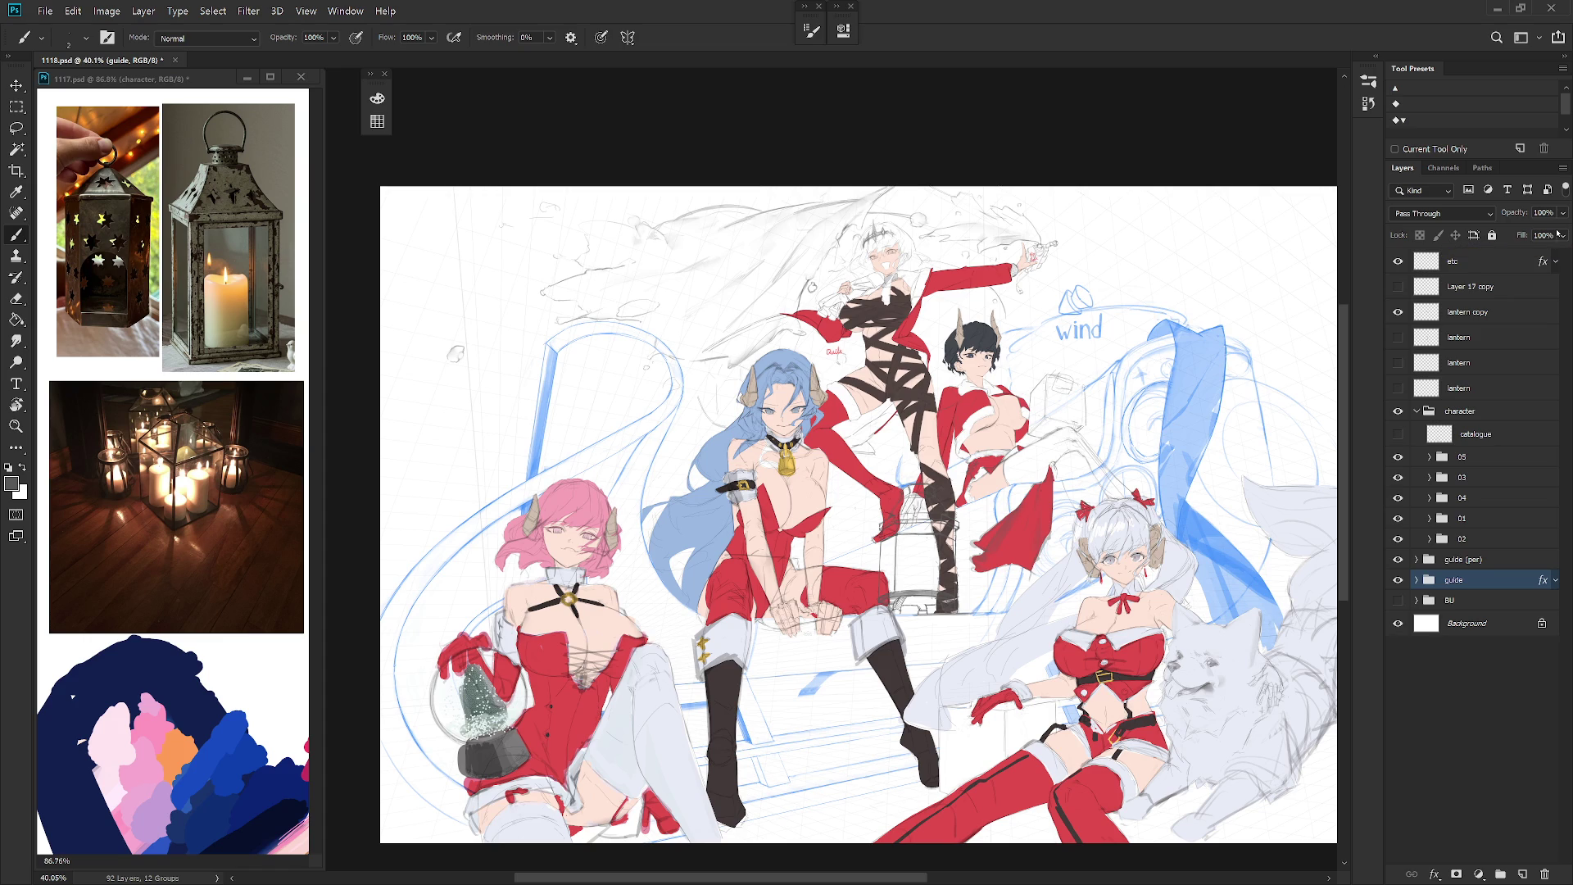
{"action": "key", "text": "2"}
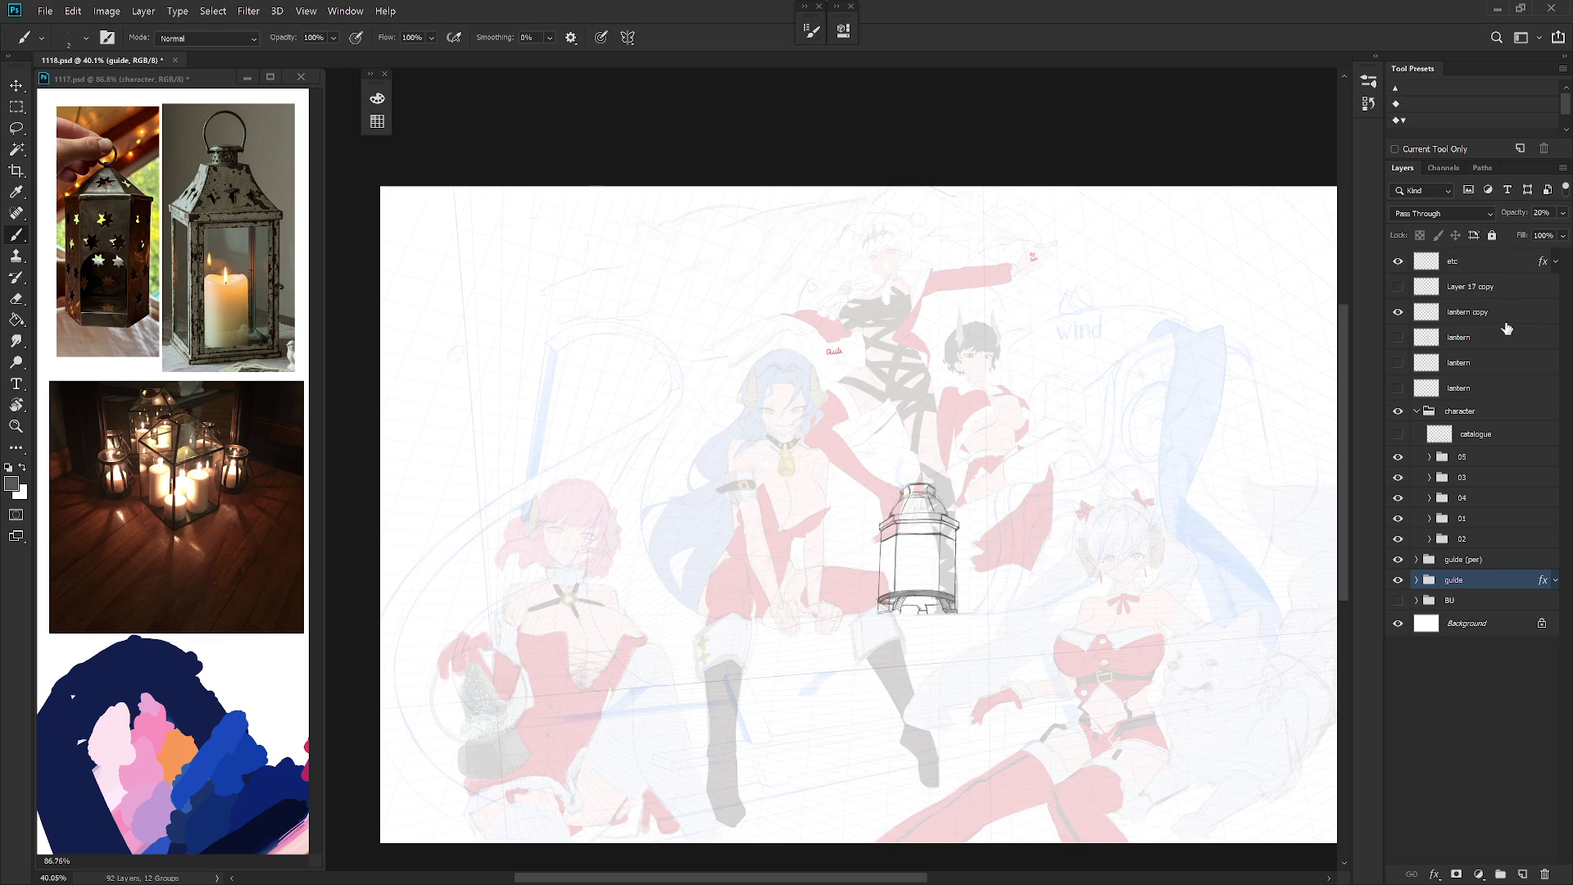
{"action": "scroll", "coordinate": [966, 576], "scroll_direction": "up", "scroll_amount": 2}
Step: Select the lantern copy layer and add a stroke on the lantern's right shoulder
{"action": "key", "text": "shift+b"}
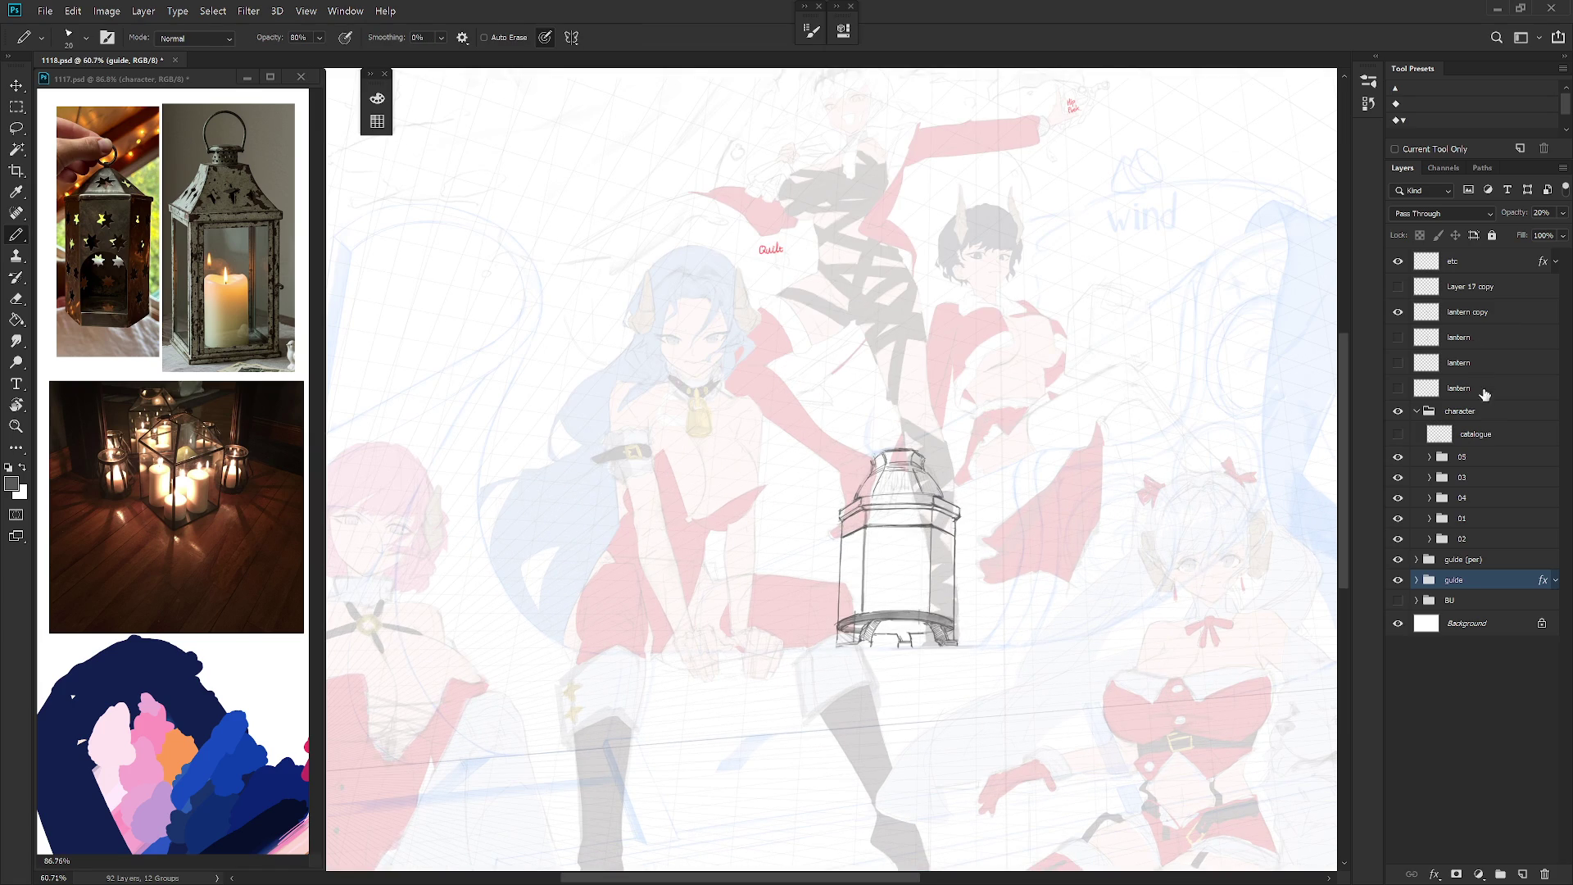
{"action": "left_click", "coordinate": [1483, 314]}
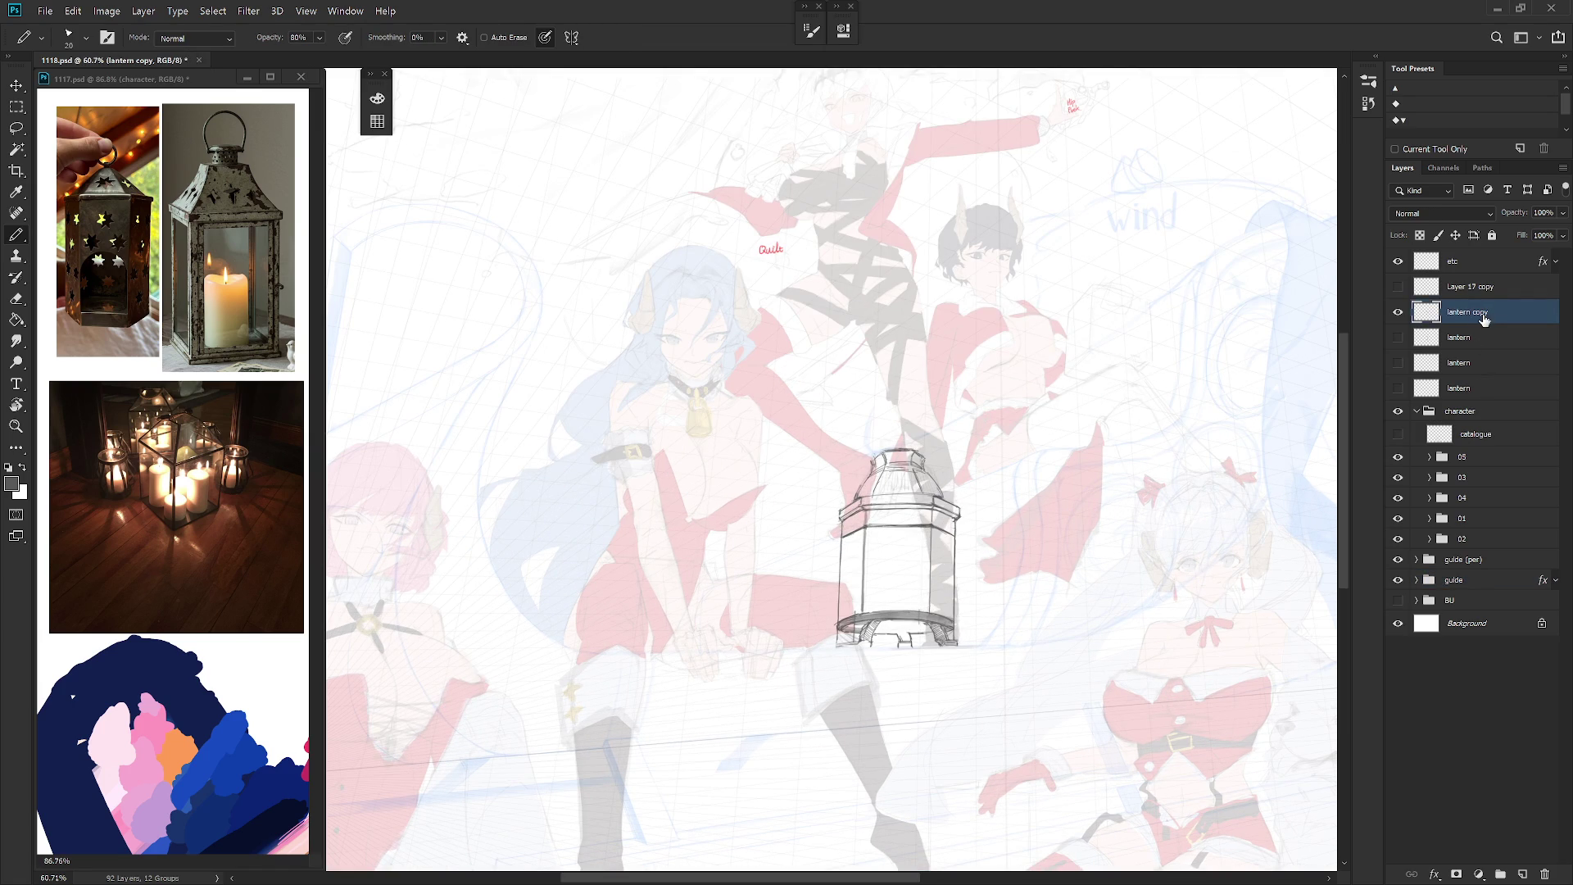
{"action": "scroll", "coordinate": [962, 458], "scroll_direction": "up", "scroll_amount": 3}
{"action": "key", "text": "shift+b"}
{"action": "left_click_drag", "start_coordinate": [930, 525], "coordinate": [941, 546]}
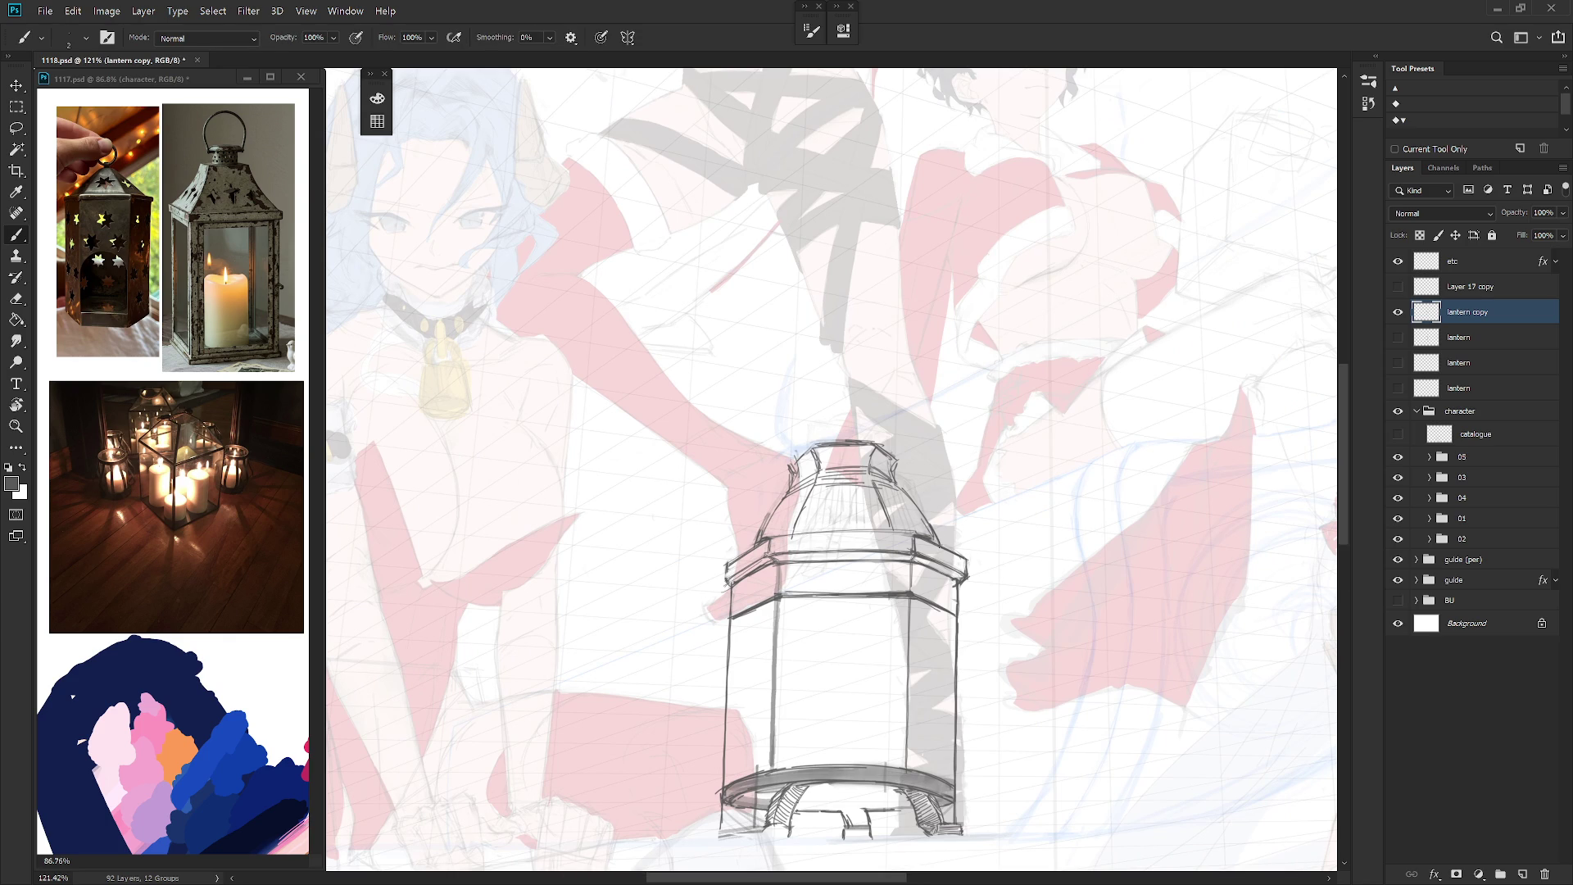
Step: Tilt the canvas view and redraw the top edge of the lantern collar
{"action": "key", "text": "l"}
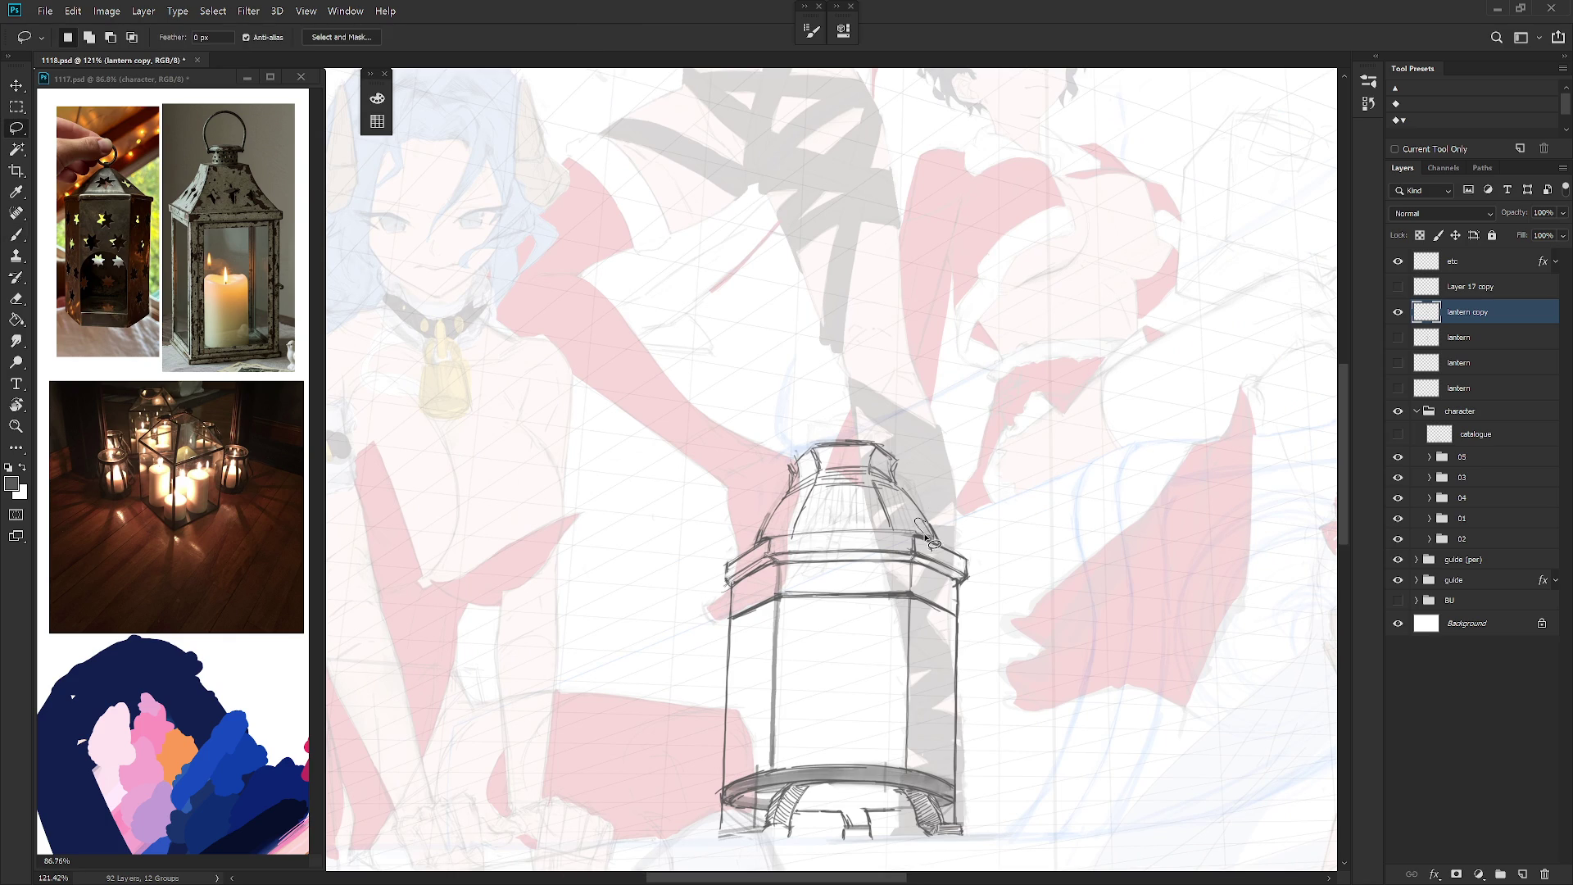
{"action": "key", "text": "r"}
{"action": "left_click_drag", "start_coordinate": [905, 623], "coordinate": [852, 574]}
{"action": "key", "text": "b"}
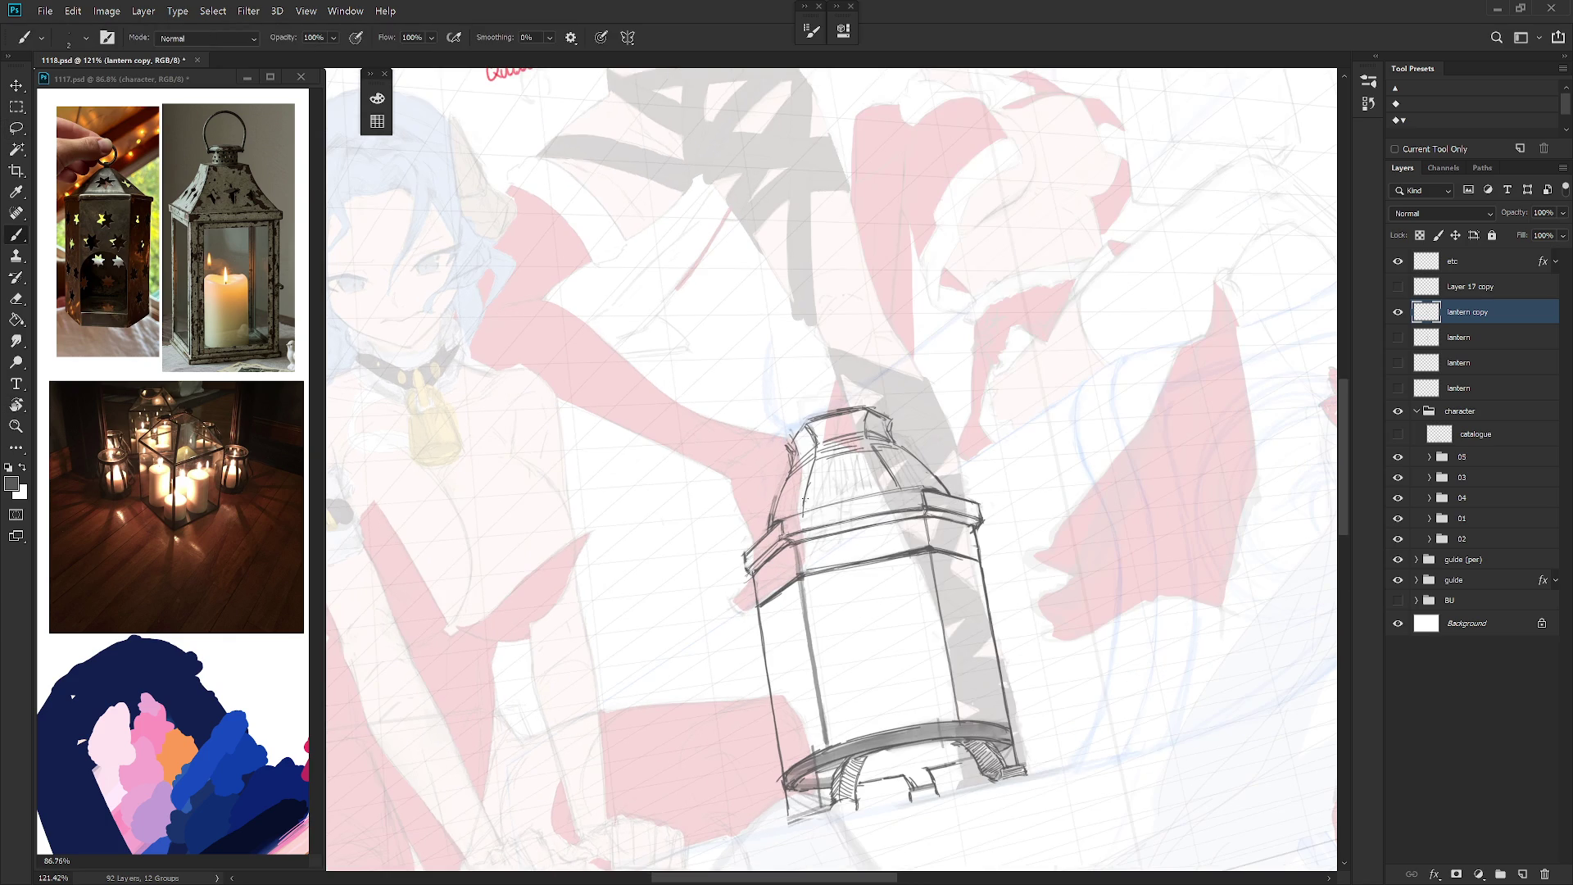
{"action": "key", "text": "ctrl+z"}
{"action": "mouse_move", "coordinate": [794, 516]}
{"action": "left_mouse_down"}
{"action": "mouse_move", "coordinate": [934, 485]}
{"action": "mouse_move", "coordinate": [922, 489]}
{"action": "left_mouse_up"}
Step: Lasso an area near the top collar, then reset the view upright and center the lantern
{"action": "key", "text": "l"}
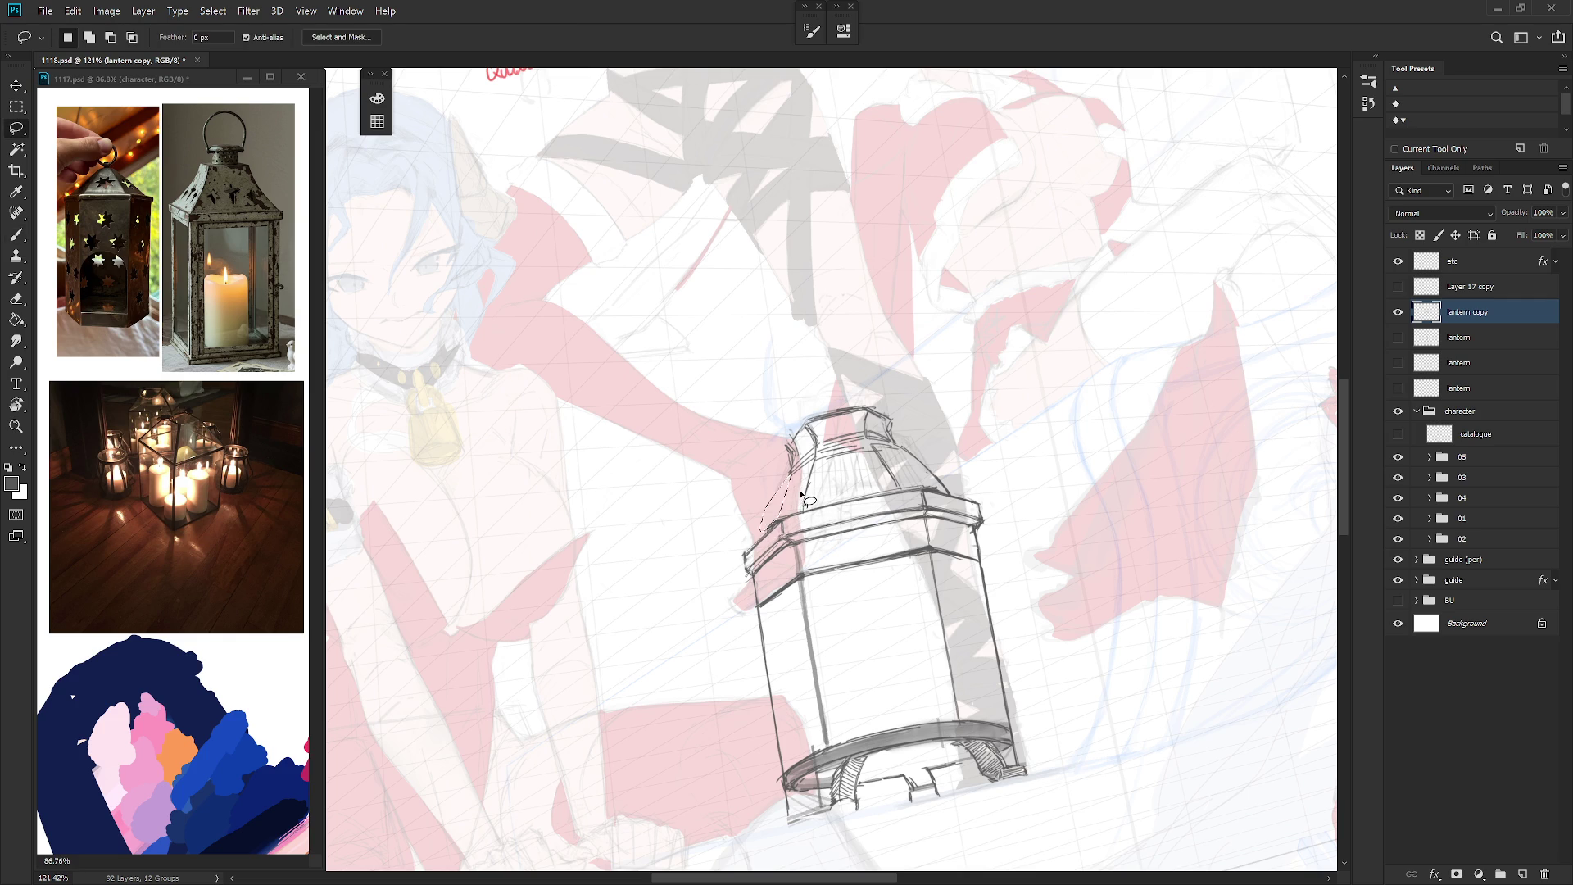
{"action": "mouse_move", "coordinate": [780, 510]}
{"action": "left_mouse_down"}
{"action": "mouse_move", "coordinate": [762, 537]}
{"action": "mouse_move", "coordinate": [806, 491]}
{"action": "mouse_move", "coordinate": [760, 527]}
{"action": "left_mouse_up"}
{"action": "key", "text": "b"}
{"action": "key", "text": "shift+b"}
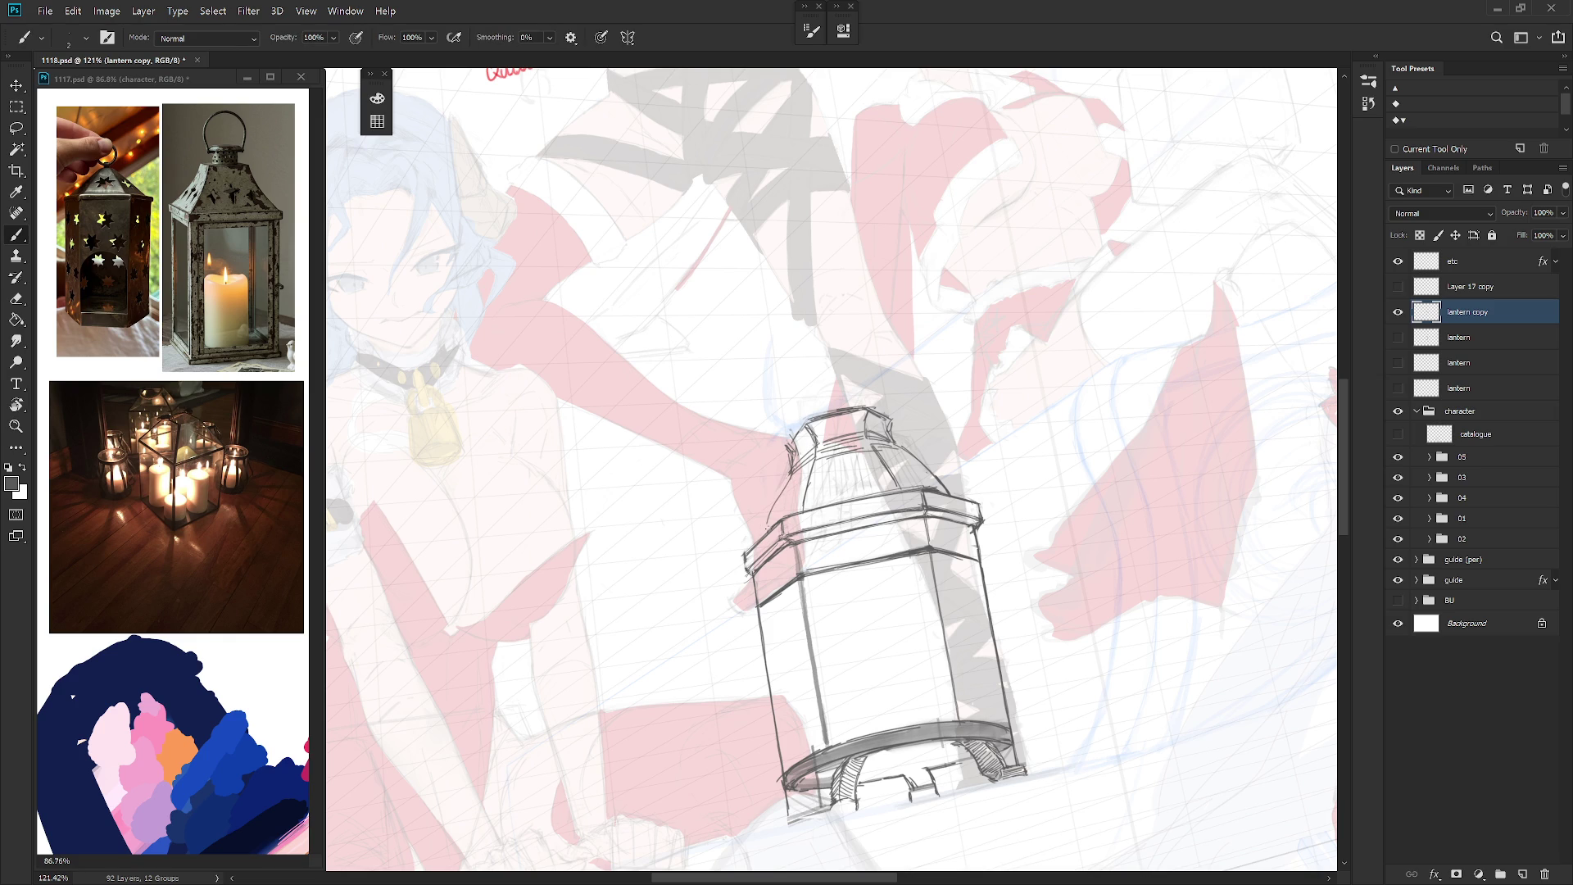
{"action": "key", "text": "Escape"}
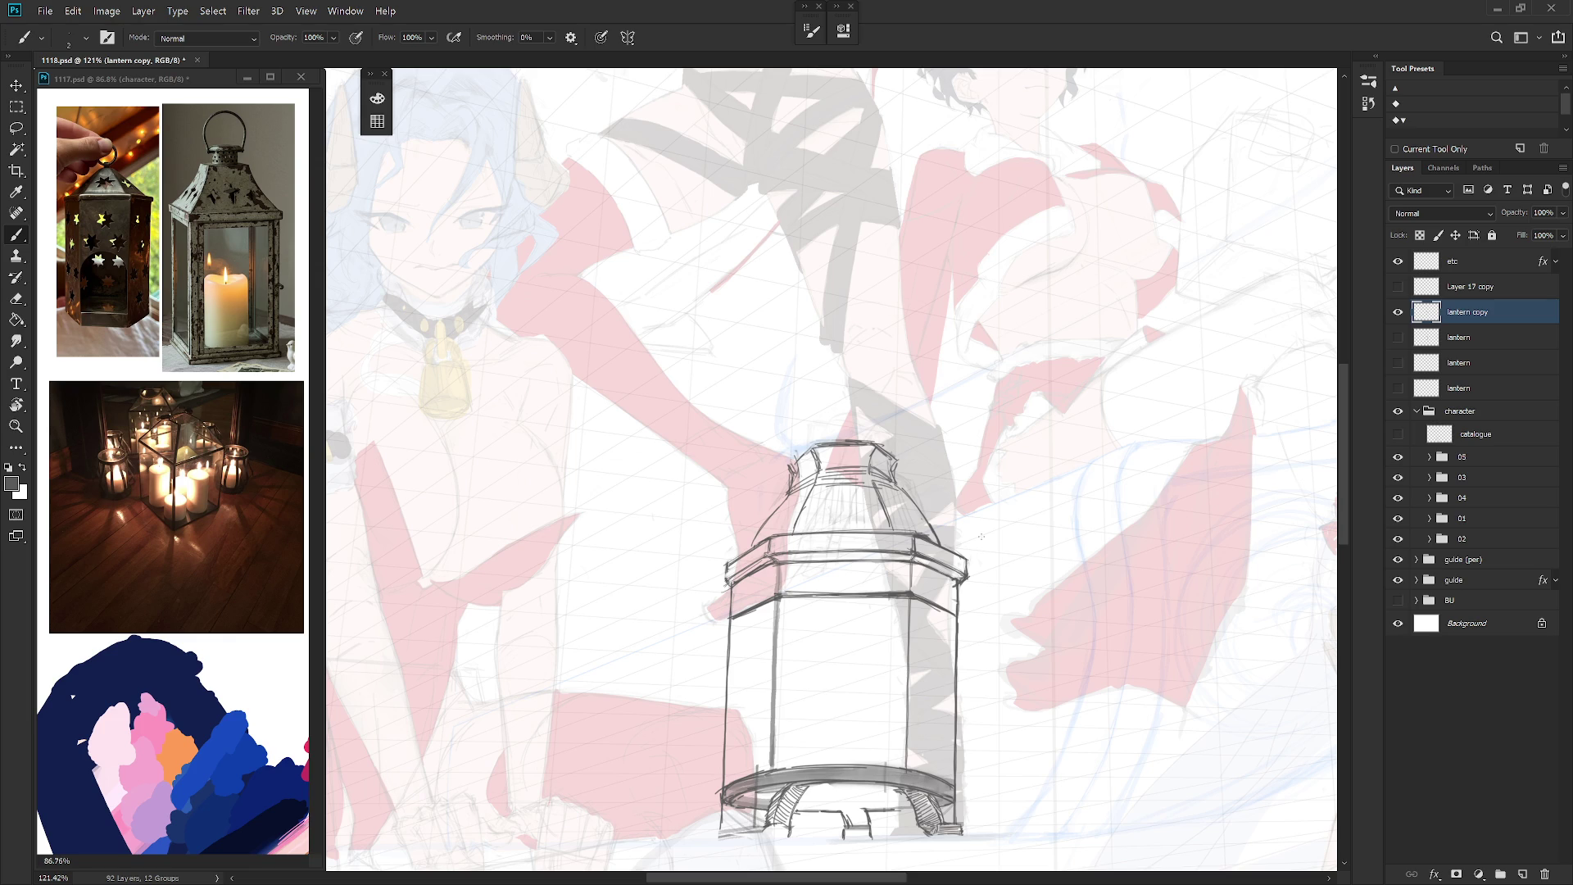
{"action": "left_click_drag", "start_coordinate": [981, 536], "coordinate": [959, 502]}
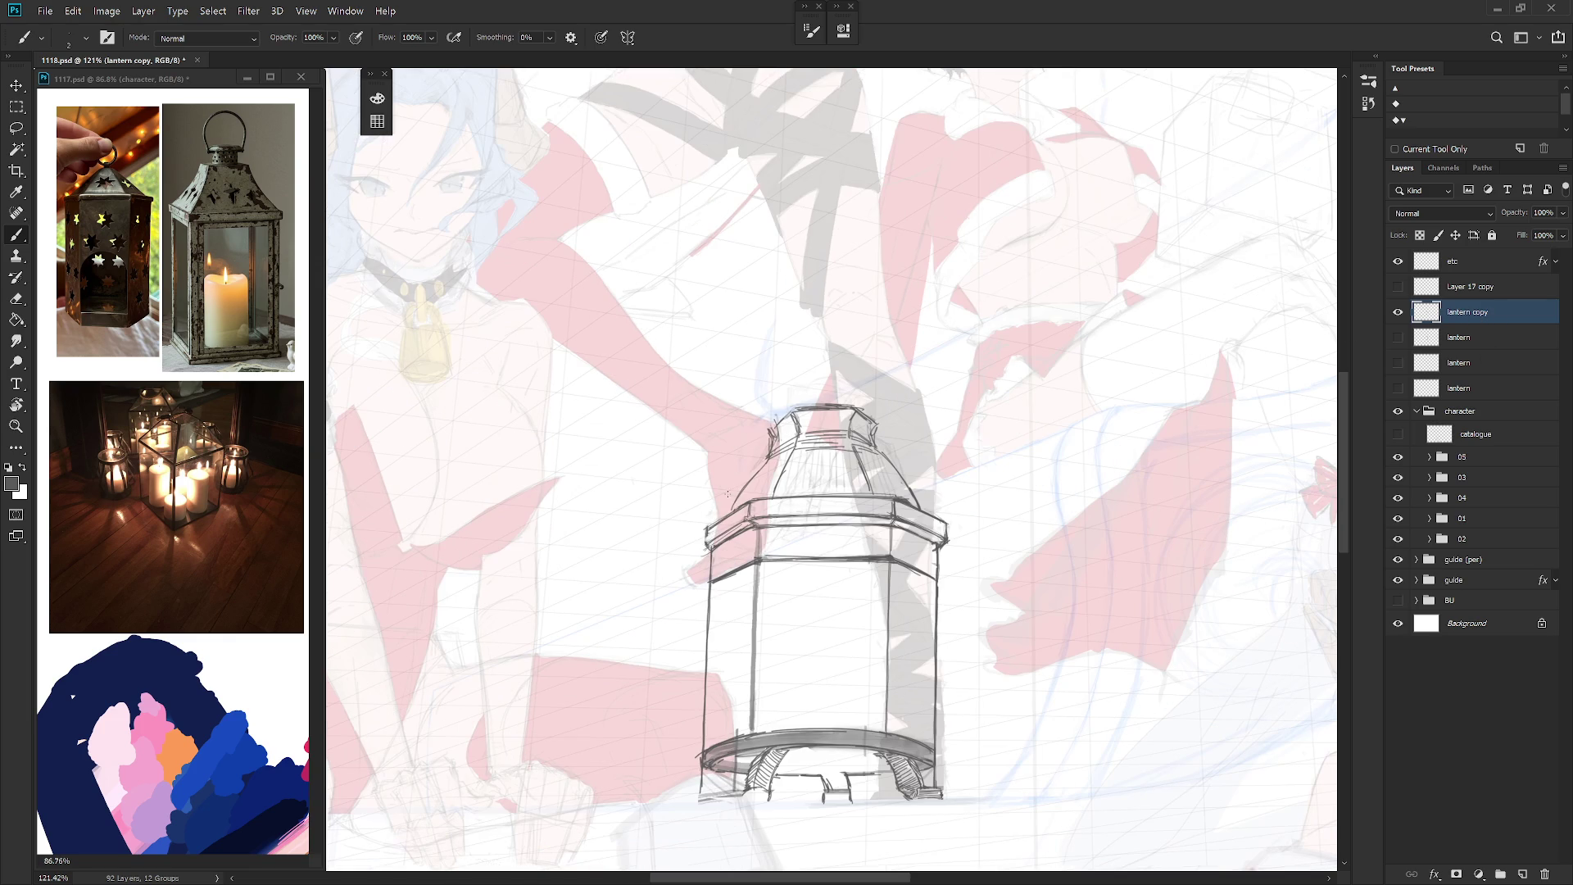
Step: Reinforce the upper left edge and darken the lantern's inner-left vertical post, retrying the stroke
{"action": "left_click_drag", "start_coordinate": [756, 525], "coordinate": [752, 561]}
{"action": "scroll", "coordinate": [874, 606], "scroll_direction": "down", "scroll_amount": 3}
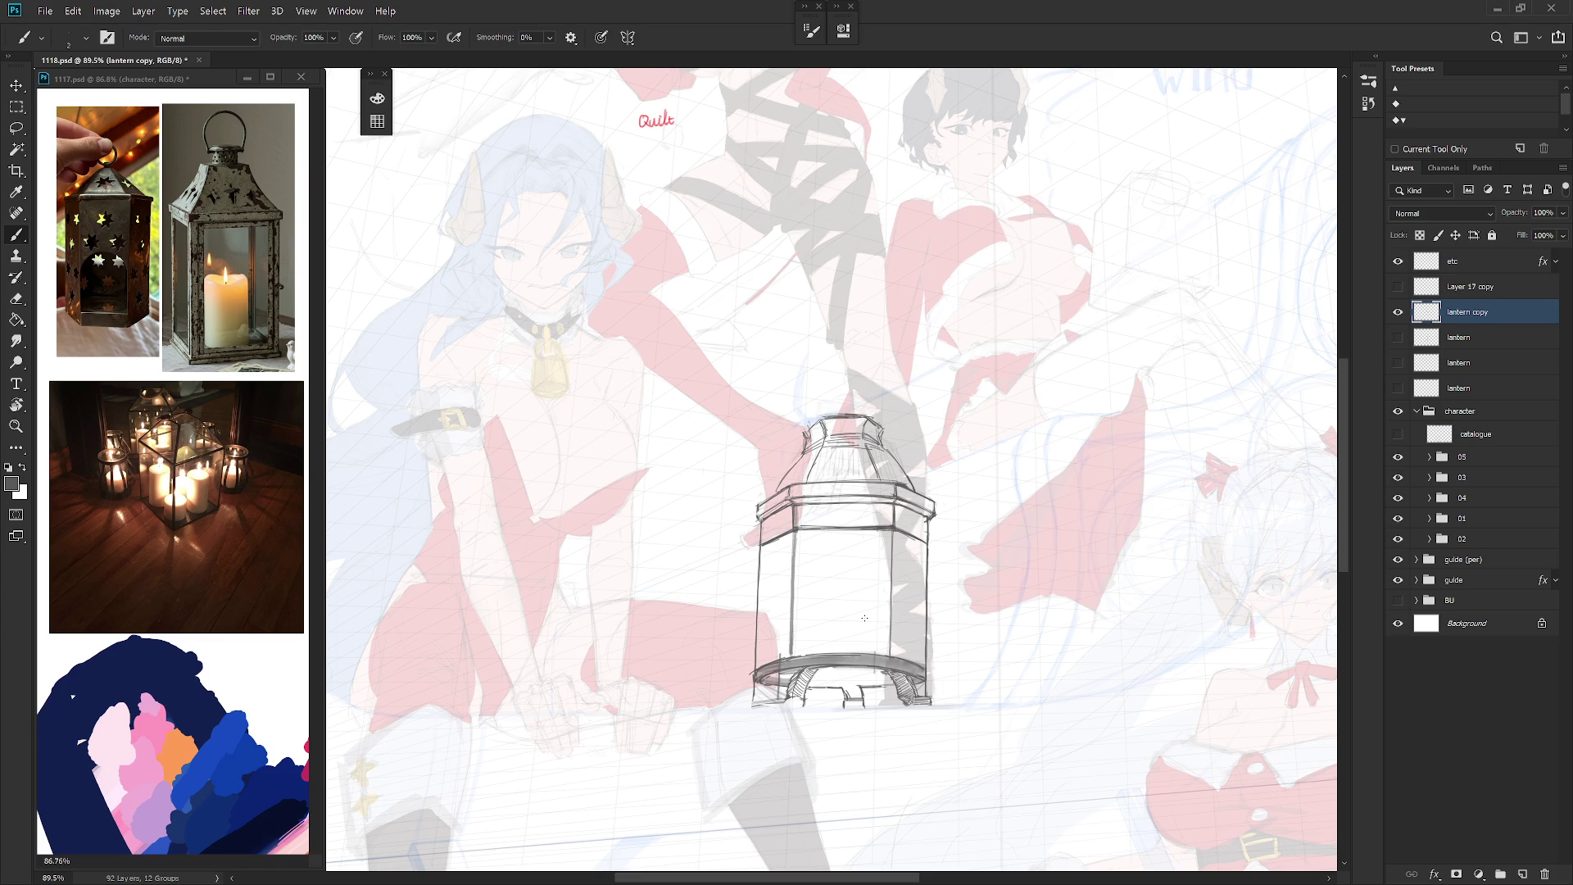
{"action": "left_click_drag", "start_coordinate": [792, 528], "coordinate": [788, 655]}
{"action": "key", "text": "ctrl+z"}
{"action": "left_click_drag", "start_coordinate": [793, 538], "coordinate": [786, 655]}
{"action": "left_click_drag", "start_coordinate": [795, 544], "coordinate": [790, 663]}
Step: Darken the lantern's inner-right vertical post with repeated strokes, then tilt the view
{"action": "left_click_drag", "start_coordinate": [892, 532], "coordinate": [886, 658]}
{"action": "left_click_drag", "start_coordinate": [893, 535], "coordinate": [892, 639]}
{"action": "left_click_drag", "start_coordinate": [895, 539], "coordinate": [893, 649]}
{"action": "scroll", "coordinate": [895, 532], "scroll_direction": "down", "scroll_amount": 2}
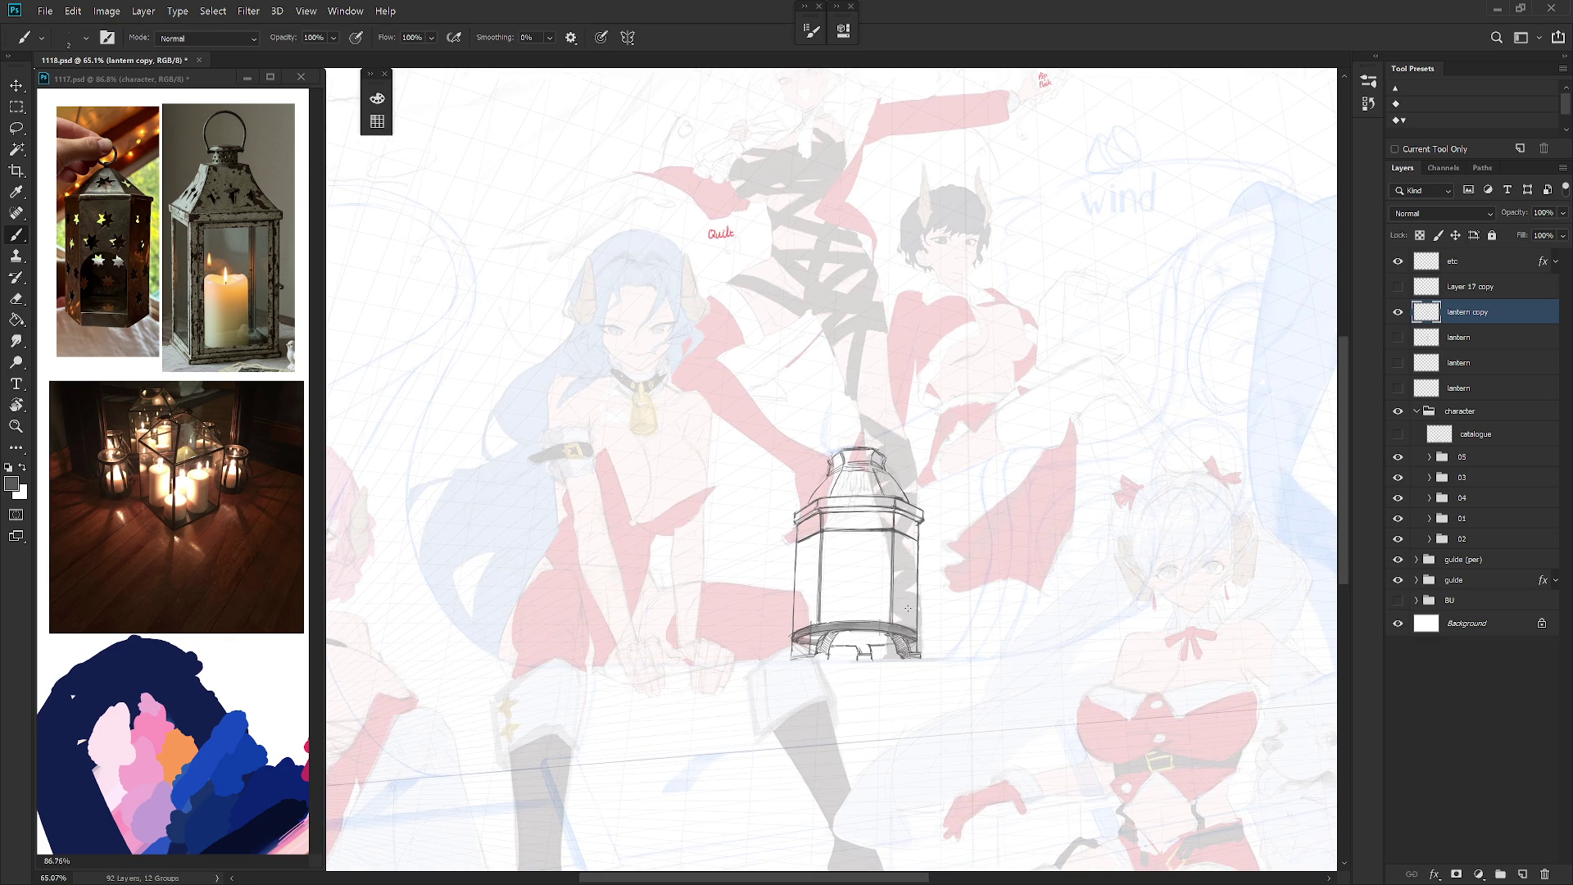
{"action": "scroll", "coordinate": [908, 608], "scroll_direction": "up", "scroll_amount": 3}
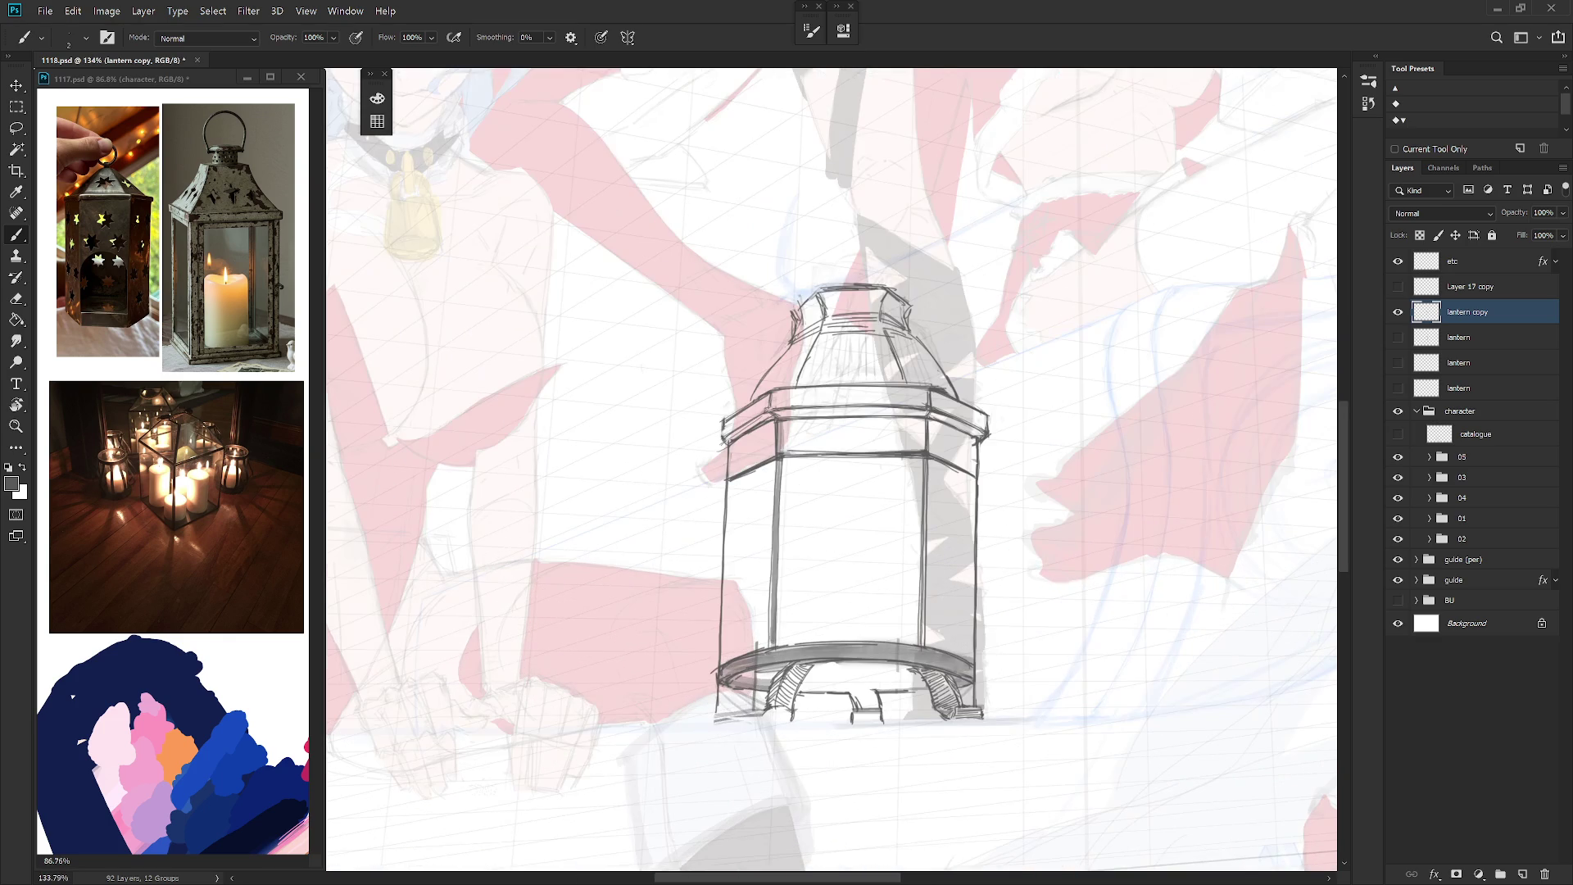
{"action": "left_click_drag", "start_coordinate": [901, 606], "coordinate": [784, 646]}
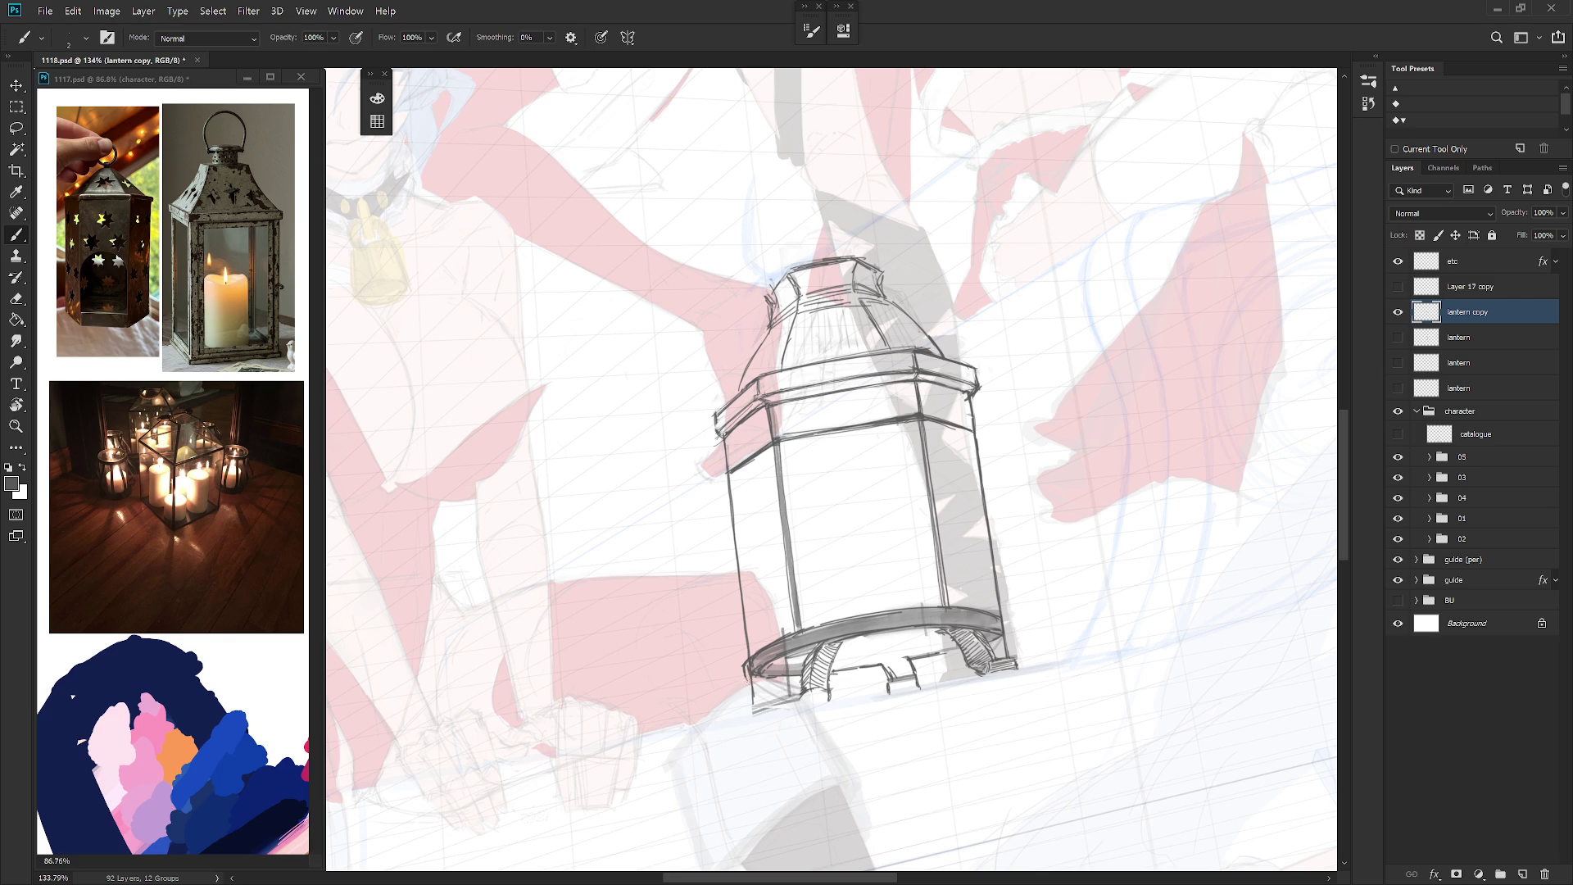
Step: Select the lower base, darken the base band's top edge and hatch by the left arch
{"action": "key", "text": "l"}
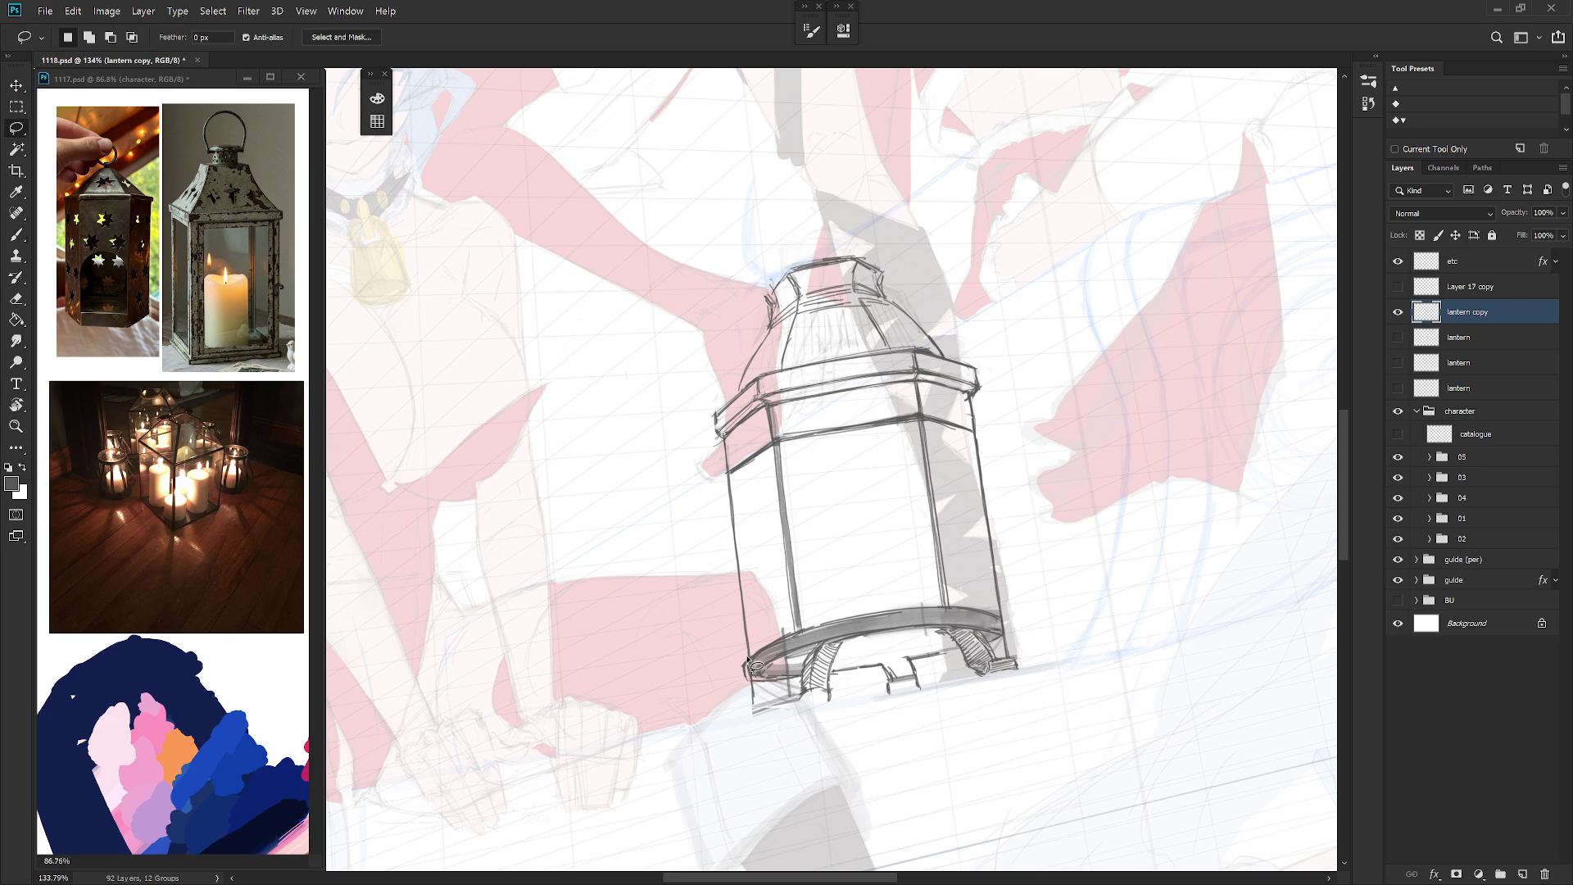
{"action": "mouse_move", "coordinate": [761, 656]}
{"action": "left_mouse_down"}
{"action": "mouse_move", "coordinate": [748, 681]}
{"action": "mouse_move", "coordinate": [811, 657]}
{"action": "mouse_move", "coordinate": [807, 636]}
{"action": "mouse_move", "coordinate": [762, 656]}
{"action": "mouse_move", "coordinate": [784, 641]}
{"action": "mouse_move", "coordinate": [934, 606]}
{"action": "left_mouse_up"}
{"action": "key", "text": "b"}
{"action": "left_click_drag", "start_coordinate": [791, 630], "coordinate": [950, 600]}
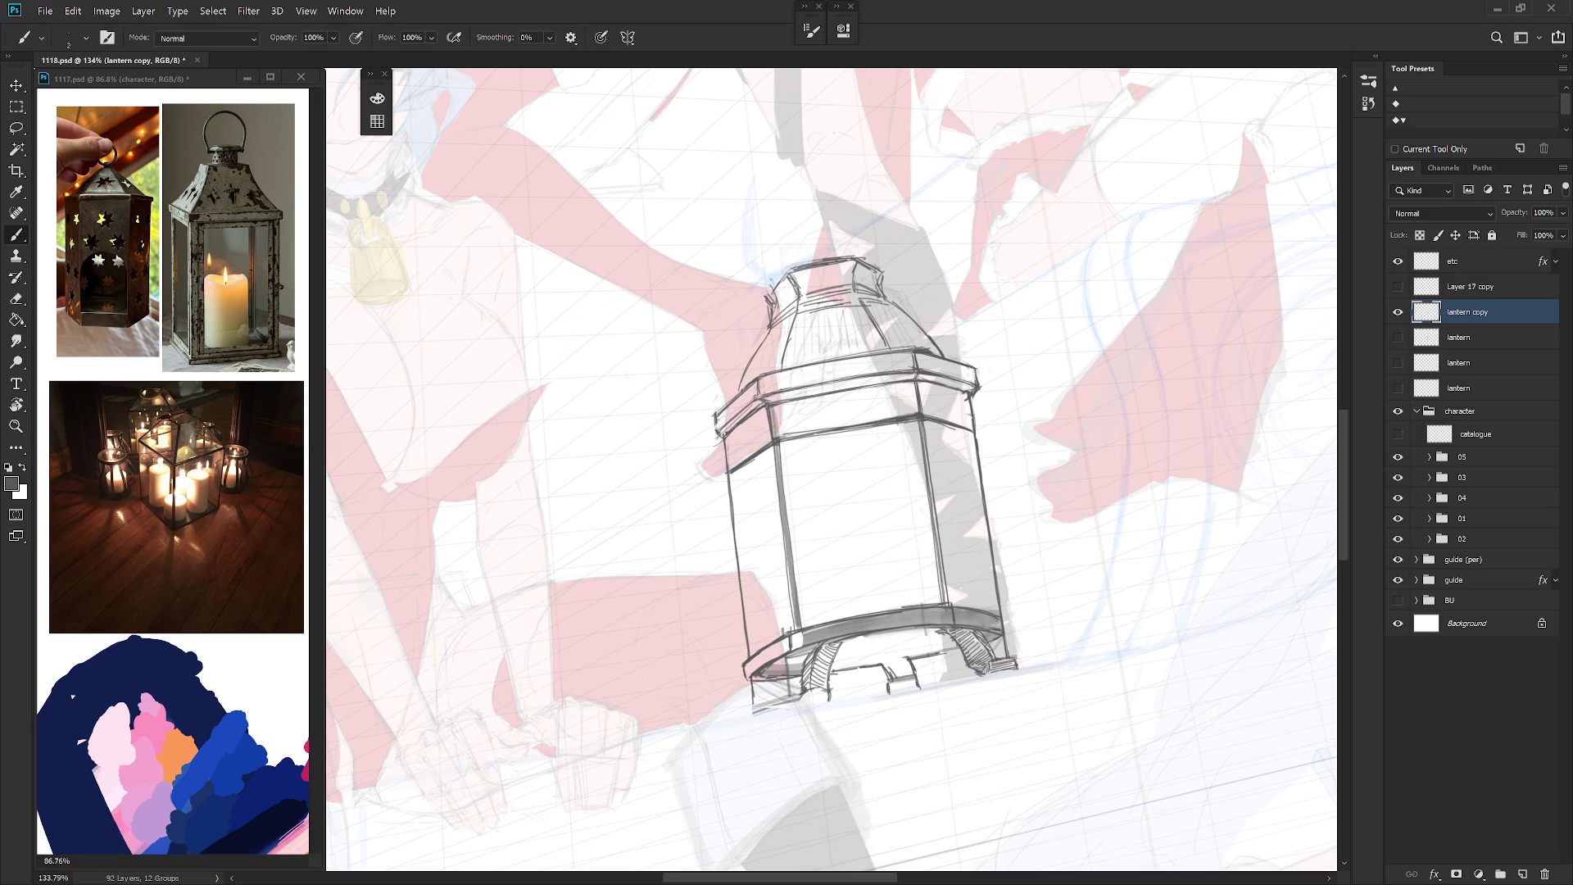
{"action": "mouse_move", "coordinate": [815, 643]}
{"action": "left_mouse_down"}
{"action": "mouse_move", "coordinate": [832, 660]}
{"action": "mouse_move", "coordinate": [934, 628]}
{"action": "left_mouse_up"}
Step: Rotate the view to a comfortable angle and darken the lantern's lower right rim
{"action": "left_click_drag", "start_coordinate": [956, 811], "coordinate": [883, 823]}
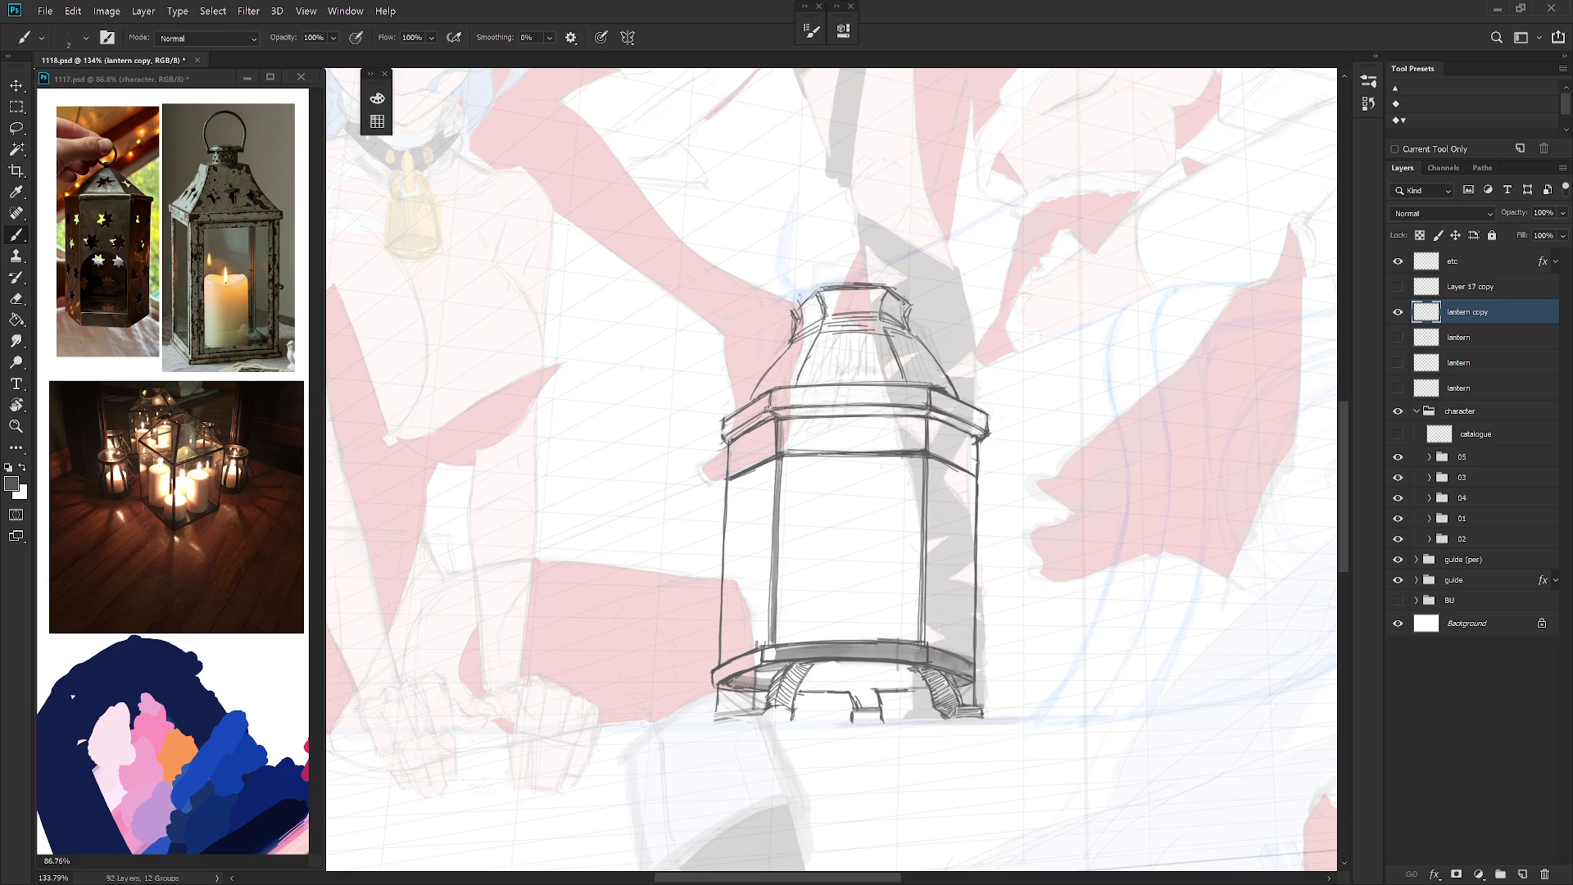
{"action": "mouse_move", "coordinate": [957, 650]}
{"action": "left_mouse_down"}
{"action": "mouse_move", "coordinate": [971, 623]}
{"action": "mouse_move", "coordinate": [924, 554]}
{"action": "left_mouse_up"}
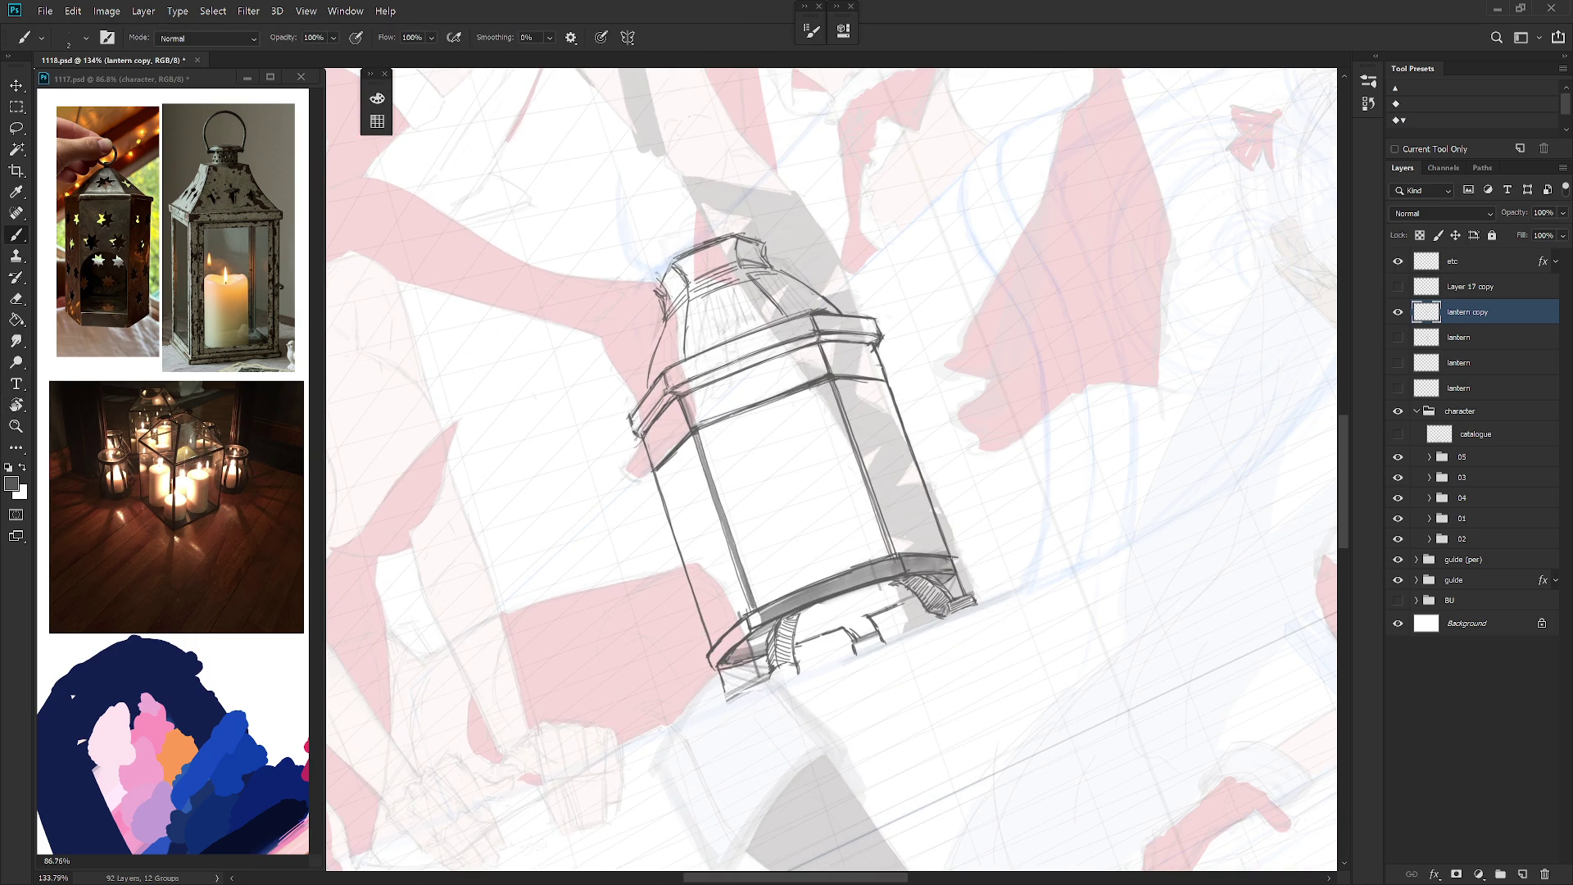
{"action": "key", "text": "Escape"}
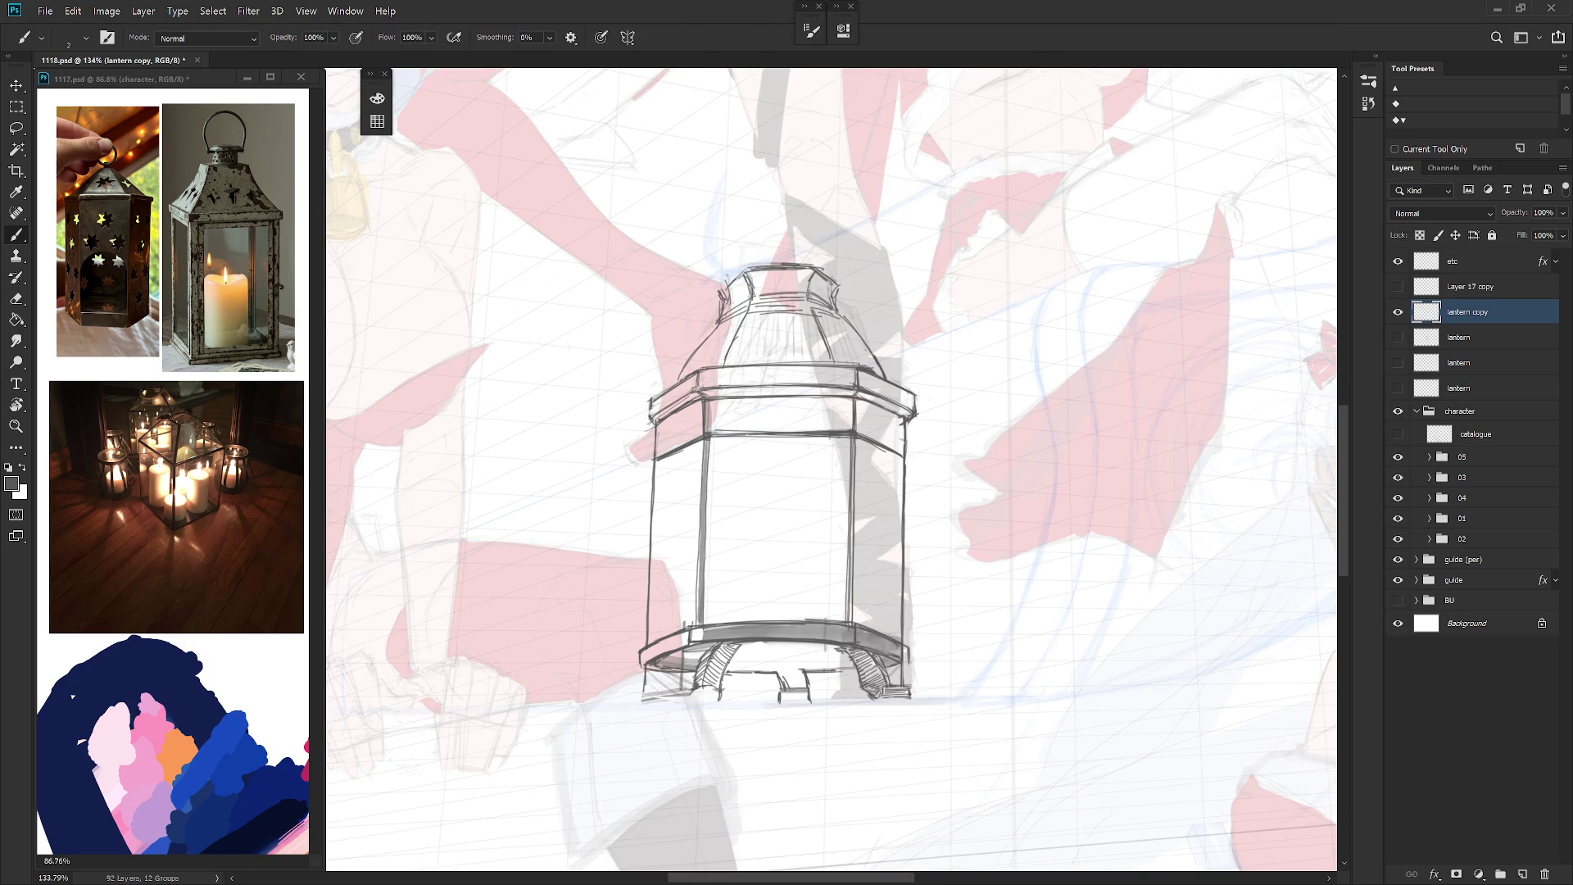
{"action": "left_click_drag", "start_coordinate": [934, 619], "coordinate": [963, 574]}
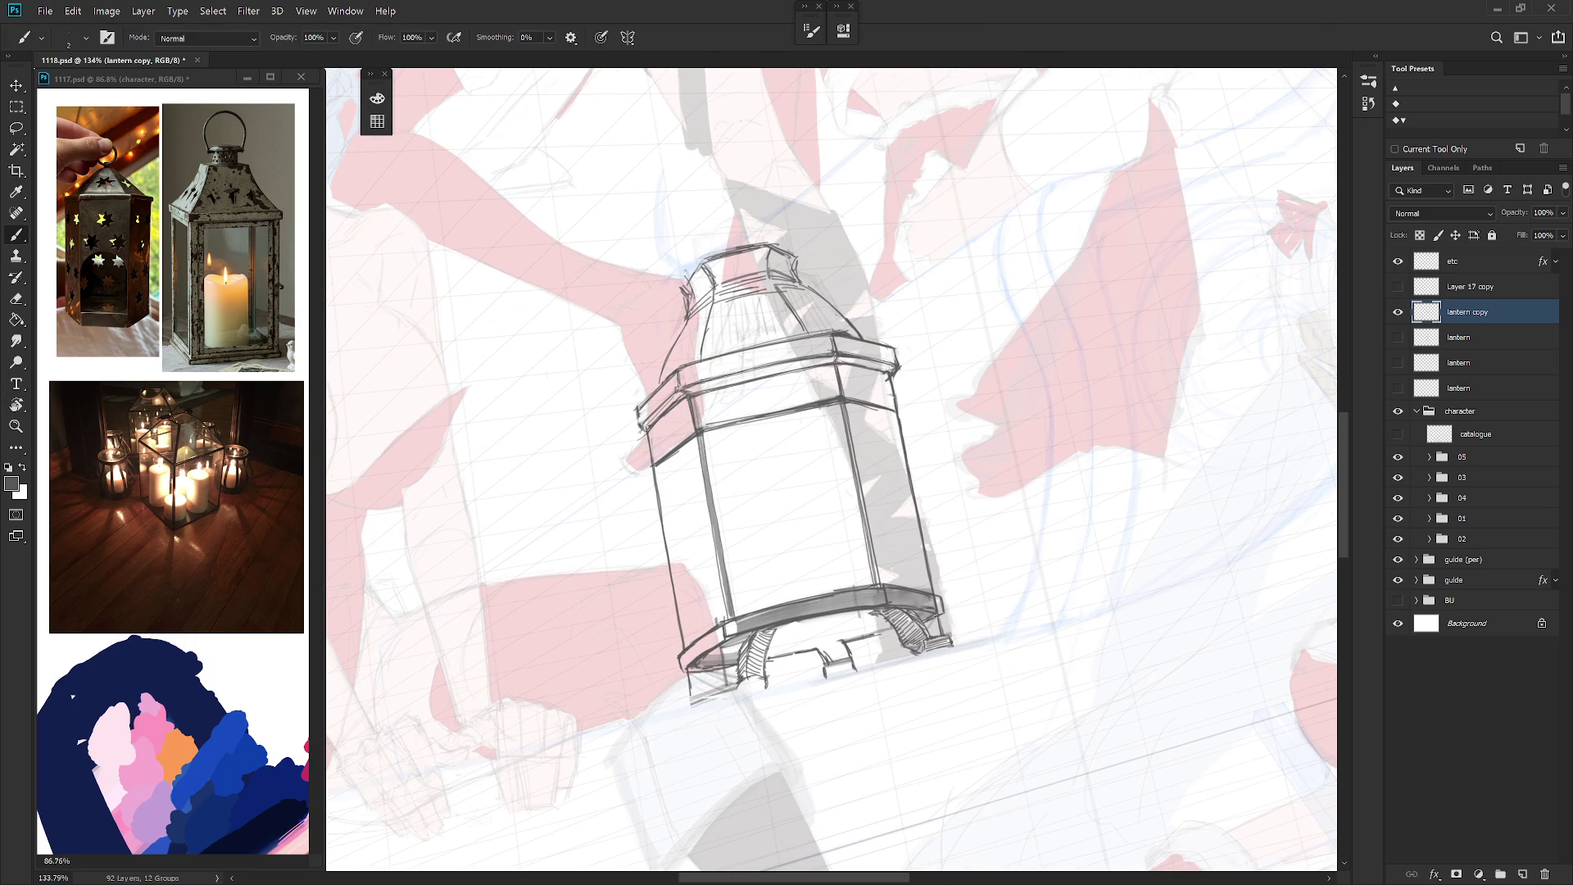
{"action": "mouse_move", "coordinate": [895, 610]}
{"action": "left_mouse_down"}
{"action": "mouse_move", "coordinate": [948, 614]}
{"action": "mouse_move", "coordinate": [1014, 548]}
{"action": "left_mouse_up"}
Step: Replace the small rim selection with a lasso along the lower rim's top
{"action": "key", "text": "l"}
{"action": "left_click", "coordinate": [948, 613]}
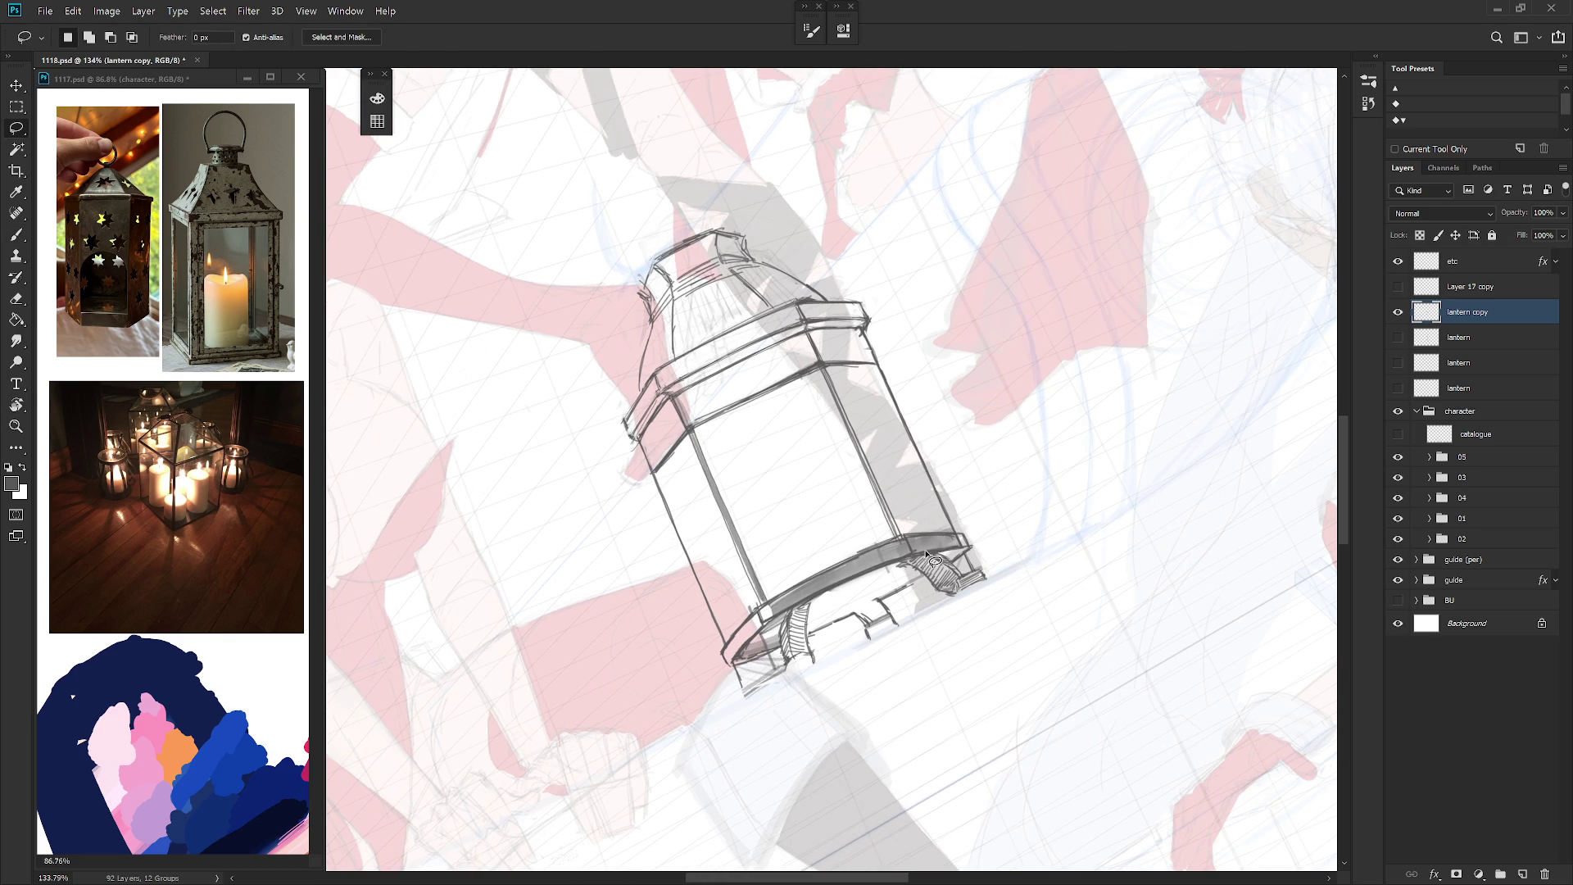
{"action": "left_click_drag", "start_coordinate": [917, 558], "coordinate": [986, 547]}
{"action": "key", "text": "b"}
Step: Center the view on the base and lasso its lower-left edge
{"action": "left_click_drag", "start_coordinate": [885, 715], "coordinate": [918, 696]}
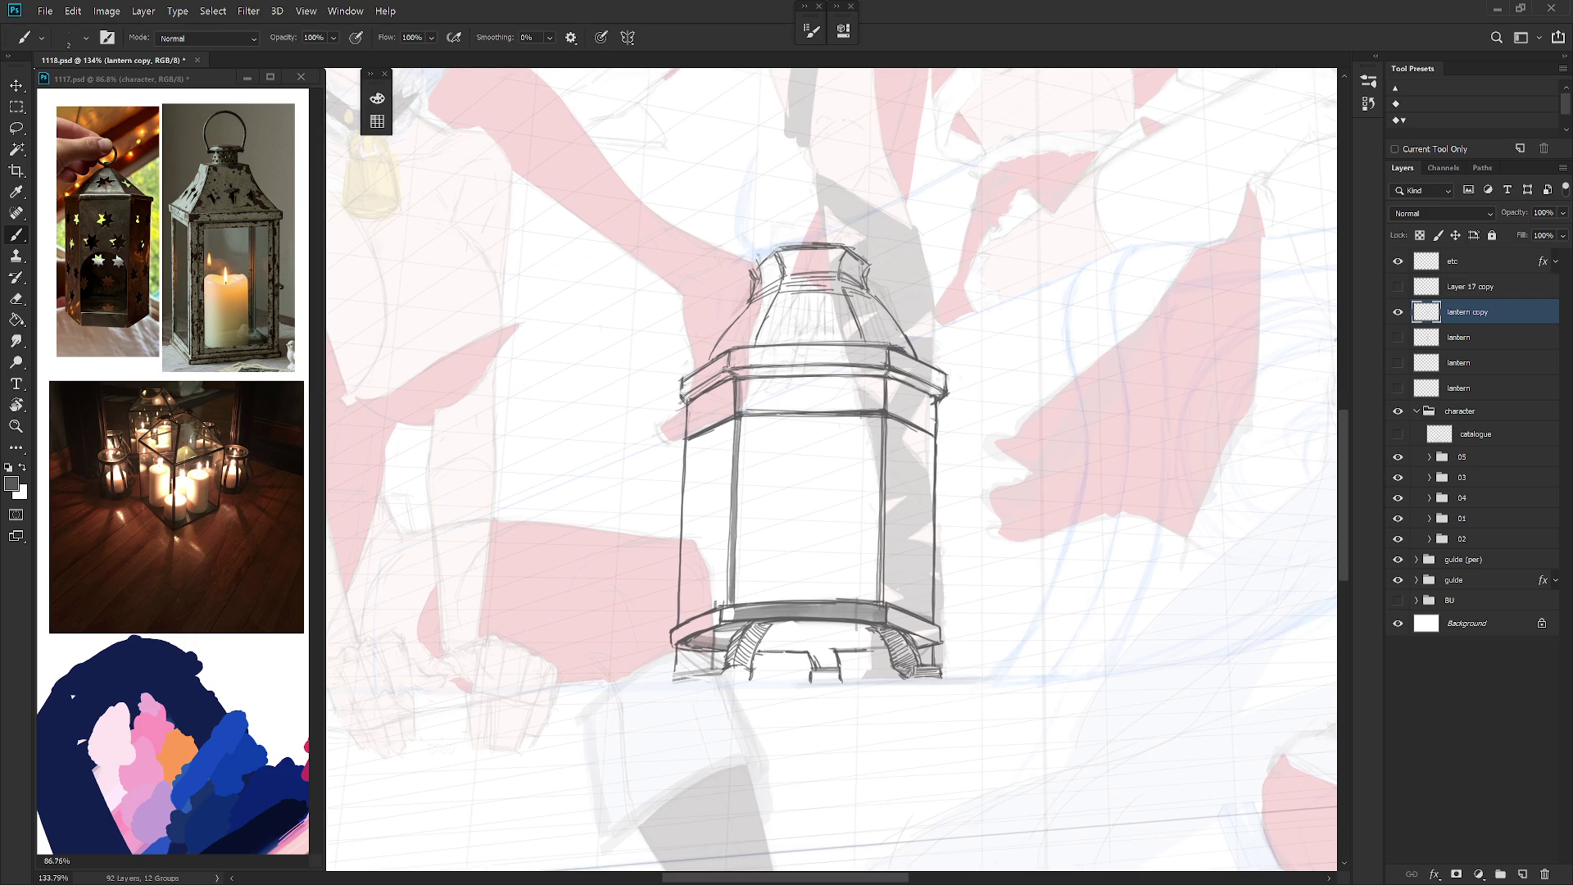
{"action": "left_click_drag", "start_coordinate": [800, 634], "coordinate": [842, 602]}
{"action": "key", "text": "l"}
{"action": "mouse_move", "coordinate": [712, 604]}
{"action": "left_mouse_down"}
{"action": "mouse_move", "coordinate": [721, 616]}
{"action": "mouse_move", "coordinate": [770, 600]}
{"action": "mouse_move", "coordinate": [766, 578]}
{"action": "mouse_move", "coordinate": [736, 585]}
{"action": "left_mouse_up"}
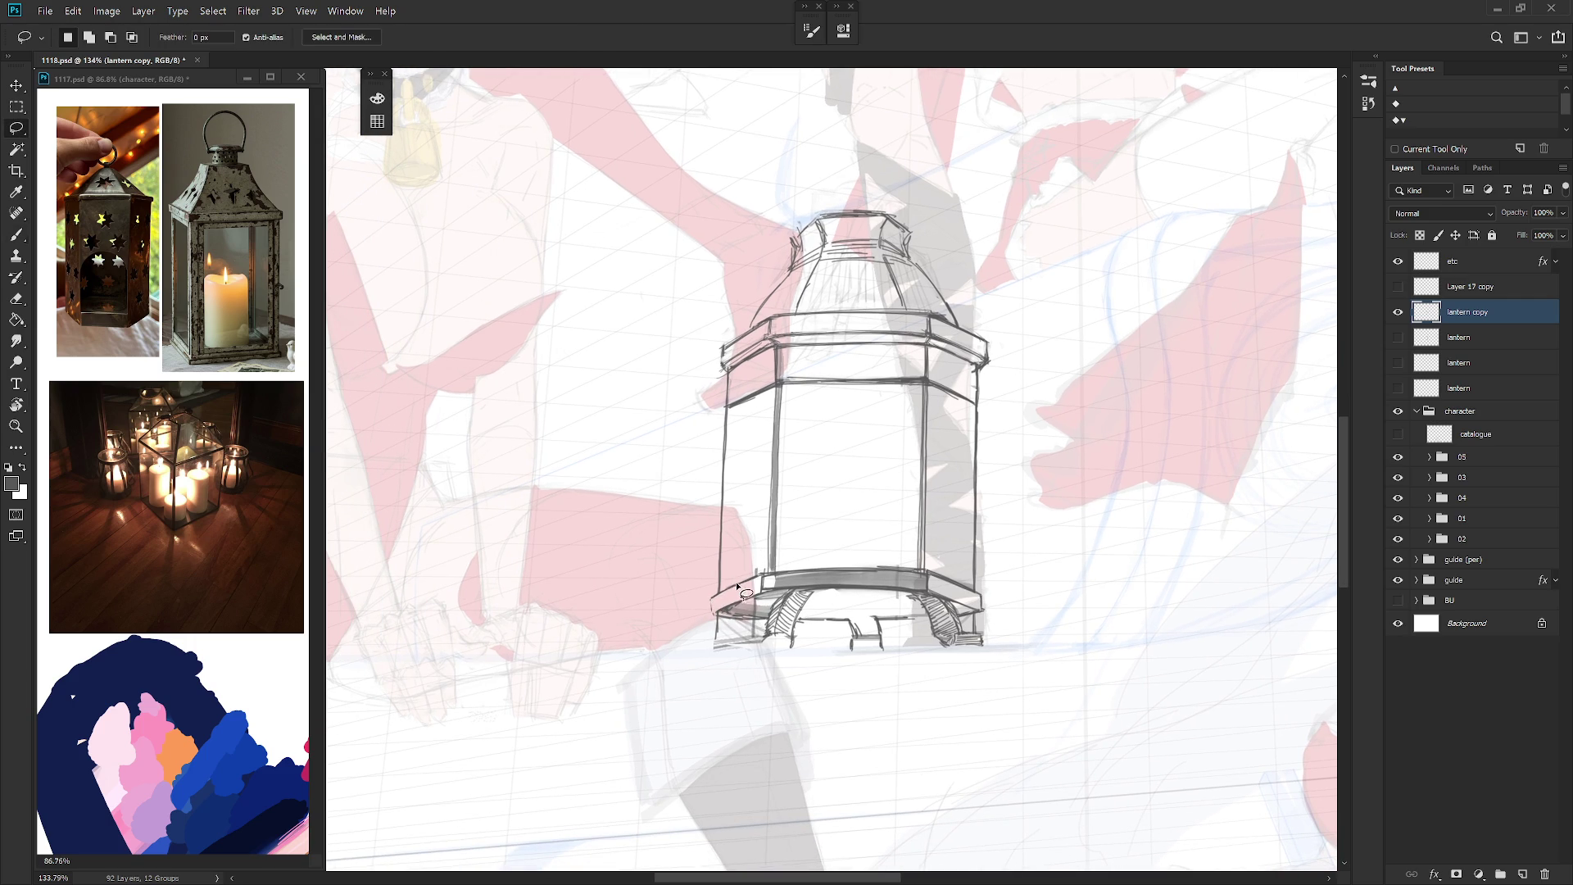
Step: Lasso the lantern's left leg and shift it outward with Free Transform
{"action": "key", "text": "b"}
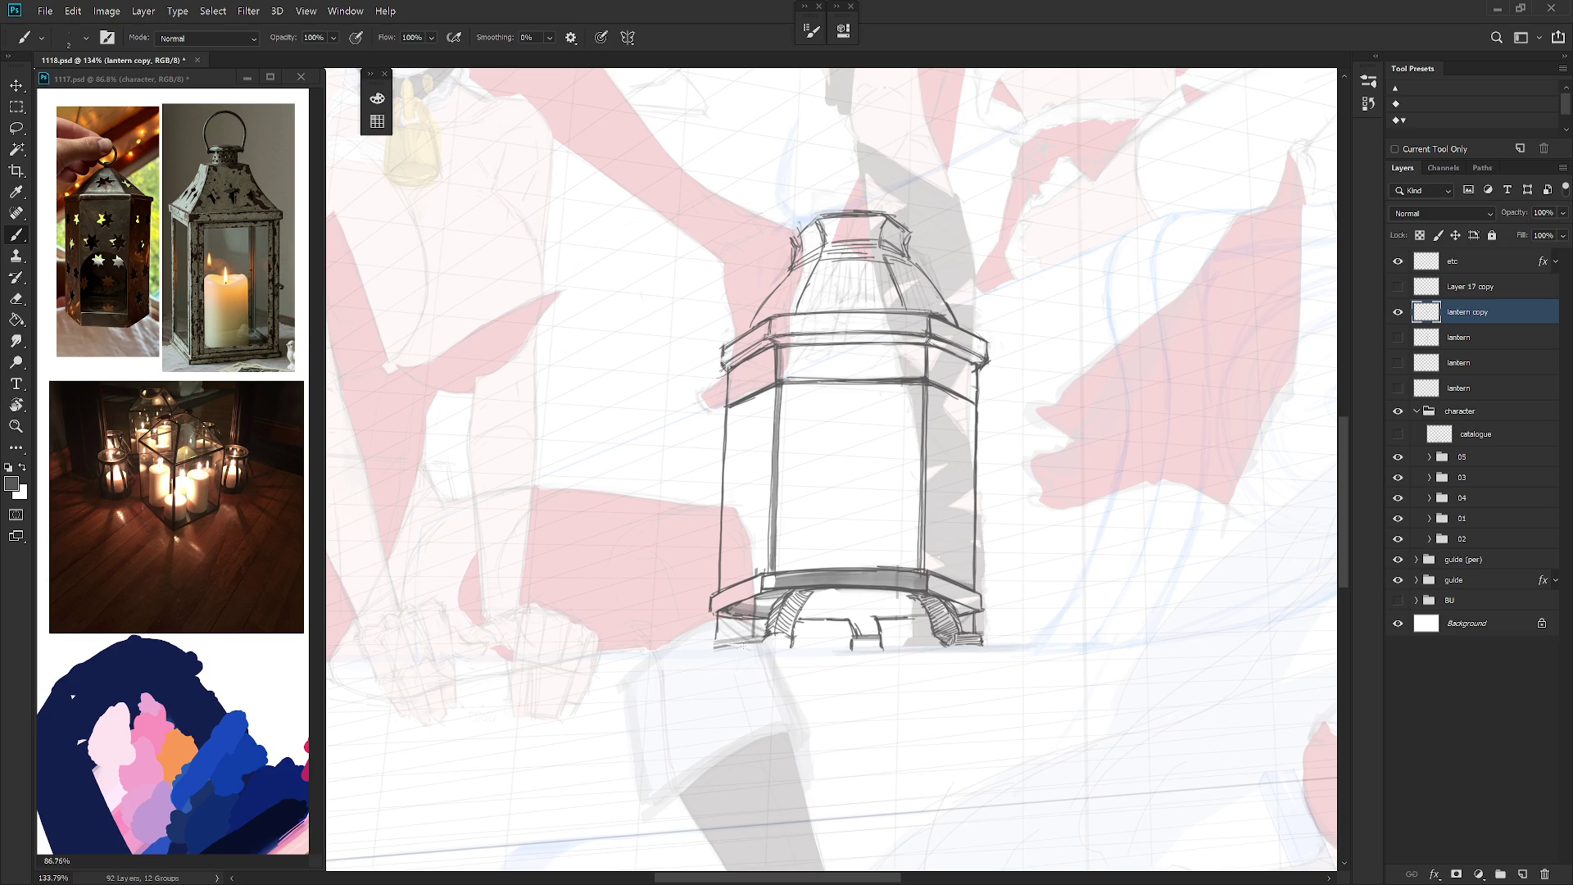
{"action": "key", "text": "l"}
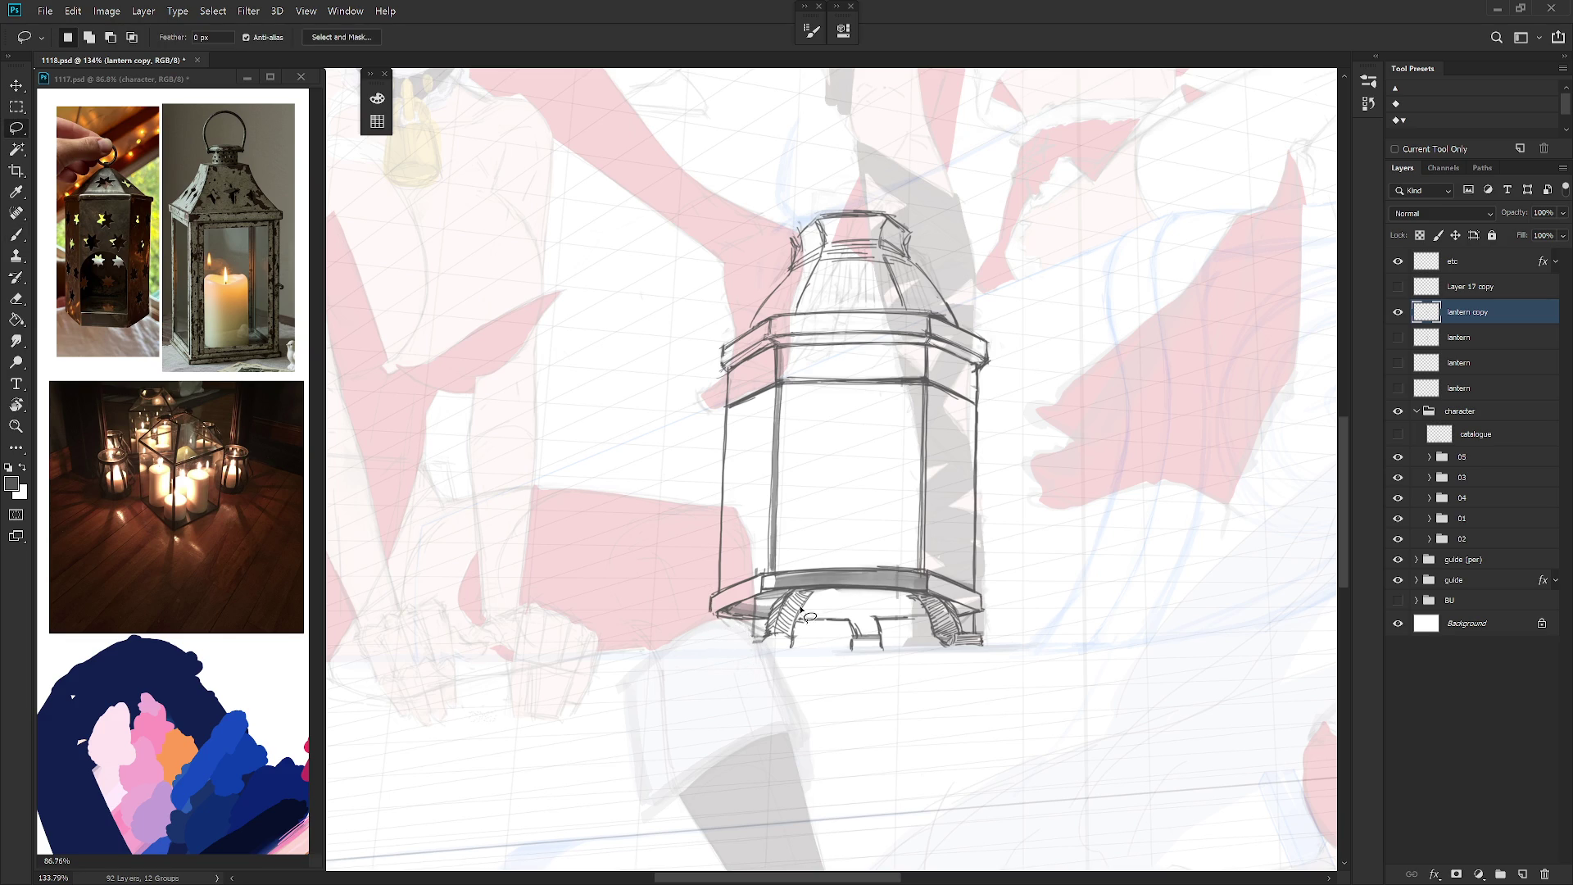
{"action": "mouse_move", "coordinate": [806, 592]}
{"action": "left_mouse_down"}
{"action": "mouse_move", "coordinate": [760, 647]}
{"action": "mouse_move", "coordinate": [788, 656]}
{"action": "mouse_move", "coordinate": [791, 633]}
{"action": "mouse_move", "coordinate": [769, 632]}
{"action": "left_mouse_up"}
{"action": "key", "text": "ctrl+t"}
{"action": "key", "text": "Return"}
{"action": "key", "text": "ctrl+d"}
{"action": "key", "text": "b"}
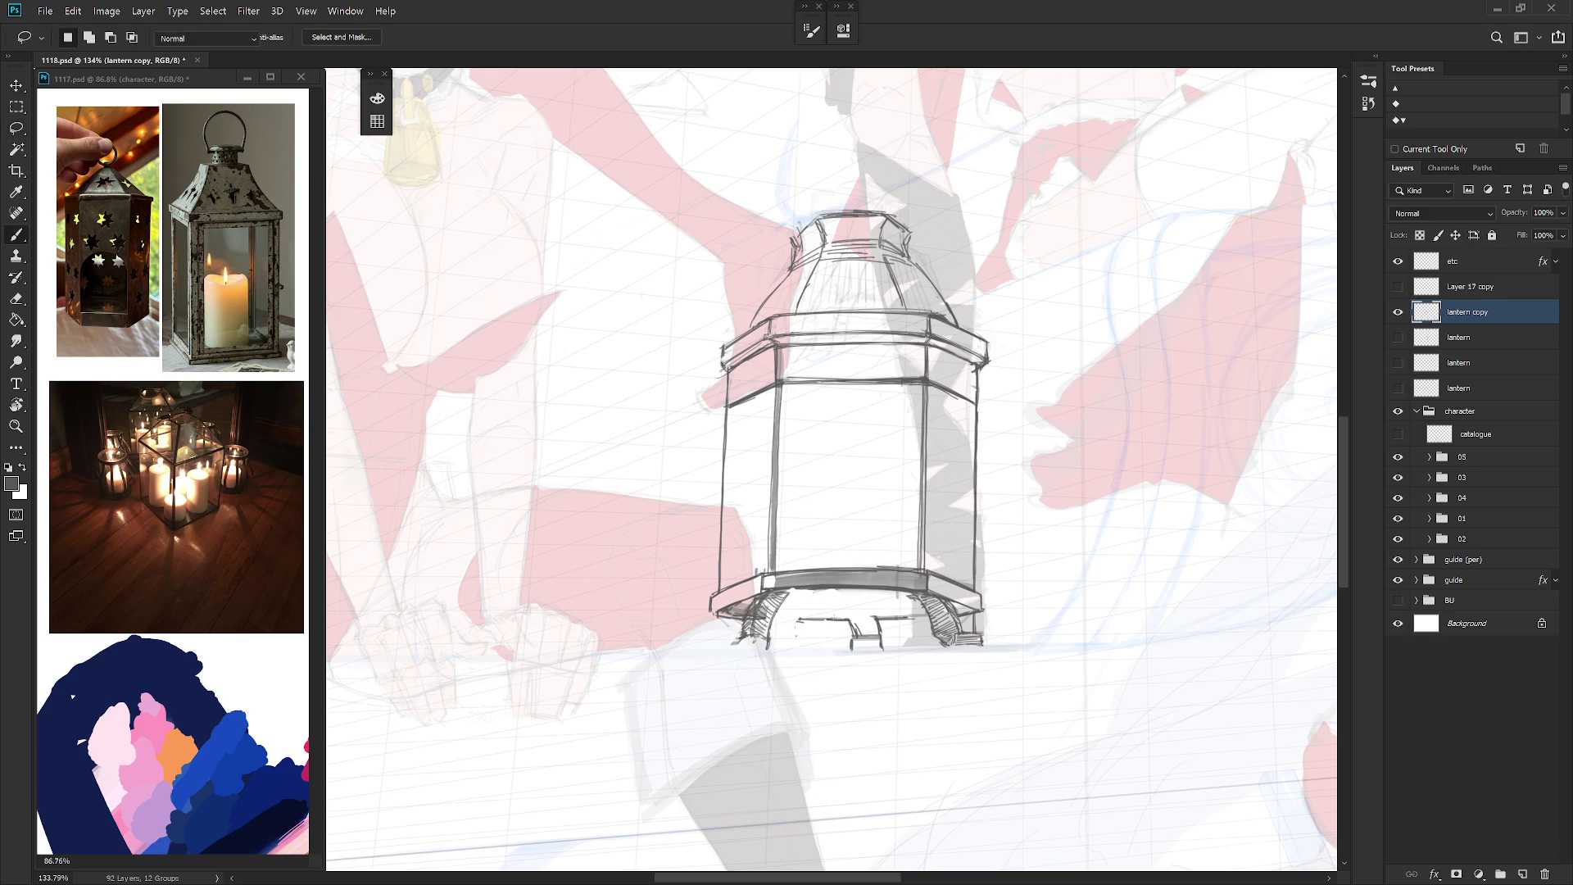
Step: Hatch shading on the left leg and erase the stray line under the base
{"action": "left_click_drag", "start_coordinate": [696, 426], "coordinate": [668, 454]}
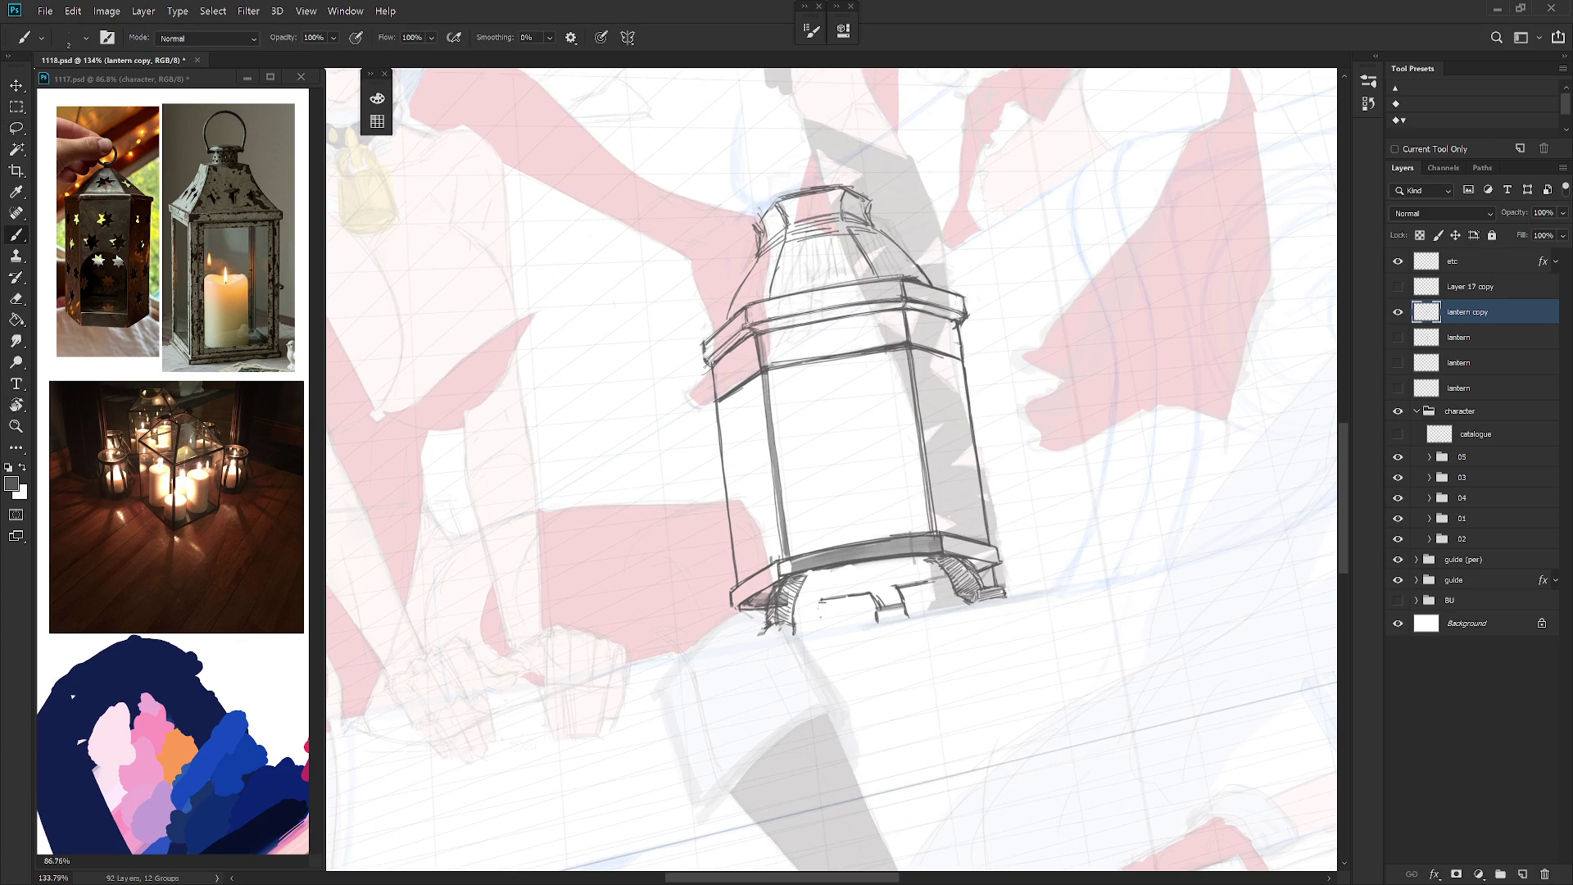
{"action": "left_click_drag", "start_coordinate": [804, 603], "coordinate": [793, 609]}
{"action": "key", "text": "e"}
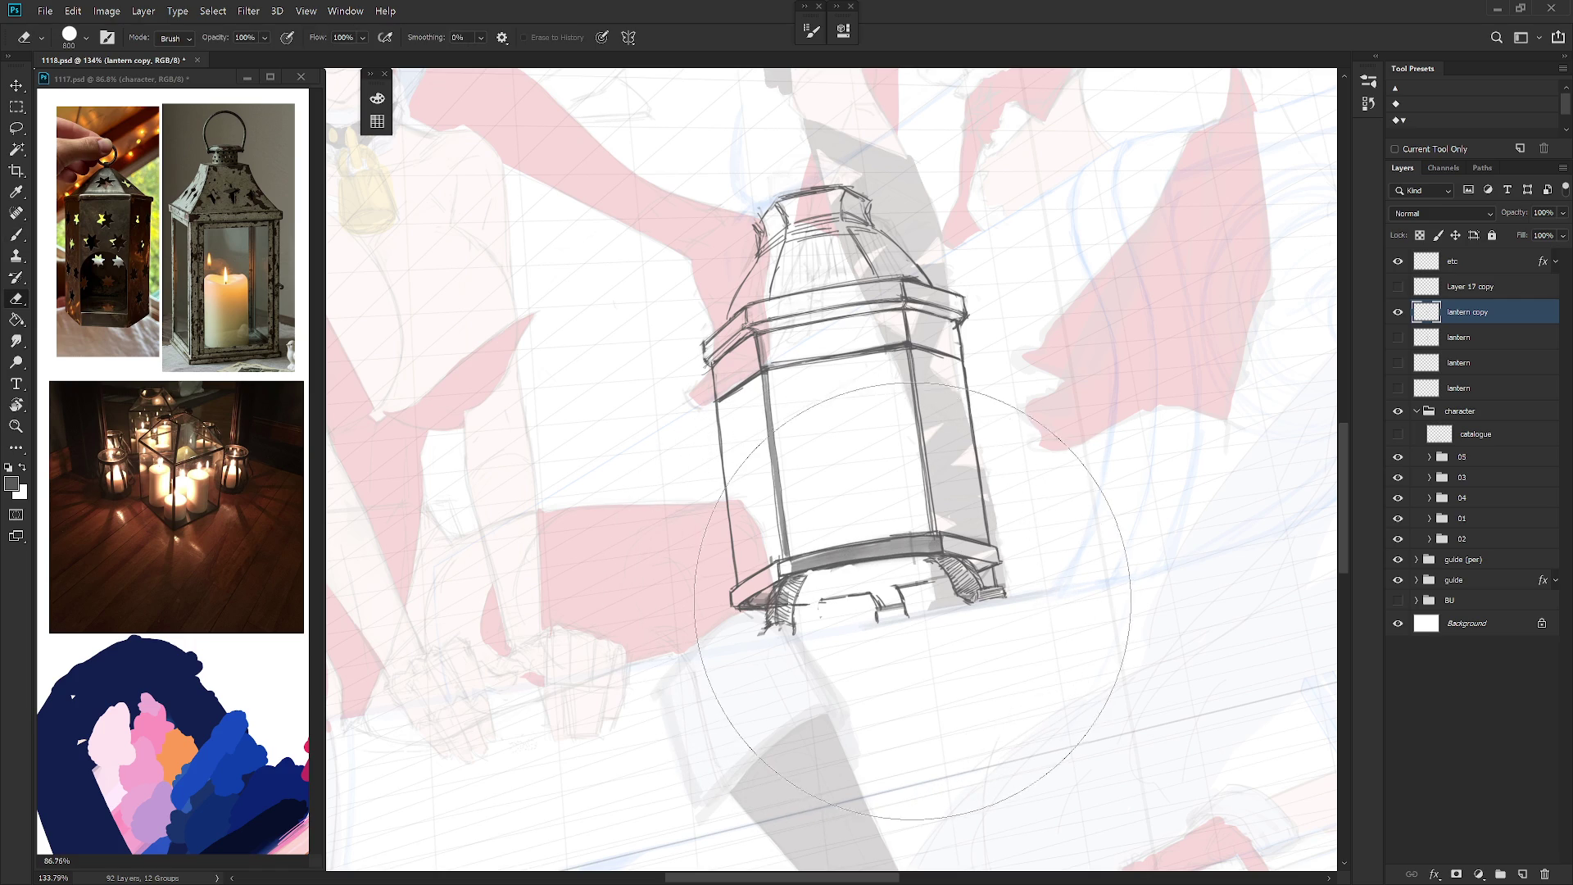
{"action": "left_click_drag", "start_coordinate": [865, 599], "coordinate": [811, 604]}
{"action": "key", "text": "b"}
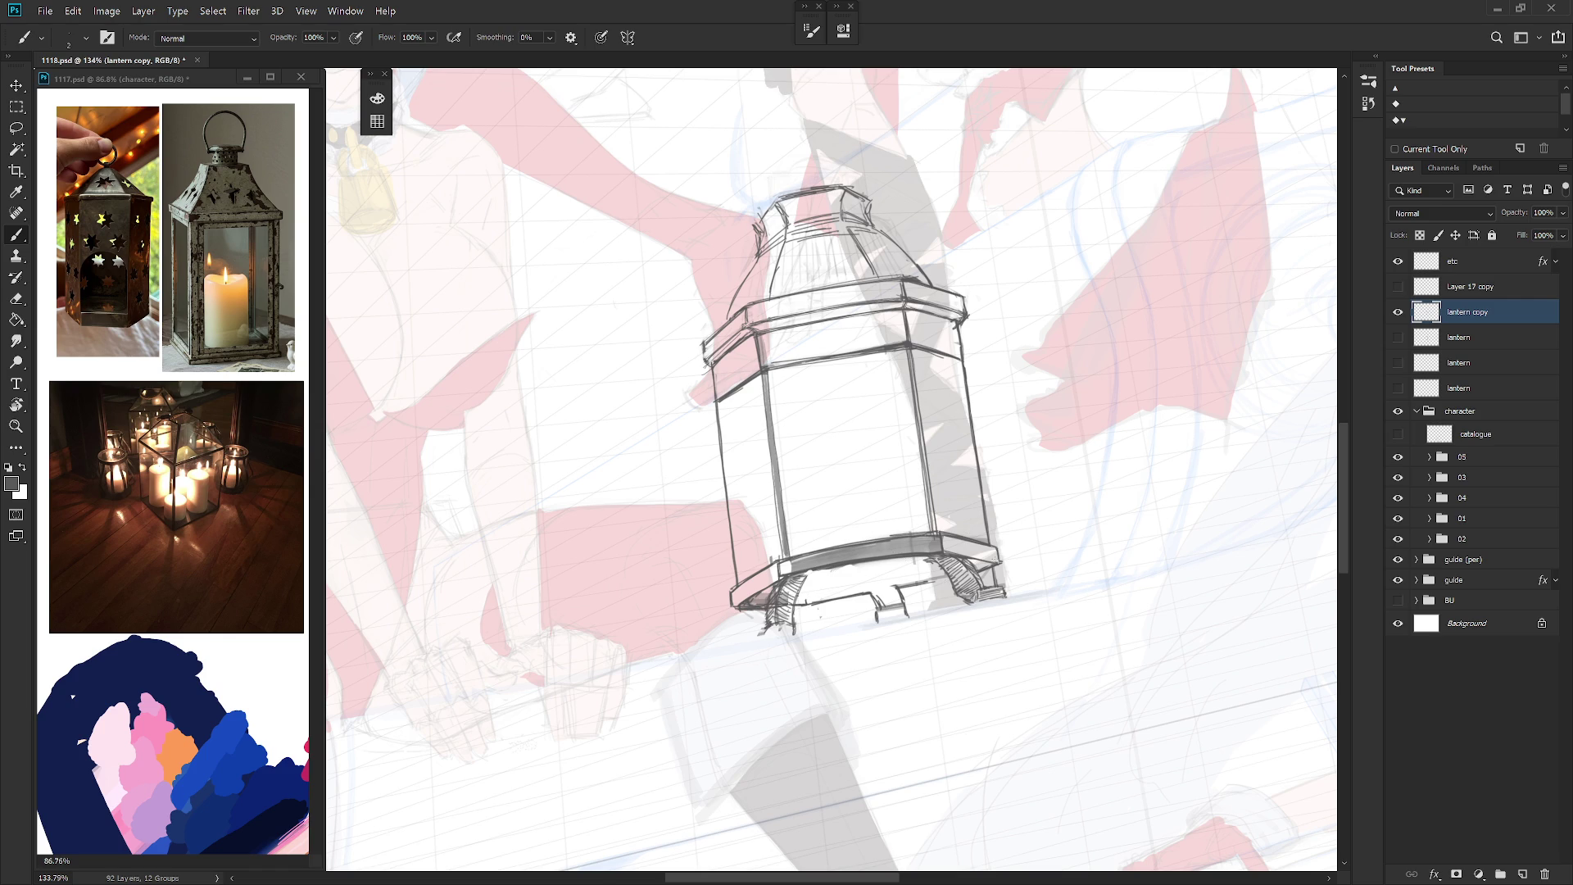
Step: Select a small area by the lantern's right foot and zoom out
{"action": "key", "text": "e"}
{"action": "key", "text": "b"}
{"action": "key", "text": "l"}
{"action": "left_click_drag", "start_coordinate": [1008, 568], "coordinate": [1002, 566]}
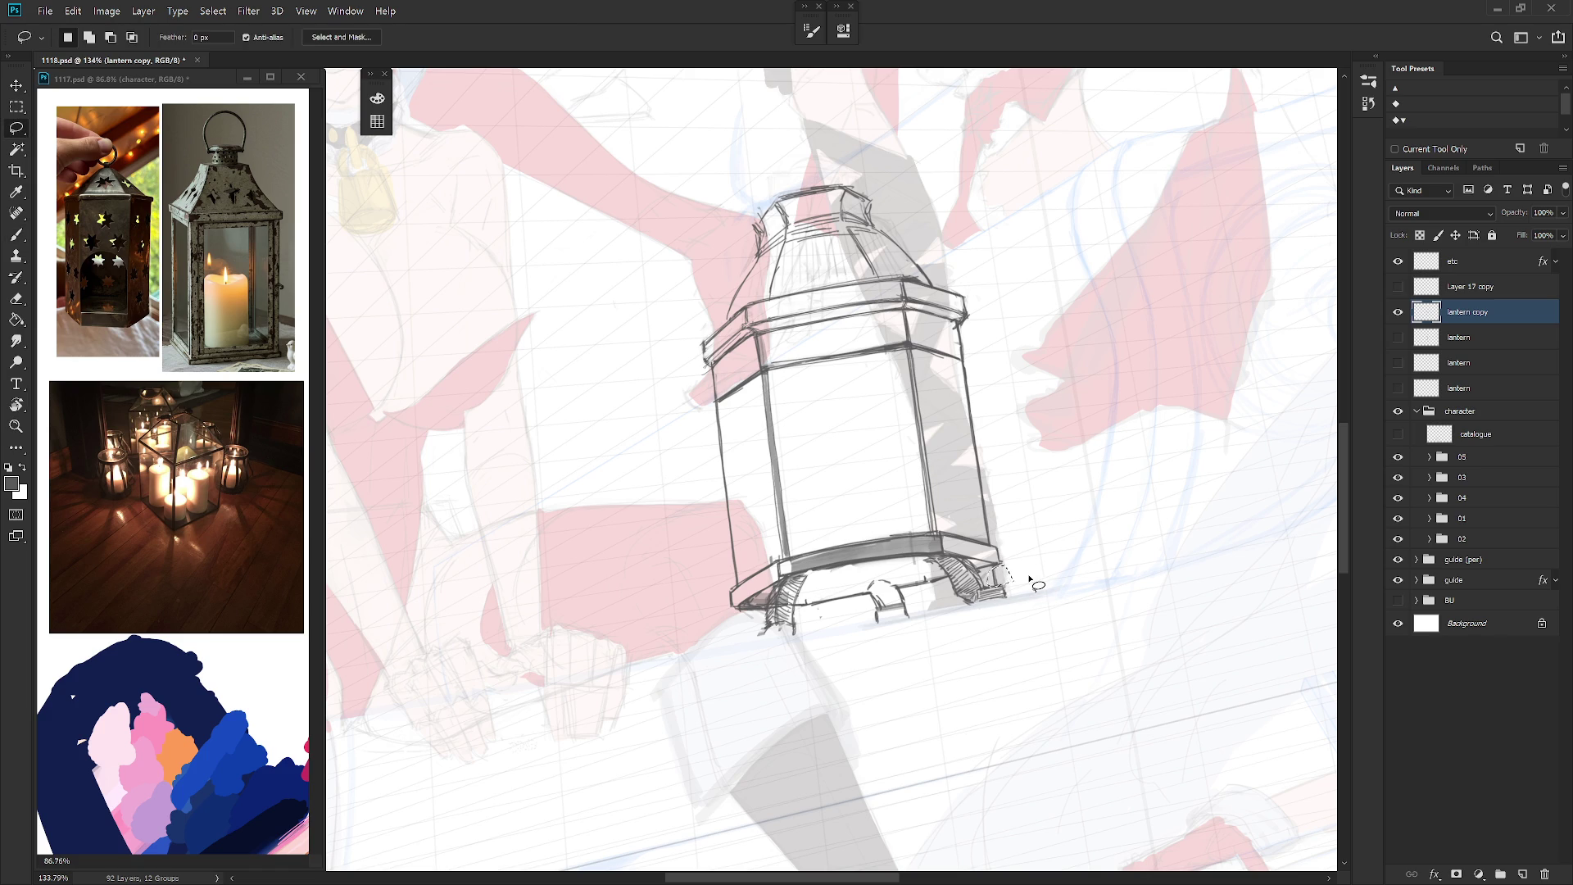
{"action": "scroll", "coordinate": [1036, 578], "scroll_direction": "down", "scroll_amount": 5}
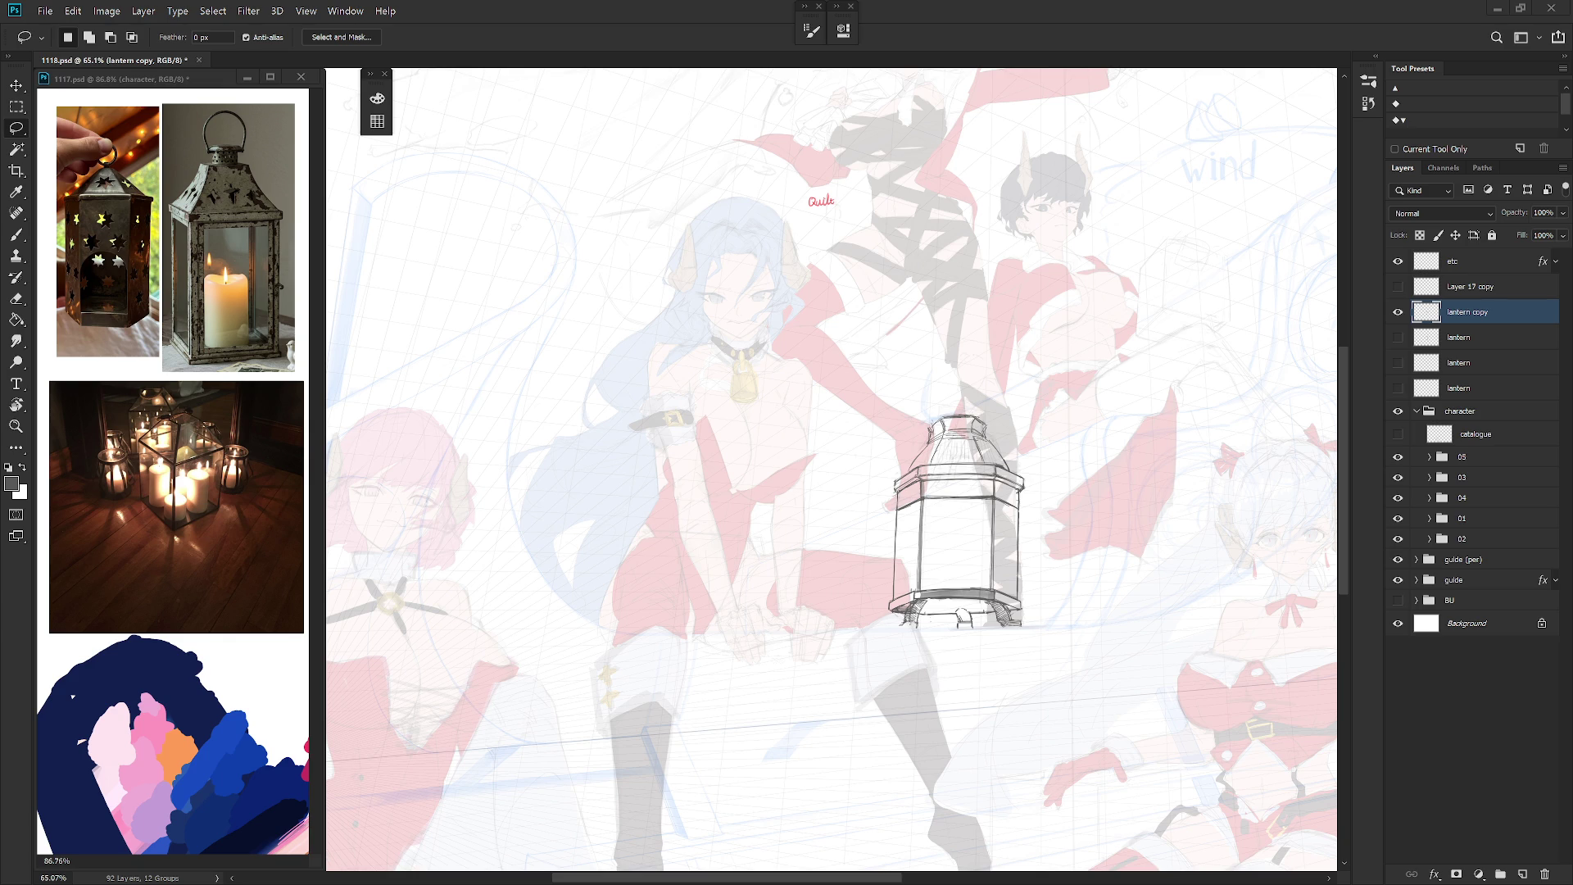
Step: Scale the lantern sketch down to about 96% with Free Transform
{"action": "scroll", "coordinate": [1262, 397], "scroll_direction": "up", "scroll_amount": 3}
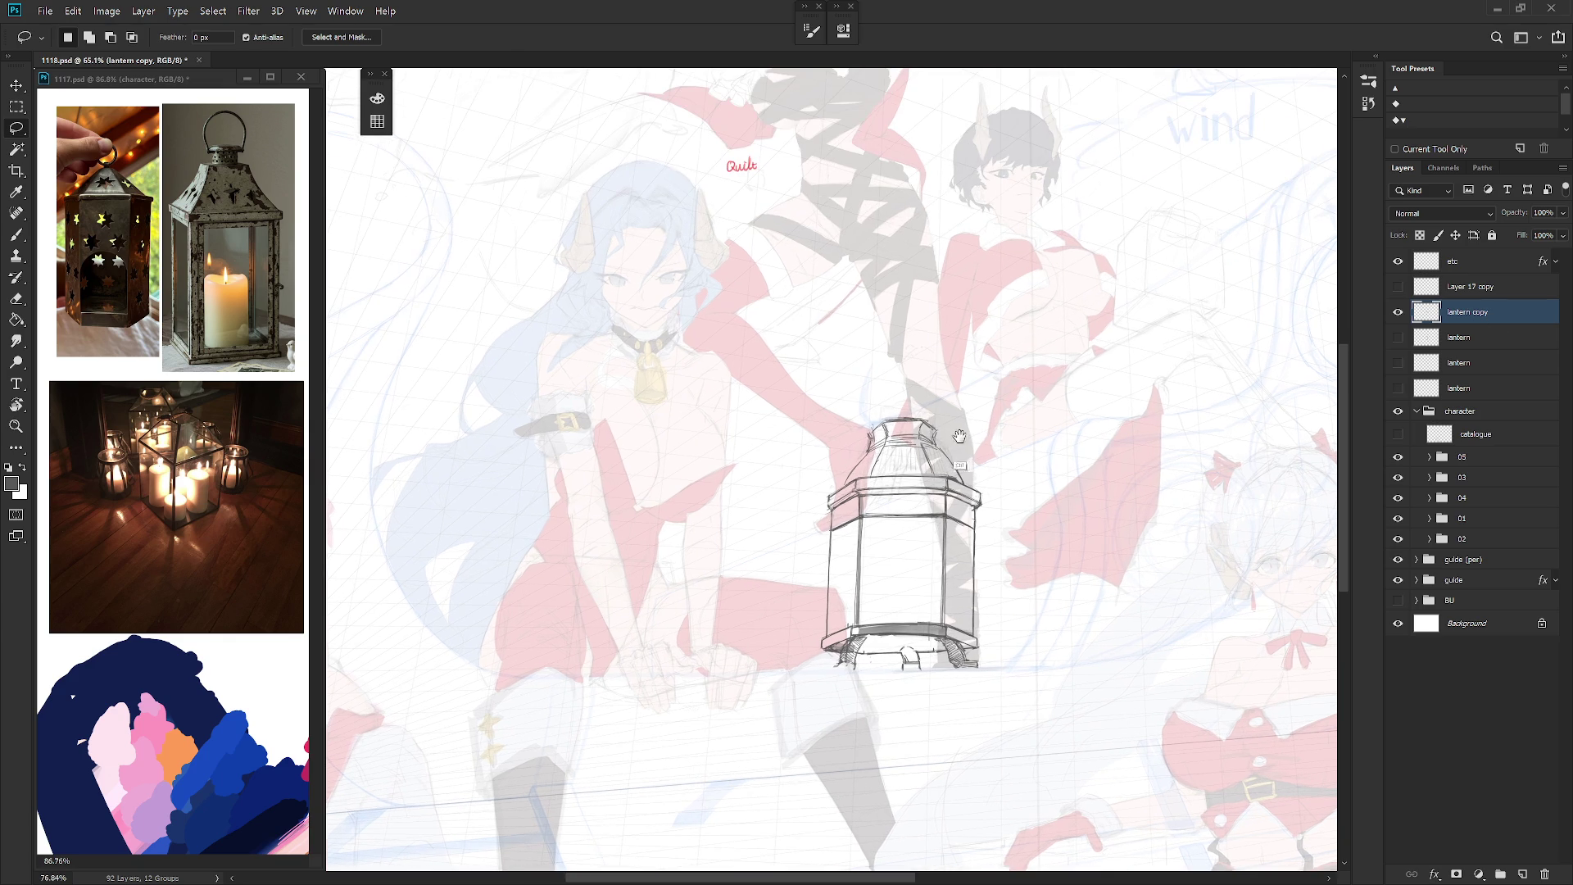
{"action": "key", "text": "b"}
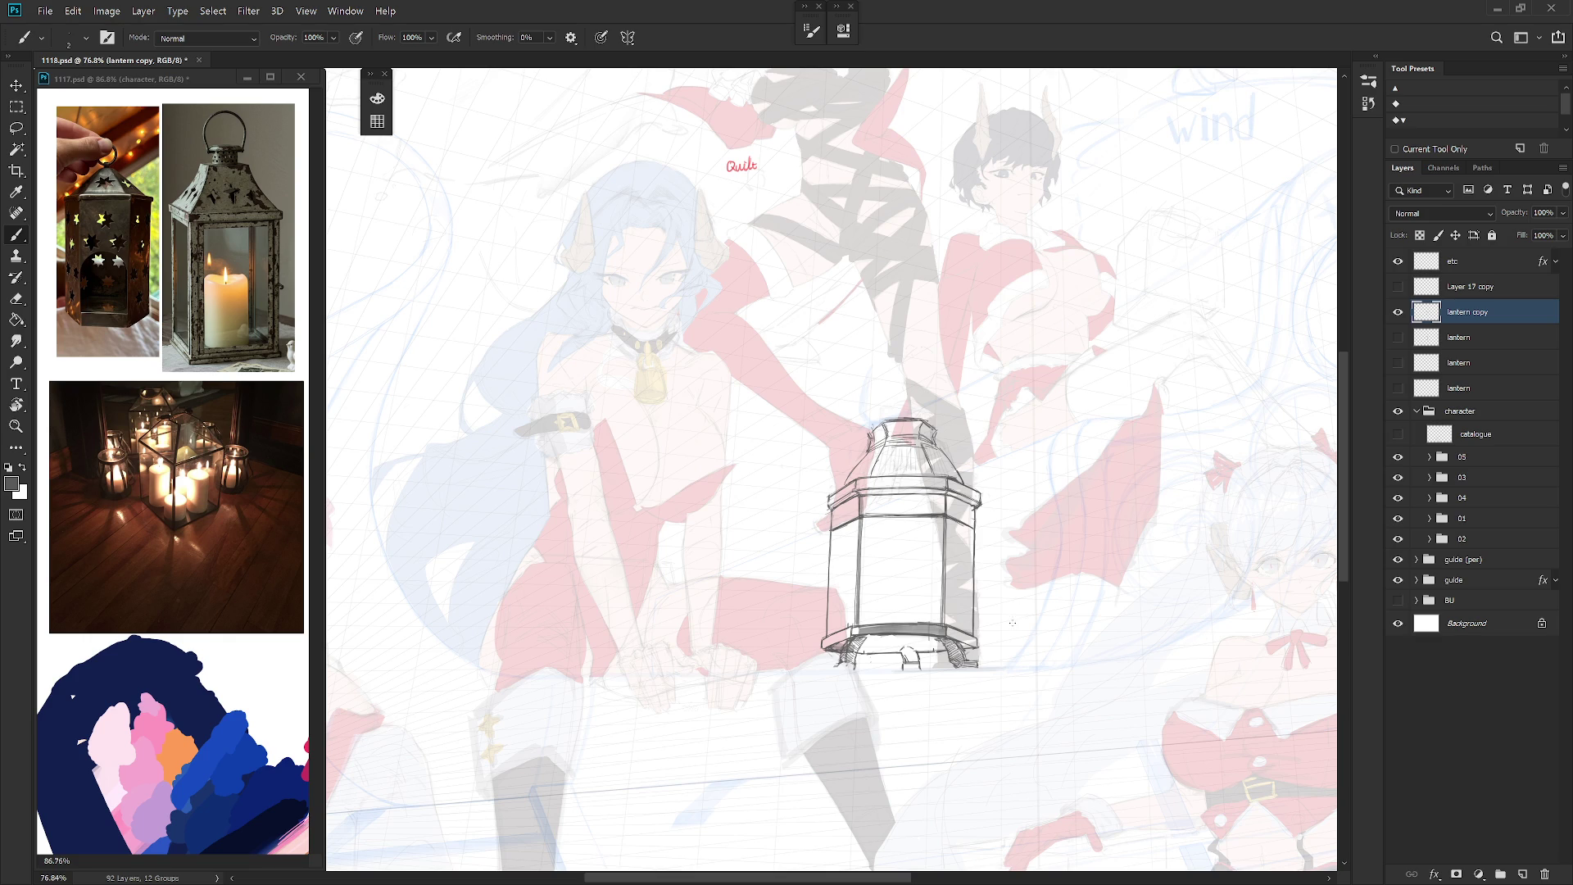
{"action": "key", "text": "ctrl+t"}
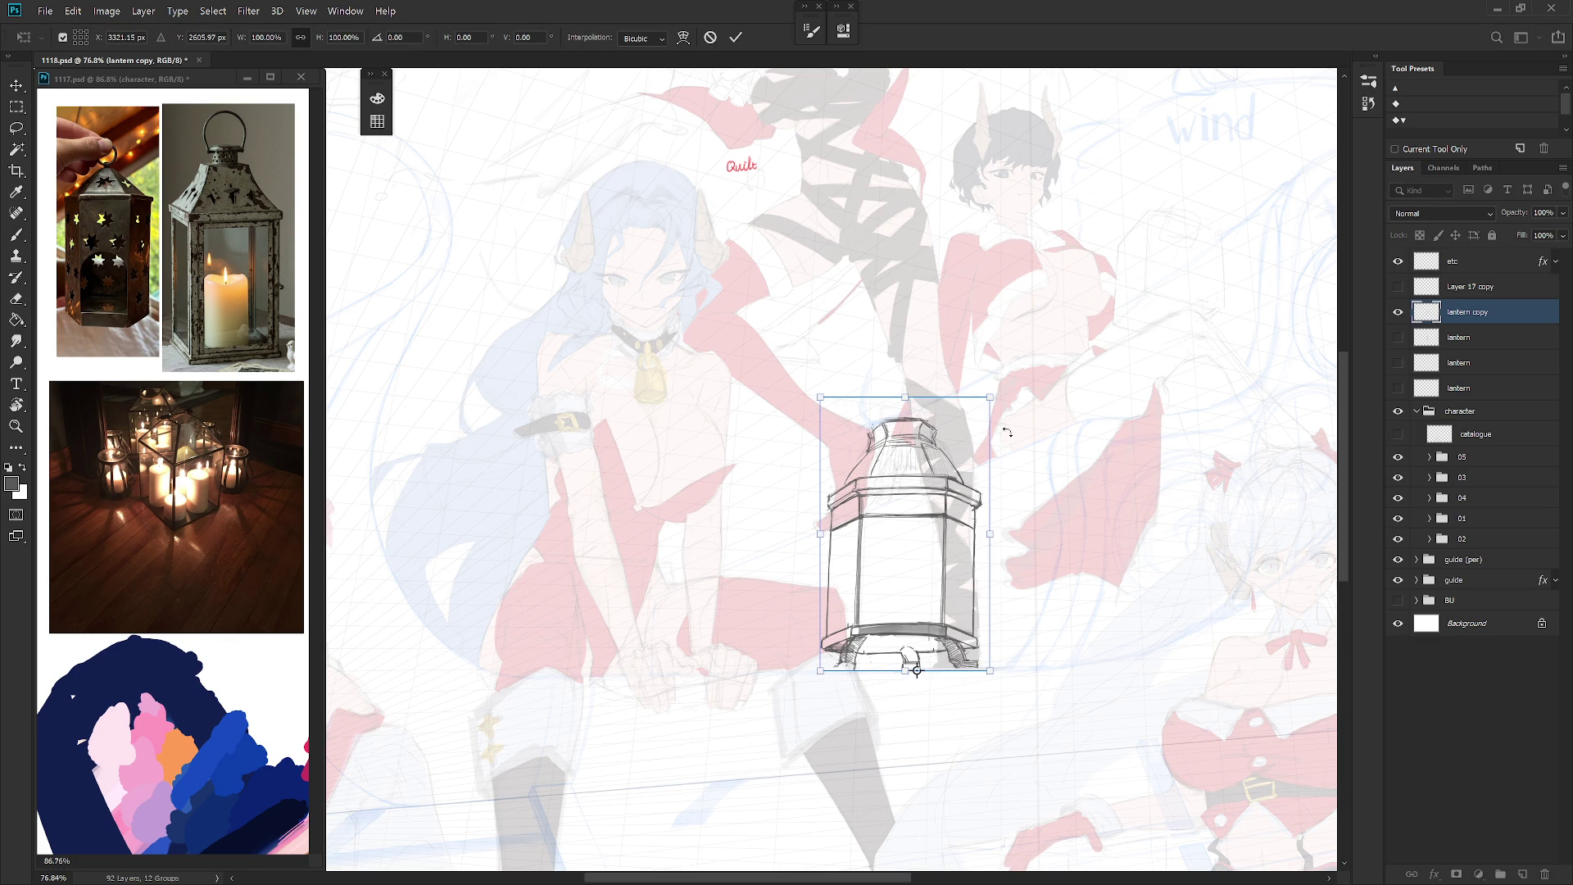
{"action": "left_click_drag", "start_coordinate": [989, 396], "coordinate": [988, 407]}
{"action": "key", "text": "Return"}
Step: Move the lantern sketch 24 px to the right
{"action": "scroll", "coordinate": [1016, 656], "scroll_direction": "down", "scroll_amount": 5}
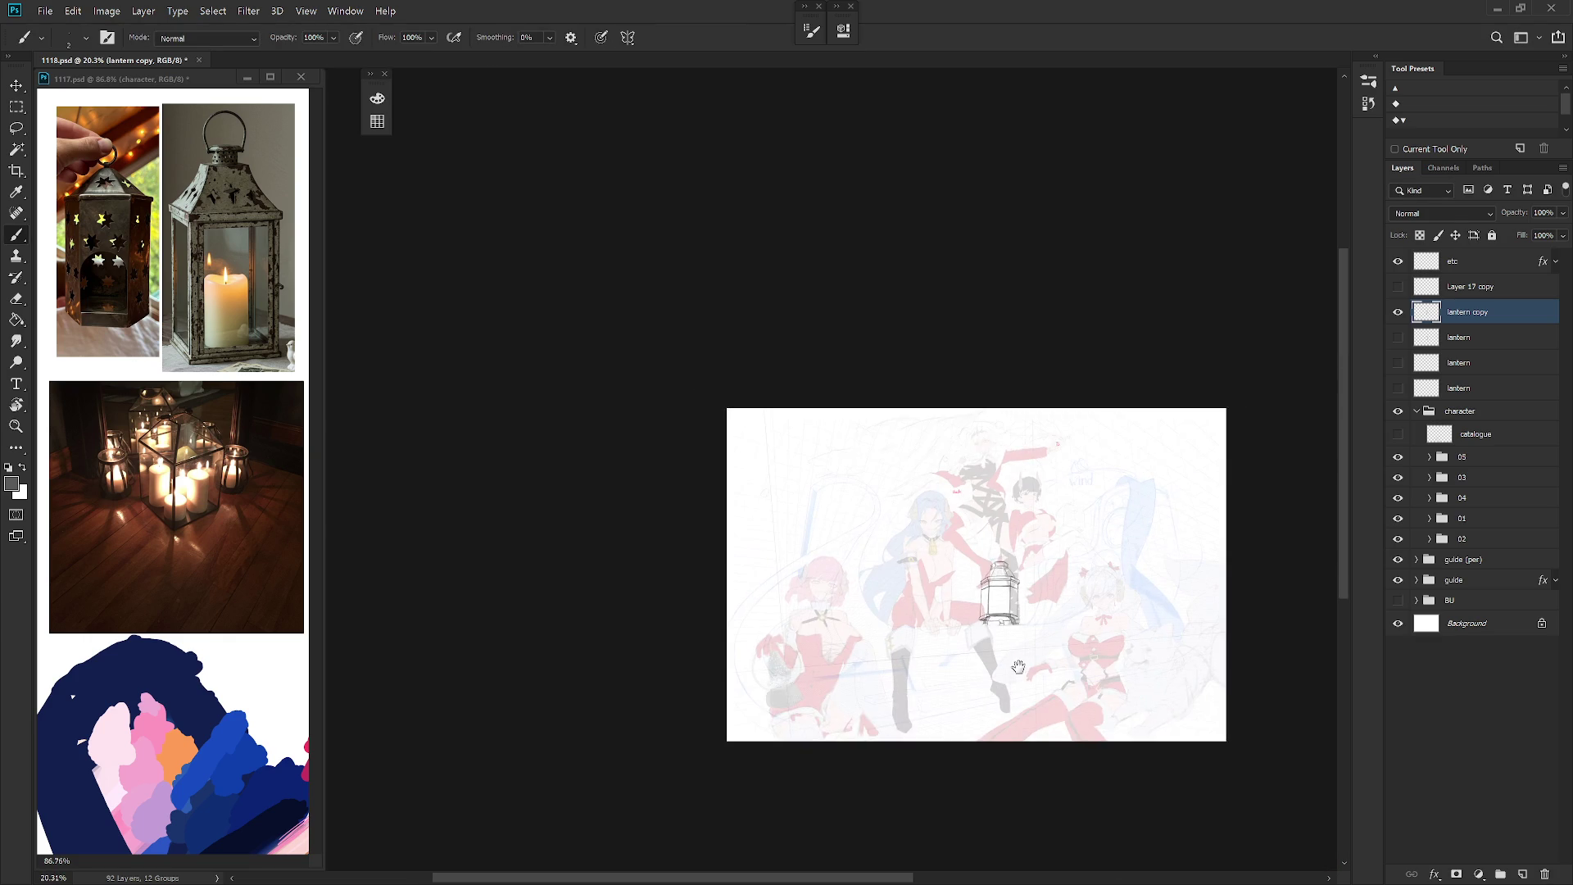
{"action": "left_click_drag", "start_coordinate": [1018, 672], "coordinate": [958, 658]}
{"action": "key", "text": "h"}
{"action": "scroll", "coordinate": [943, 614], "scroll_direction": "up", "scroll_amount": 3}
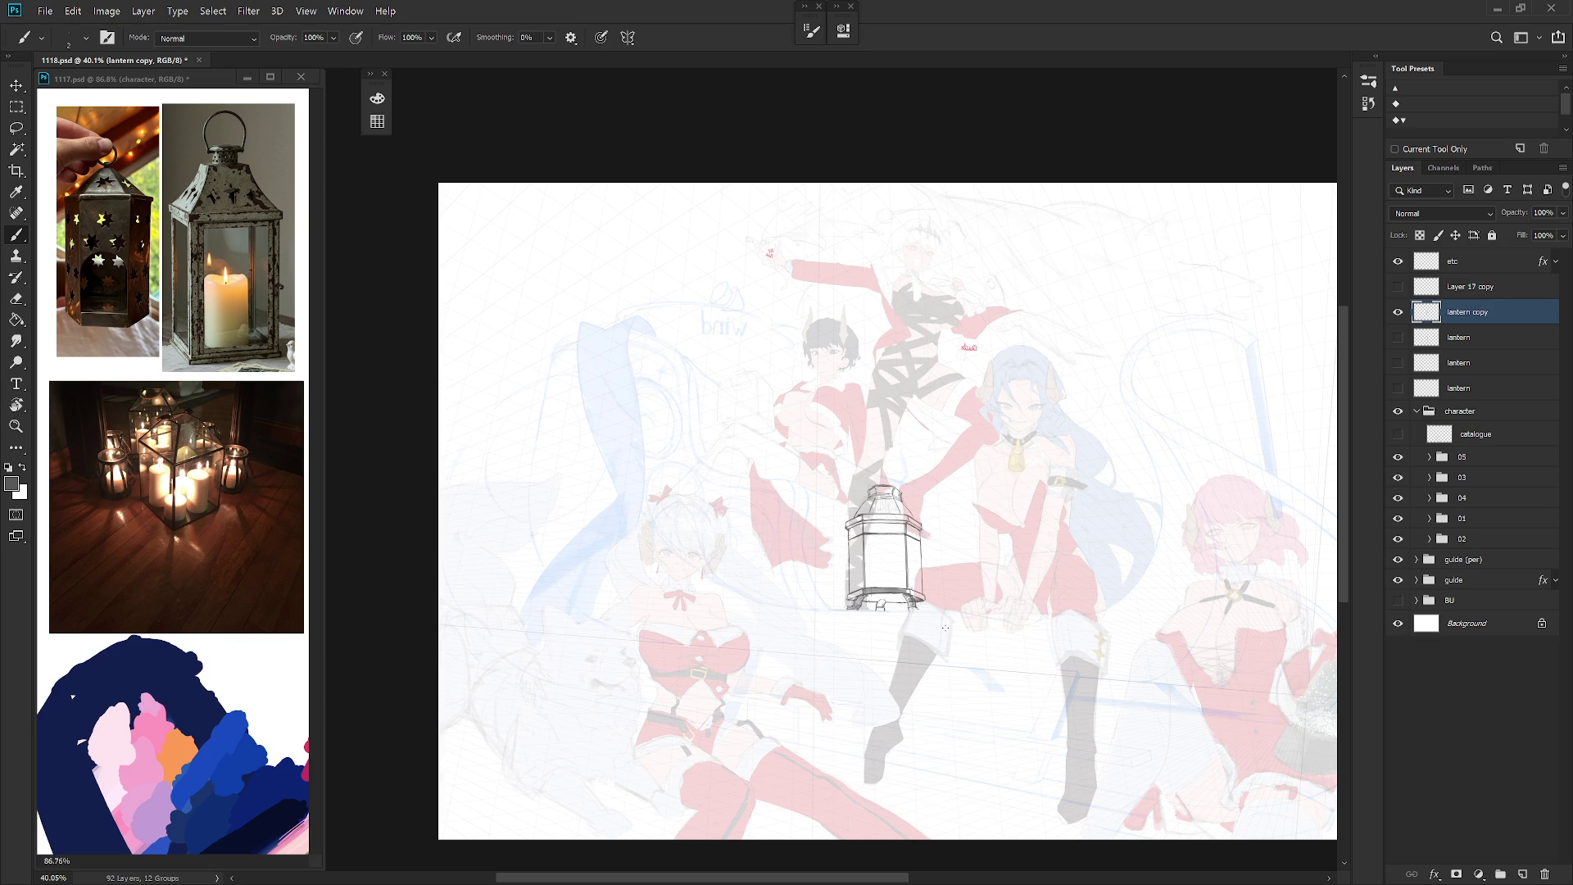
{"action": "scroll", "coordinate": [945, 632], "scroll_direction": "up", "scroll_amount": 3}
{"action": "key", "text": "v"}
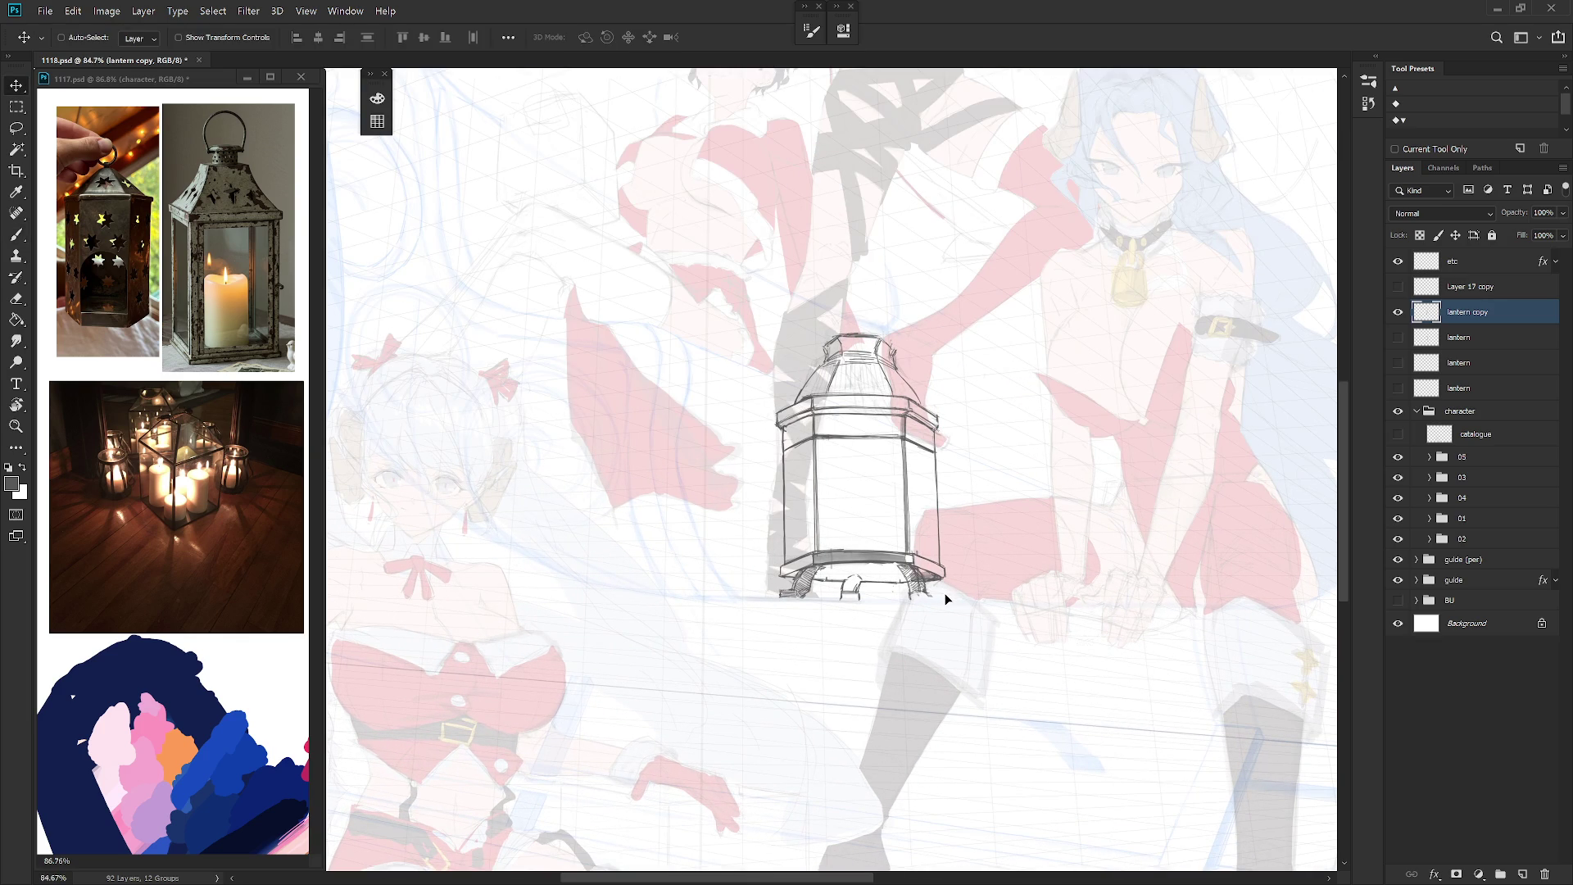
{"action": "left_click_drag", "start_coordinate": [939, 635], "coordinate": [955, 633]}
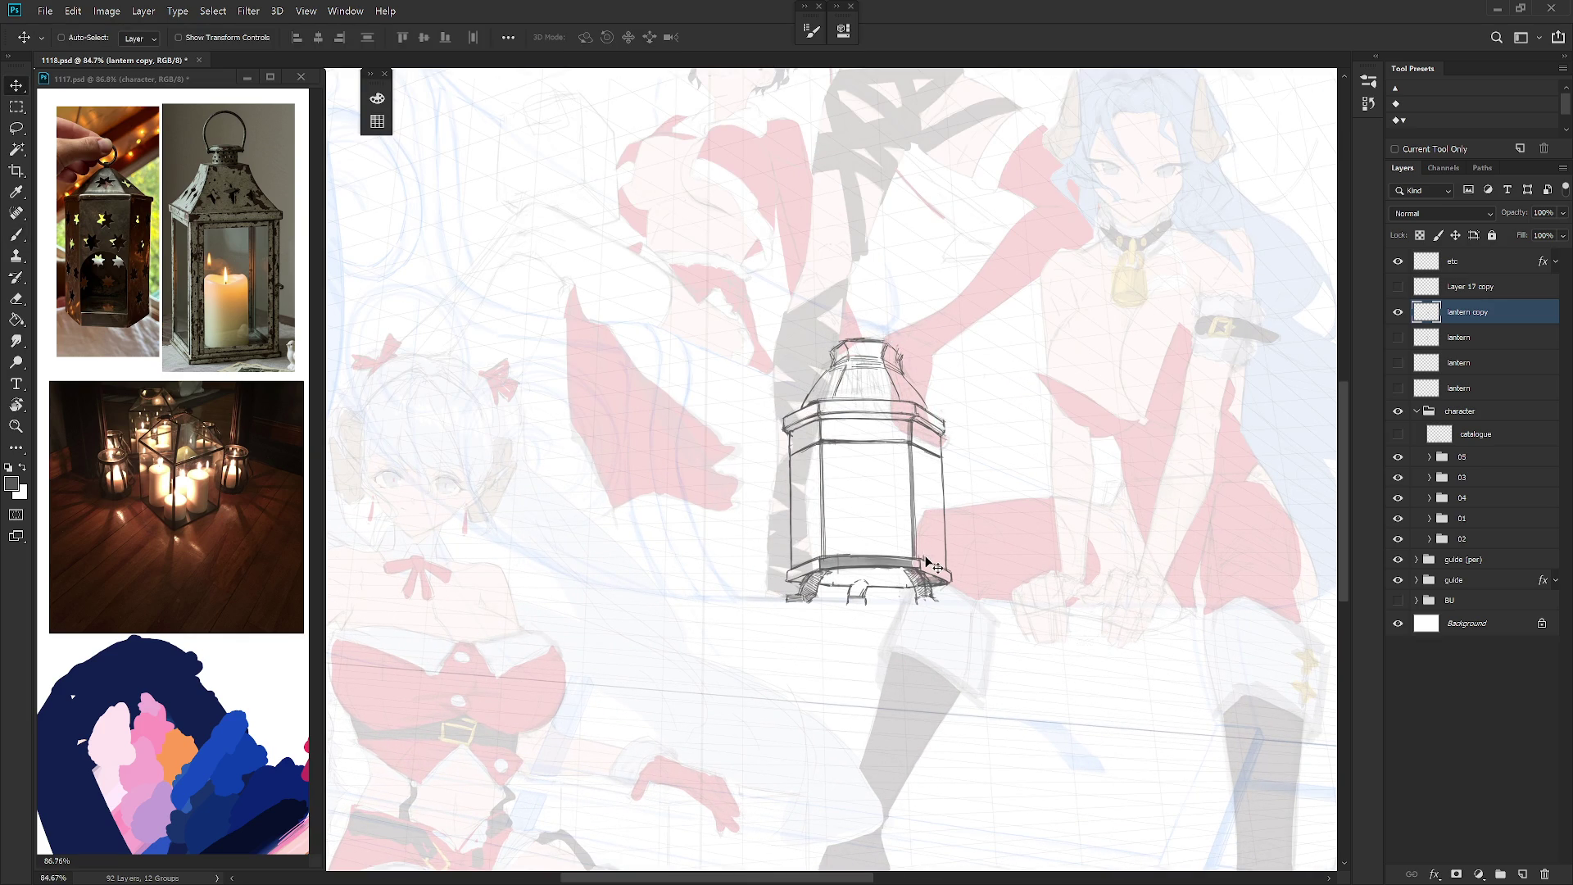
{"action": "left_click_drag", "start_coordinate": [955, 550], "coordinate": [971, 542]}
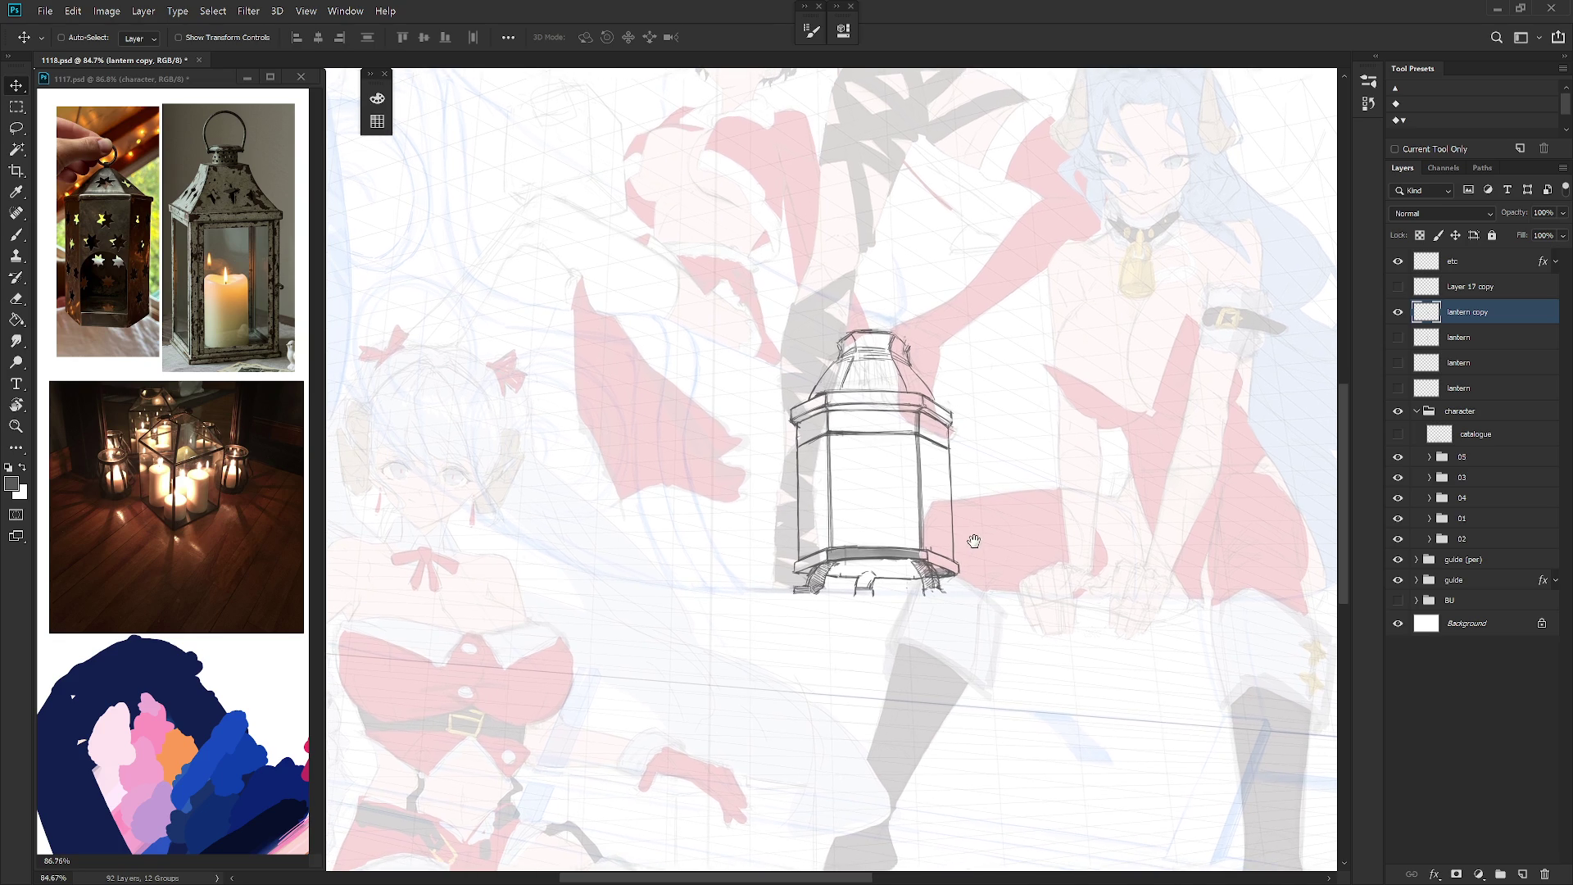
Step: Close the 1117.psd reference document and nudge the lantern into place
{"action": "key", "text": "ctrl+Tab"}
{"action": "key", "text": "ctrl+w"}
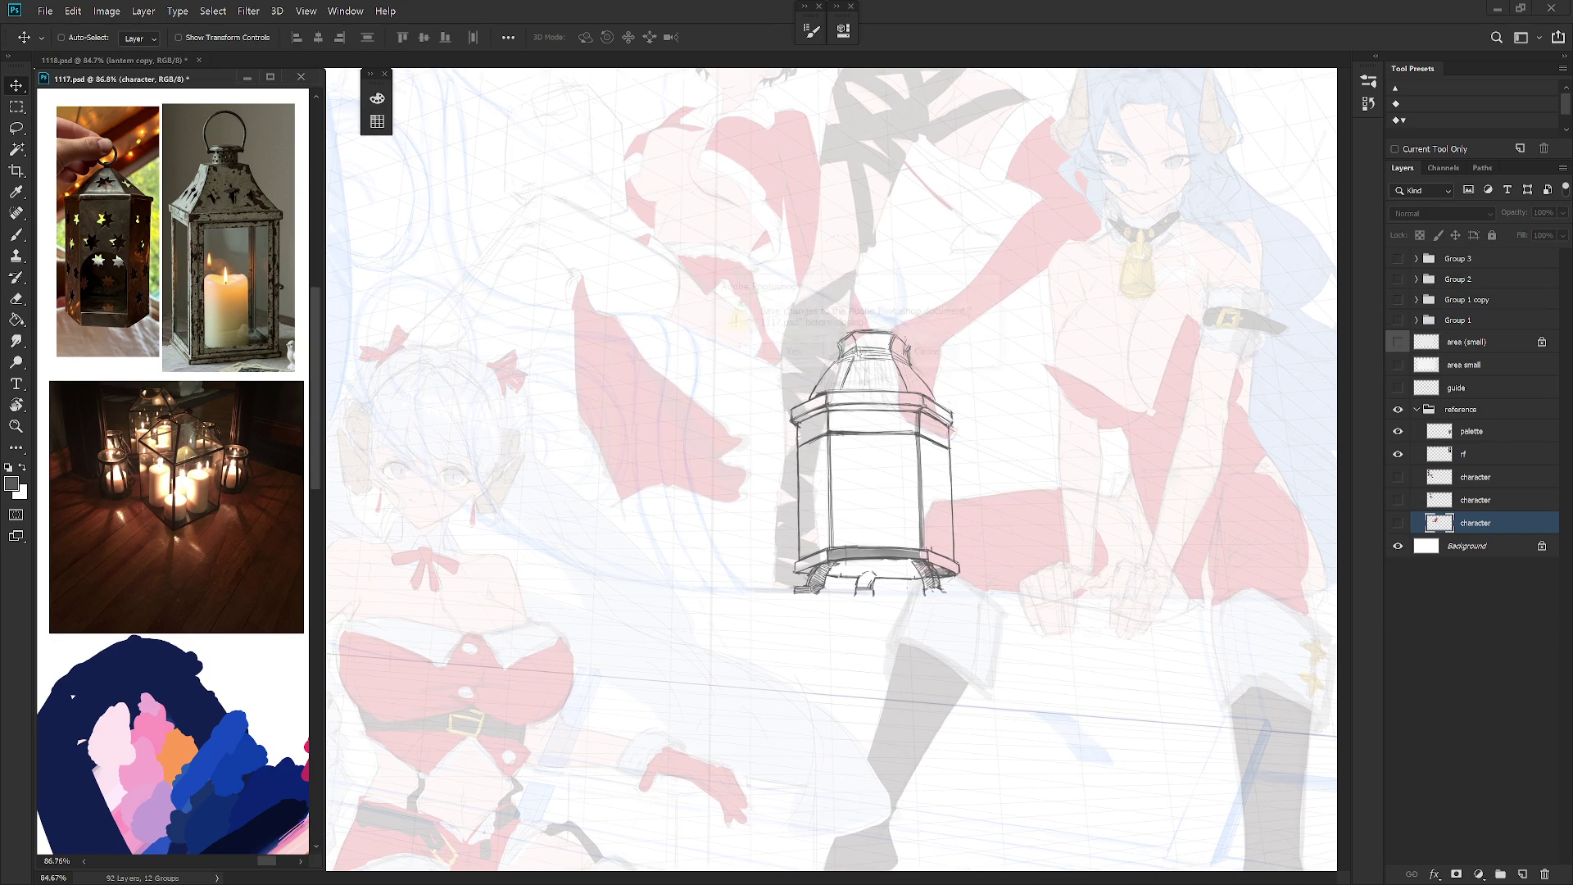
{"action": "left_click_drag", "start_coordinate": [934, 565], "coordinate": [899, 551]}
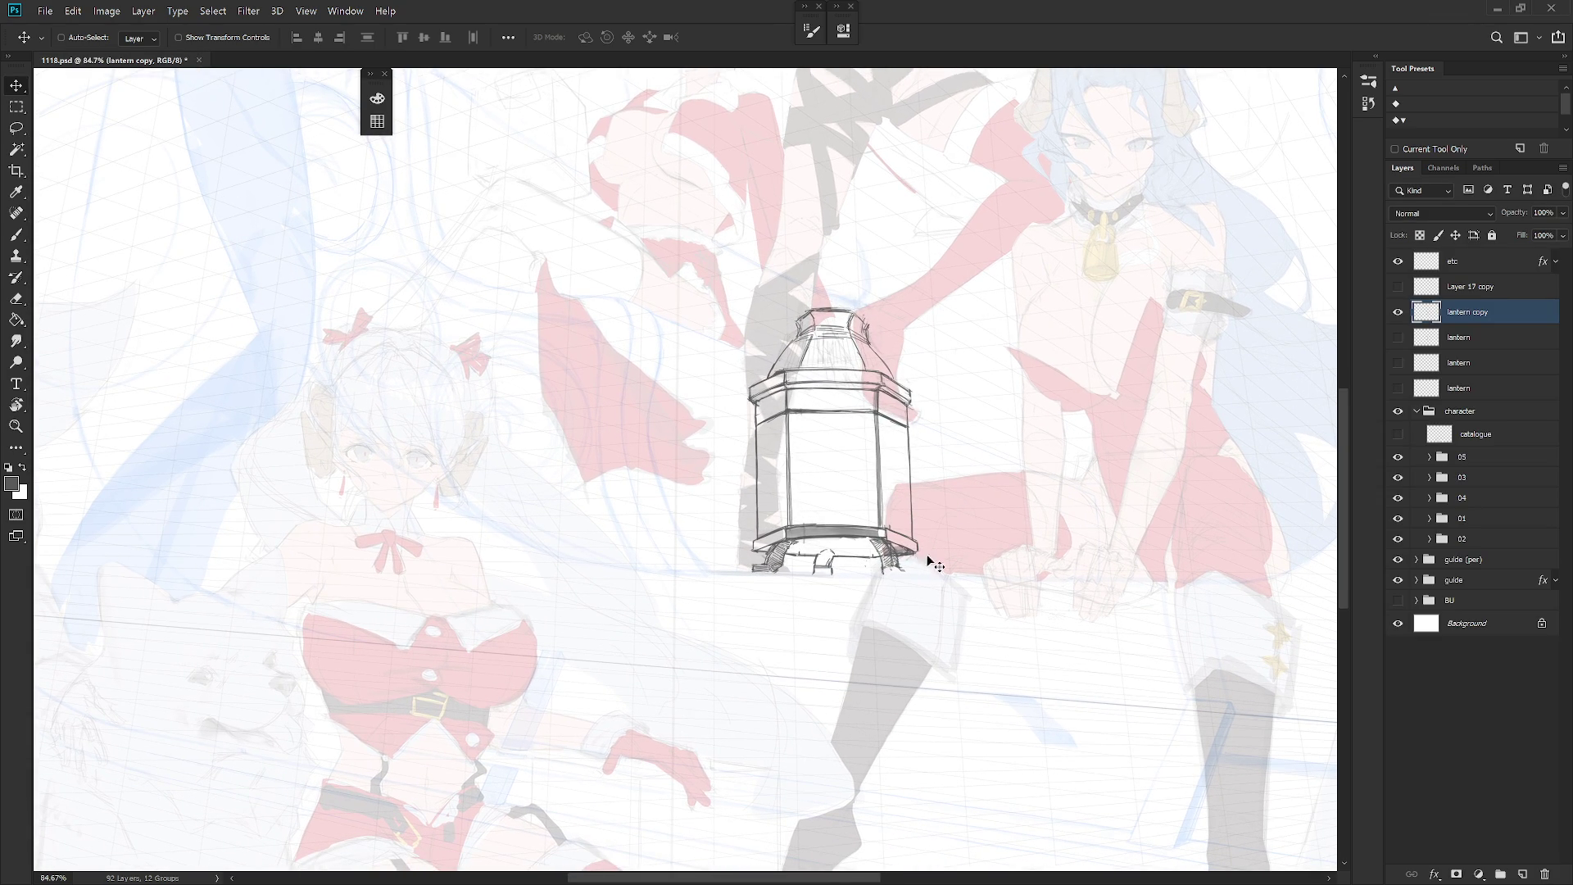
Step: Add hatching strokes across the lantern's dome
{"action": "scroll", "coordinate": [925, 563], "scroll_direction": "down", "scroll_amount": 2}
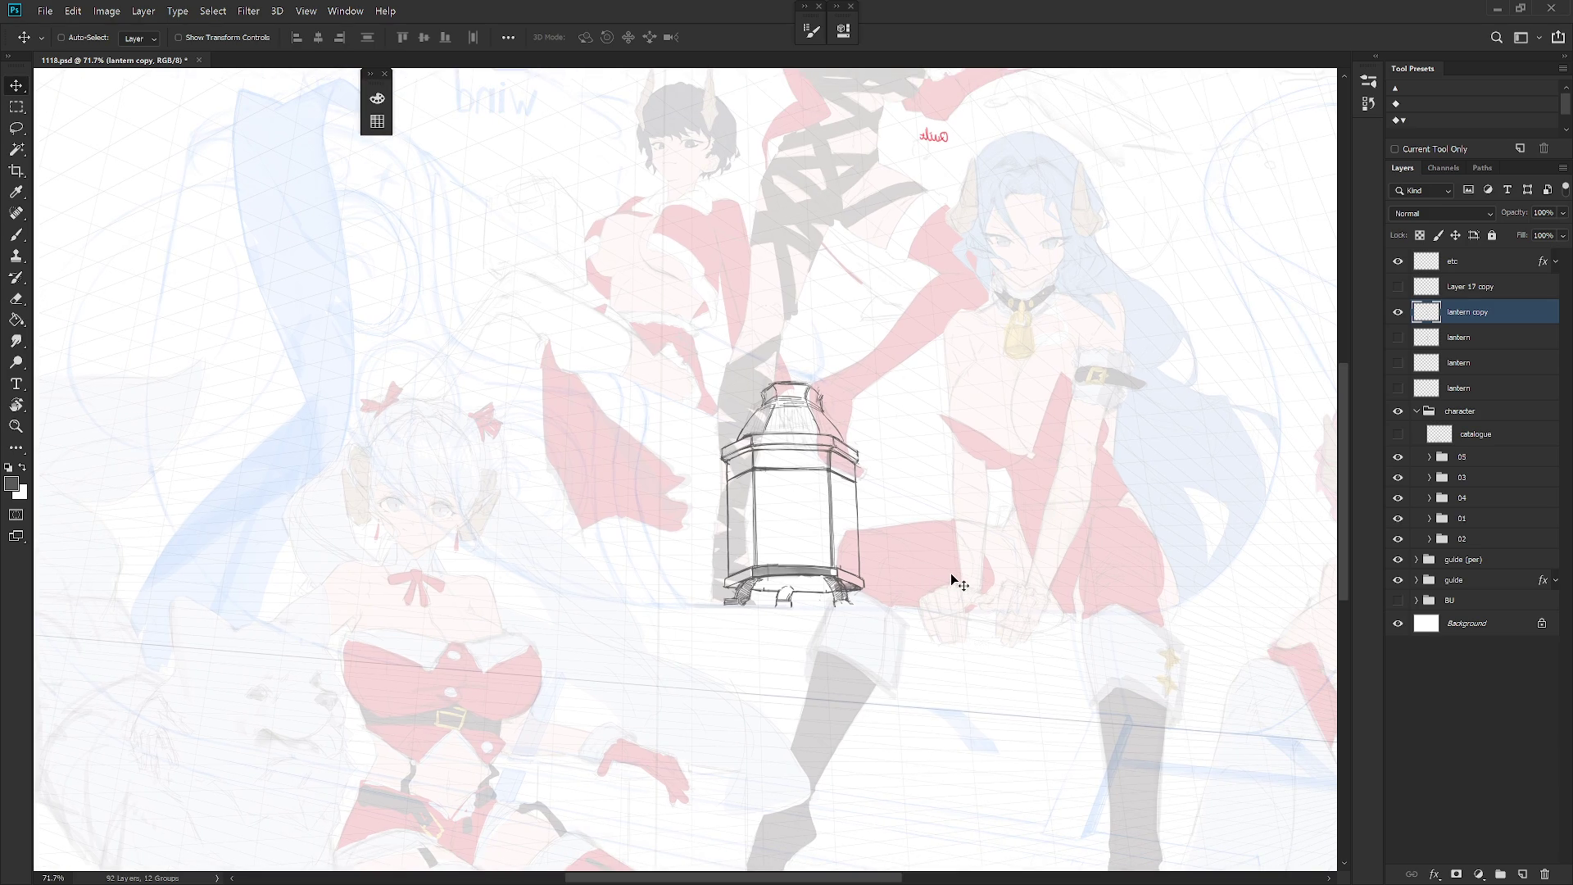
{"action": "scroll", "coordinate": [951, 574], "scroll_direction": "down", "scroll_amount": 3}
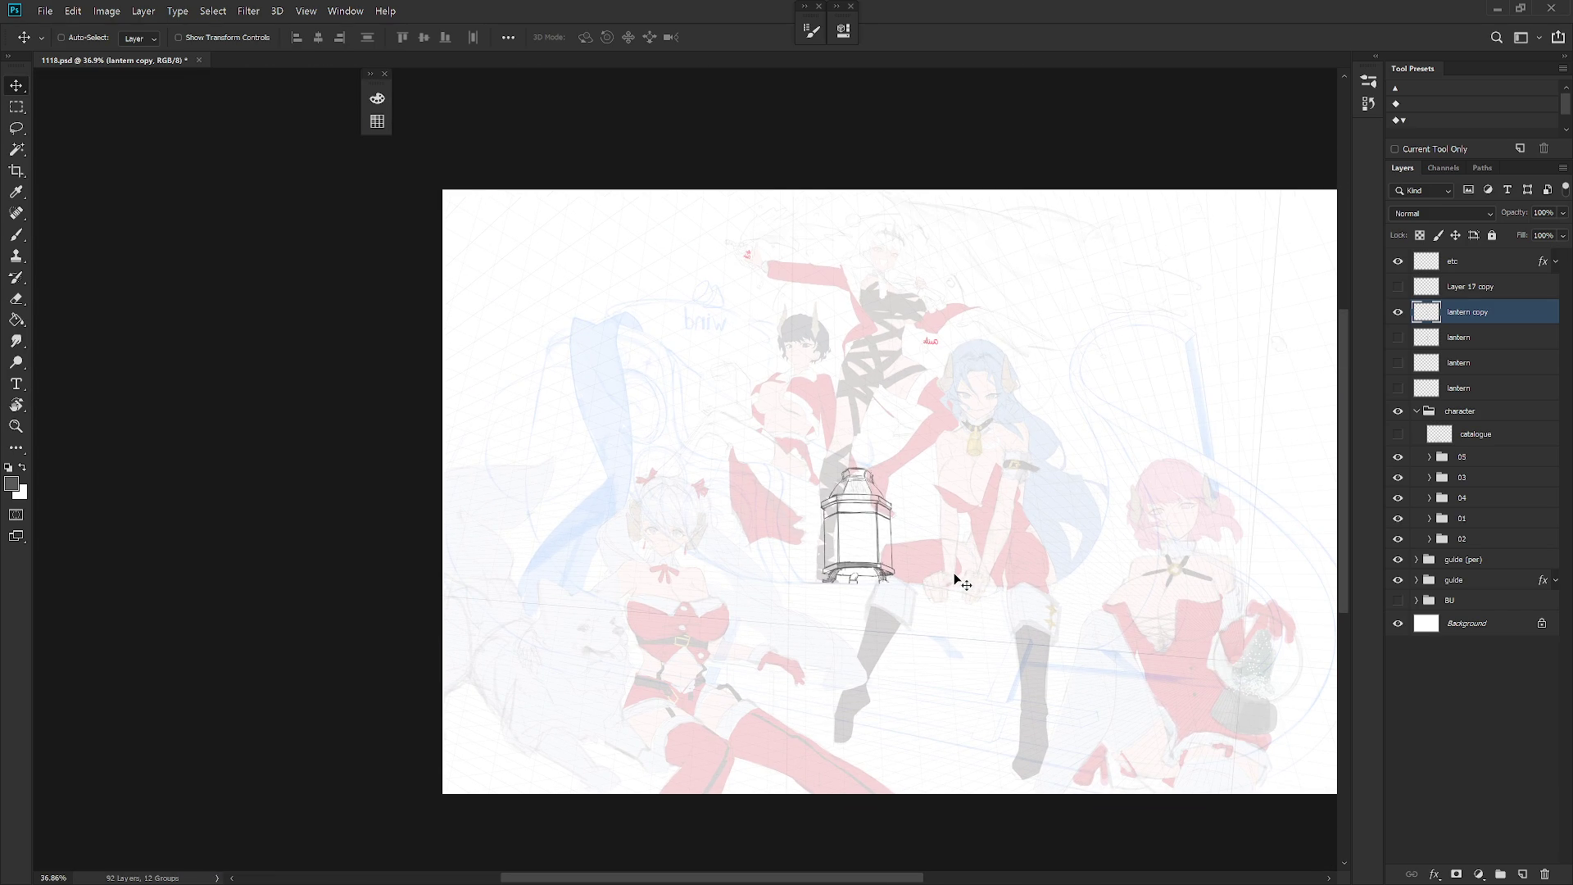
{"action": "key", "text": "h"}
{"action": "scroll", "coordinate": [957, 574], "scroll_direction": "up", "scroll_amount": 4}
{"action": "key", "text": "e"}
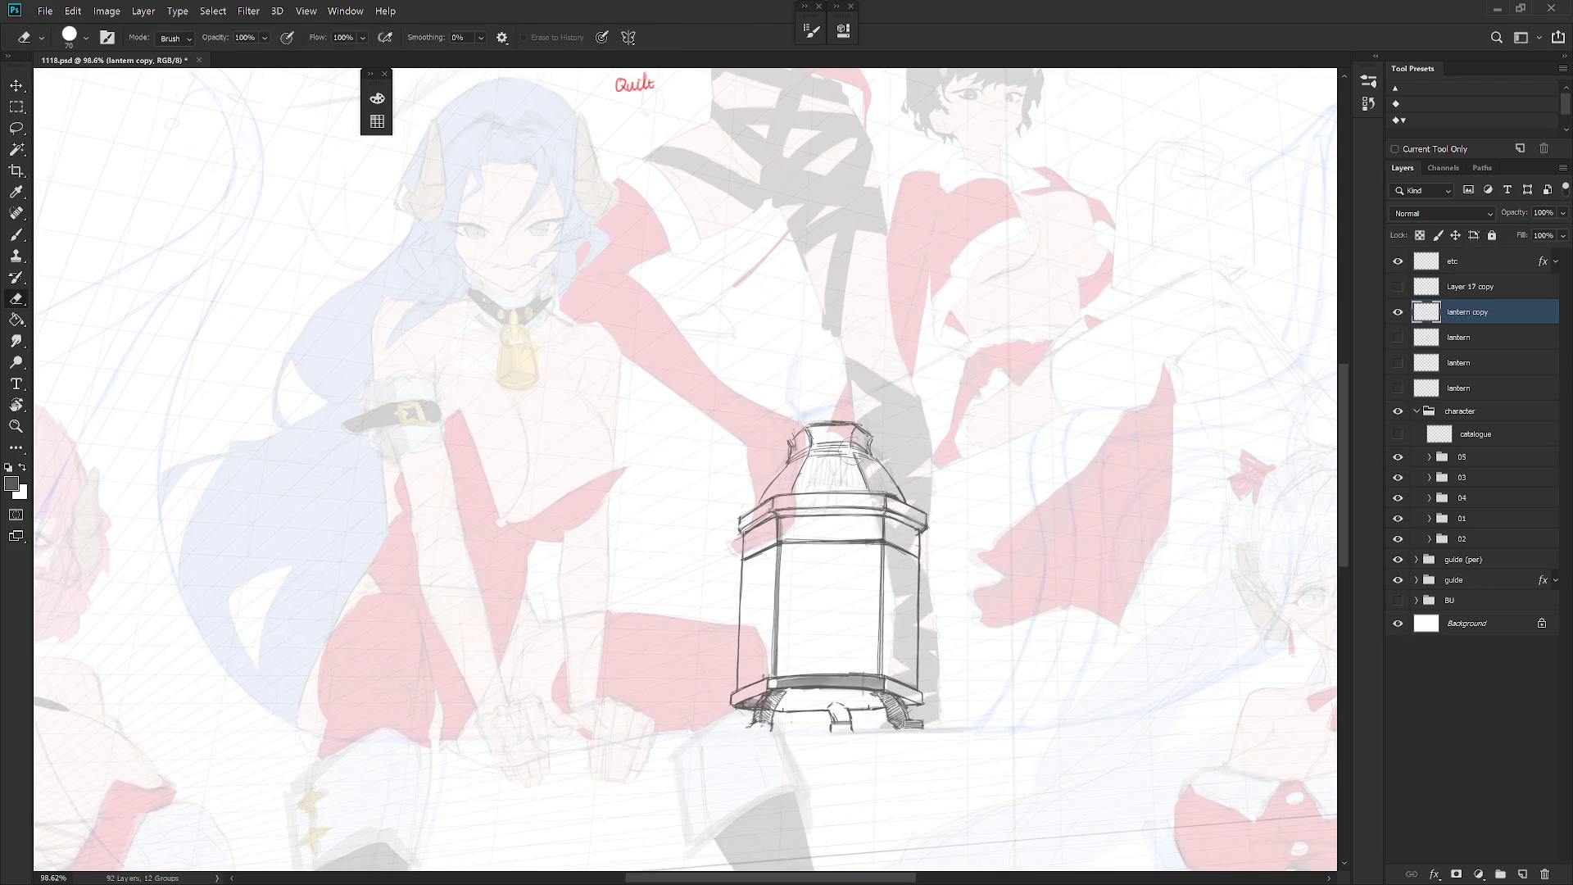
{"action": "key", "text": "b"}
{"action": "left_click_drag", "start_coordinate": [867, 465], "coordinate": [875, 492]}
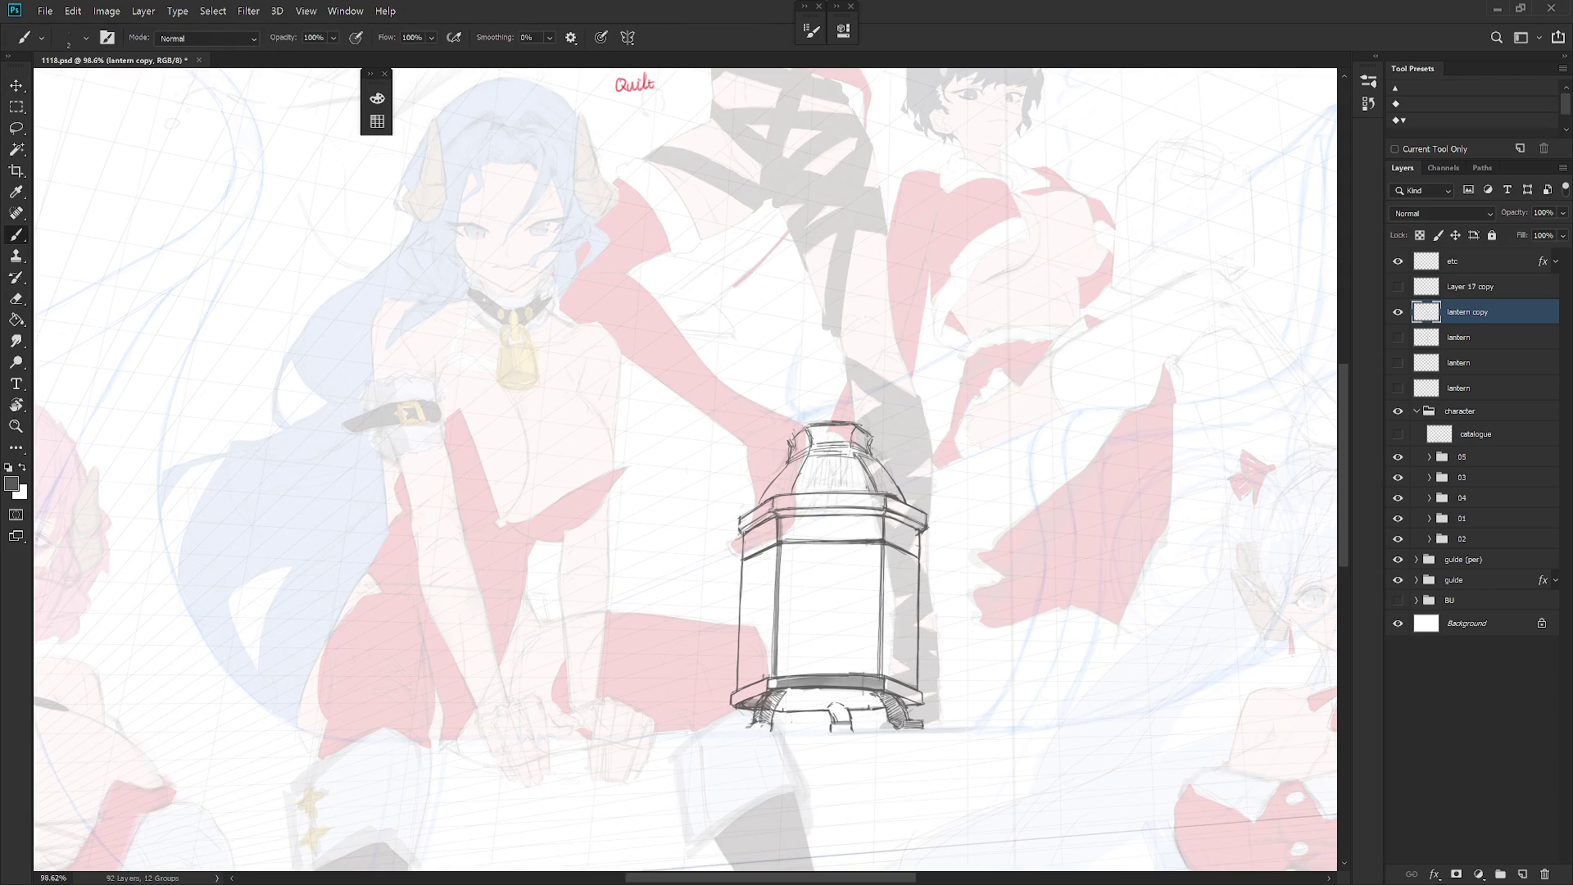
{"action": "key", "text": "e"}
{"action": "key", "text": "b"}
Step: Erase the dome's left-side lines and redraw its upper-left edge
{"action": "key", "text": "e"}
{"action": "mouse_move", "coordinate": [796, 449]}
{"action": "left_mouse_down"}
{"action": "mouse_move", "coordinate": [815, 475]}
{"action": "mouse_move", "coordinate": [790, 492]}
{"action": "left_mouse_up"}
{"action": "key", "text": "b"}
{"action": "left_click_drag", "start_coordinate": [796, 428], "coordinate": [788, 446]}
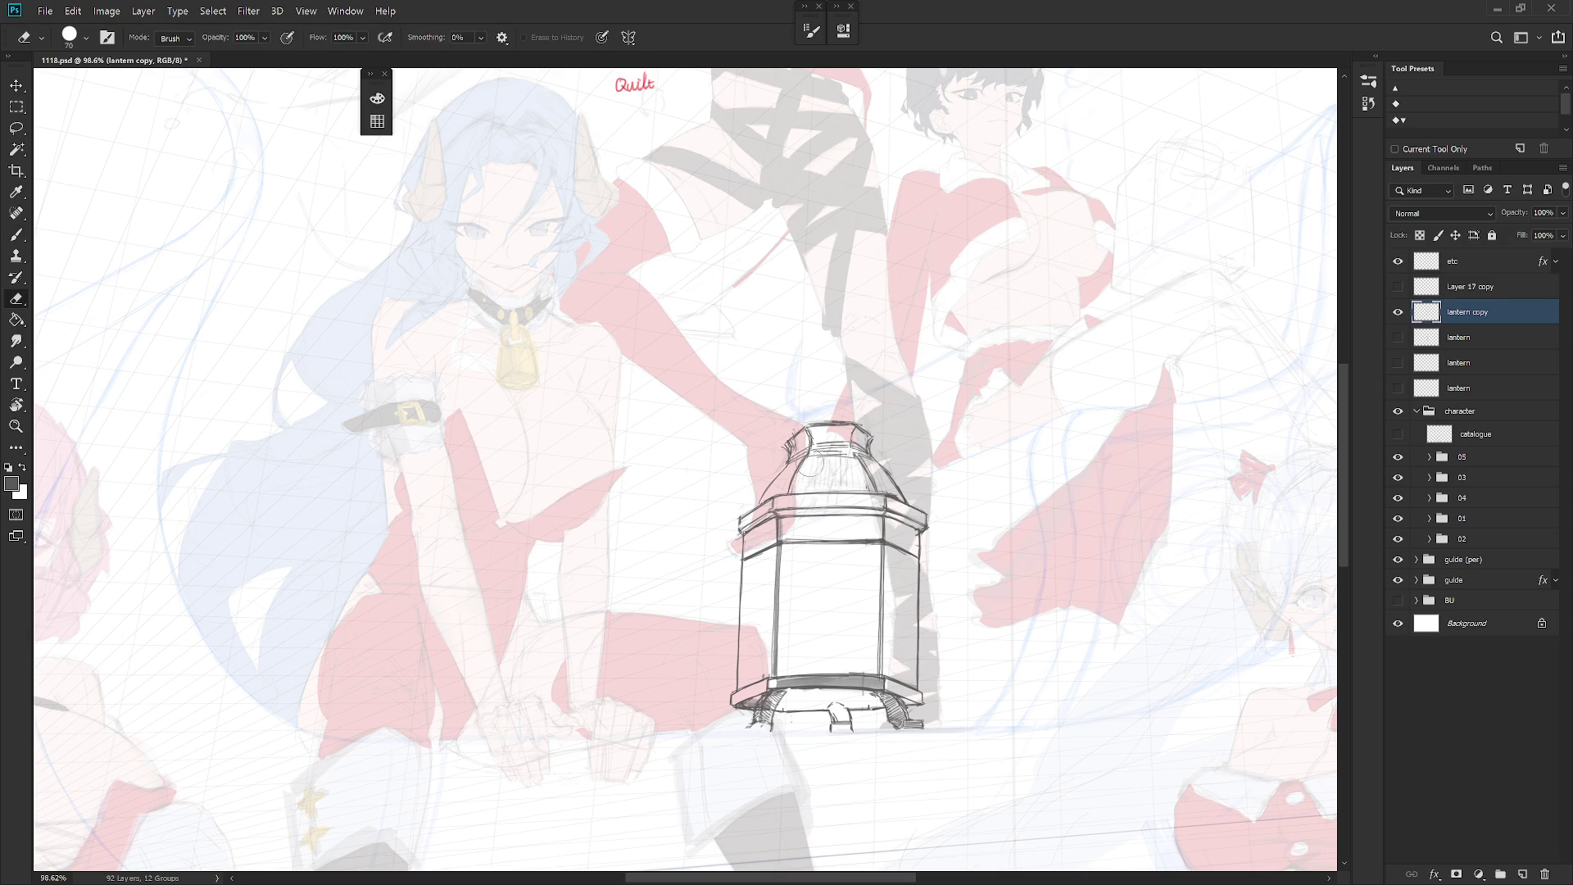
Step: Lasso a sliver across the dome, then fit the whole illustration in view
{"action": "key", "text": "l"}
{"action": "mouse_move", "coordinate": [795, 491]}
{"action": "left_mouse_down"}
{"action": "mouse_move", "coordinate": [859, 492]}
{"action": "mouse_move", "coordinate": [875, 475]}
{"action": "mouse_move", "coordinate": [836, 458]}
{"action": "mouse_move", "coordinate": [901, 501]}
{"action": "mouse_move", "coordinate": [868, 455]}
{"action": "mouse_move", "coordinate": [860, 399]}
{"action": "left_mouse_up"}
{"action": "key", "text": "ctrl+d"}
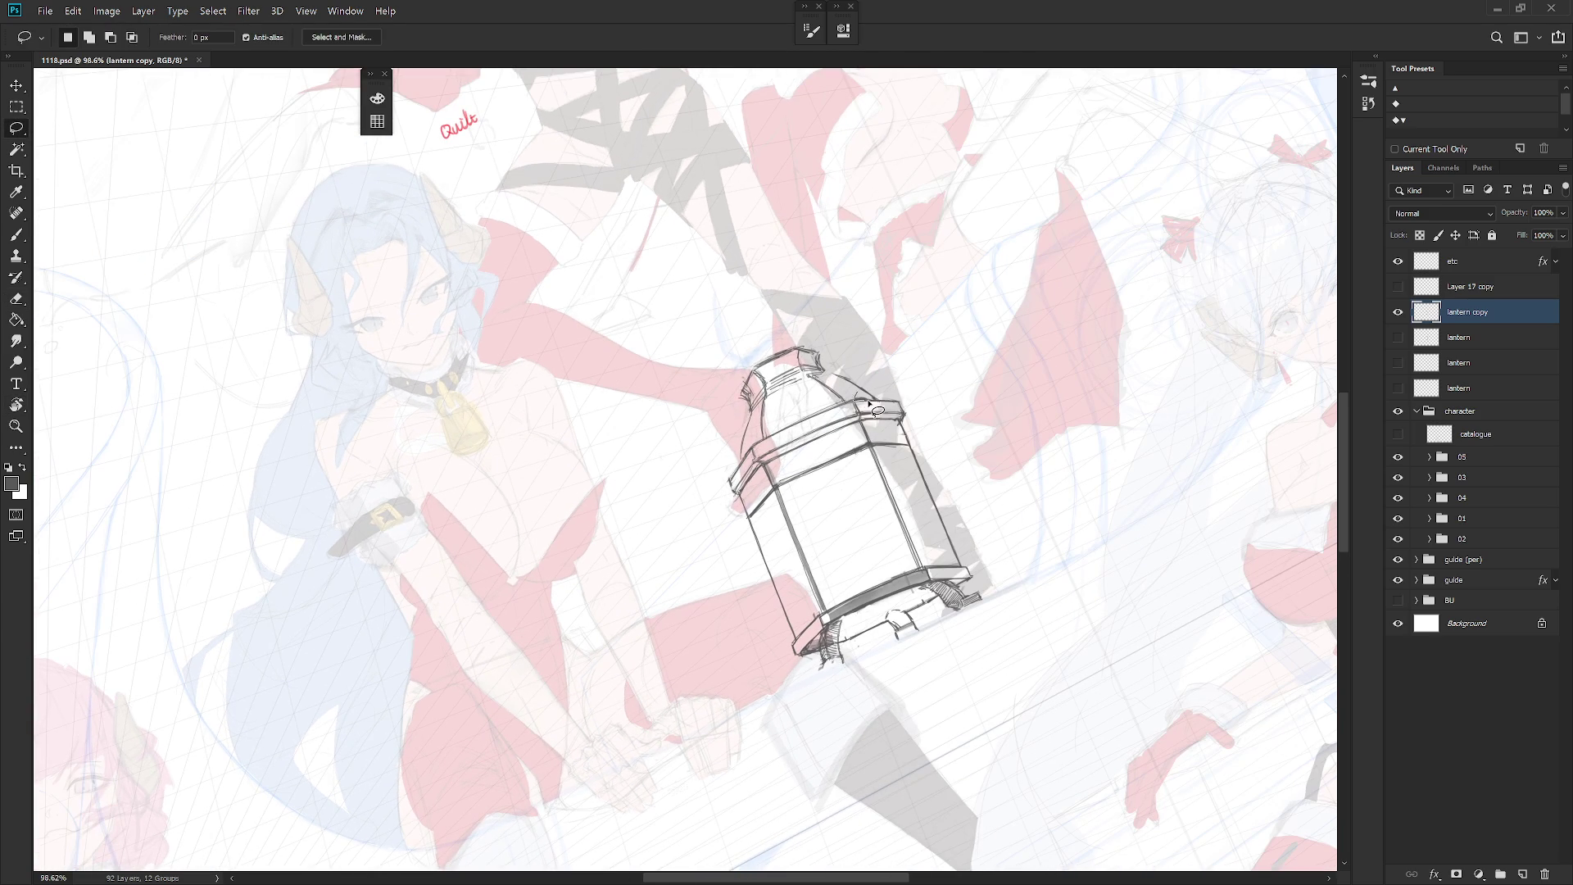
{"action": "key", "text": "Escape"}
{"action": "key", "text": "ctrl+minus"}
{"action": "key", "text": "ctrl+minus"}
{"action": "key", "text": "ctrl+minus"}
{"action": "key", "text": "b"}
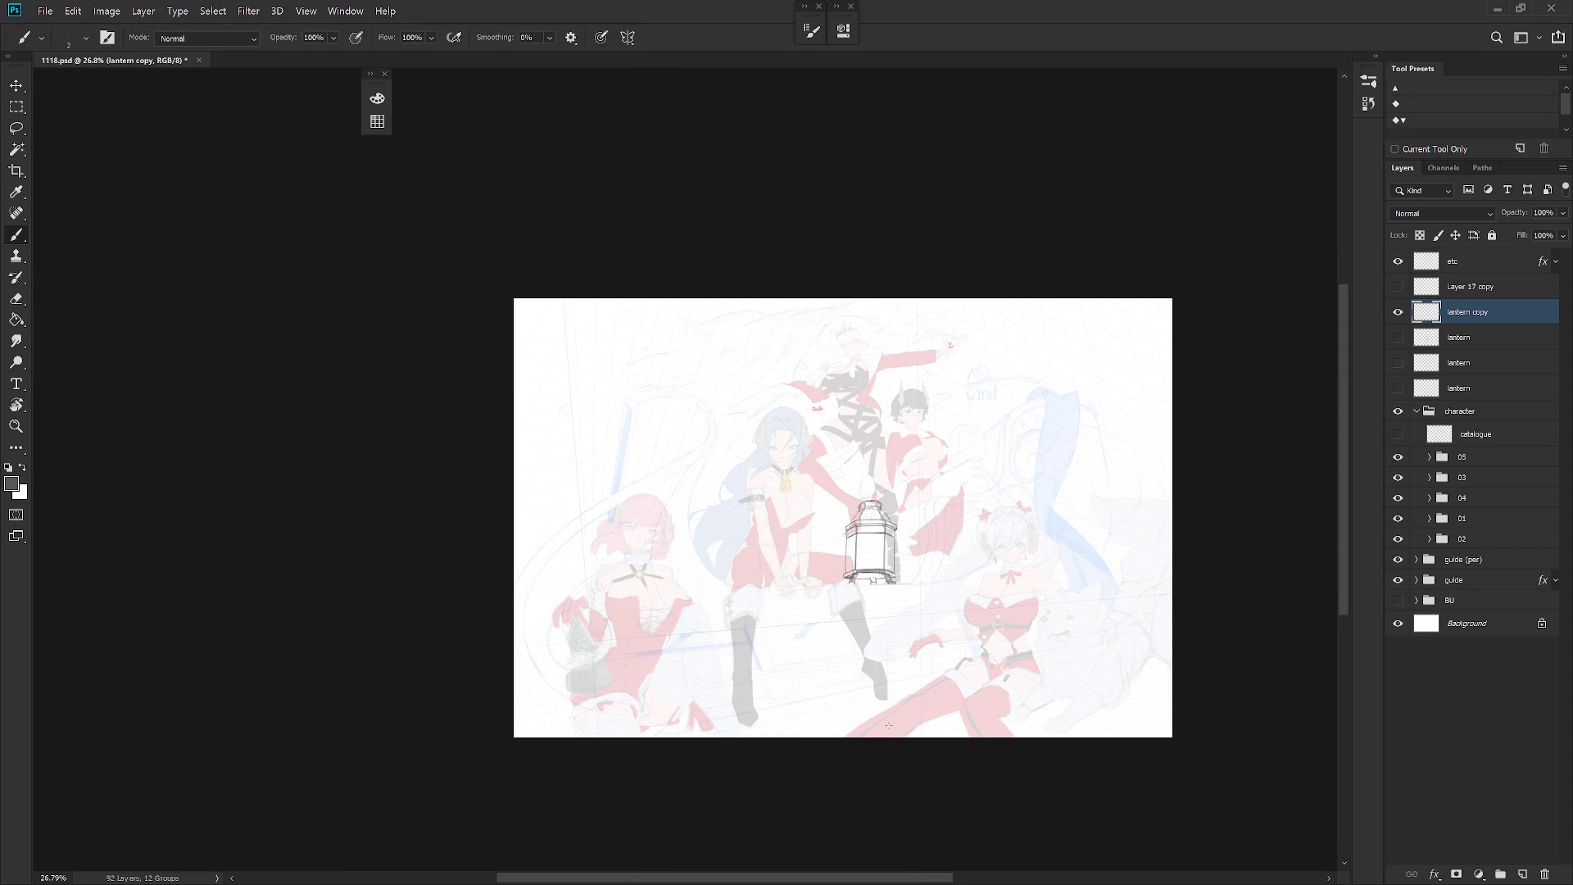
Step: Select the area under the lantern base and join its bottom edge into one curve
{"action": "scroll", "coordinate": [880, 585], "scroll_direction": "up", "scroll_amount": 3}
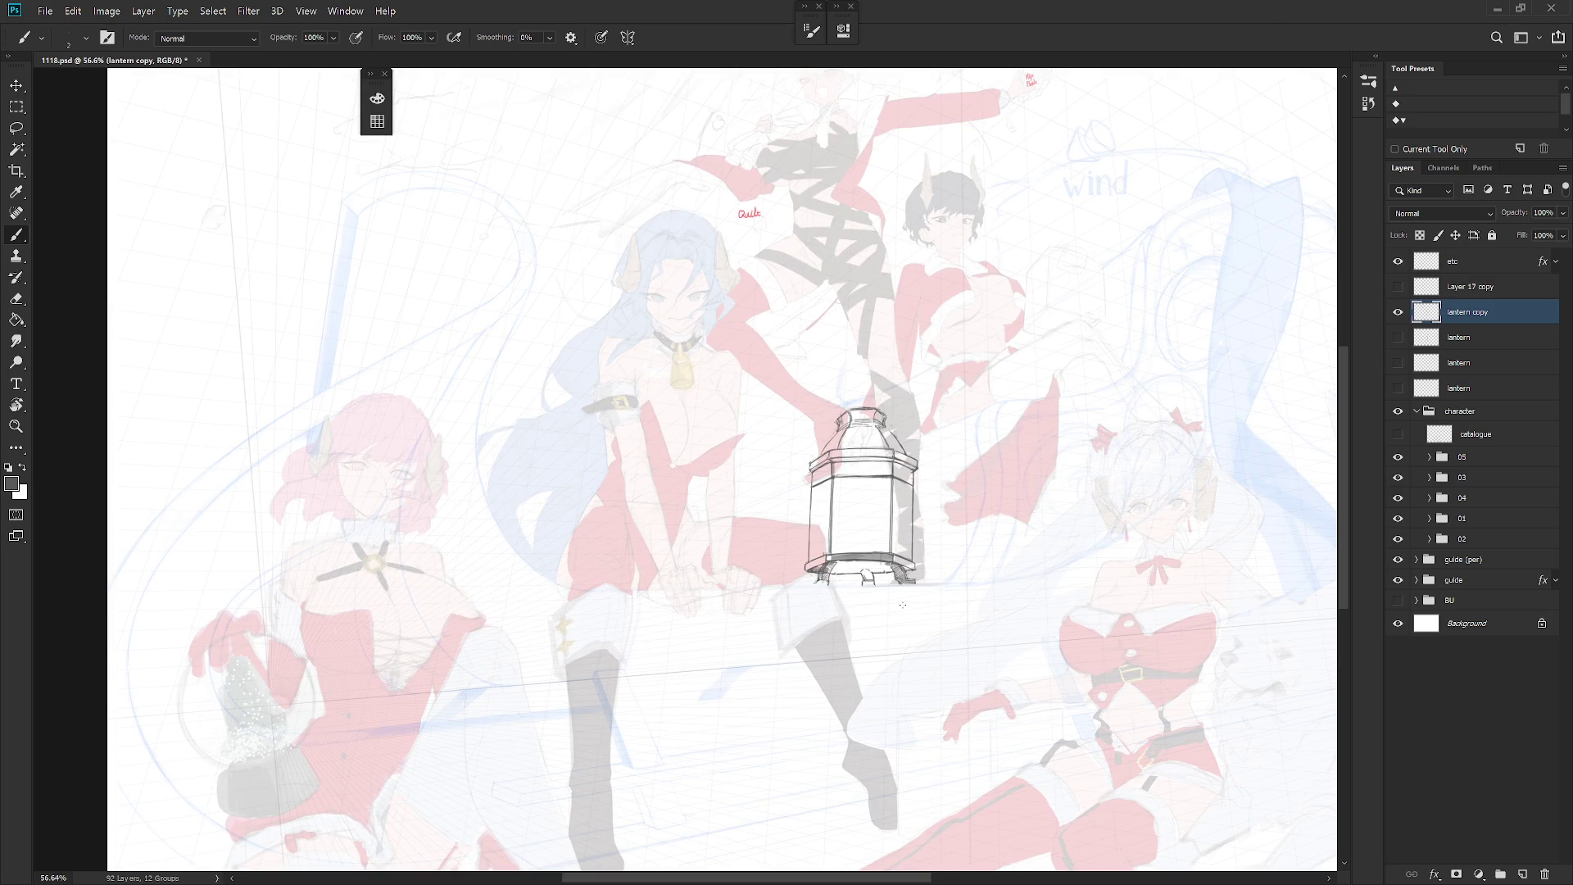
{"action": "scroll", "coordinate": [885, 598], "scroll_direction": "up", "scroll_amount": 2}
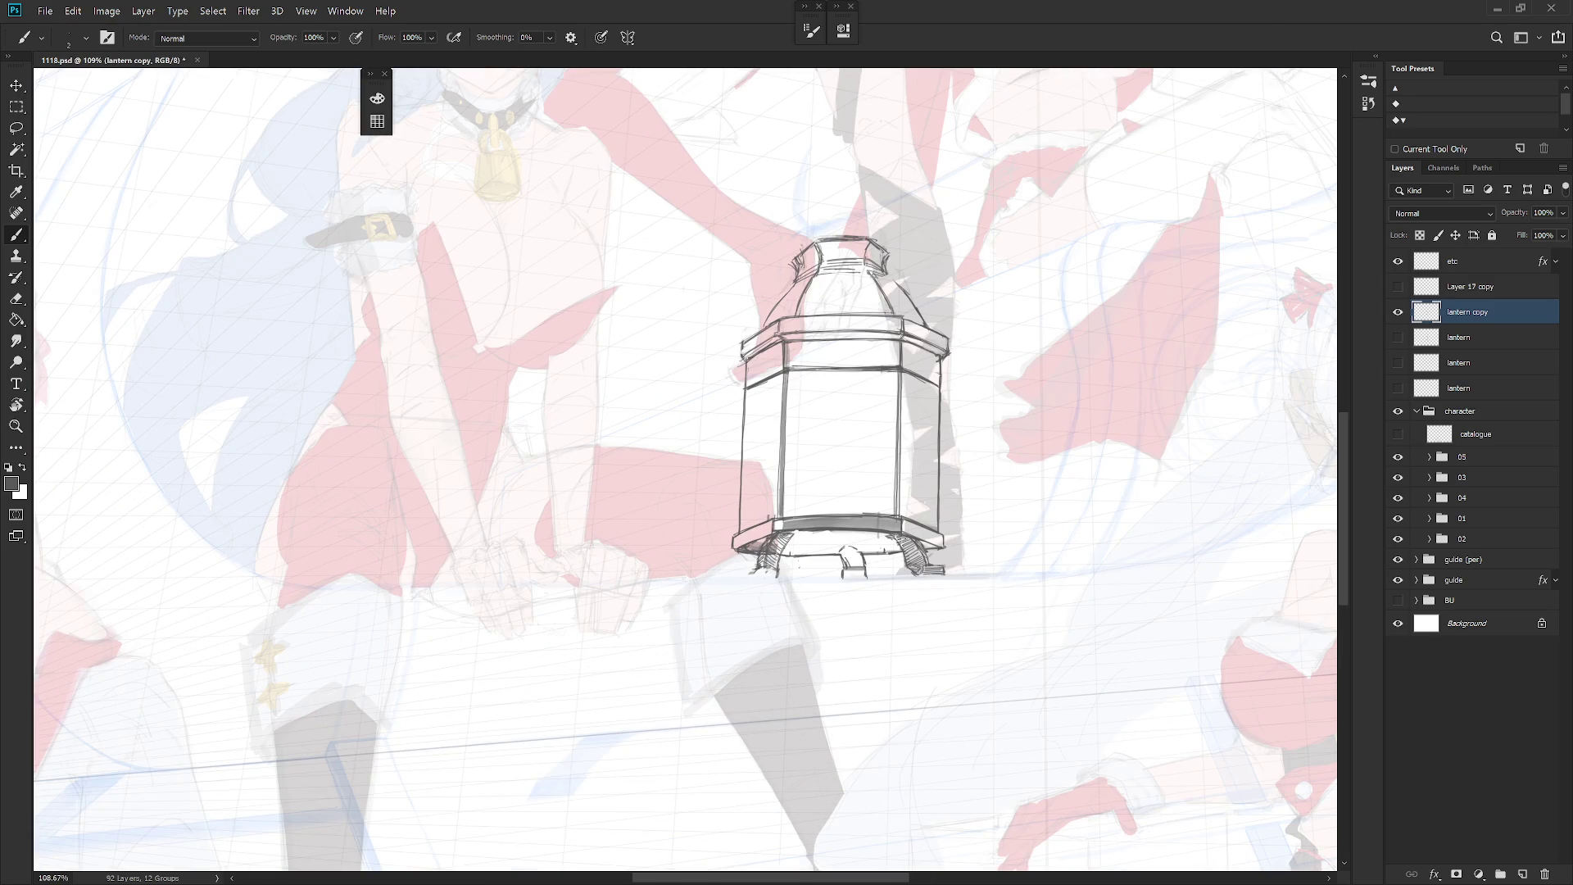
{"action": "key", "text": "l"}
{"action": "mouse_move", "coordinate": [846, 549]}
{"action": "left_mouse_down"}
{"action": "mouse_move", "coordinate": [828, 564]}
{"action": "mouse_move", "coordinate": [878, 566]}
{"action": "mouse_move", "coordinate": [834, 583]}
{"action": "mouse_move", "coordinate": [889, 580]}
{"action": "left_mouse_up"}
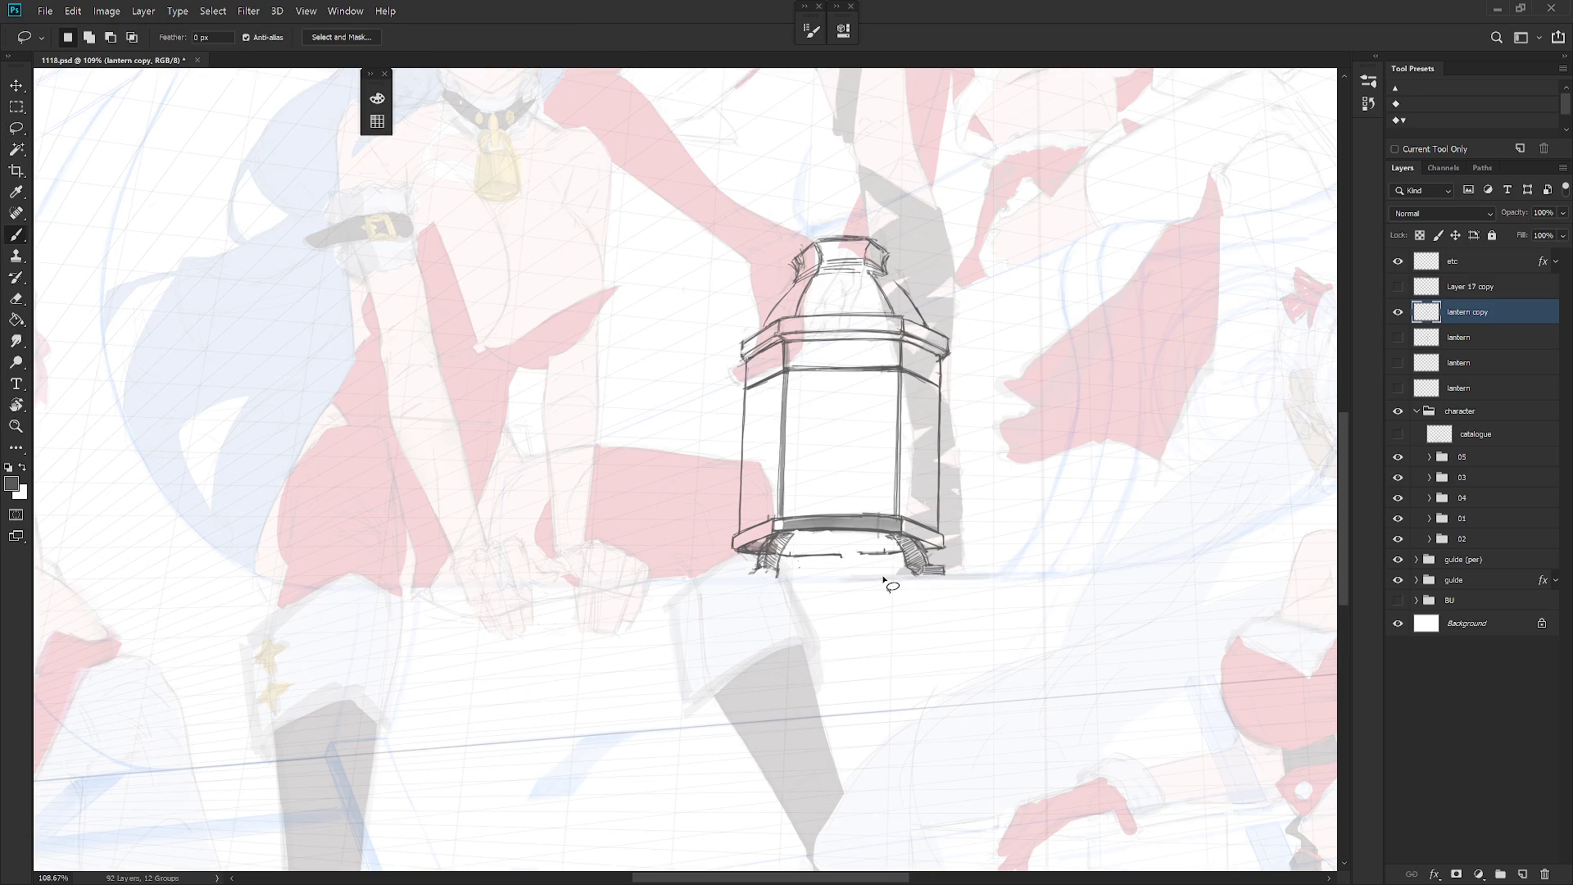
{"action": "key", "text": "b"}
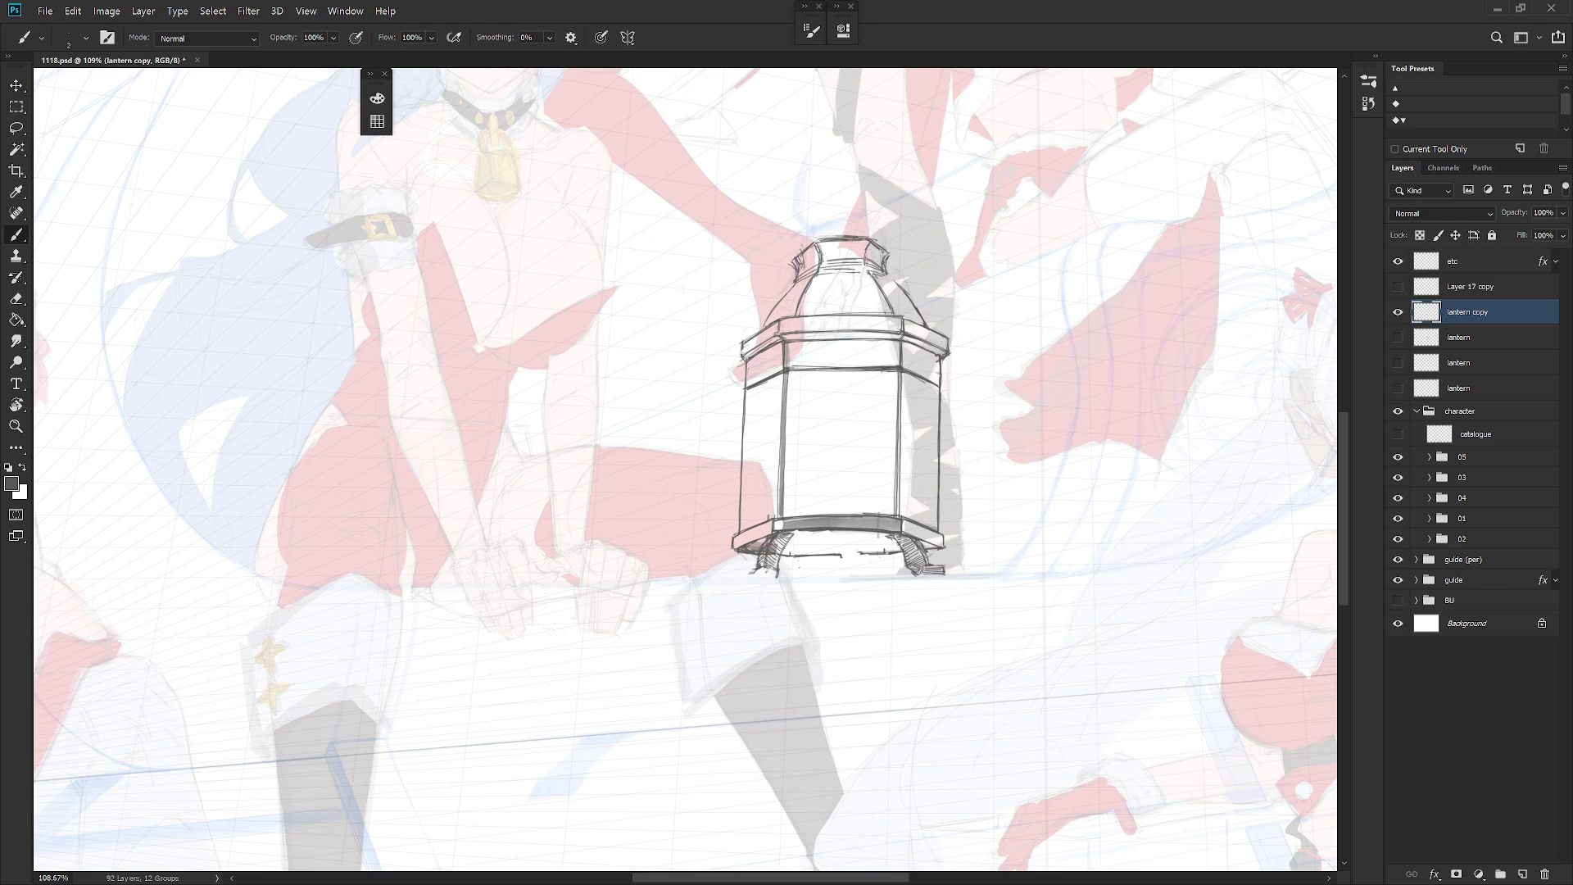
{"action": "mouse_move", "coordinate": [857, 554]}
{"action": "left_mouse_down"}
{"action": "mouse_move", "coordinate": [824, 558]}
{"action": "mouse_move", "coordinate": [874, 555]}
{"action": "left_mouse_up"}
Step: Add short strokes beneath the bottom edge, then select along that edge
{"action": "left_click_drag", "start_coordinate": [799, 556], "coordinate": [787, 574]}
{"action": "left_click_drag", "start_coordinate": [879, 558], "coordinate": [900, 574]}
{"action": "key", "text": "e"}
{"action": "key", "text": "b"}
{"action": "key", "text": "l"}
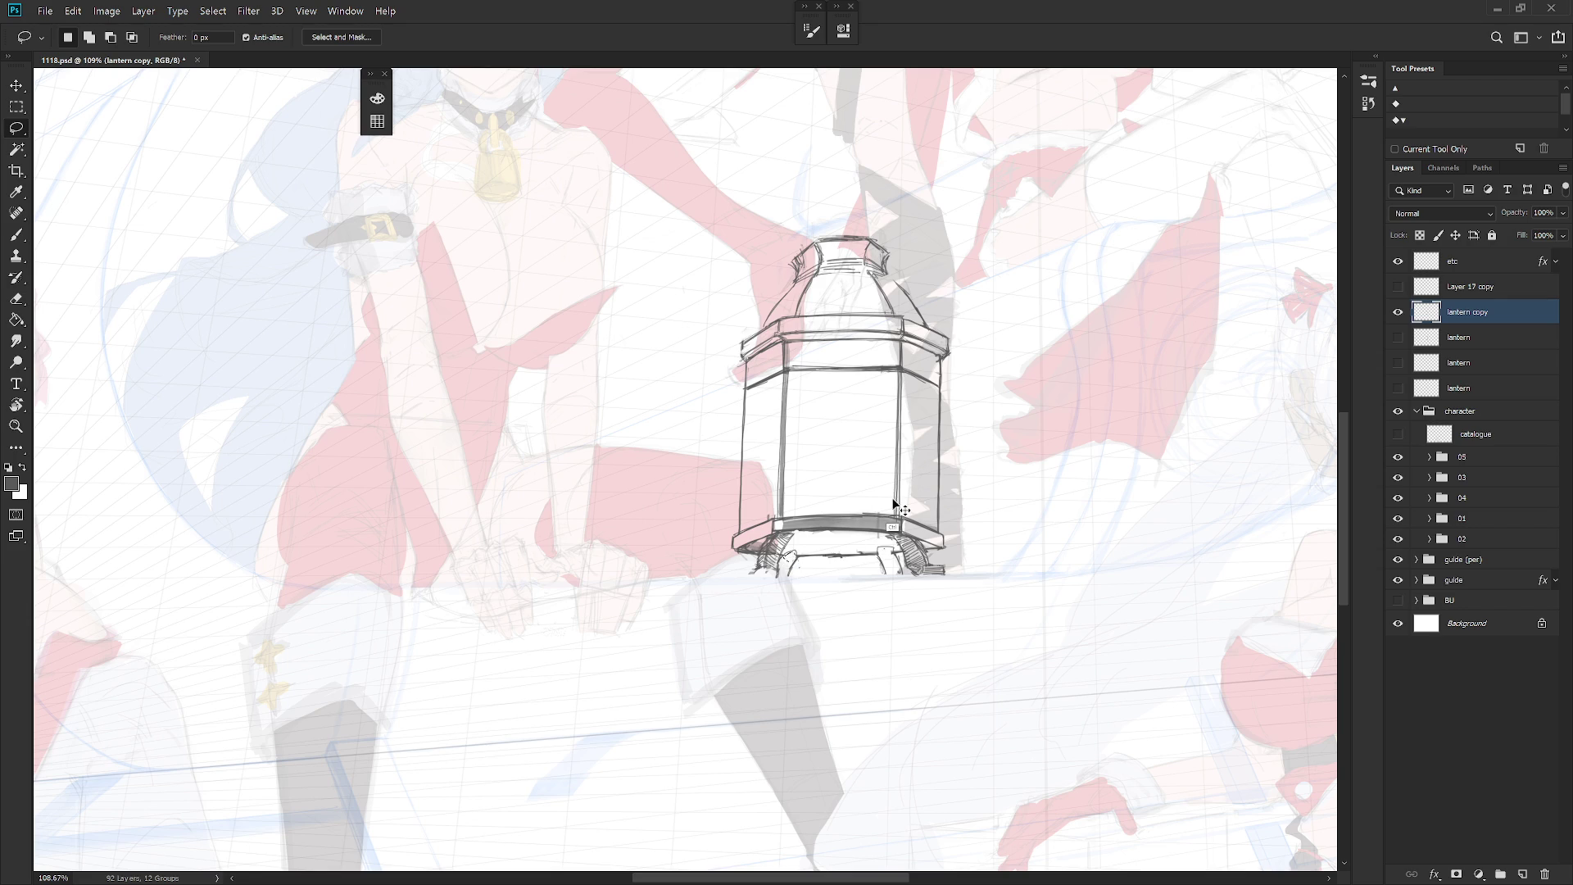
{"action": "mouse_move", "coordinate": [795, 557]}
{"action": "left_mouse_down"}
{"action": "mouse_move", "coordinate": [881, 557]}
{"action": "mouse_move", "coordinate": [819, 566]}
{"action": "mouse_move", "coordinate": [863, 565]}
{"action": "left_mouse_up"}
{"action": "scroll", "coordinate": [785, 692], "scroll_direction": "down", "scroll_amount": 5}
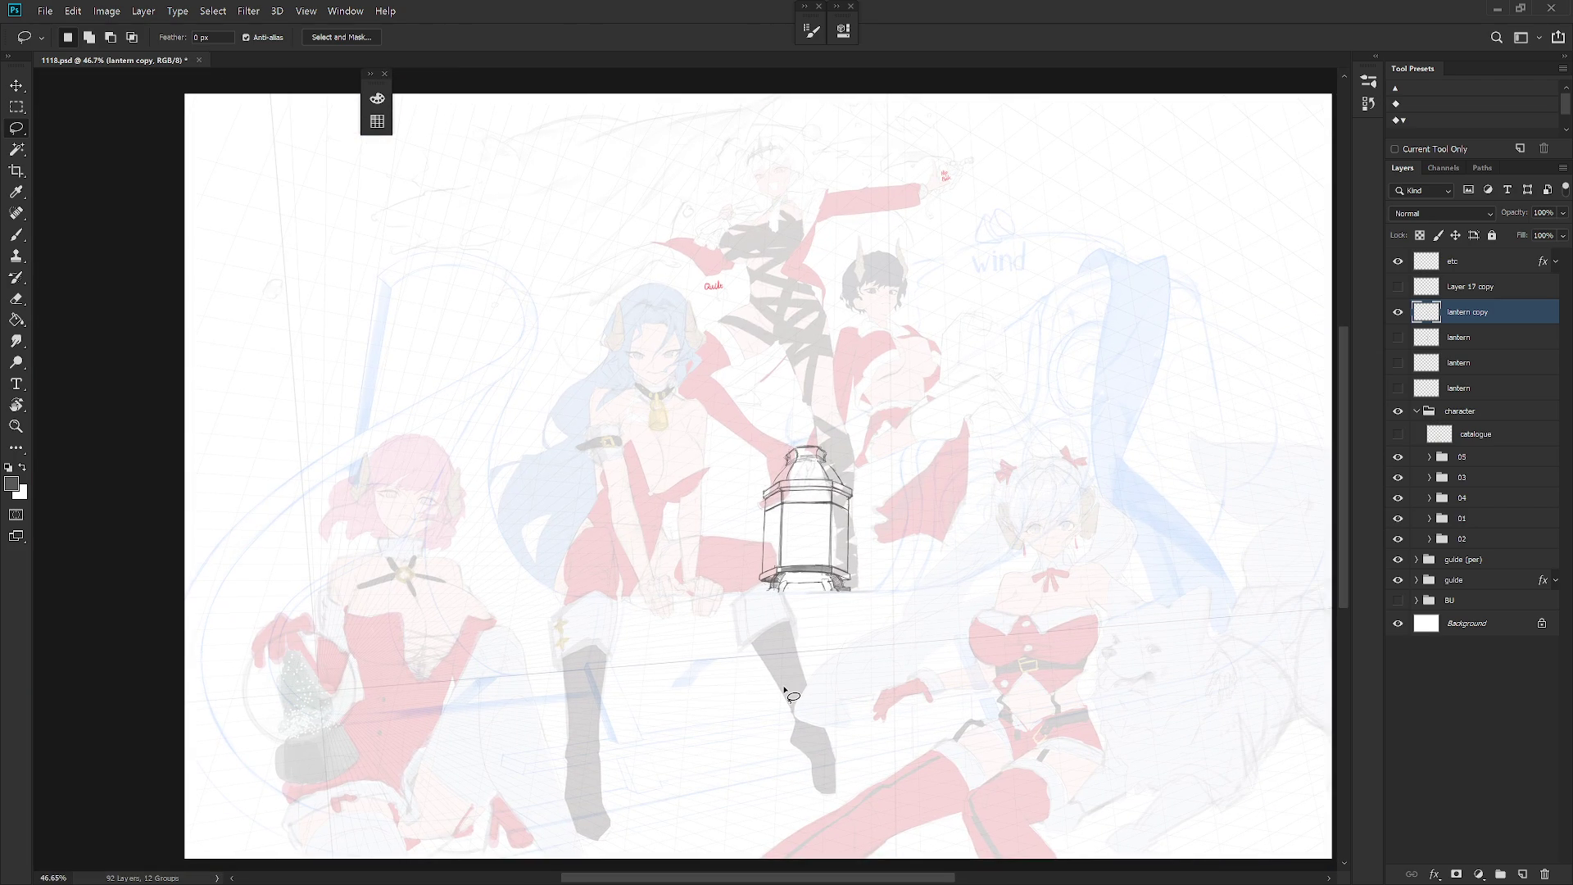
Step: Compare the hexagonal and round jar lantern sketches by toggling their visibility
{"action": "key", "text": "ctrl+shift+h"}
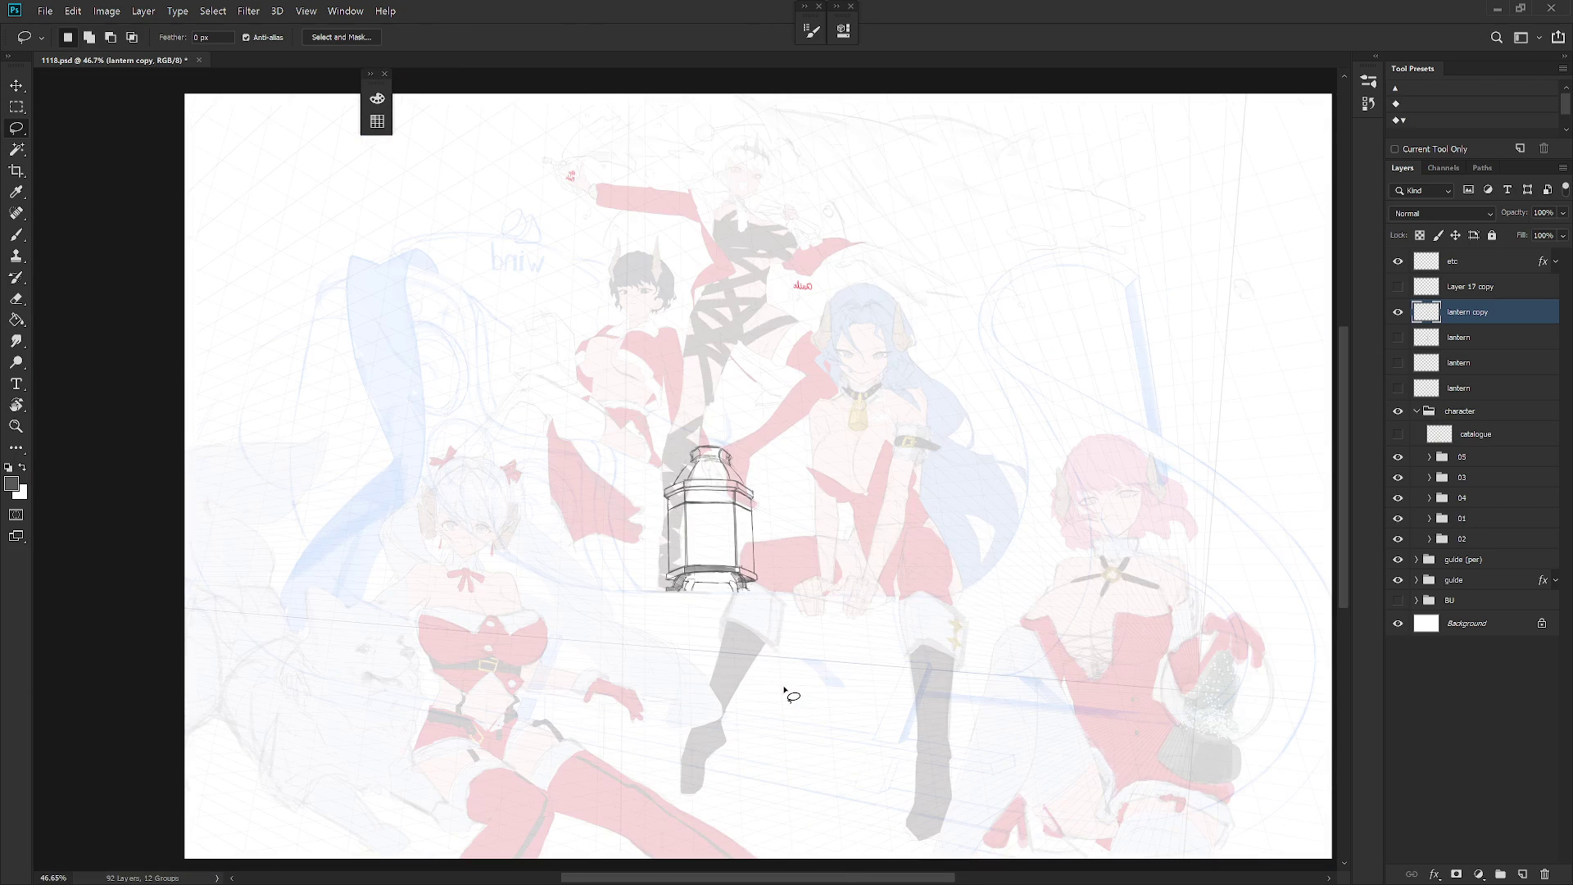
{"action": "left_click", "coordinate": [1397, 336]}
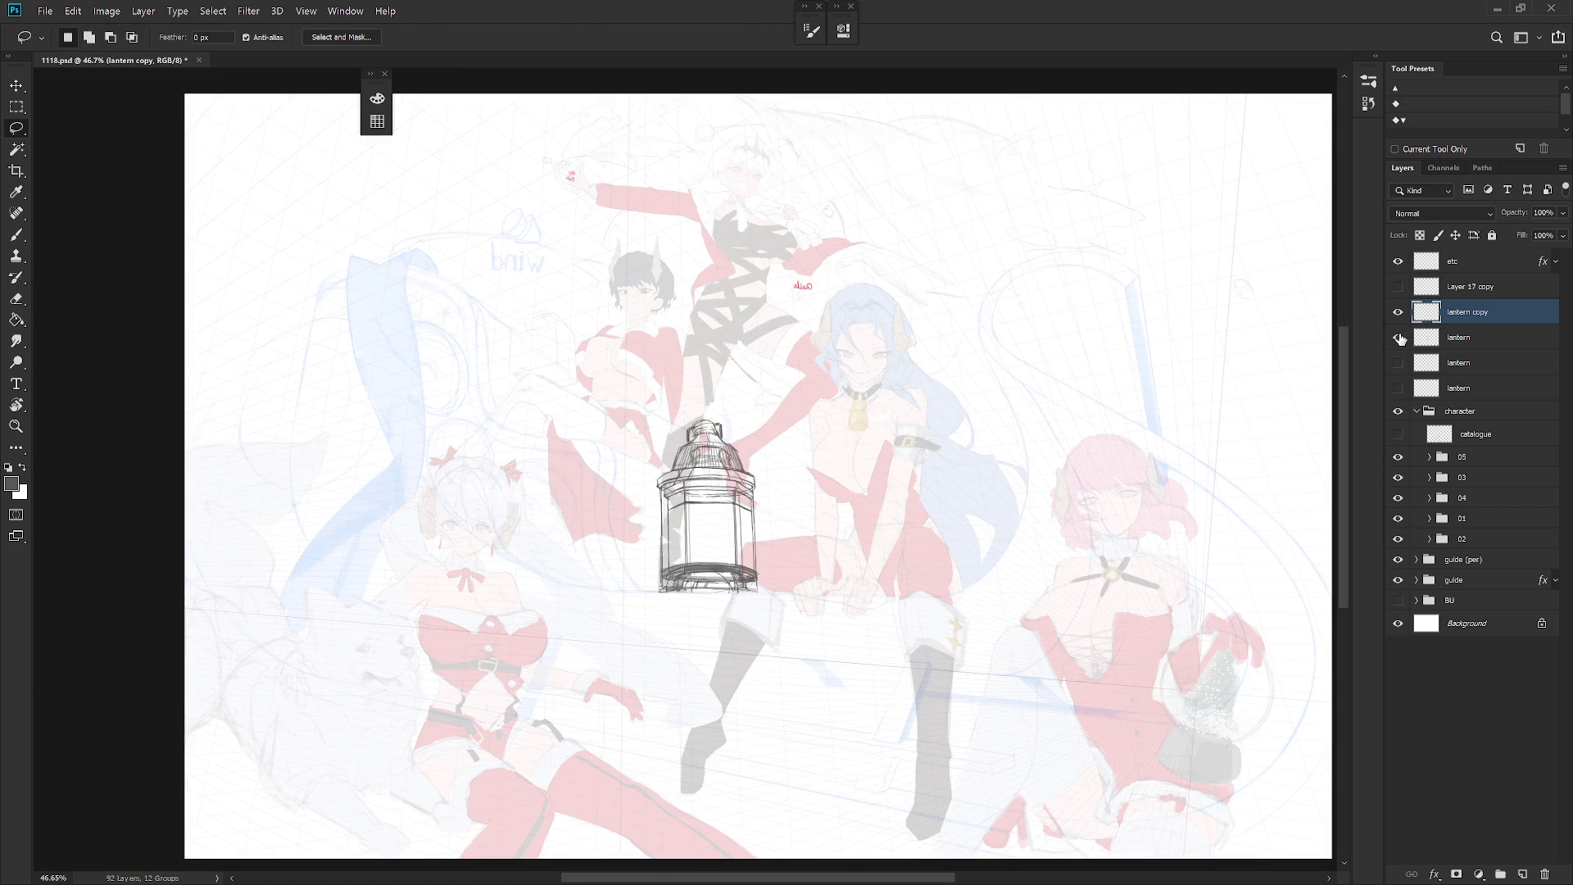
{"action": "left_click", "coordinate": [1397, 312]}
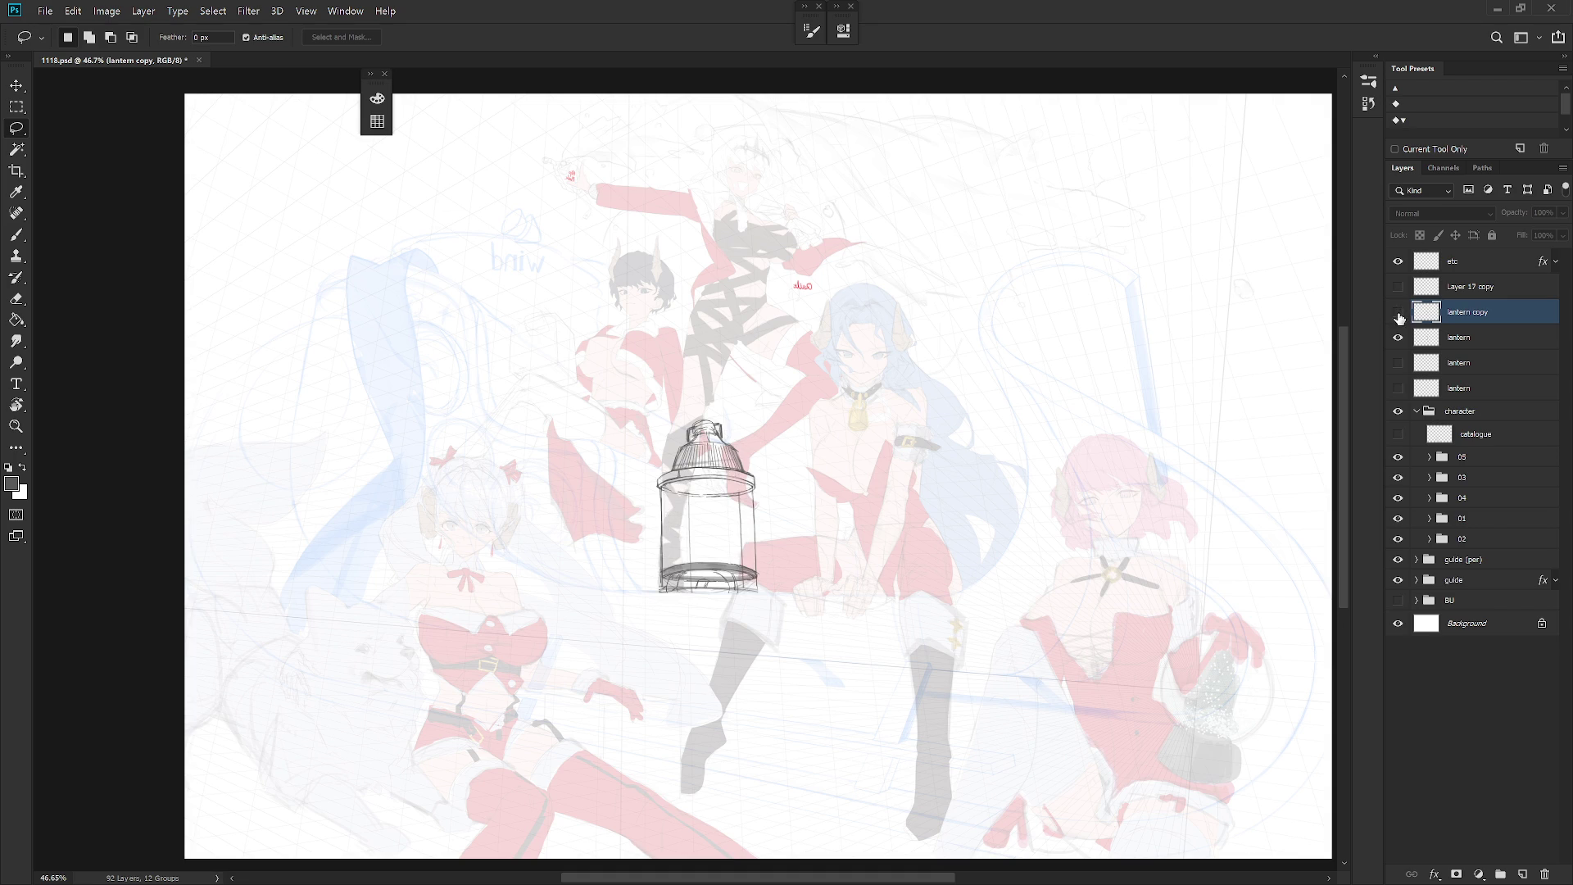
{"action": "left_click", "coordinate": [1398, 314]}
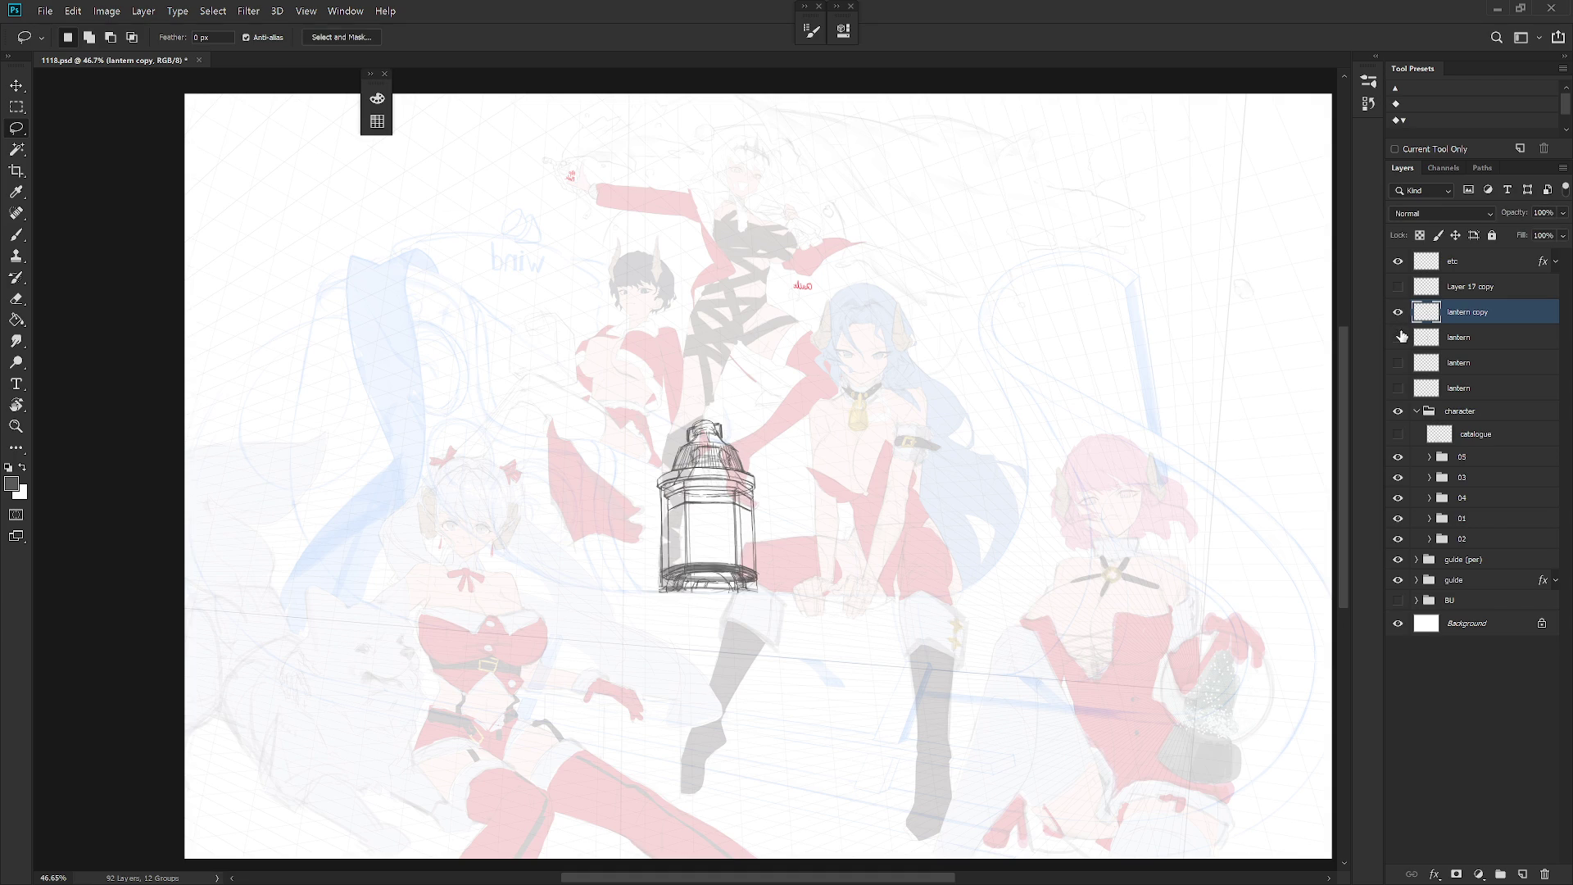
{"action": "left_click", "coordinate": [1399, 337]}
{"action": "left_click", "coordinate": [1399, 314]}
{"action": "left_click", "coordinate": [1399, 314]}
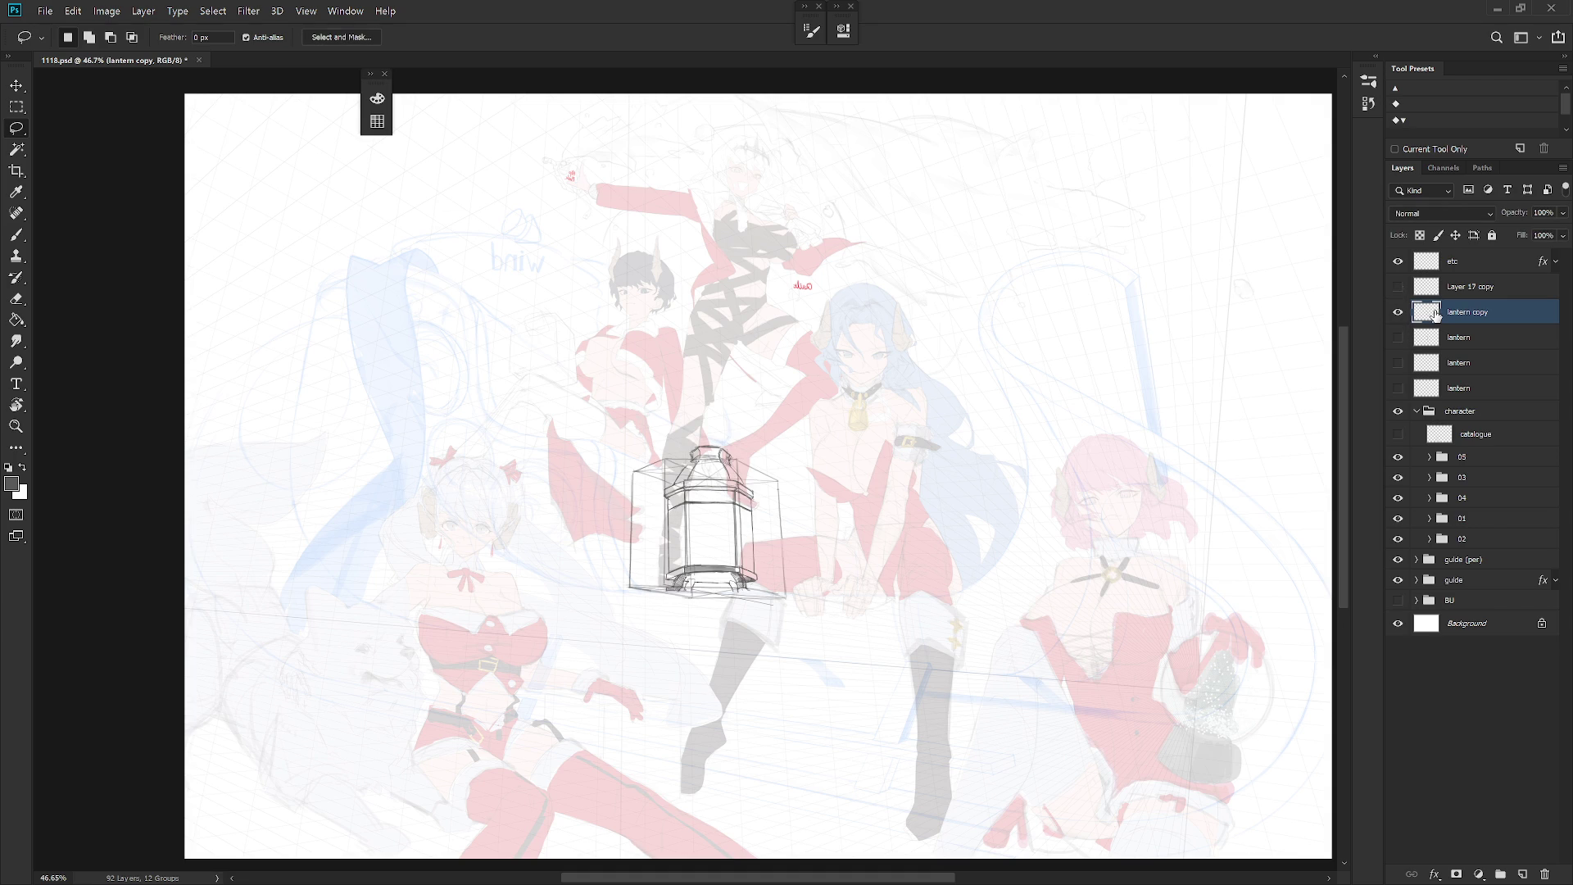
Step: Delete the Layer 17 copy layer and leave only the hexagonal lantern visible
{"action": "left_click", "coordinate": [1435, 288]}
{"action": "key", "text": "Delete"}
{"action": "left_click", "coordinate": [1398, 311]}
{"action": "left_click", "coordinate": [1398, 286]}
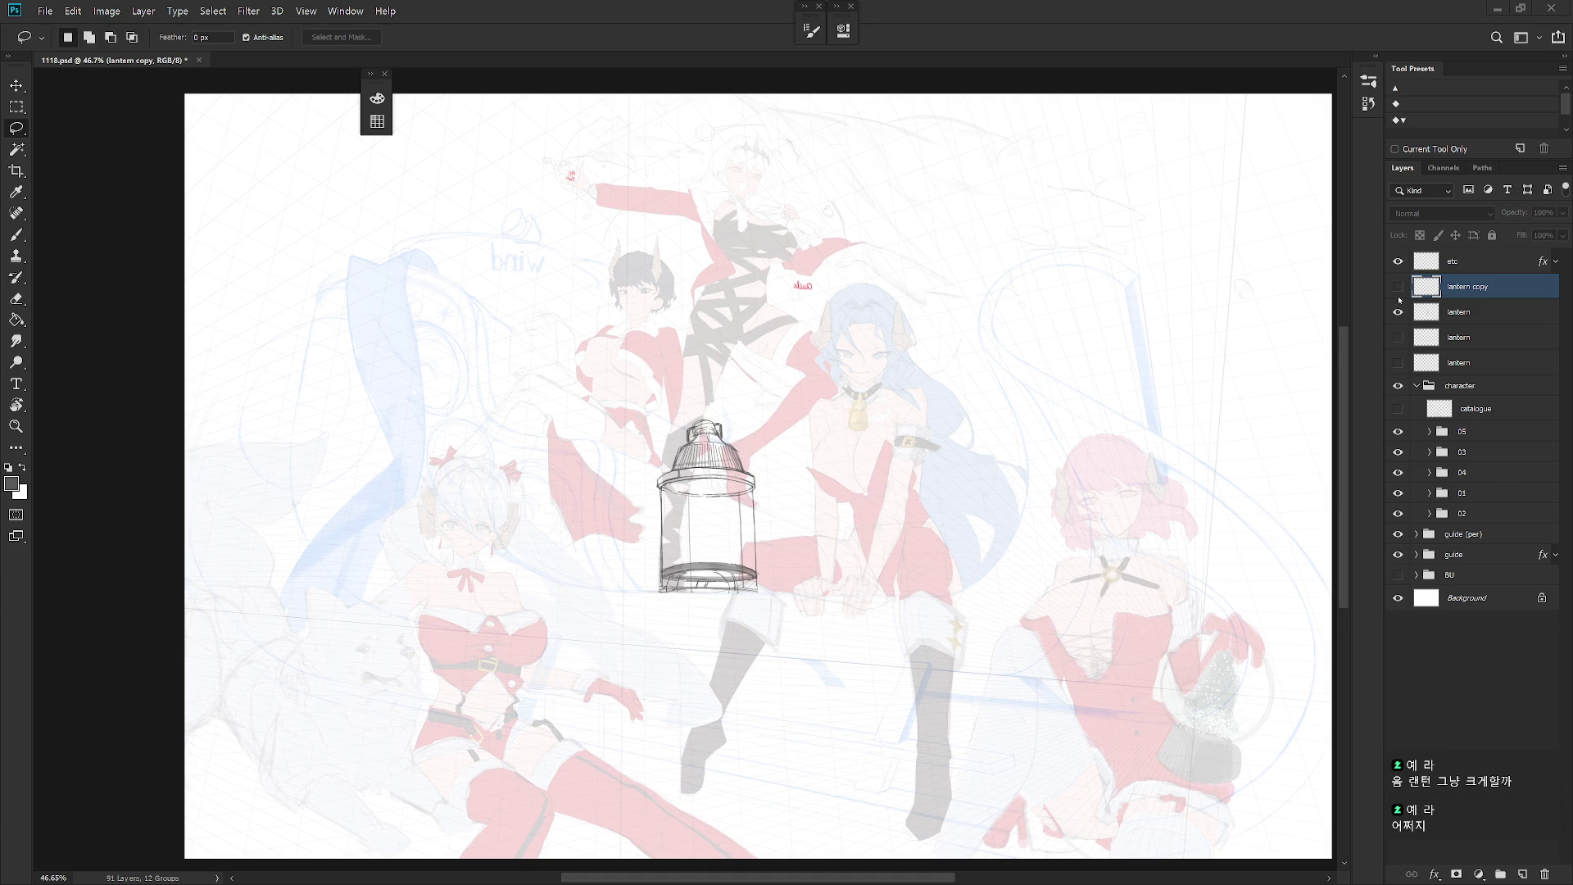
{"action": "left_click", "coordinate": [1398, 311]}
{"action": "left_click", "coordinate": [1398, 286]}
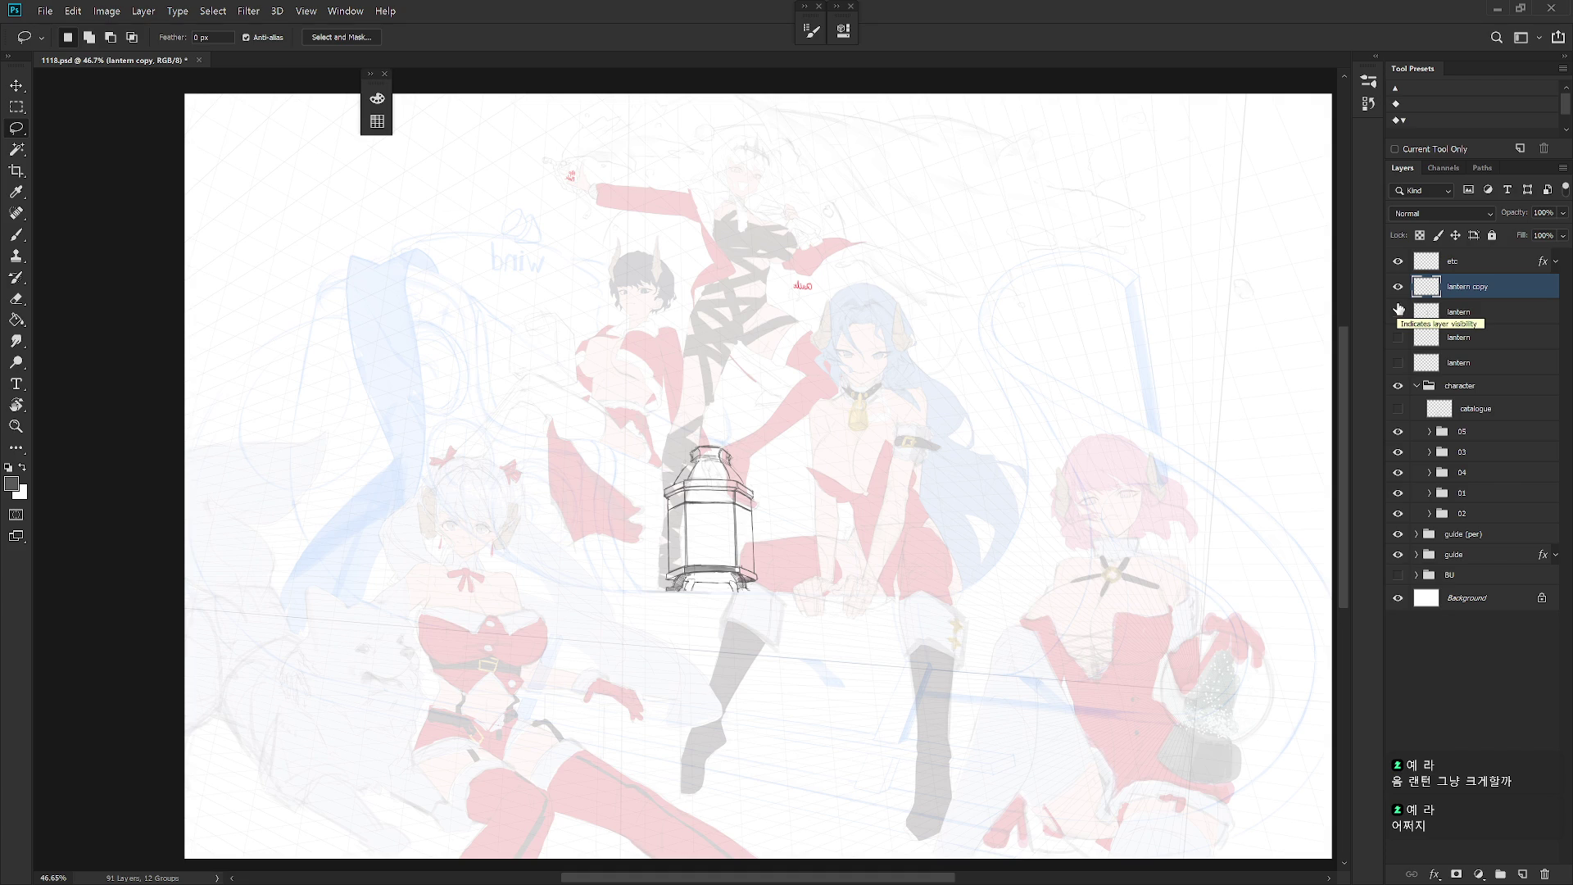
Step: Rename the copied lantern layer to 'lantern'
{"action": "double_click", "coordinate": [1458, 286]}
{"action": "type", "text": "lantern"}
{"action": "key", "text": "Return"}
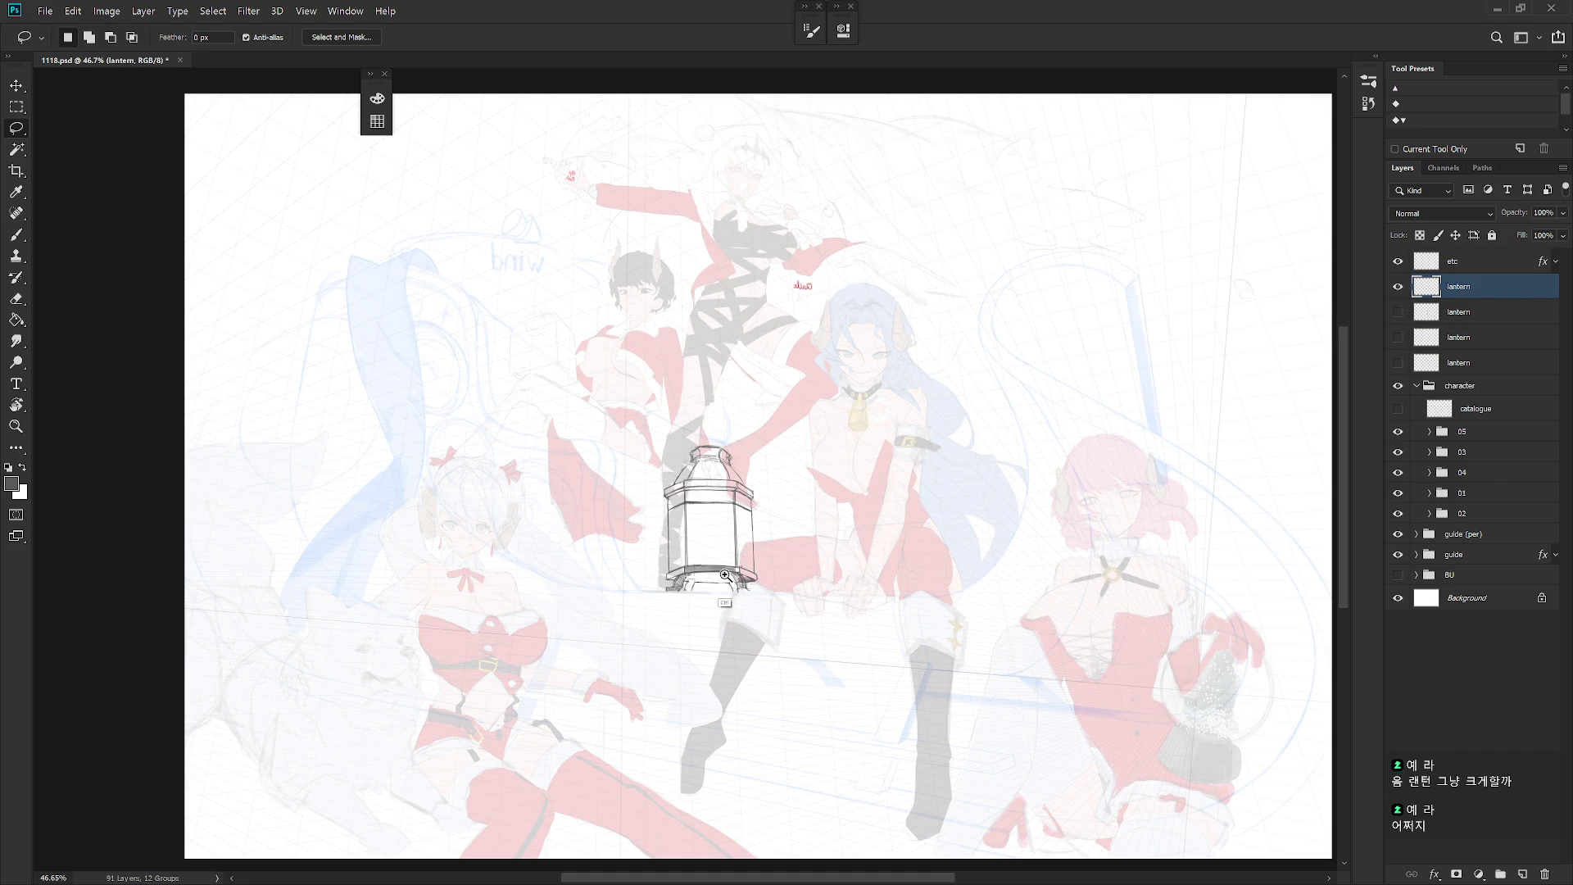
Step: Erase dark shading on the bottom rim with a size-45 eraser and redraw a thin rim line
{"action": "scroll", "coordinate": [735, 567], "scroll_direction": "up", "scroll_amount": 3}
{"action": "key", "text": "b"}
{"action": "scroll", "coordinate": [745, 590], "scroll_direction": "up", "scroll_amount": 1}
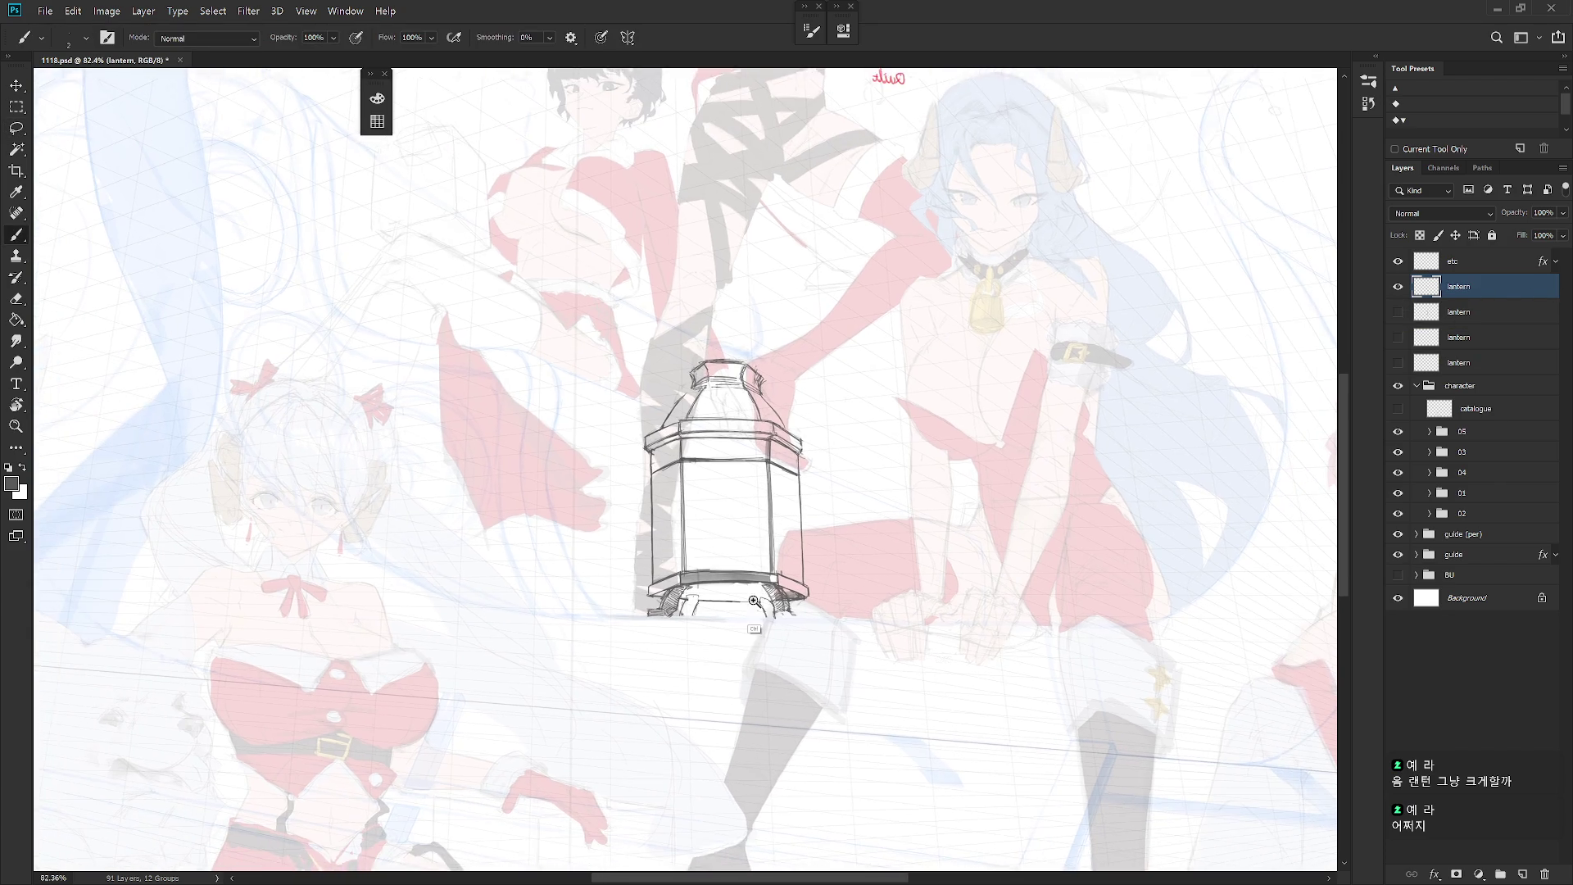
{"action": "scroll", "coordinate": [751, 599], "scroll_direction": "up", "scroll_amount": 1}
{"action": "key", "text": "r"}
{"action": "left_click_drag", "start_coordinate": [930, 569], "coordinate": [926, 479]}
{"action": "key", "text": "e"}
{"action": "key", "text": "bracketleft"}
{"action": "key", "text": "bracketleft"}
{"action": "key", "text": "bracketleft"}
{"action": "left_click_drag", "start_coordinate": [713, 569], "coordinate": [799, 541]}
{"action": "key", "text": "b"}
{"action": "key", "text": "ctrl+z"}
{"action": "left_click_drag", "start_coordinate": [697, 567], "coordinate": [803, 533]}
Step: Clean stray bits off the lantern's top-left rim and zoom out to the full illustration
{"action": "key", "text": "Escape"}
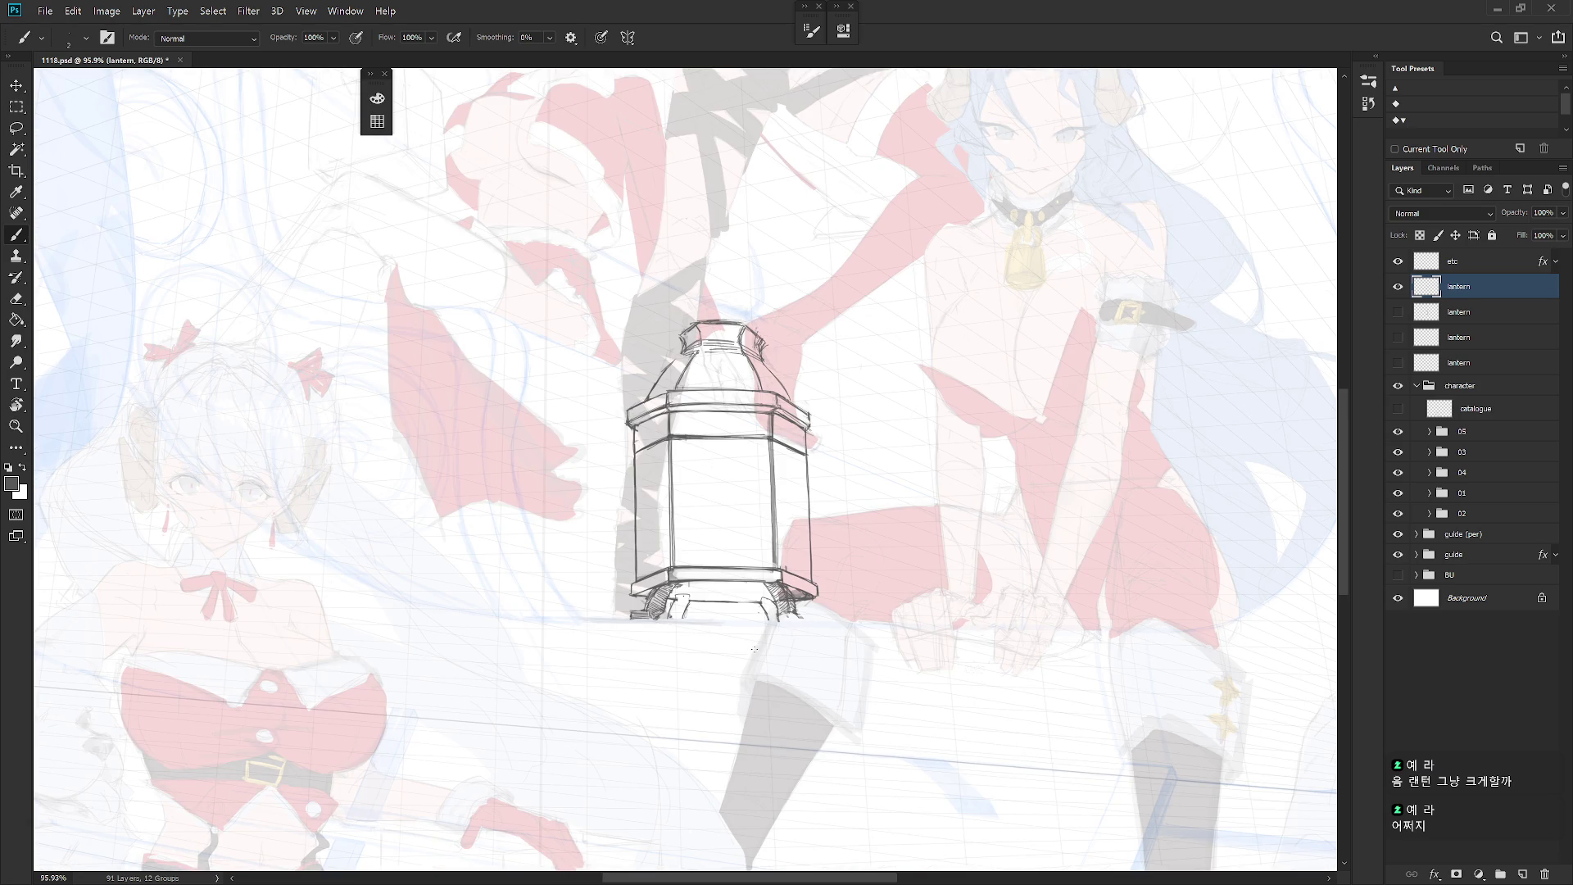
{"action": "key", "text": "e"}
{"action": "mouse_move", "coordinate": [639, 430]}
{"action": "left_mouse_down"}
{"action": "mouse_move", "coordinate": [670, 410]}
{"action": "mouse_move", "coordinate": [628, 420]}
{"action": "mouse_move", "coordinate": [663, 410]}
{"action": "left_mouse_up"}
{"action": "key", "text": "b"}
{"action": "key", "text": "e"}
{"action": "key", "text": "b"}
{"action": "key", "text": "e"}
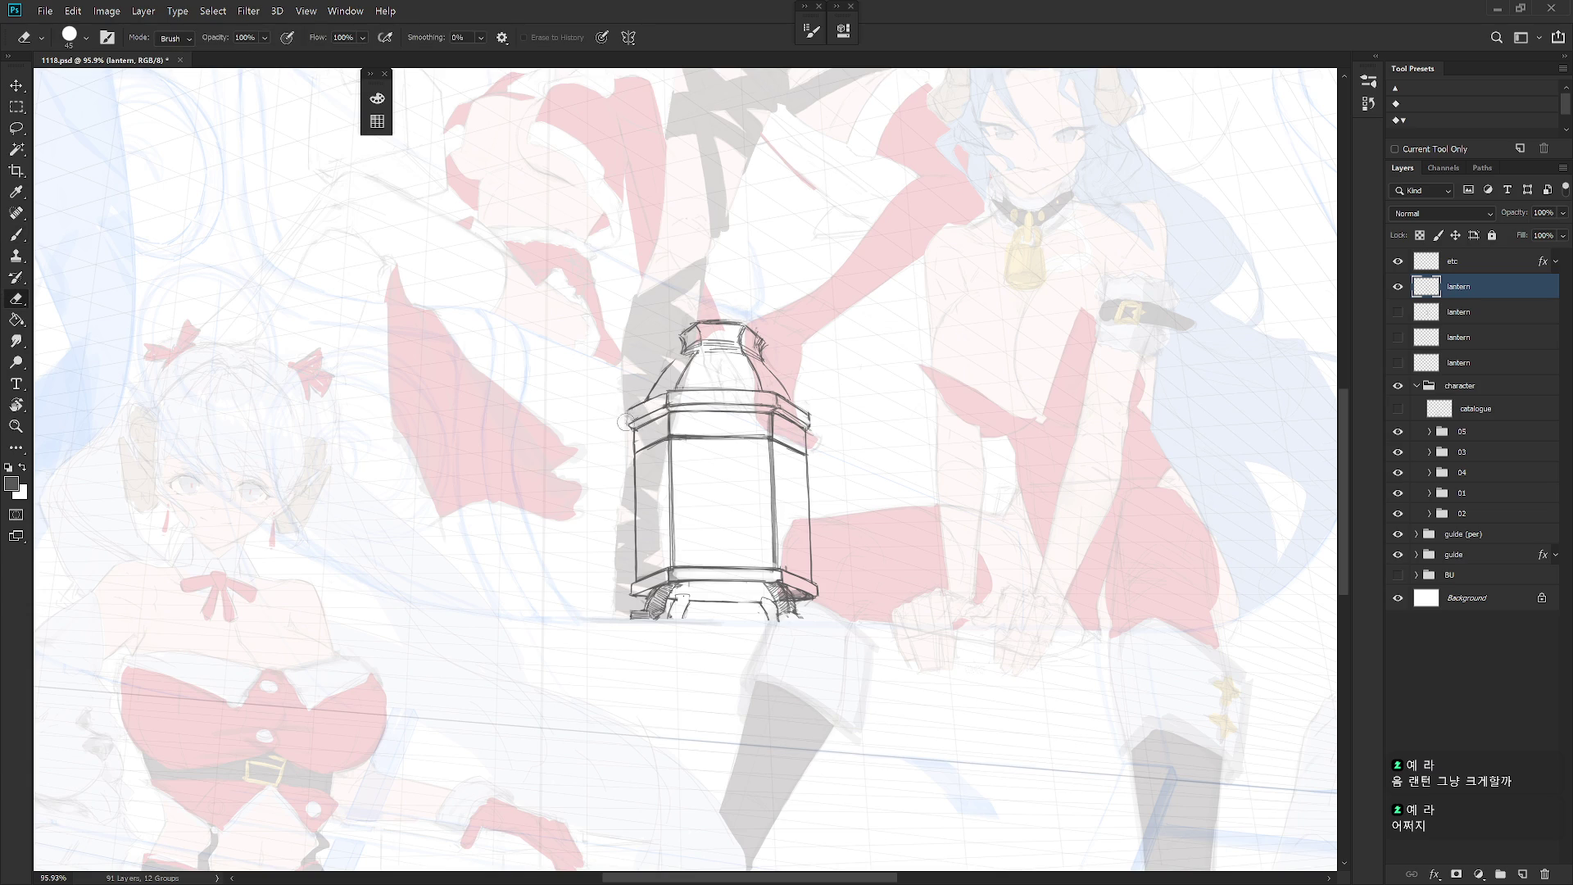
{"action": "key", "text": "b"}
{"action": "key", "text": "e"}
{"action": "key", "text": "b"}
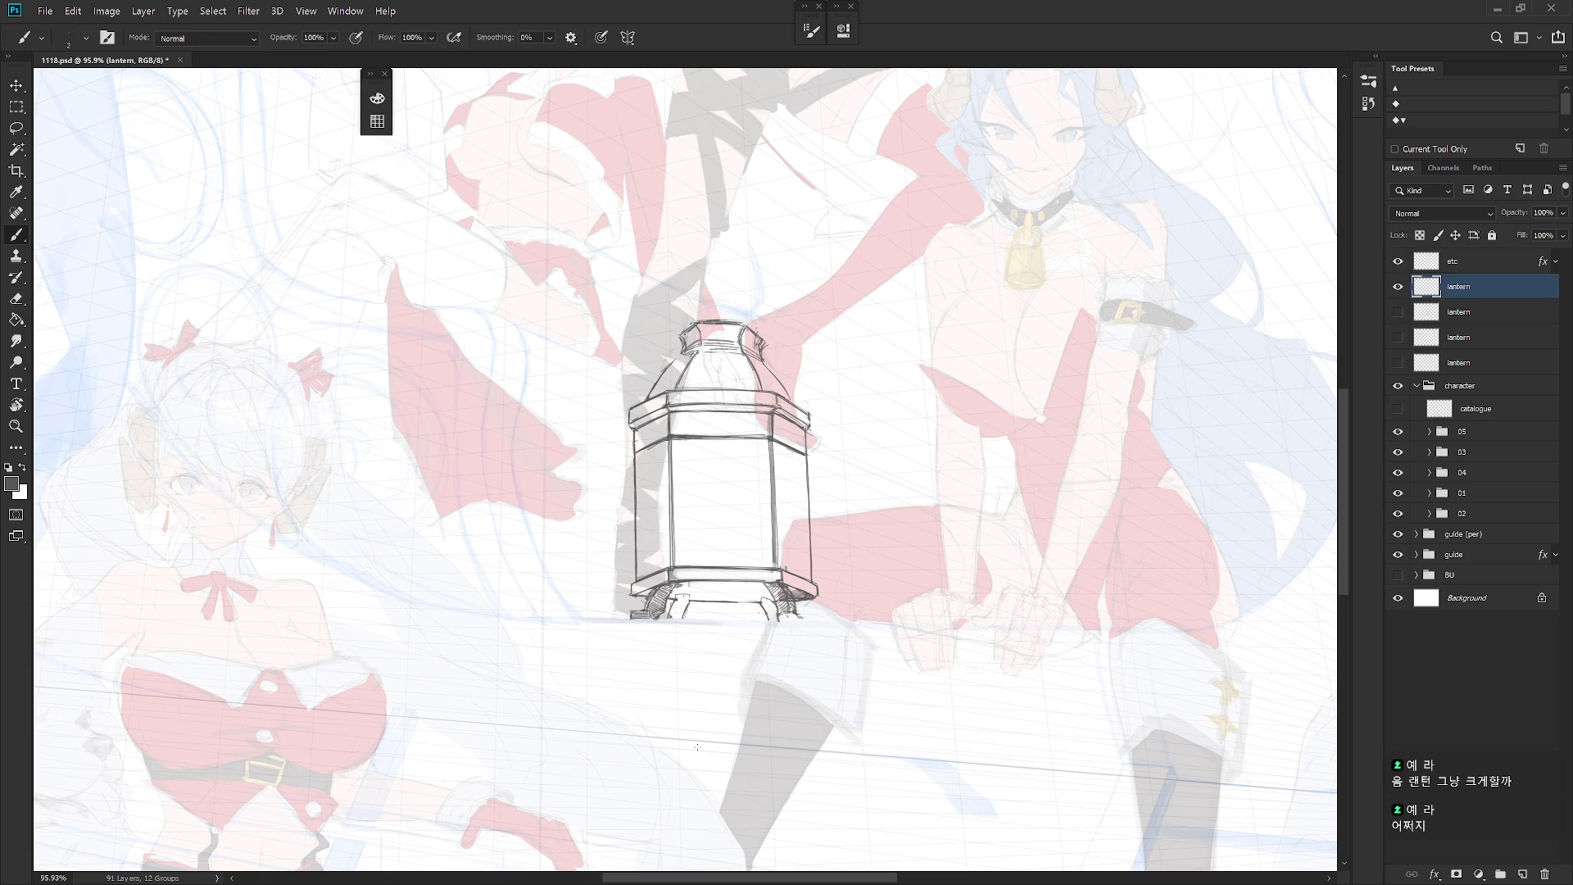
{"action": "mouse_move", "coordinate": [930, 562]}
{"action": "left_mouse_down"}
{"action": "mouse_move", "coordinate": [871, 545]}
{"action": "mouse_move", "coordinate": [903, 575]}
{"action": "left_mouse_up"}
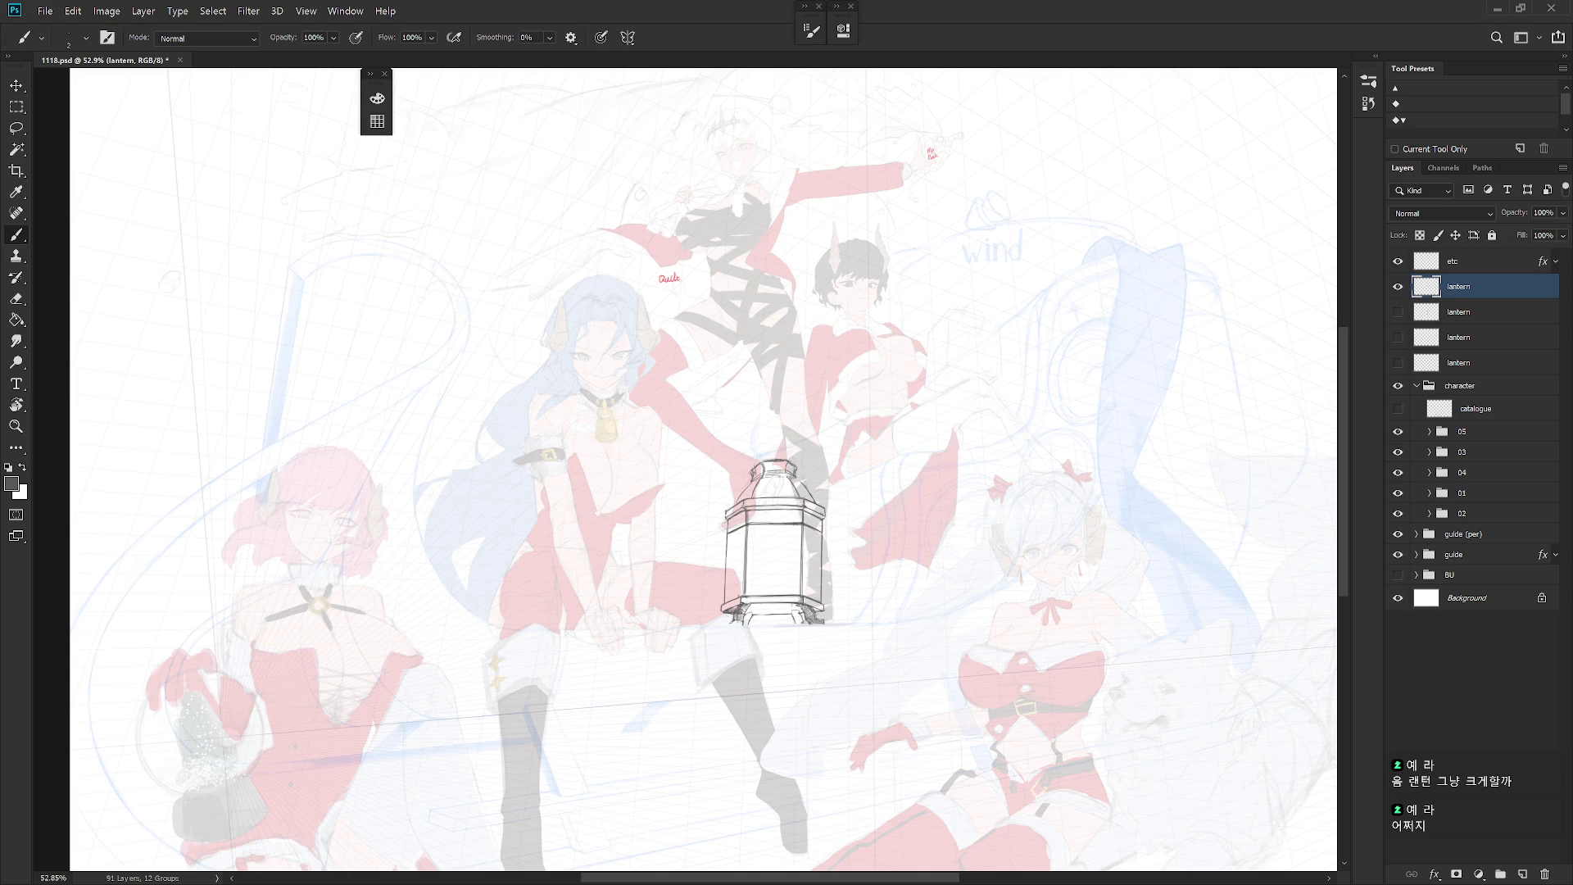
{"action": "scroll", "coordinate": [925, 578], "scroll_direction": "down", "scroll_amount": 5}
{"action": "scroll", "coordinate": [925, 577], "scroll_direction": "up", "scroll_amount": 3}
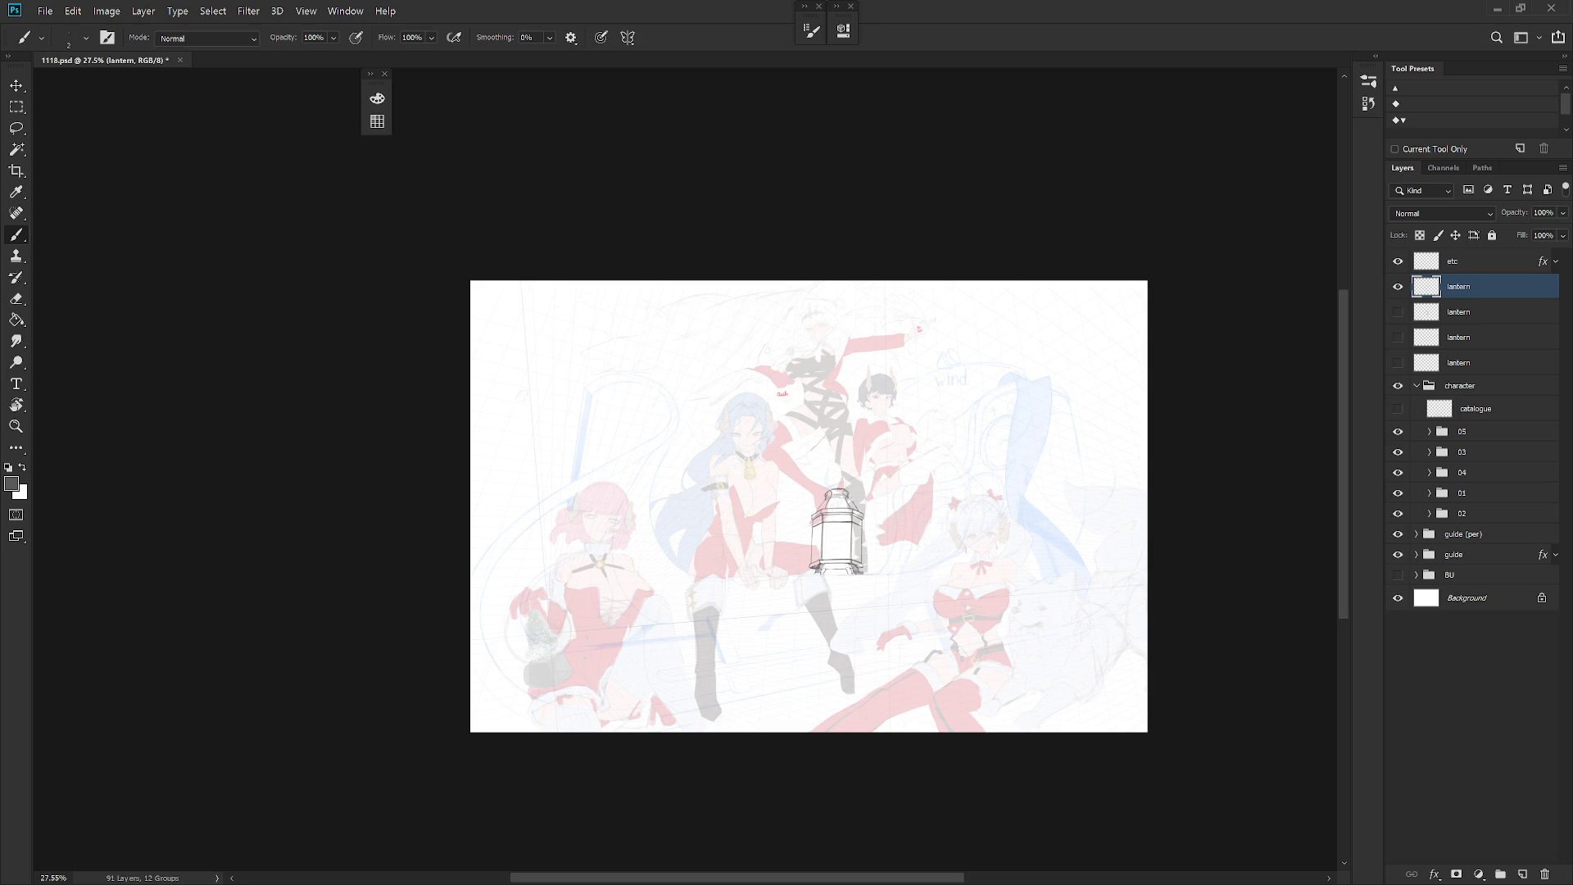
Step: Narrow the lantern to about 86% width and move it 56 px right
{"action": "scroll", "coordinate": [832, 537], "scroll_direction": "up", "scroll_amount": 5}
{"action": "key", "text": "ctrl+t"}
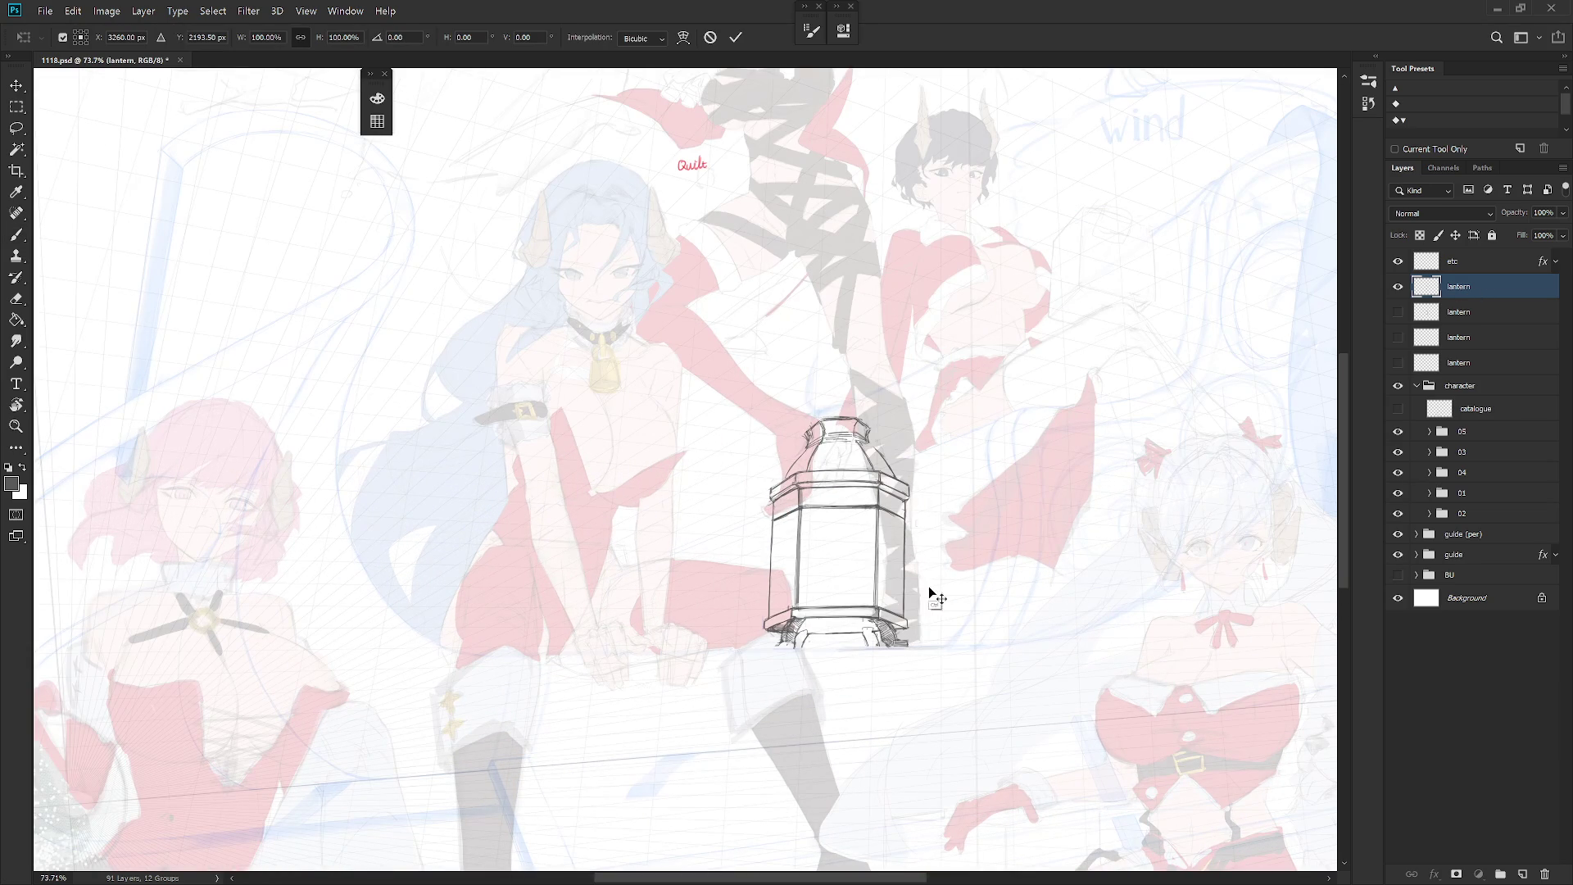
{"action": "left_click_drag", "start_coordinate": [925, 504], "coordinate": [902, 509]}
{"action": "key", "text": "Return"}
{"action": "key", "text": "b"}
{"action": "key", "text": "v"}
{"action": "left_click_drag", "start_coordinate": [920, 623], "coordinate": [936, 638]}
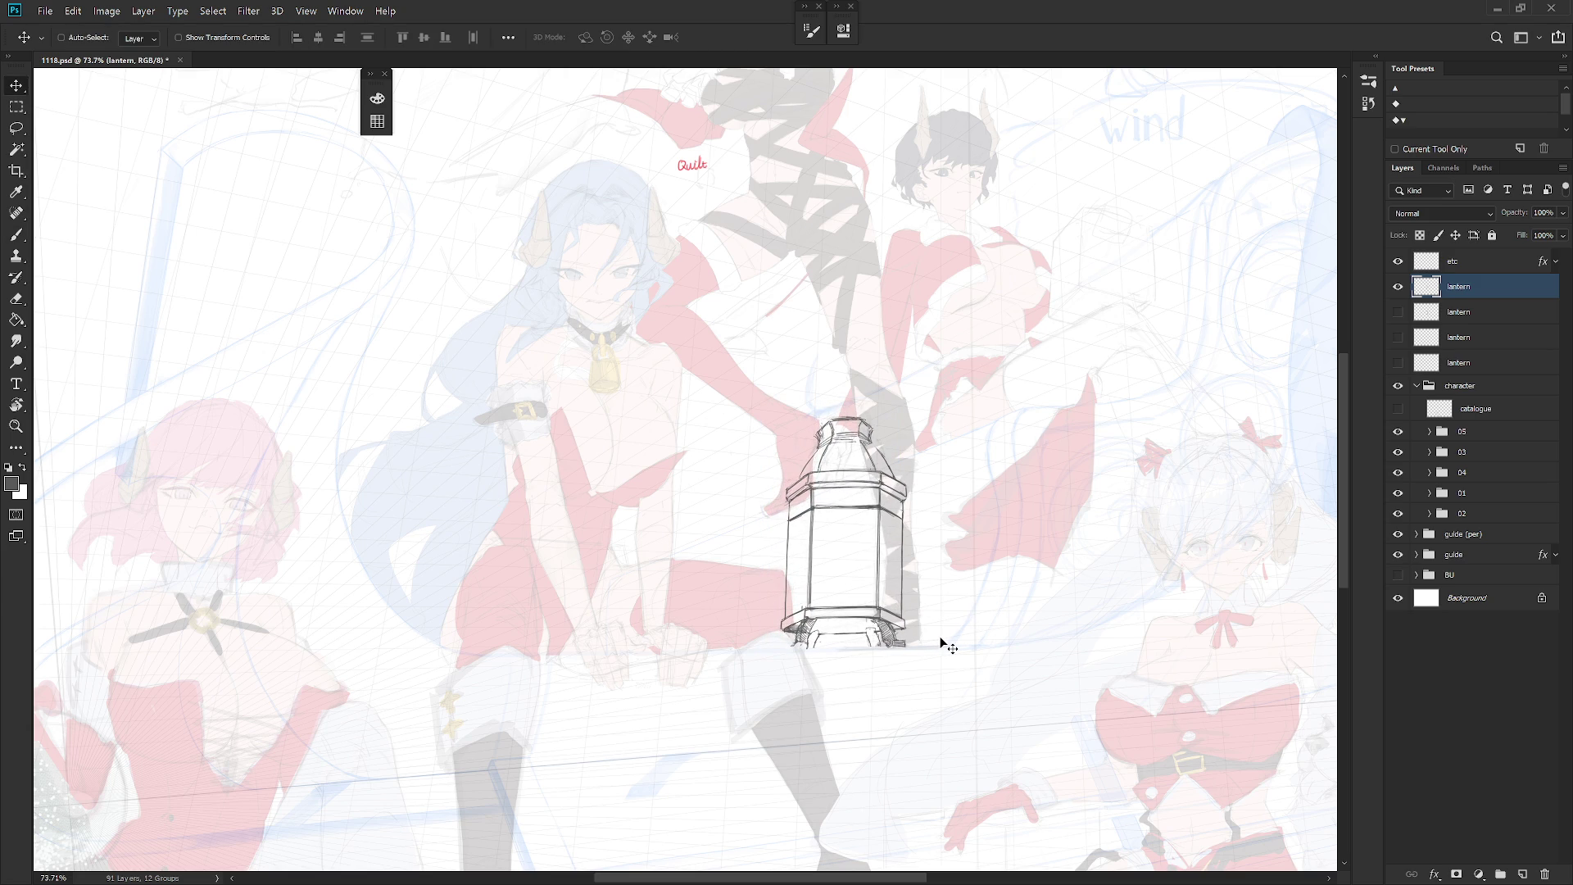
Step: Enlarge the lantern to about 107% from its bottom-left corner and shift it slightly left
{"action": "key", "text": "ctrl+t"}
{"action": "left_click", "coordinate": [811, 641], "text": "alt"}
{"action": "left_click_drag", "start_coordinate": [807, 649], "coordinate": [804, 649]}
{"action": "left_click_drag", "start_coordinate": [915, 398], "coordinate": [933, 372]}
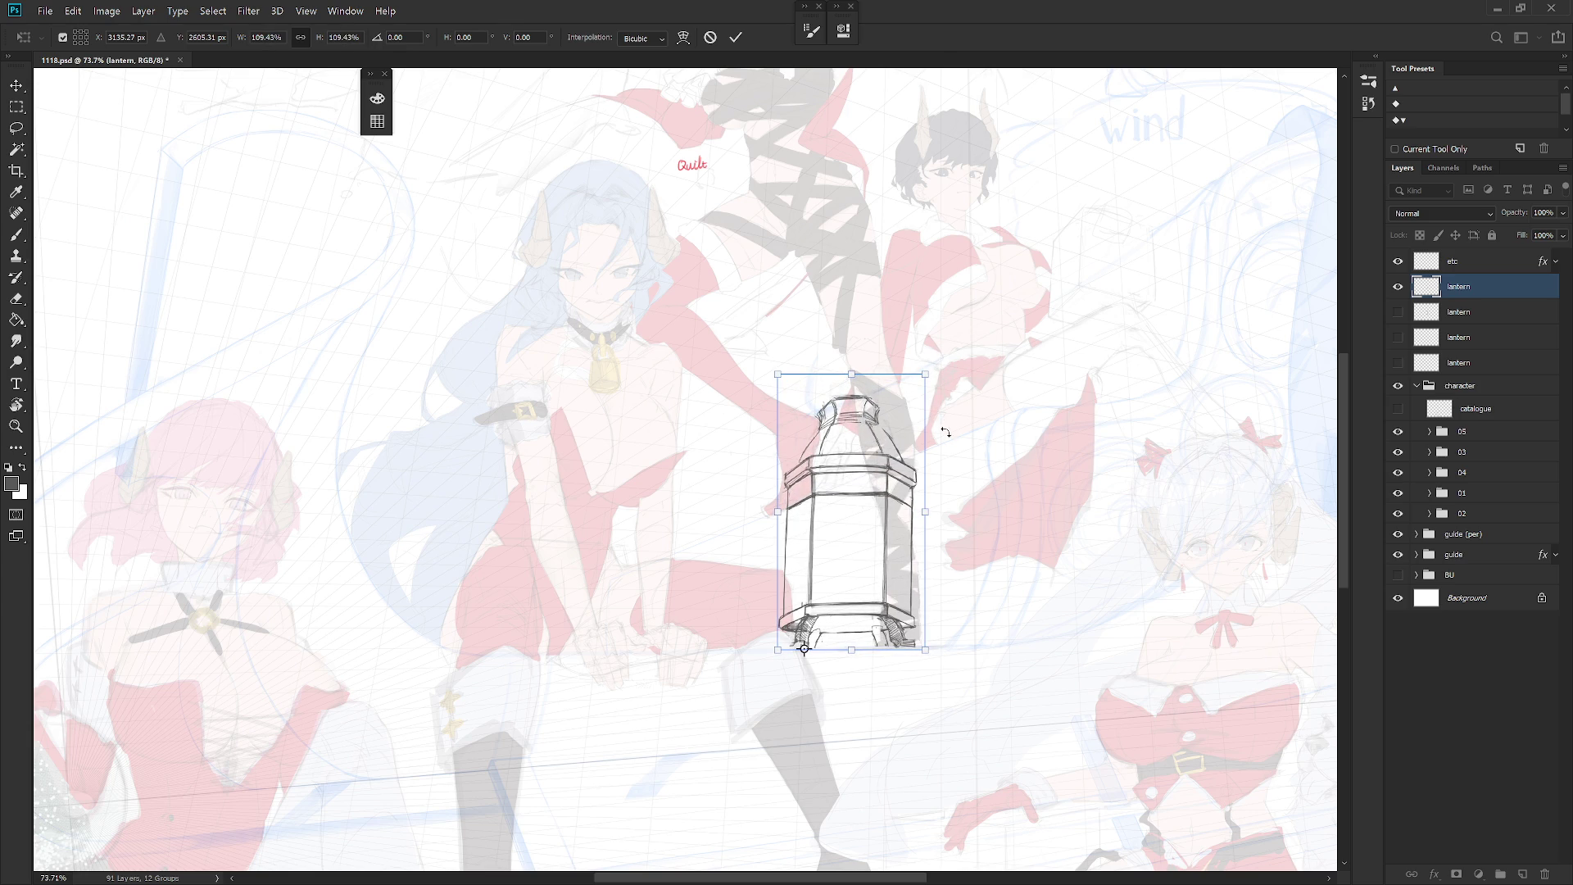
{"action": "key", "text": "Return"}
{"action": "left_click_drag", "start_coordinate": [912, 597], "coordinate": [894, 599]}
{"action": "scroll", "coordinate": [934, 629], "scroll_direction": "down", "scroll_amount": 3}
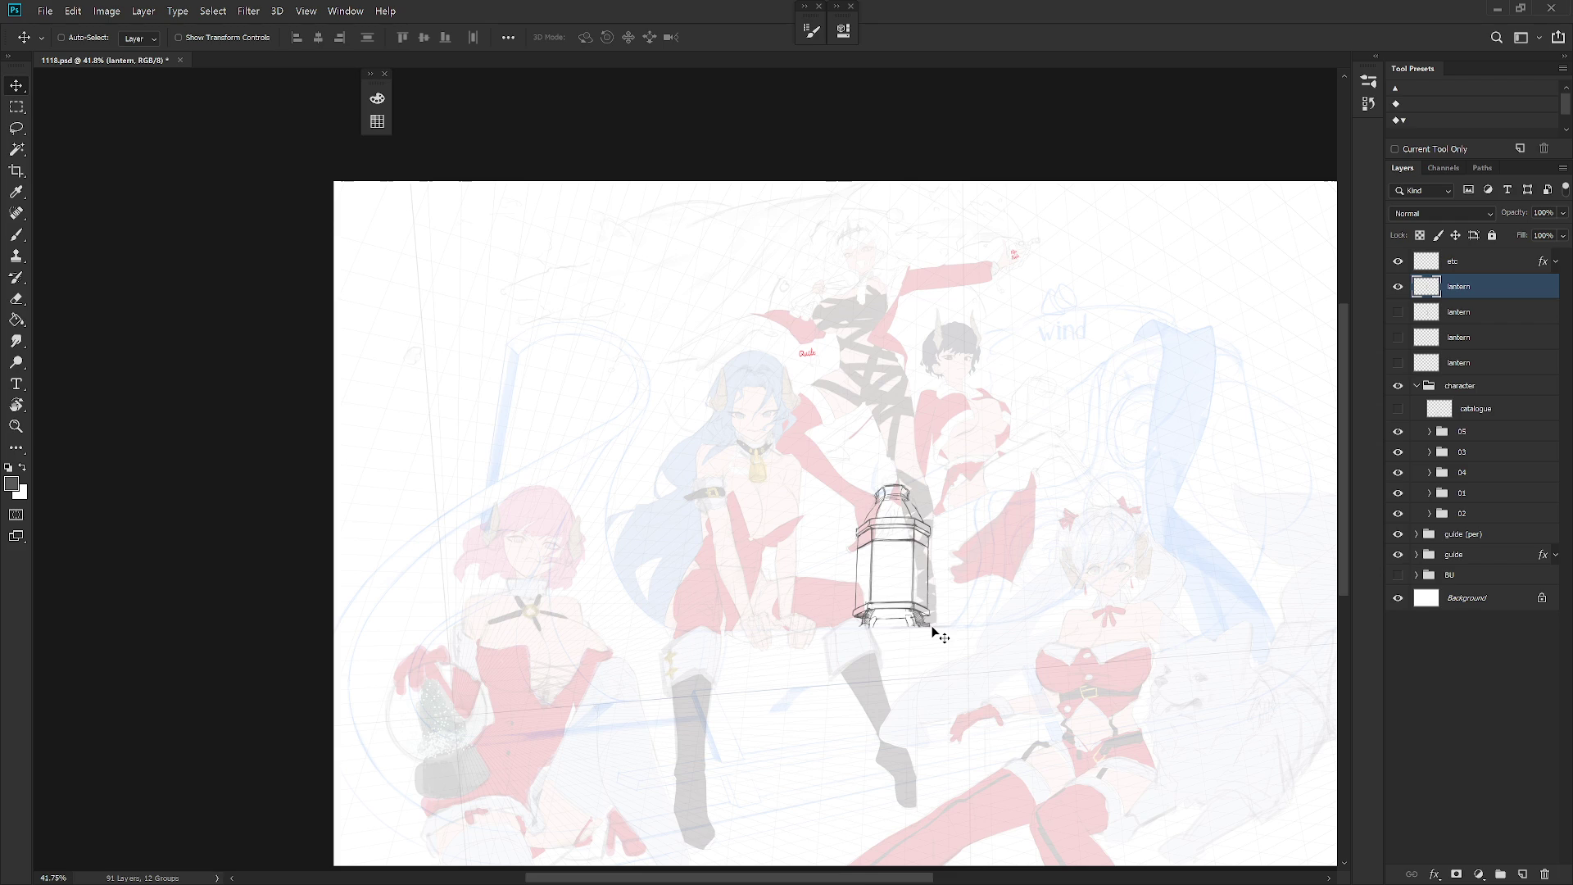
{"action": "scroll", "coordinate": [934, 629], "scroll_direction": "up", "scroll_amount": 3}
Step: Tilt the lantern about 1° around its bottom centre
{"action": "key", "text": "ctrl+t"}
{"action": "mouse_move", "coordinate": [878, 539]}
{"action": "left_mouse_down"}
{"action": "mouse_move", "coordinate": [893, 611]}
{"action": "mouse_move", "coordinate": [876, 660]}
{"action": "left_mouse_up"}
{"action": "left_click_drag", "start_coordinate": [970, 393], "coordinate": [971, 394]}
{"action": "key", "text": "Return"}
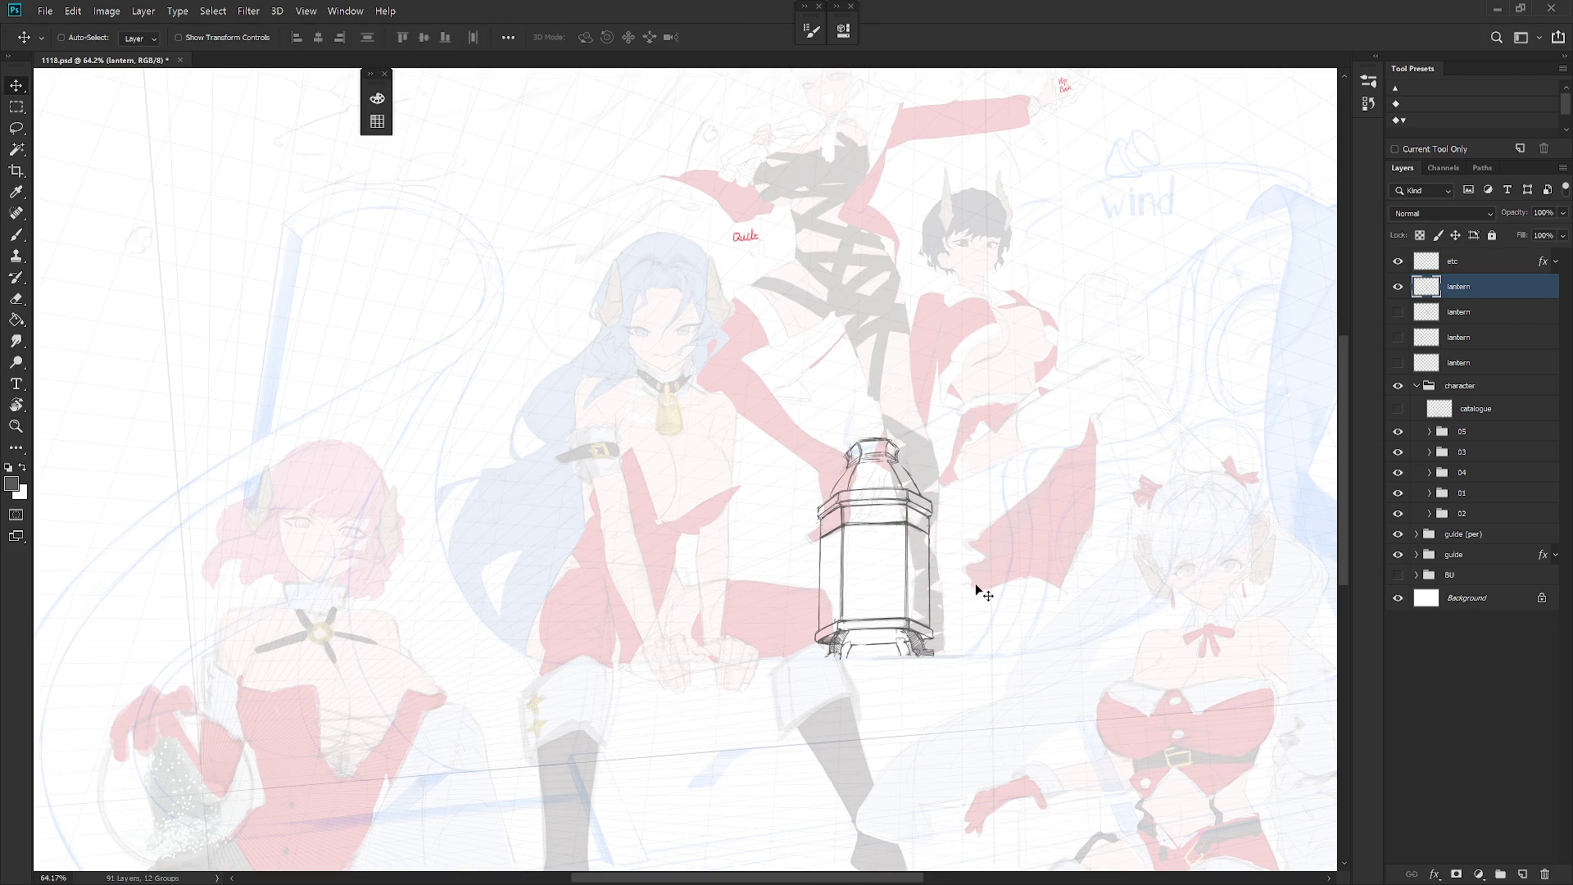
{"action": "scroll", "coordinate": [980, 610], "scroll_direction": "down", "scroll_amount": 5}
{"action": "key", "text": "h"}
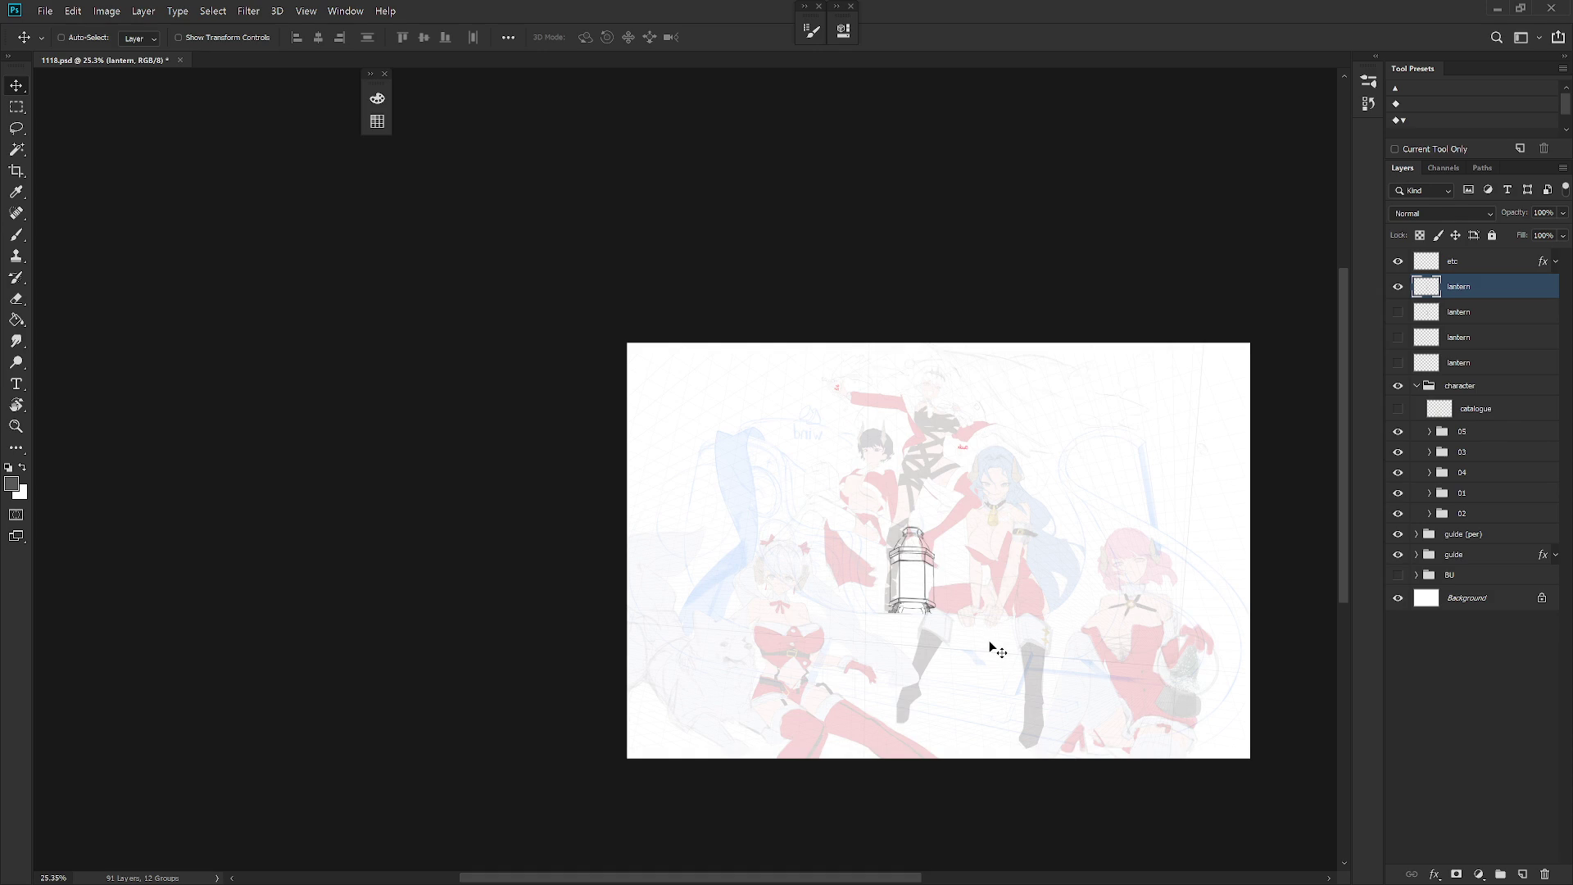
{"action": "scroll", "coordinate": [998, 644], "scroll_direction": "up", "scroll_amount": 4}
{"action": "key", "text": "b"}
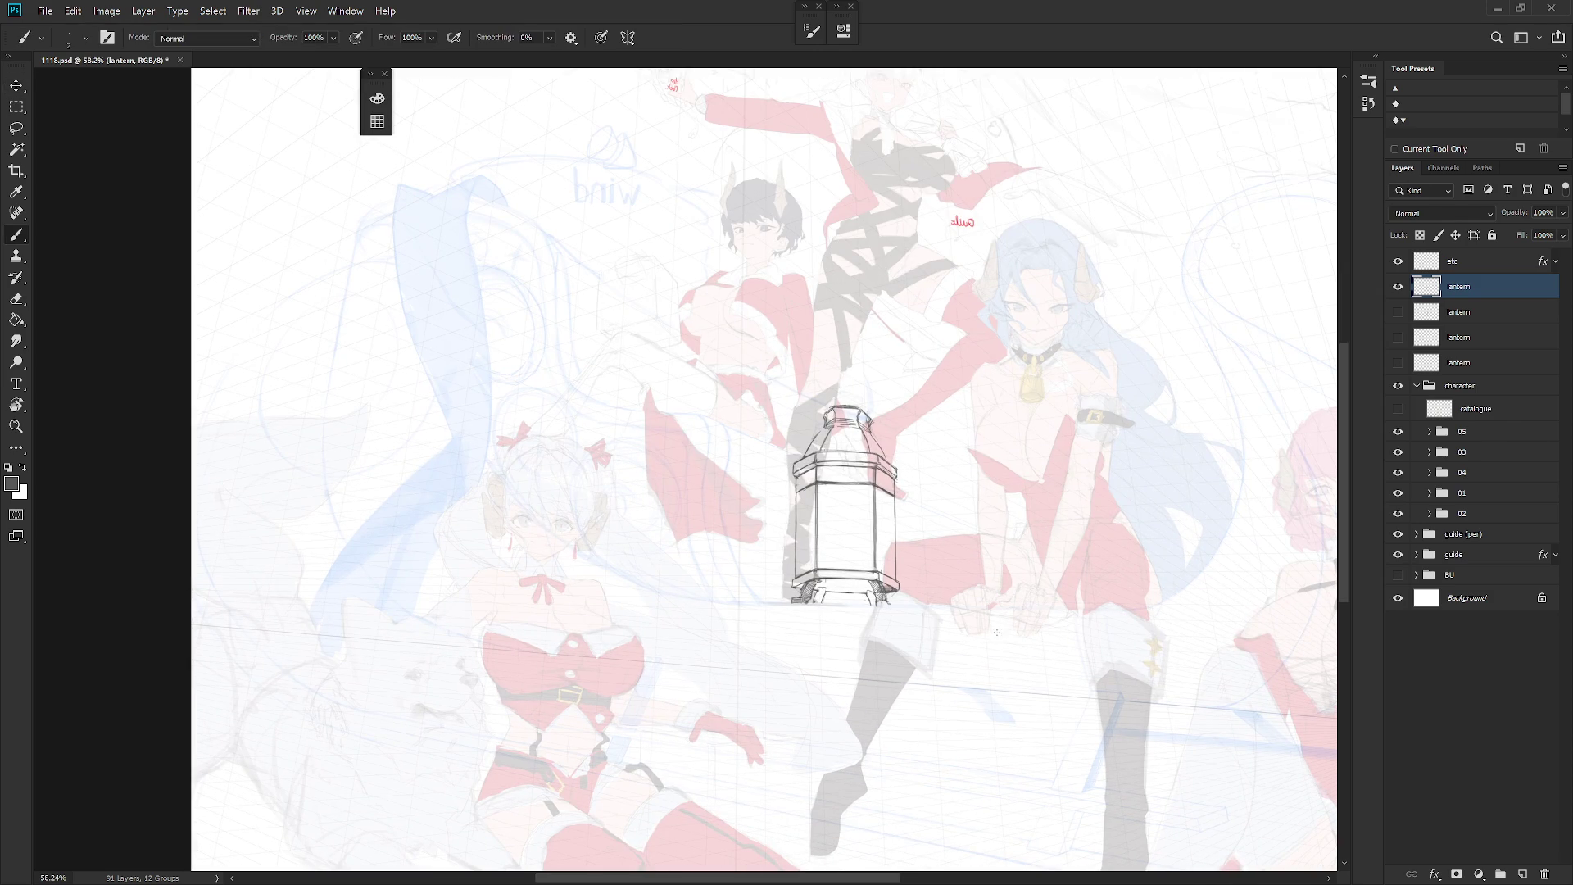
{"action": "scroll", "coordinate": [827, 230], "scroll_direction": "up", "scroll_amount": 2}
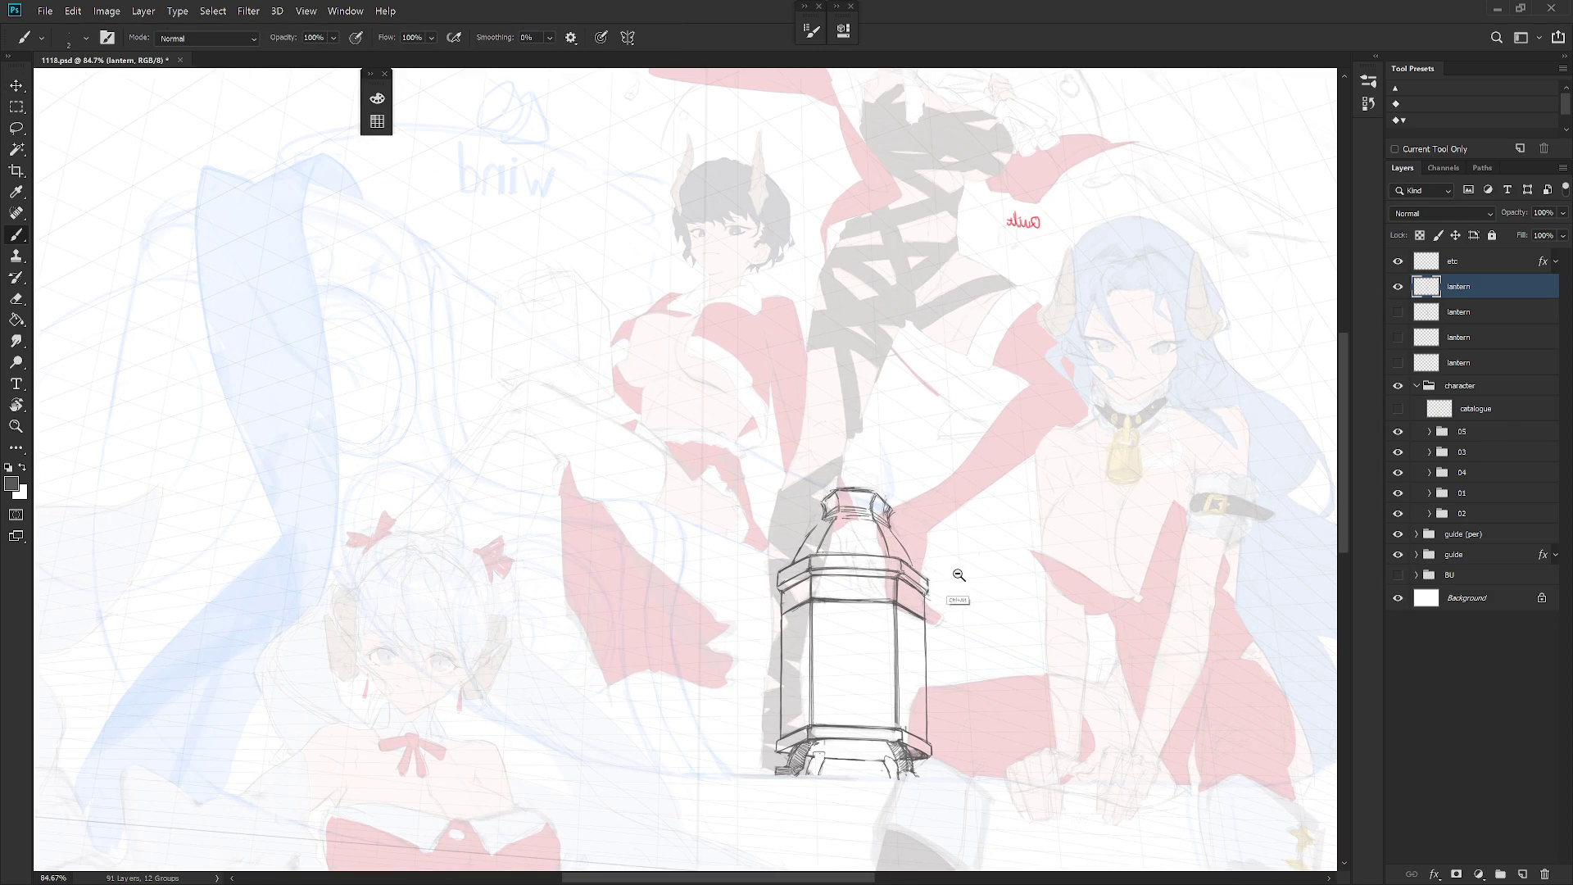
{"action": "scroll", "coordinate": [957, 578], "scroll_direction": "down", "scroll_amount": 3}
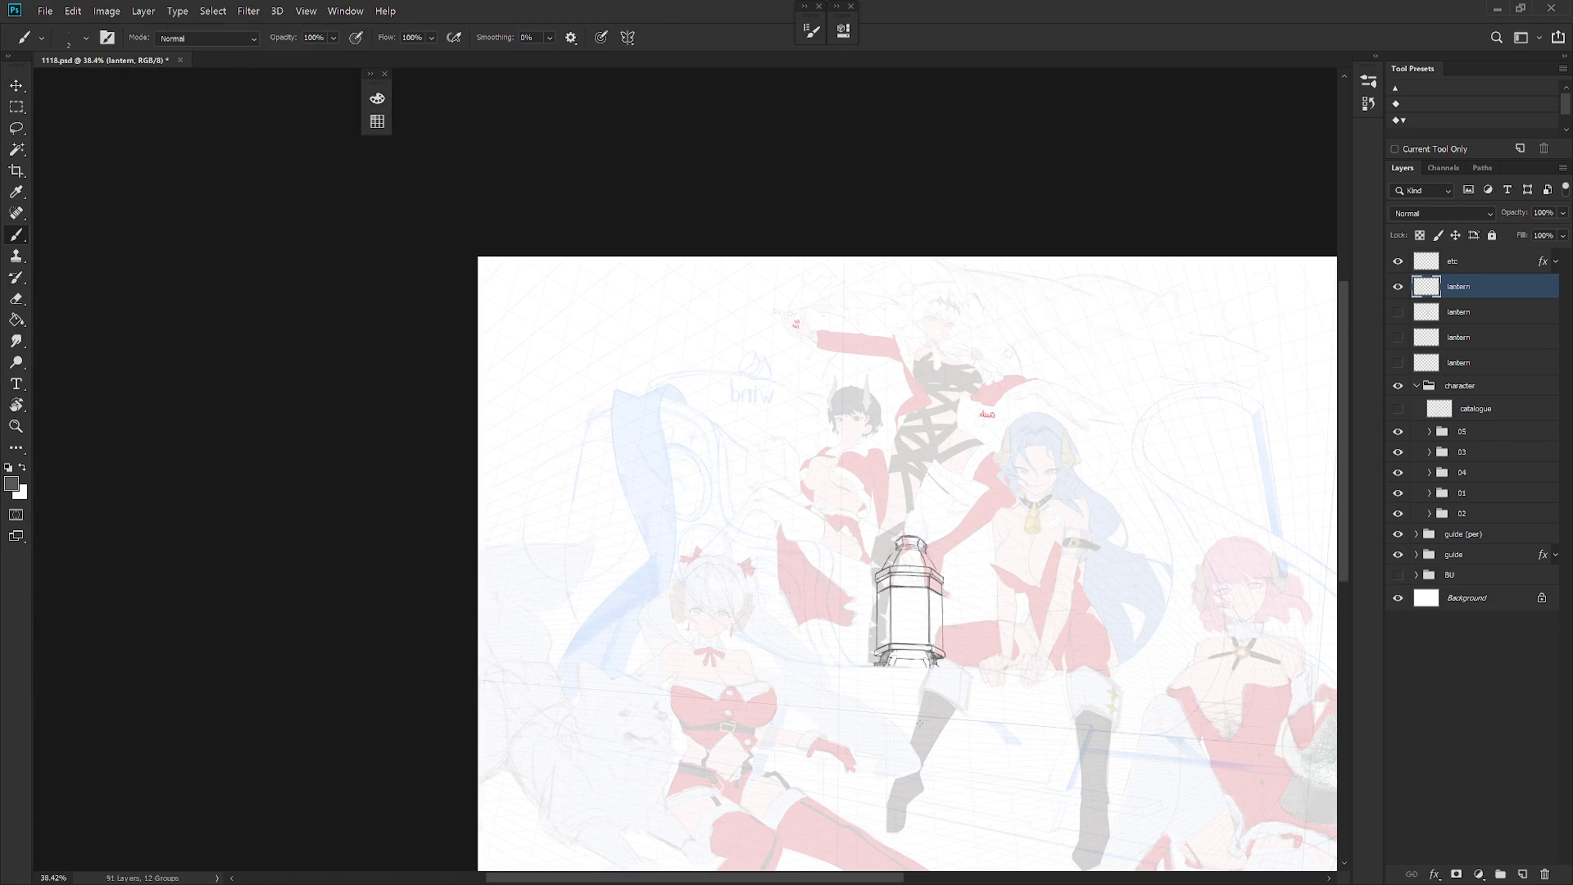
Step: Skew and narrow the lantern's right side slightly
{"action": "key", "text": "ctrl+t"}
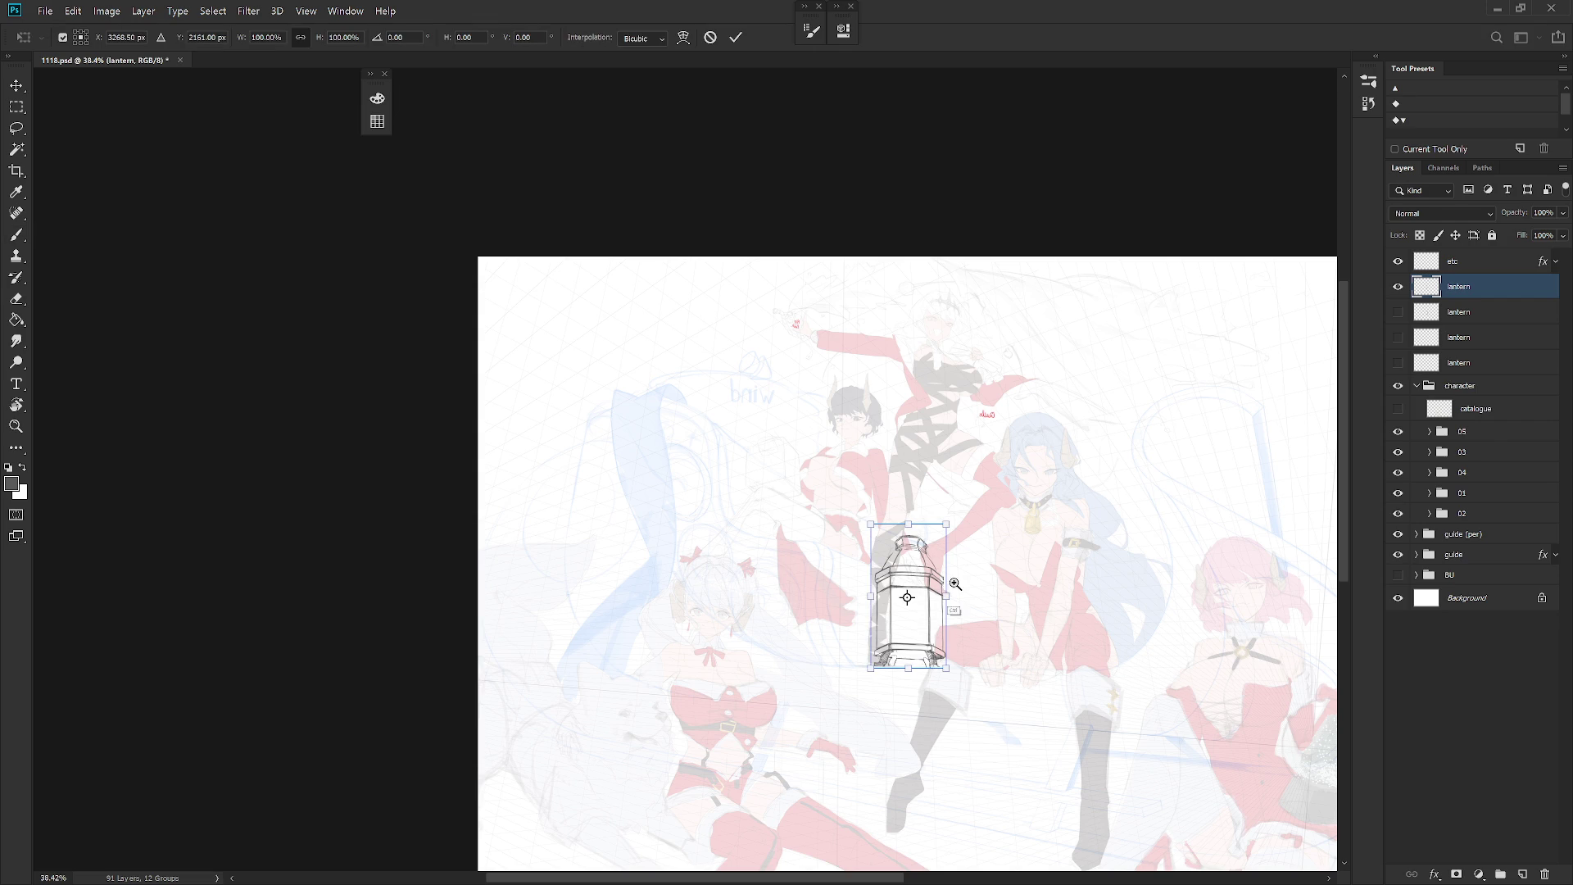
{"action": "scroll", "coordinate": [948, 601], "scroll_direction": "up", "scroll_amount": 1}
{"action": "left_click_drag", "start_coordinate": [946, 602], "coordinate": [947, 602]}
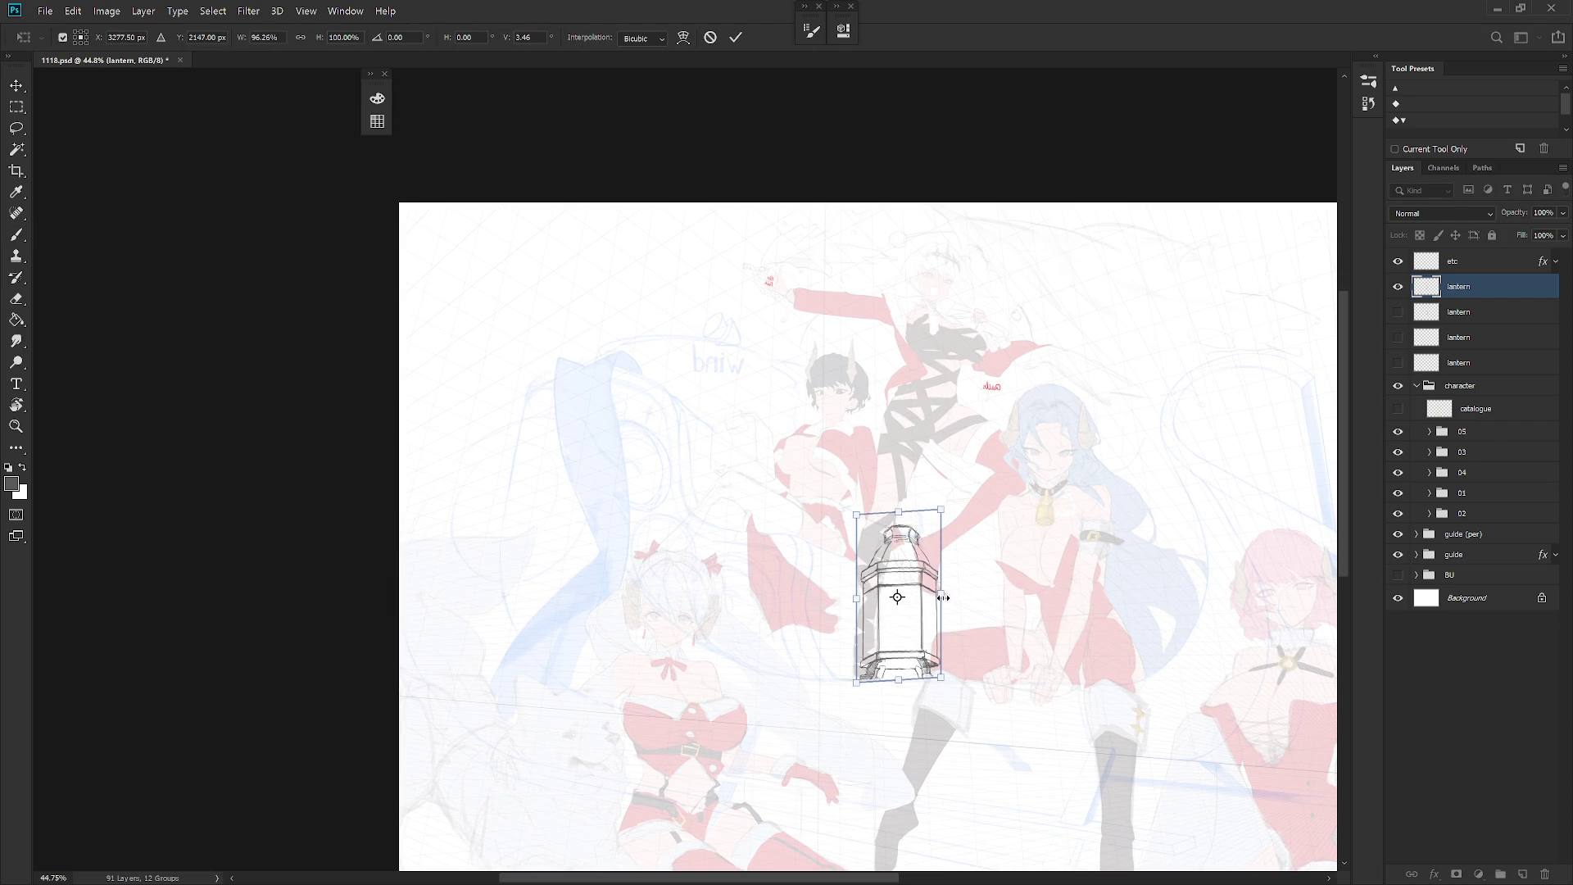
{"action": "scroll", "coordinate": [942, 593], "scroll_direction": "up", "scroll_amount": 3}
{"action": "left_click_drag", "start_coordinate": [942, 599], "coordinate": [946, 613]}
{"action": "key", "text": "Return"}
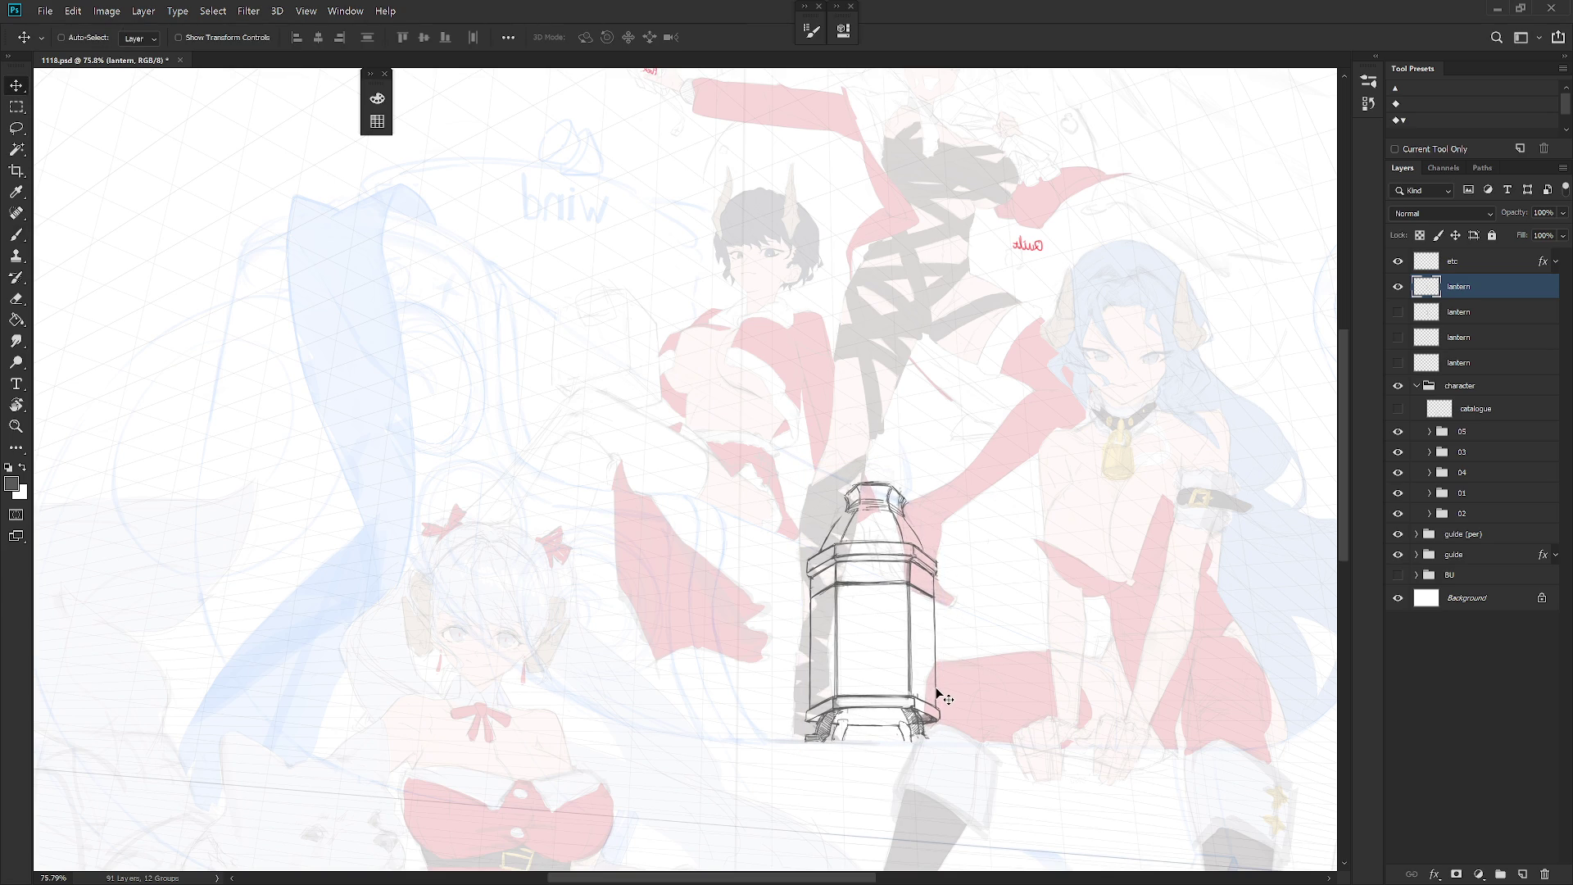
{"action": "scroll", "coordinate": [937, 690], "scroll_direction": "down", "scroll_amount": 5}
{"action": "key", "text": "h"}
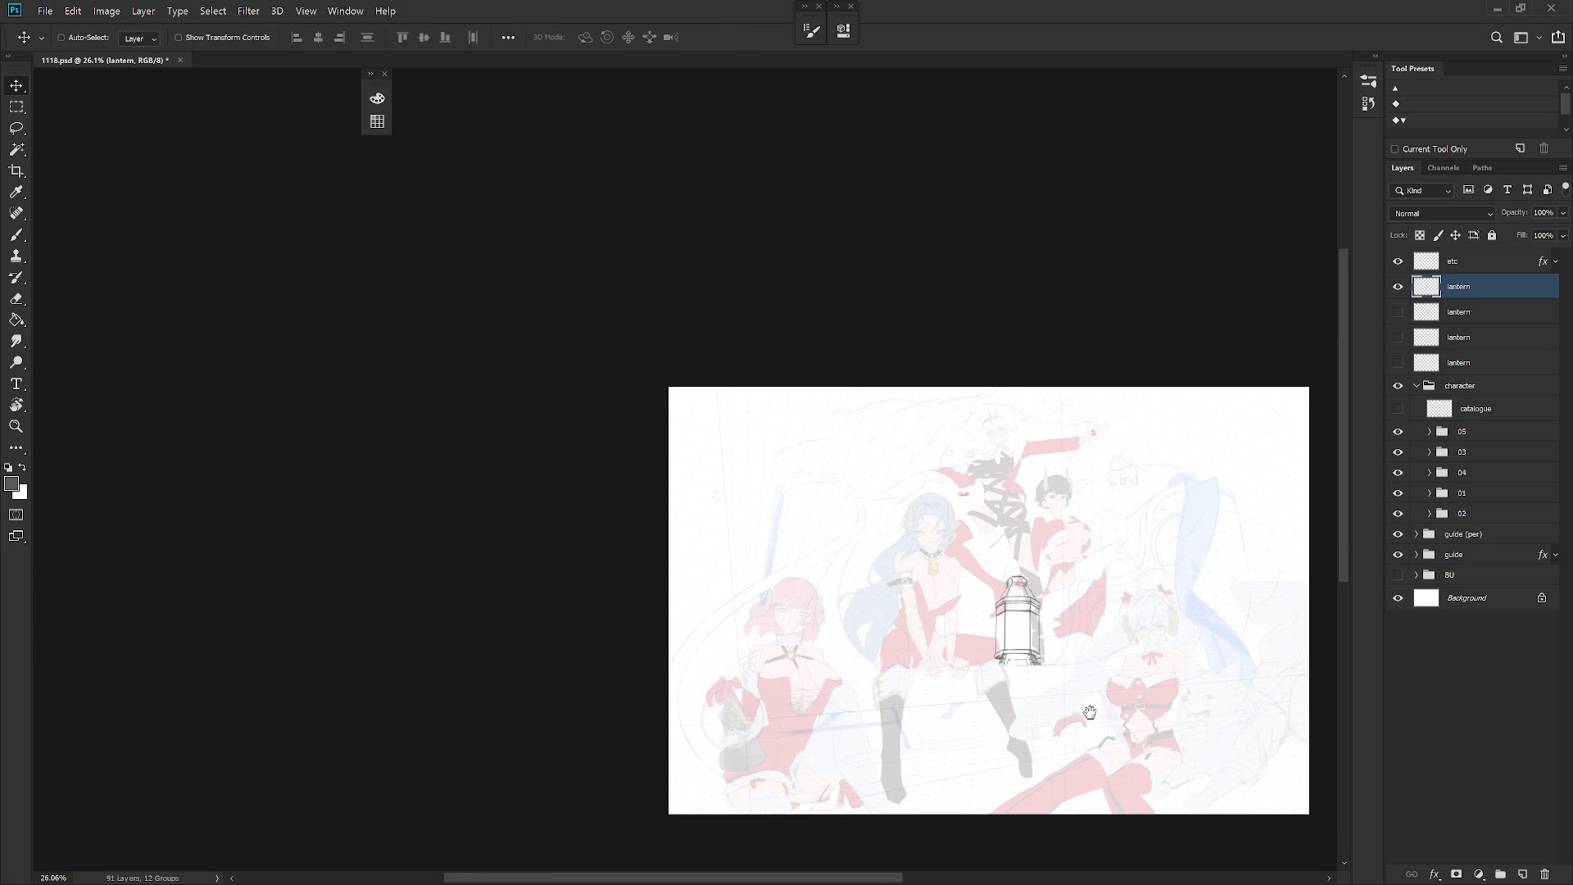
{"action": "scroll", "coordinate": [943, 647], "scroll_direction": "up", "scroll_amount": 3}
{"action": "key", "text": "b"}
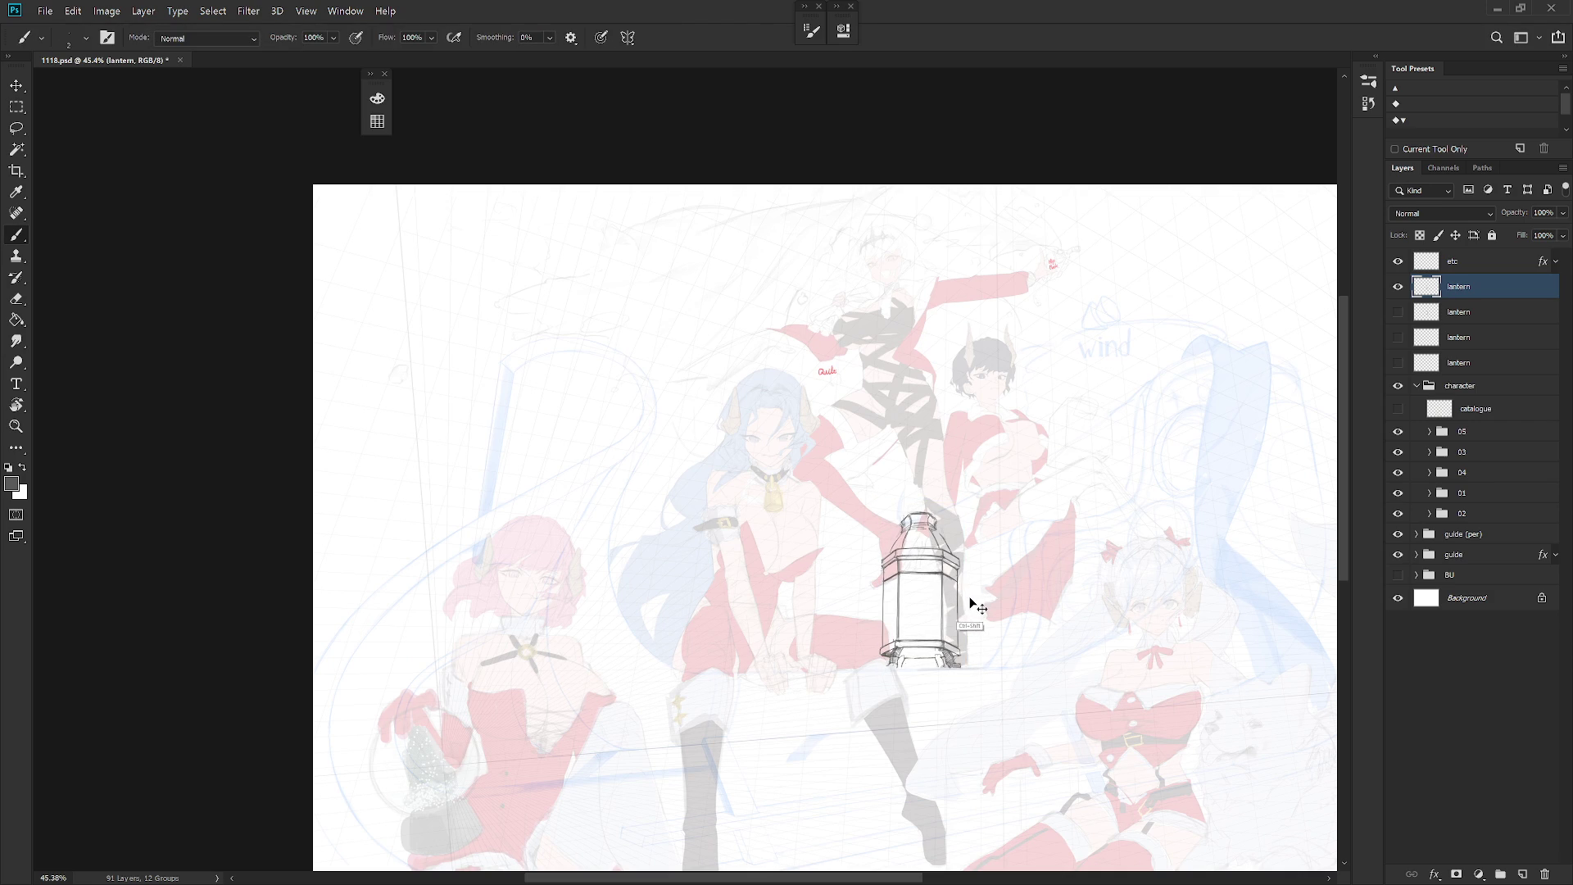
{"action": "key", "text": "ctrl+z"}
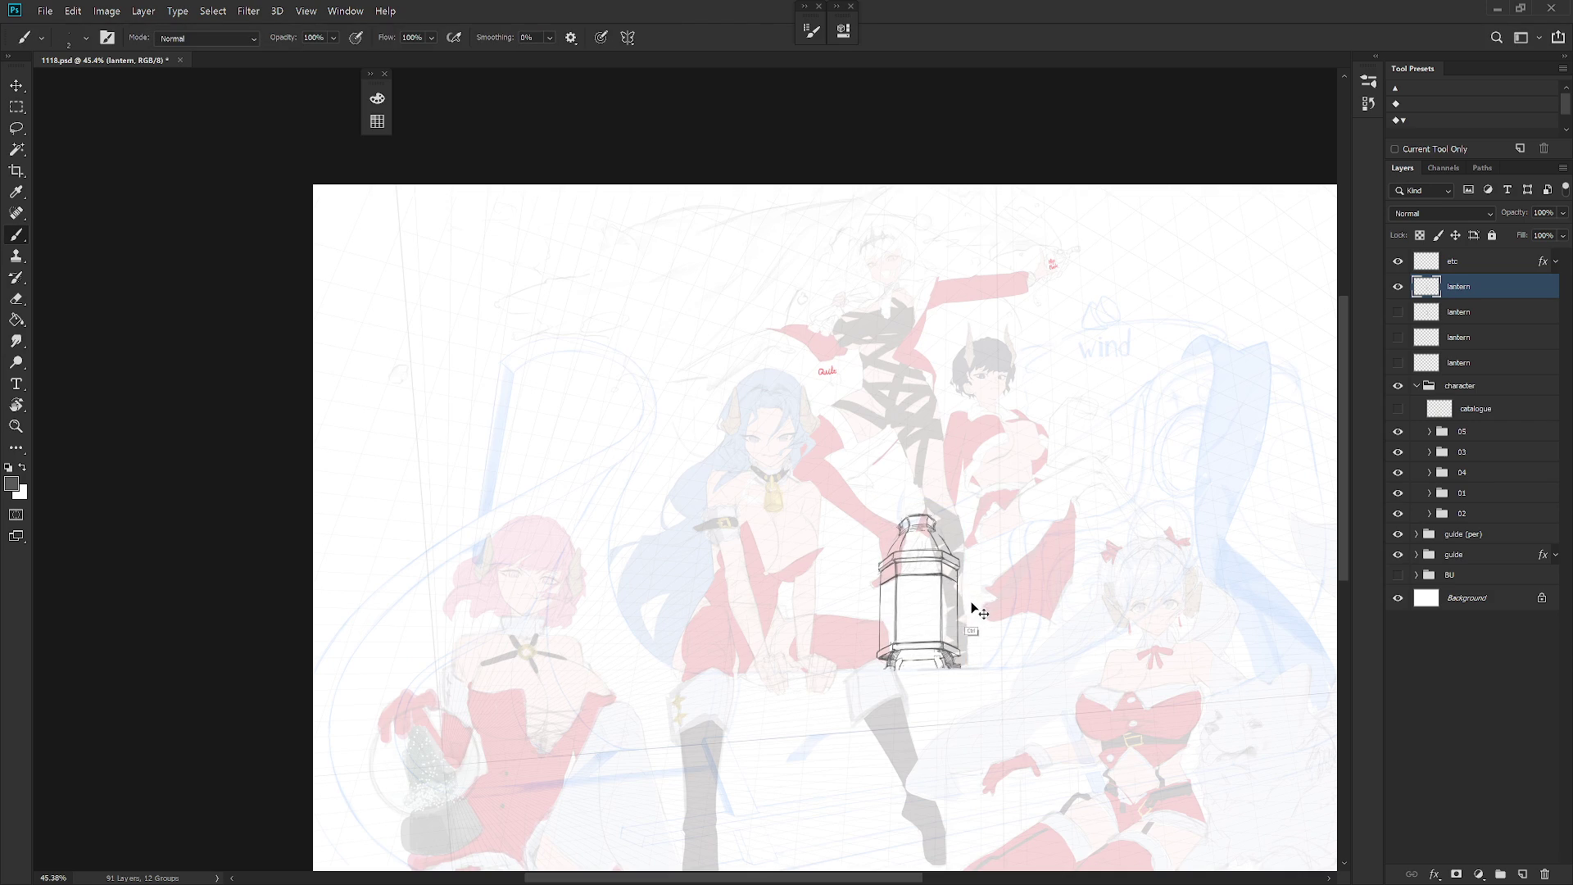
Step: Rotate the lantern by about a third of a degree
{"action": "key", "text": "ctrl+t"}
{"action": "scroll", "coordinate": [947, 616], "scroll_direction": "up", "scroll_amount": 3}
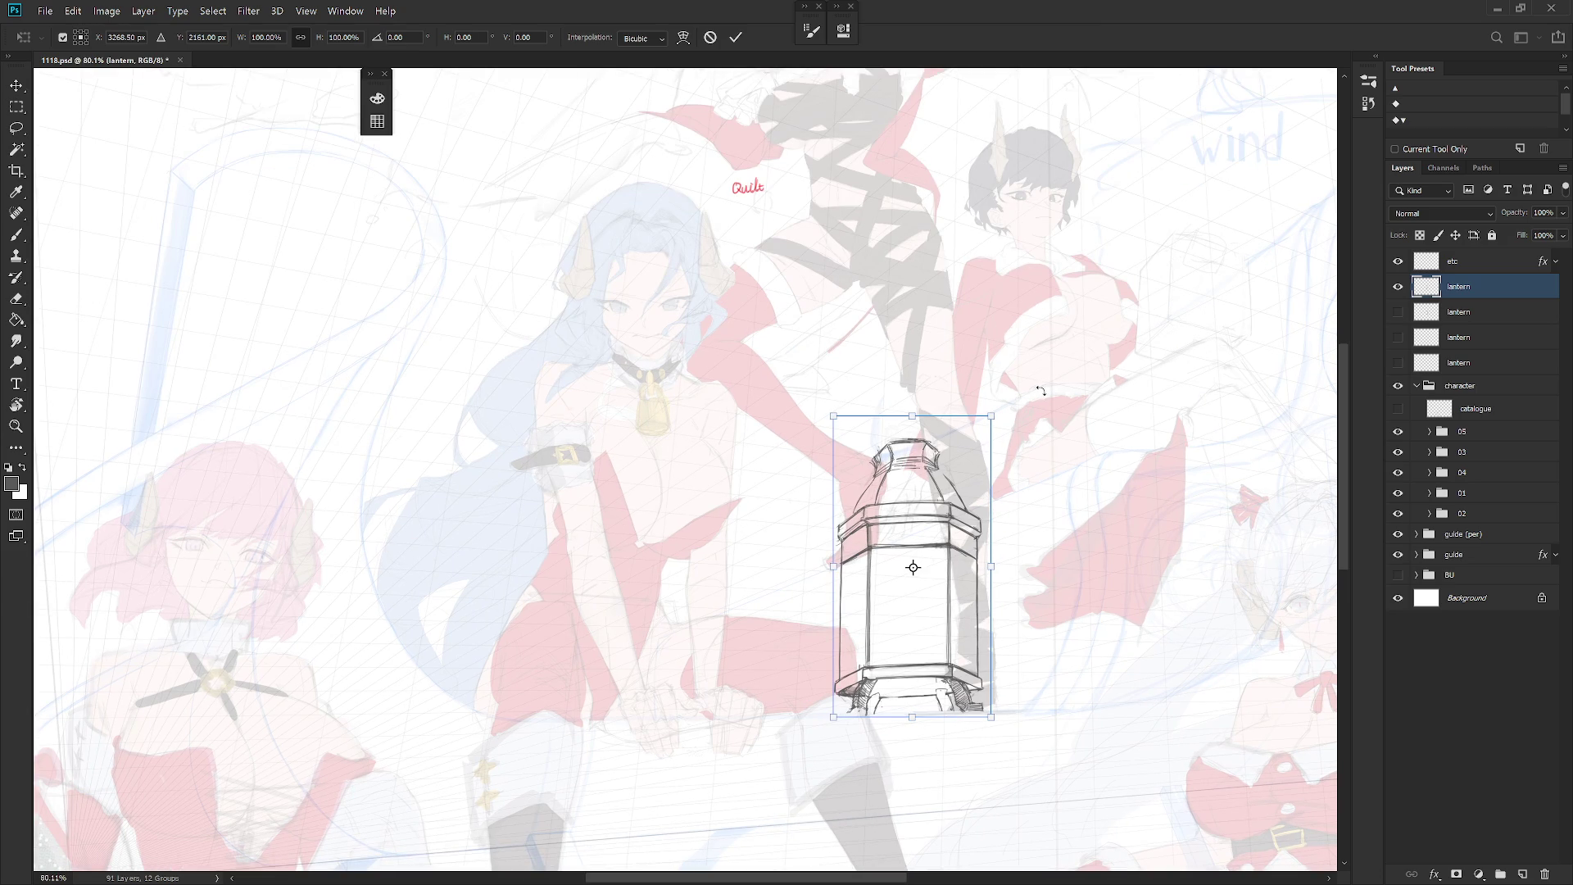
{"action": "left_click_drag", "start_coordinate": [1040, 387], "coordinate": [1040, 384]}
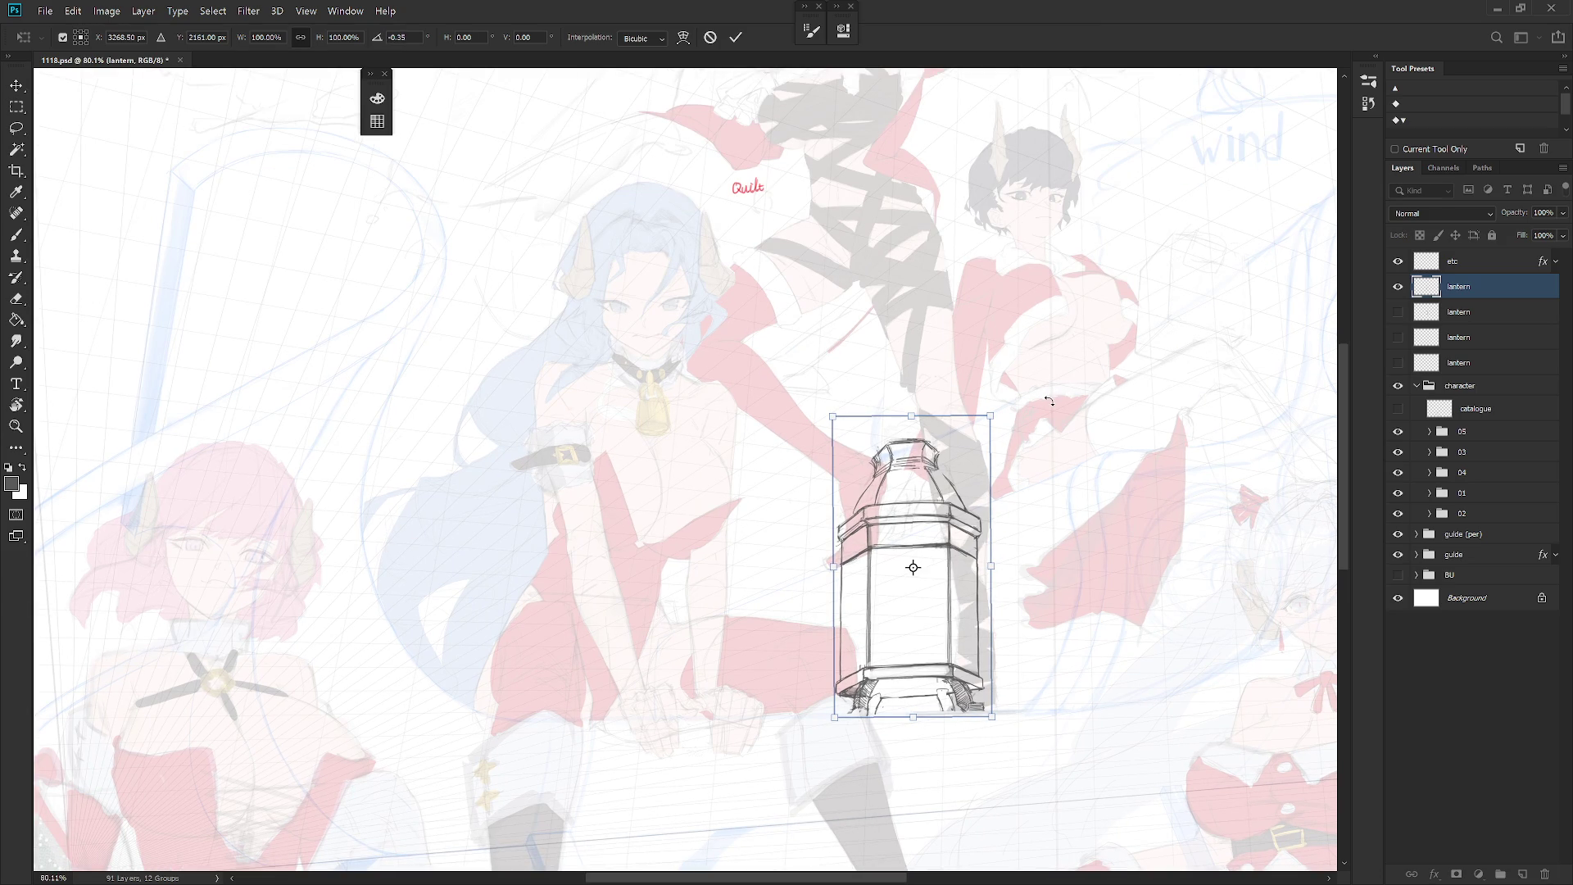
{"action": "key", "text": "Return"}
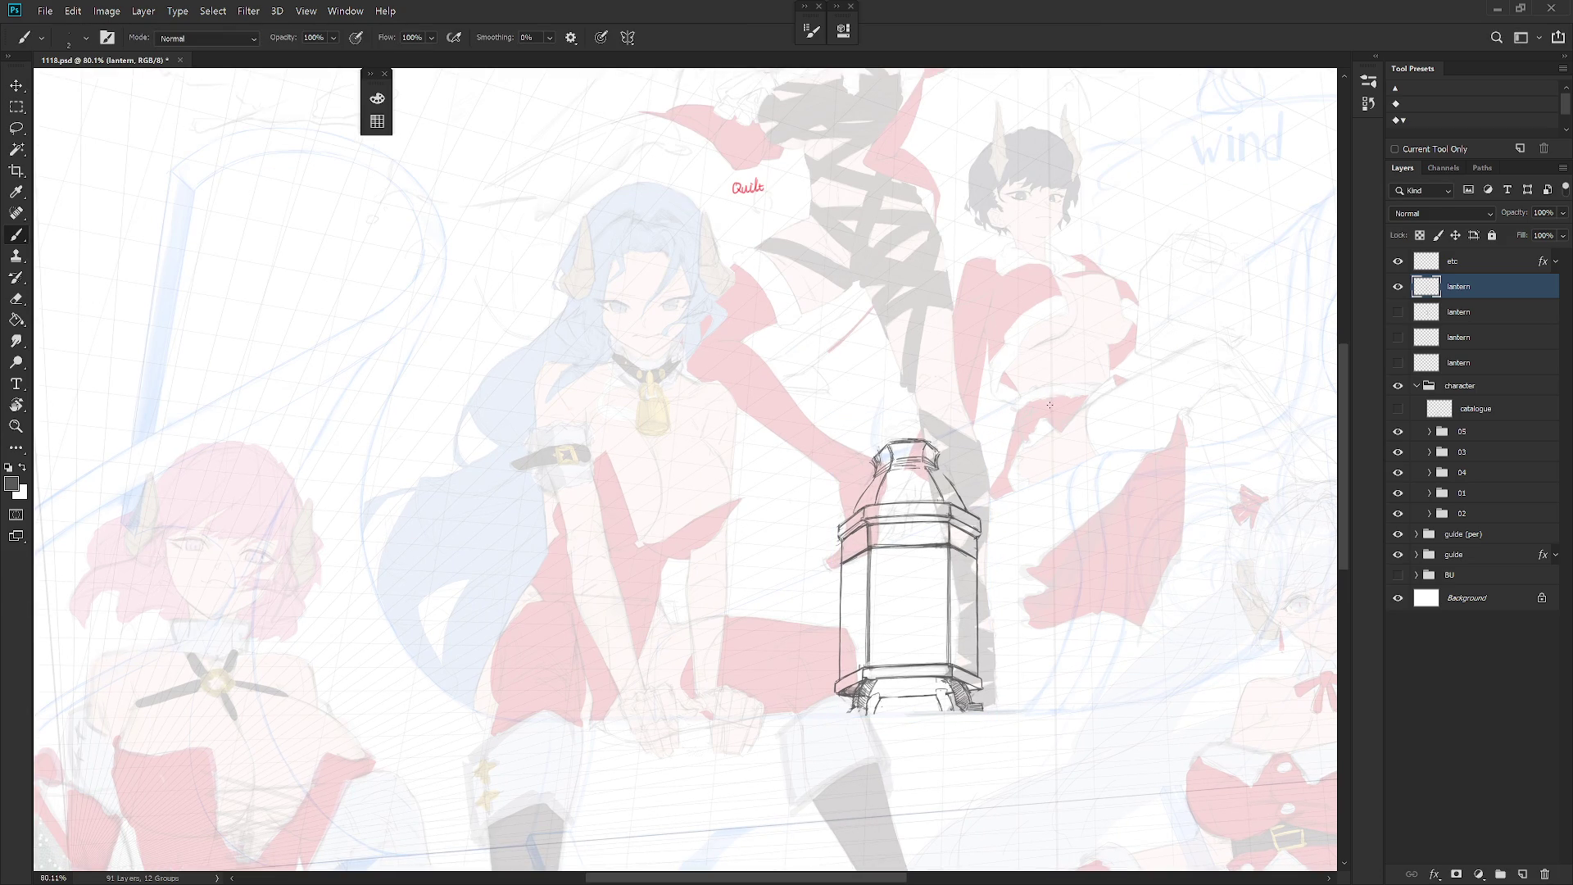
{"action": "scroll", "coordinate": [1052, 410], "scroll_direction": "down", "scroll_amount": 5}
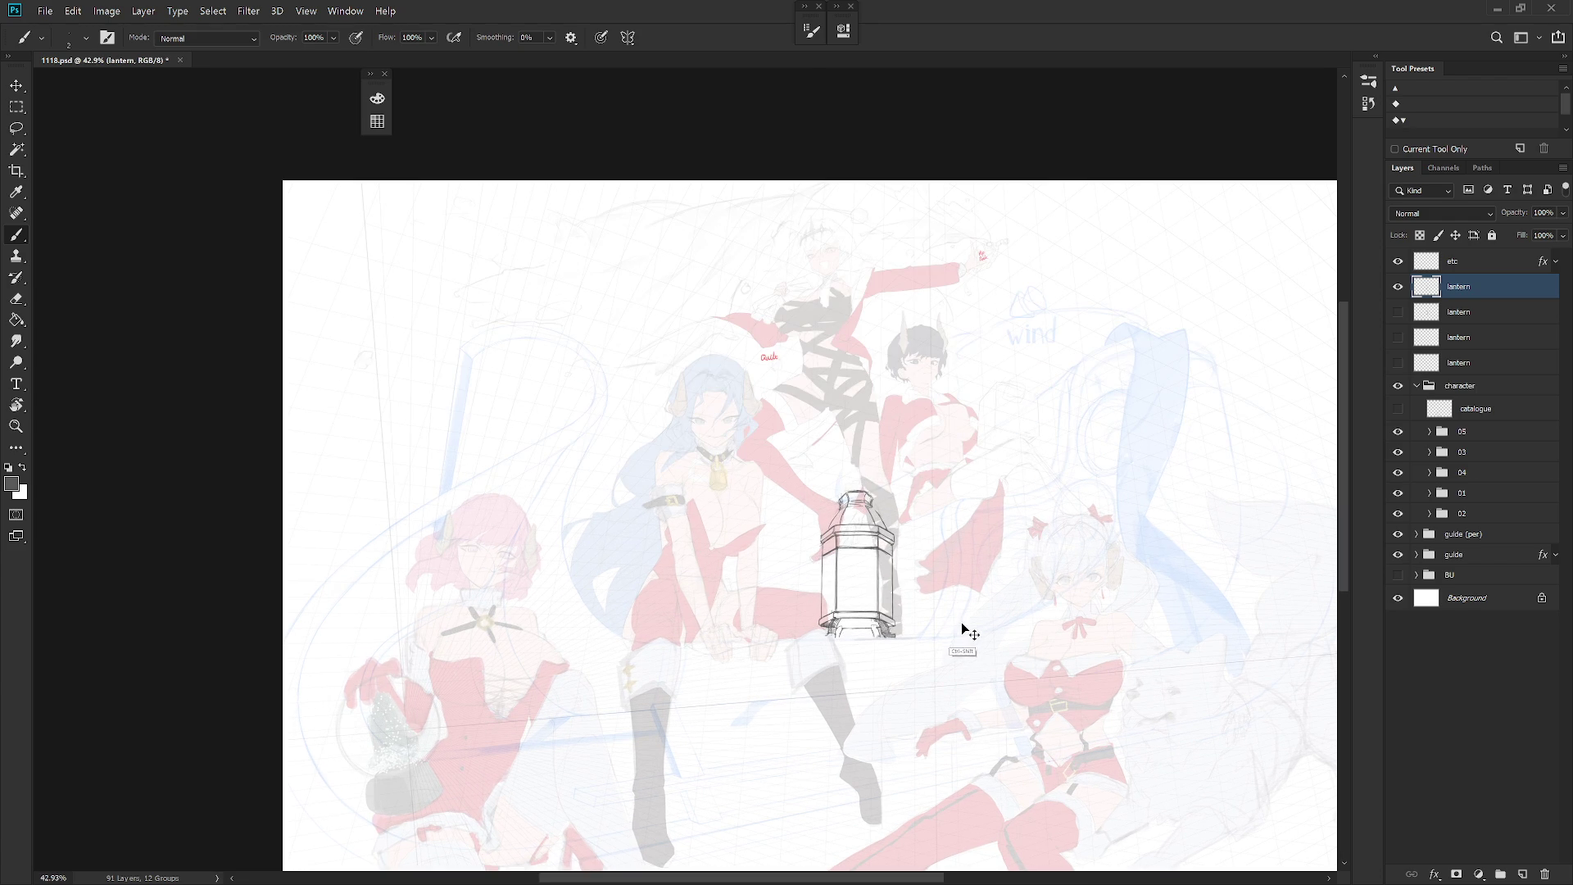
Step: Rotate the lantern about half a degree around its base, ending near -0.51°
{"action": "key", "text": "ctrl+t"}
{"action": "scroll", "coordinate": [918, 526], "scroll_direction": "up", "scroll_amount": 1}
{"action": "scroll", "coordinate": [919, 527], "scroll_direction": "up", "scroll_amount": 2}
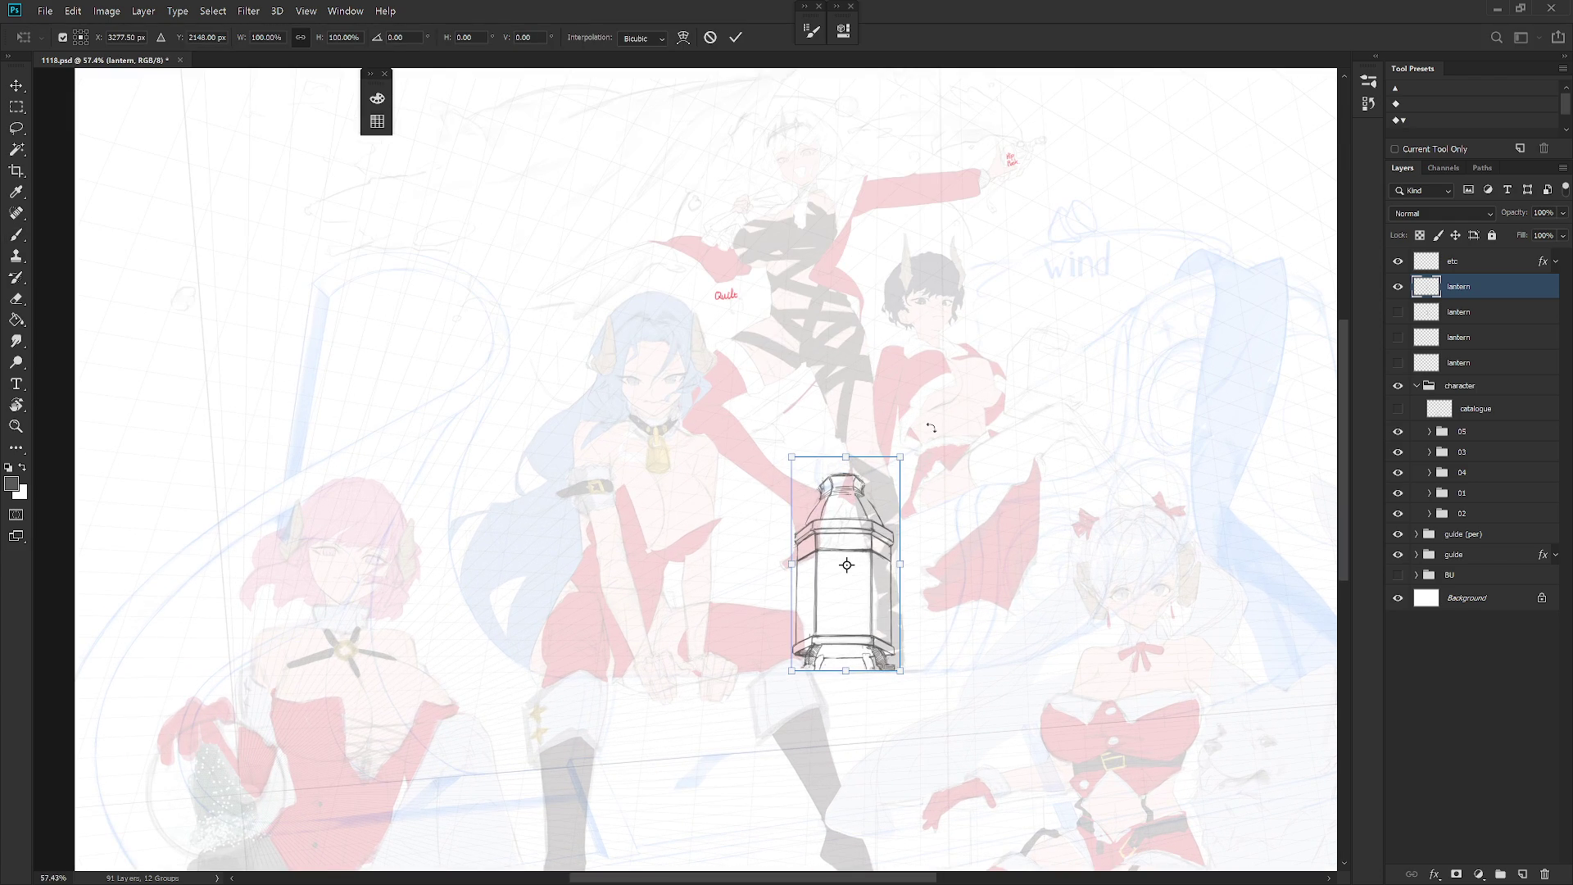
{"action": "left_click_drag", "start_coordinate": [847, 565], "coordinate": [843, 655]}
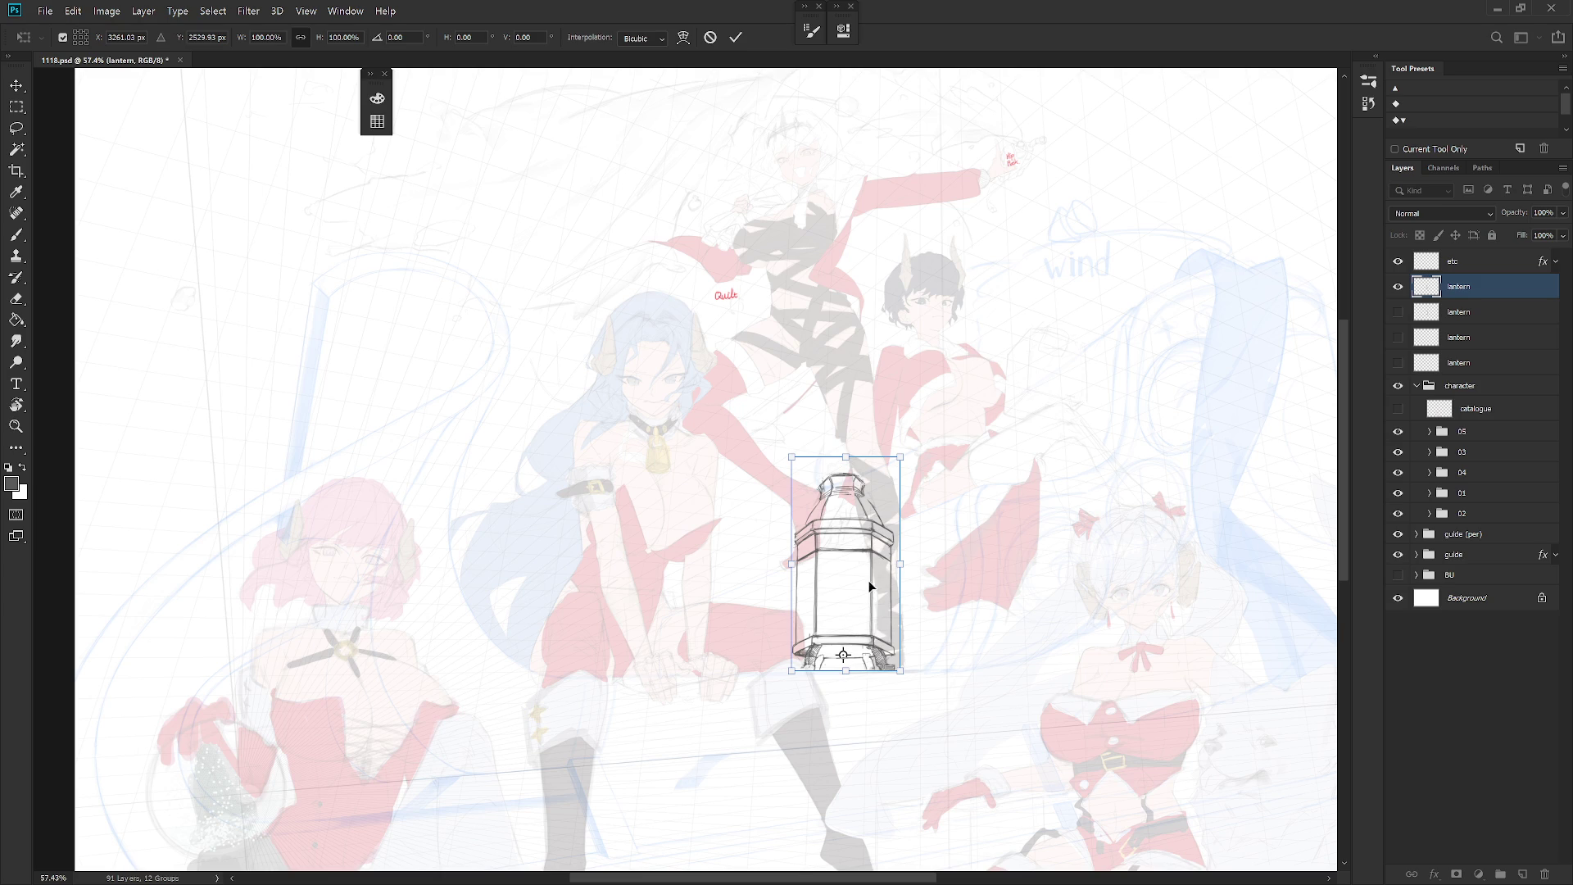
{"action": "left_click_drag", "start_coordinate": [933, 420], "coordinate": [946, 412]}
{"action": "key", "text": "Return"}
{"action": "key", "text": "b"}
Step: Hide the guide (per) layer
{"action": "key", "text": "v"}
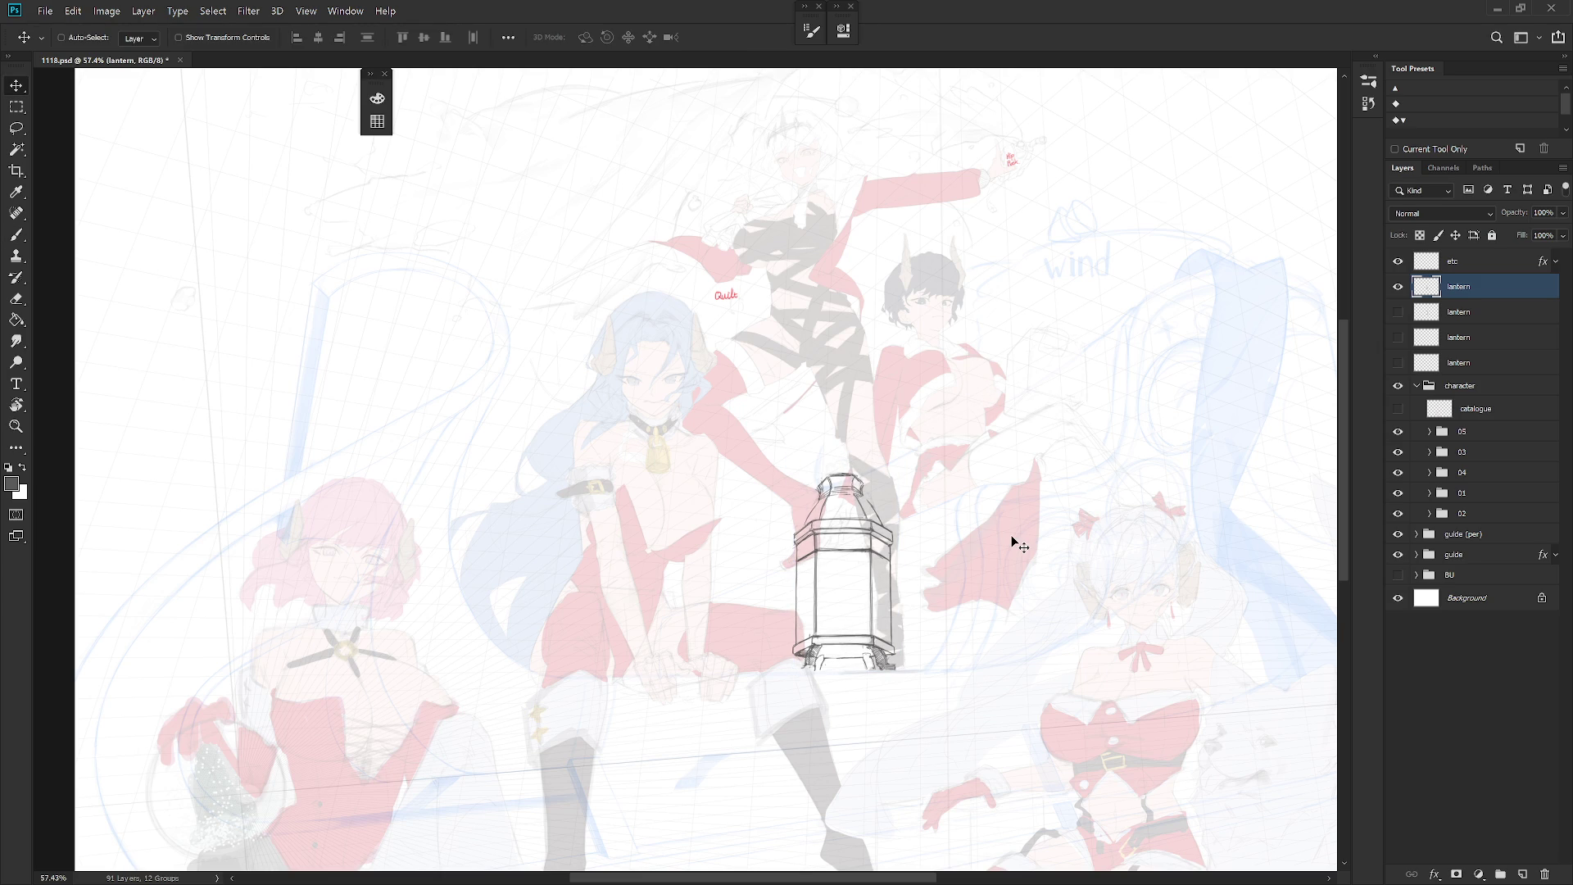
{"action": "left_click", "coordinate": [1398, 534]}
{"action": "scroll", "coordinate": [972, 642], "scroll_direction": "down", "scroll_amount": 3}
Step: Show the detailed lantern sketch layer and group all four lantern layers together
{"action": "key", "text": "b"}
{"action": "key", "text": "h"}
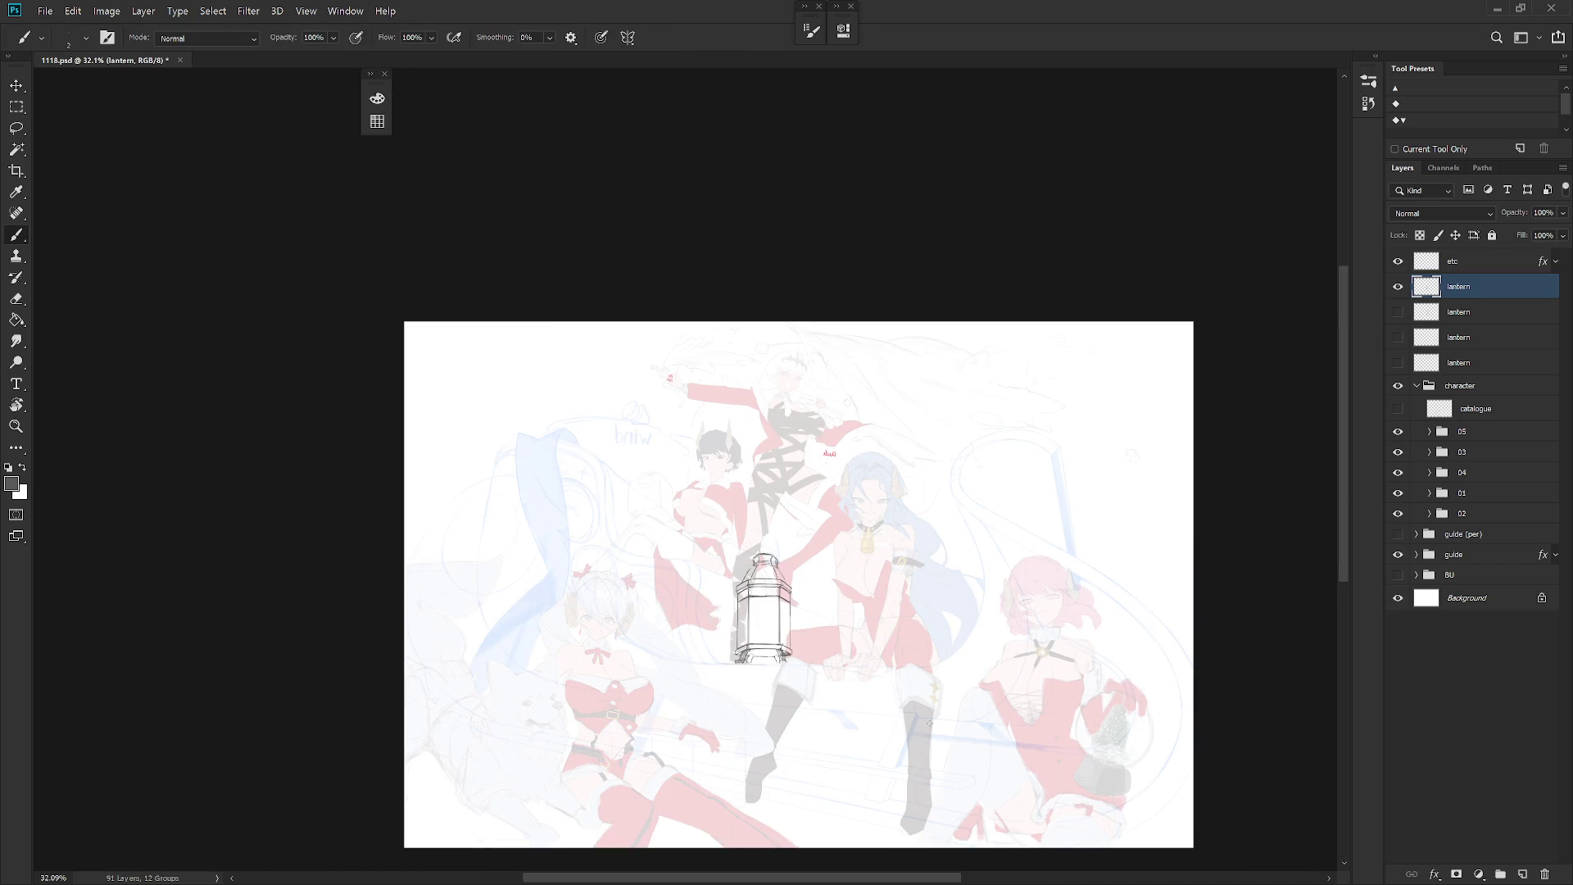
{"action": "scroll", "coordinate": [809, 624], "scroll_direction": "up", "scroll_amount": 1}
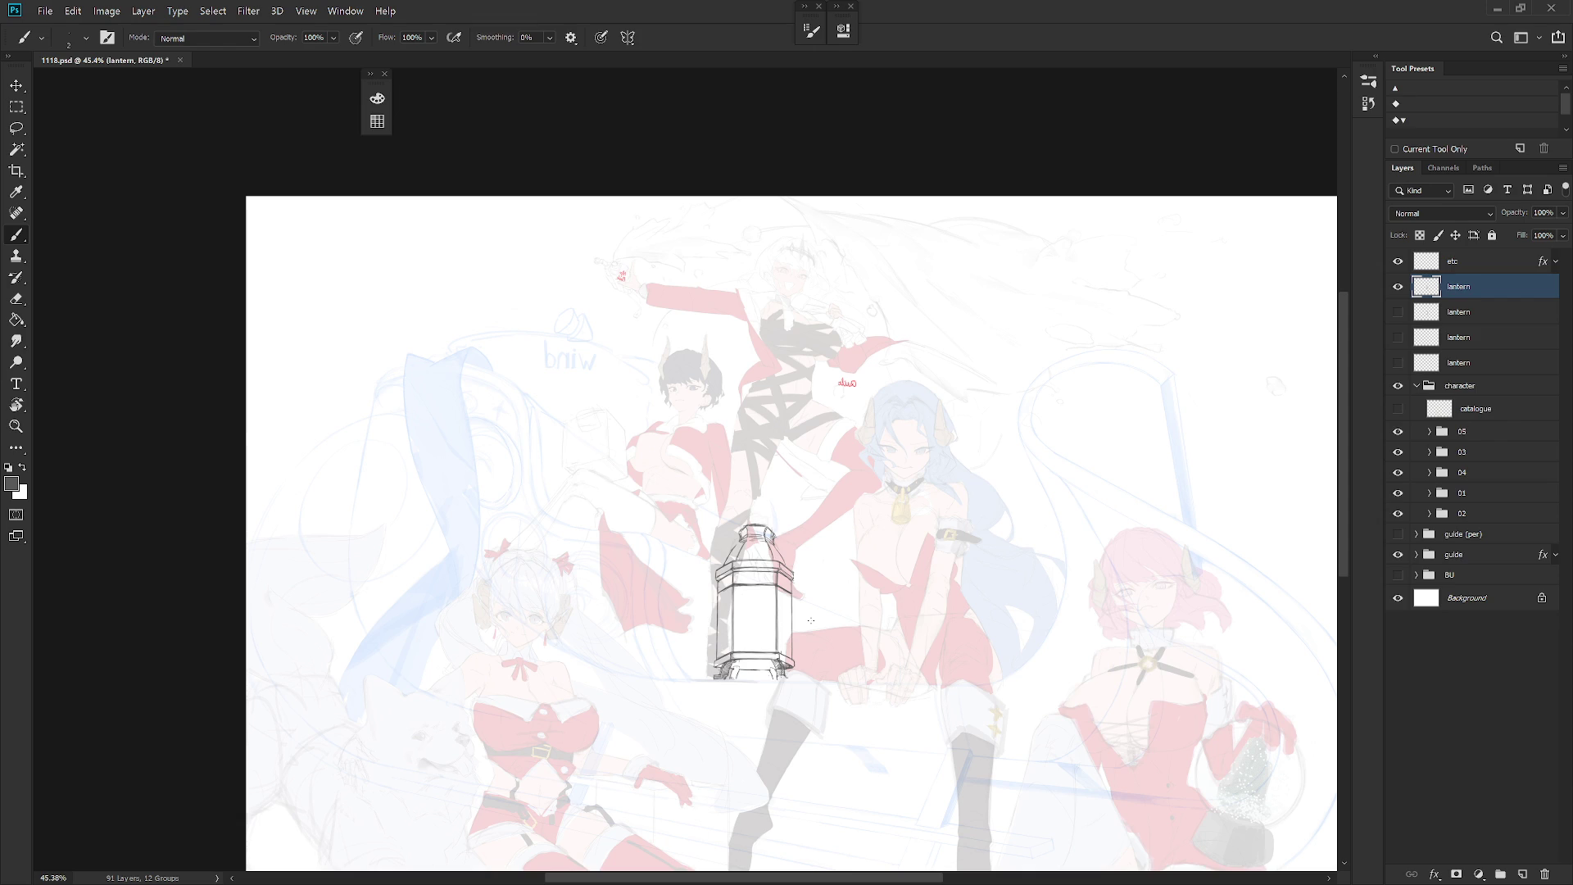
{"action": "left_click", "coordinate": [1399, 362]}
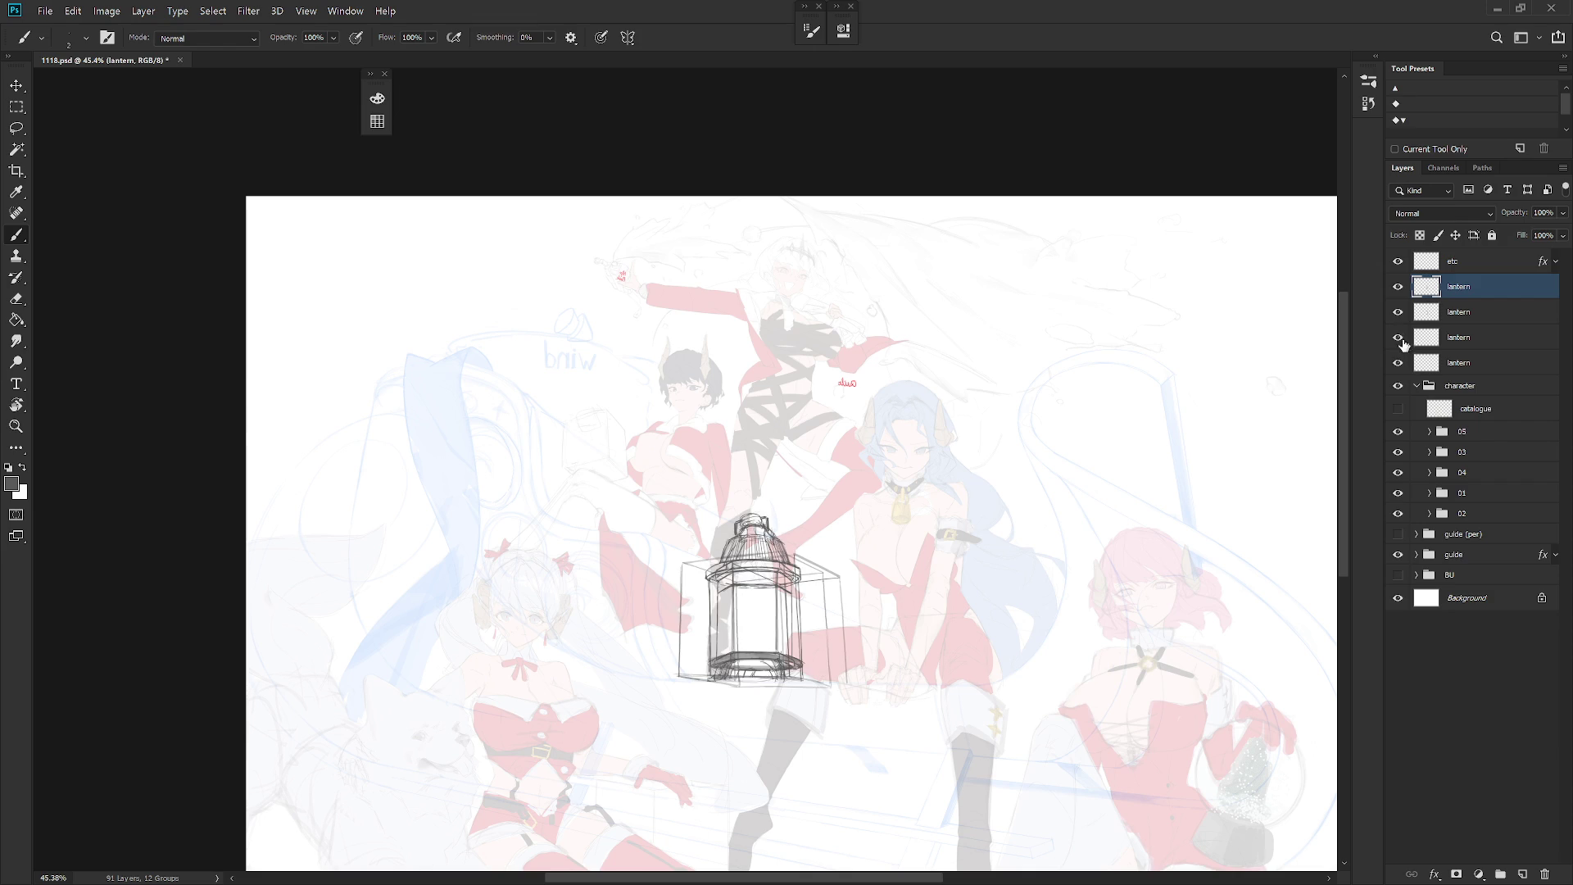
{"action": "left_click", "coordinate": [1471, 362], "text": "shift"}
{"action": "key", "text": "ctrl+g"}
Step: Rename the new group 'lantern' and move it into the character group between 04 and 01
{"action": "double_click", "coordinate": [1457, 285]}
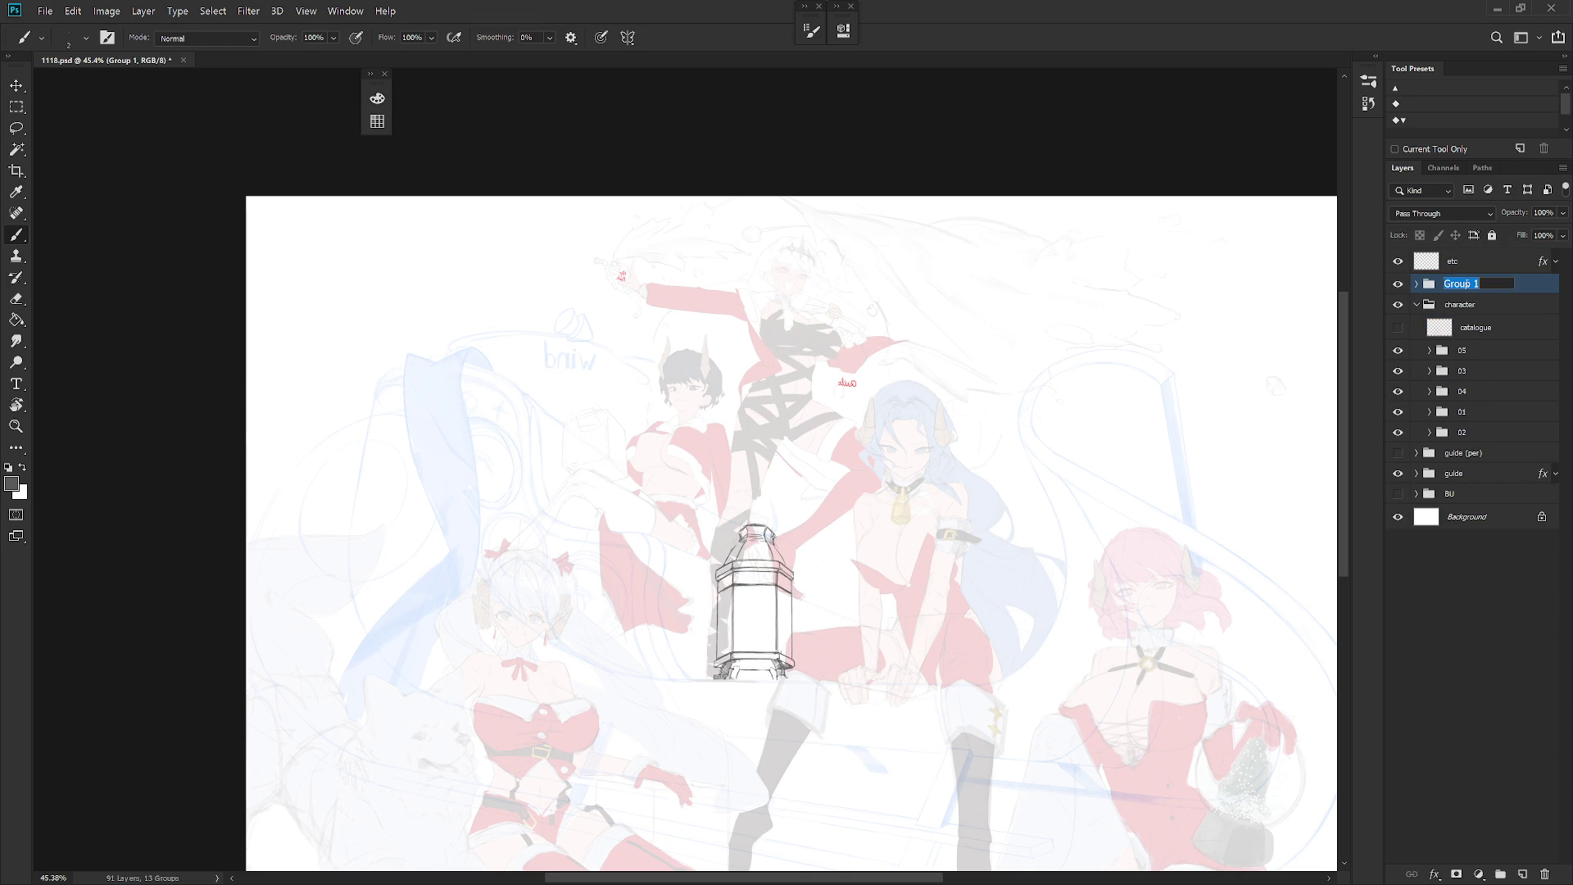
{"action": "type", "text": "lantern"}
{"action": "key", "text": "Return"}
{"action": "left_click_drag", "start_coordinate": [1506, 288], "coordinate": [1487, 401]}
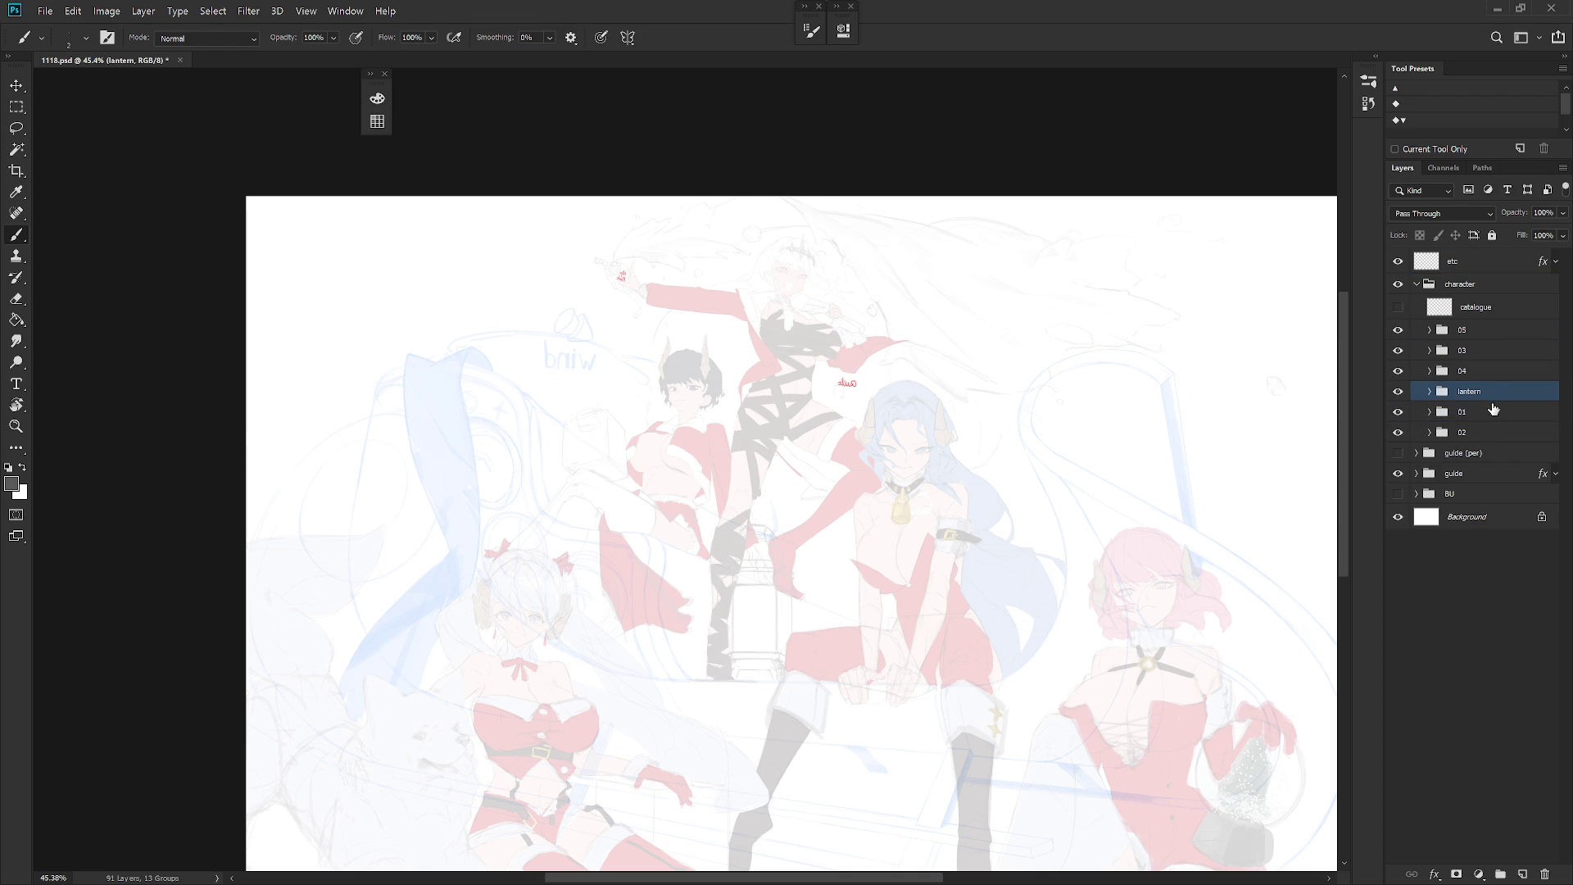
{"action": "left_click", "coordinate": [1499, 286]}
Step: Raise the character group's opacity to 100% and hide the 01 and 02 character groups
{"action": "left_click", "coordinate": [1563, 213]}
{"action": "left_click", "coordinate": [1565, 229]}
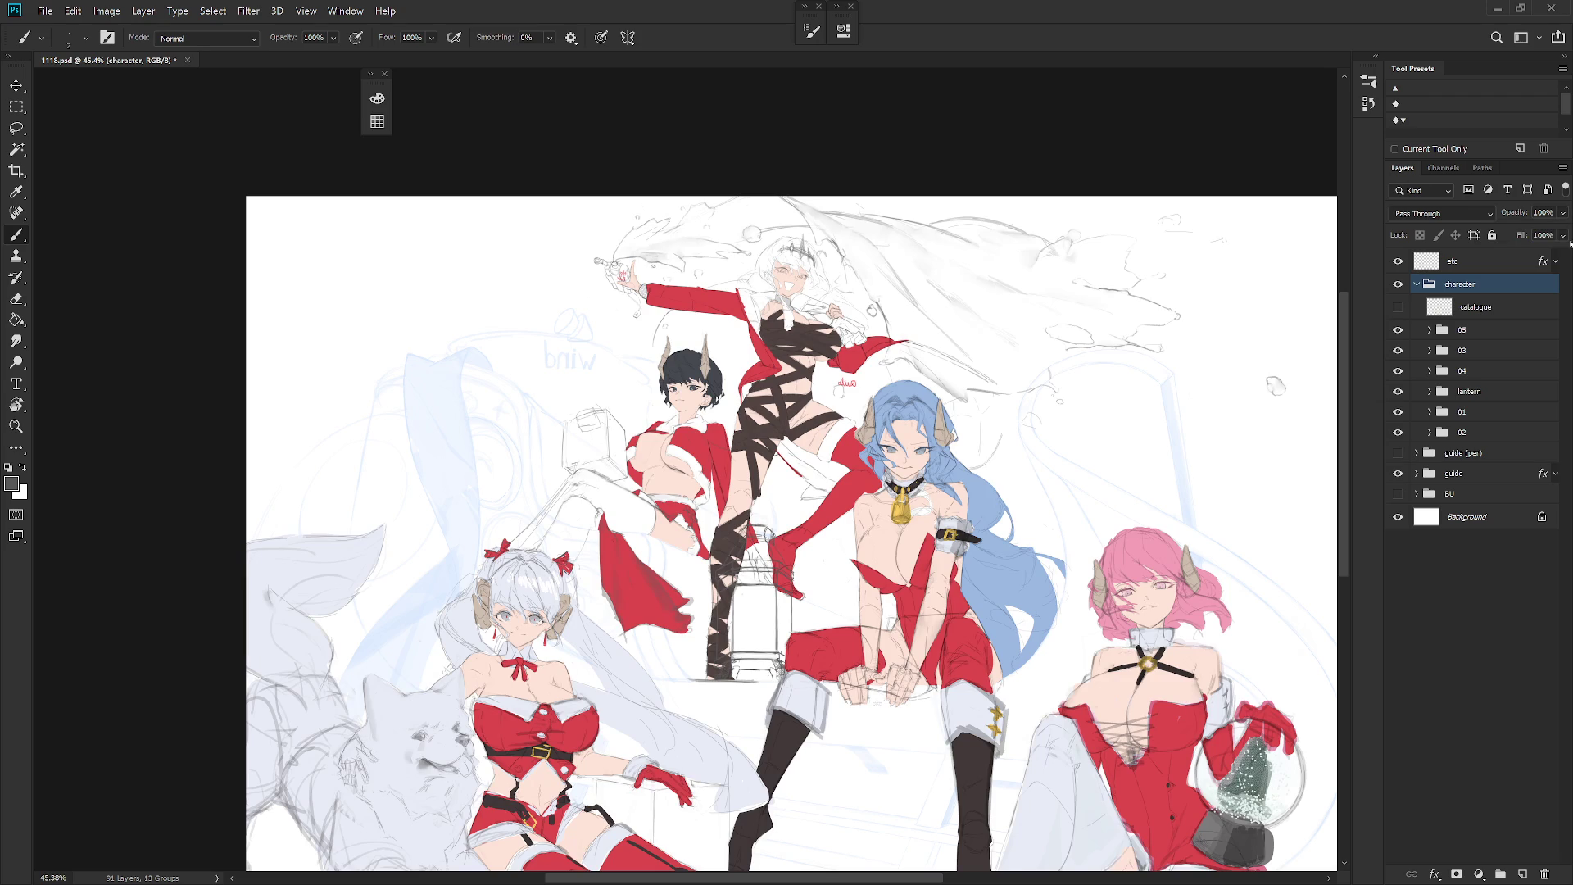
{"action": "scroll", "coordinate": [897, 566], "scroll_direction": "up", "scroll_amount": 2}
{"action": "left_click", "coordinate": [1429, 391]}
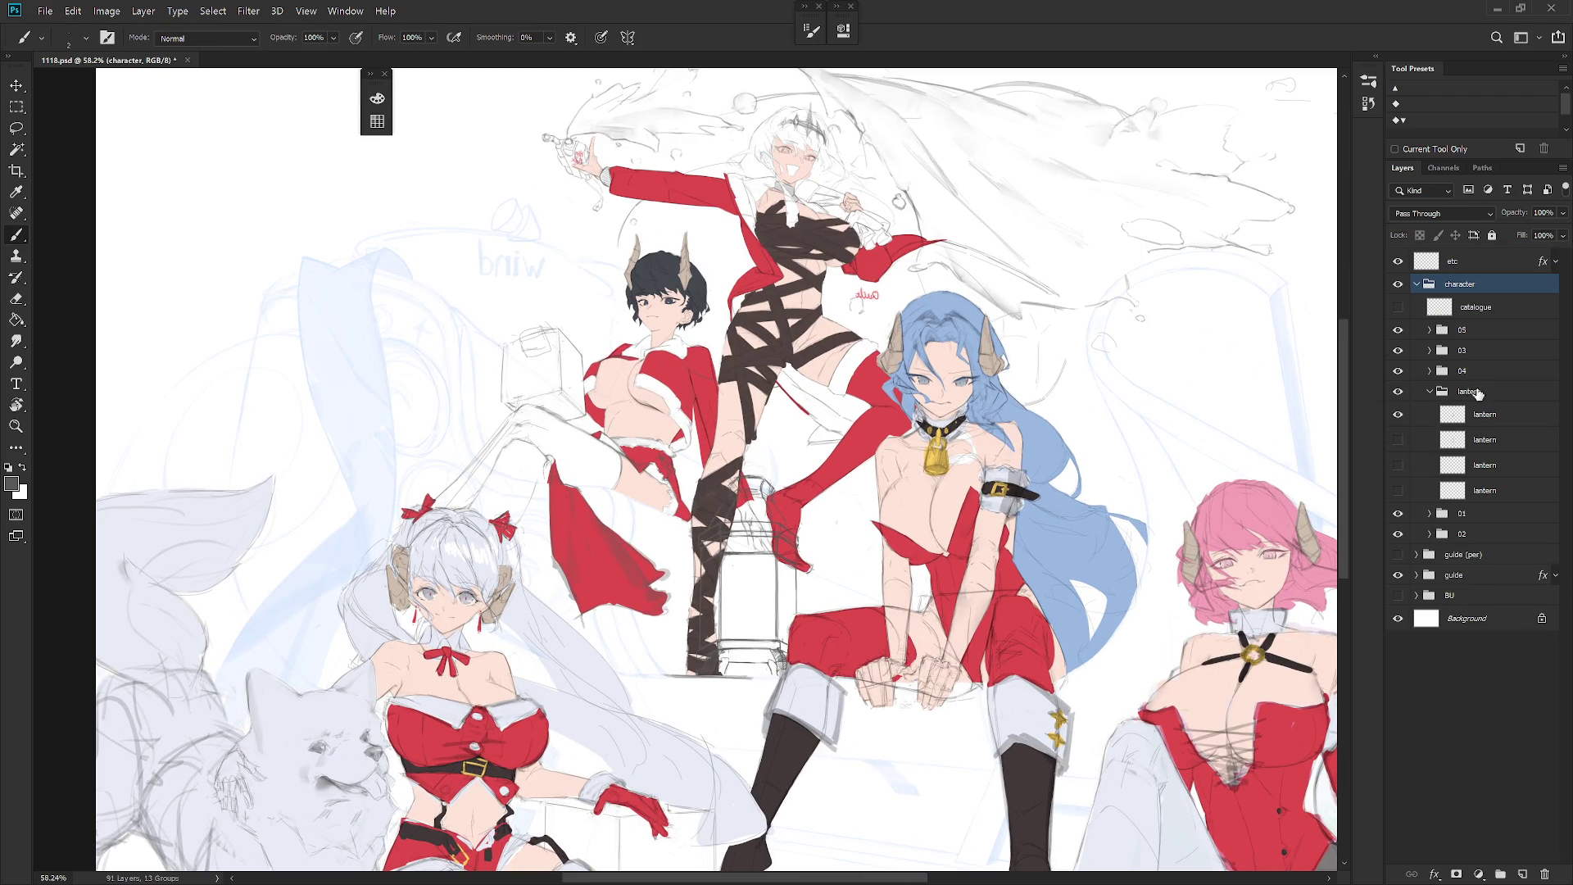
{"action": "left_click_drag", "start_coordinate": [1397, 513], "coordinate": [1398, 534]}
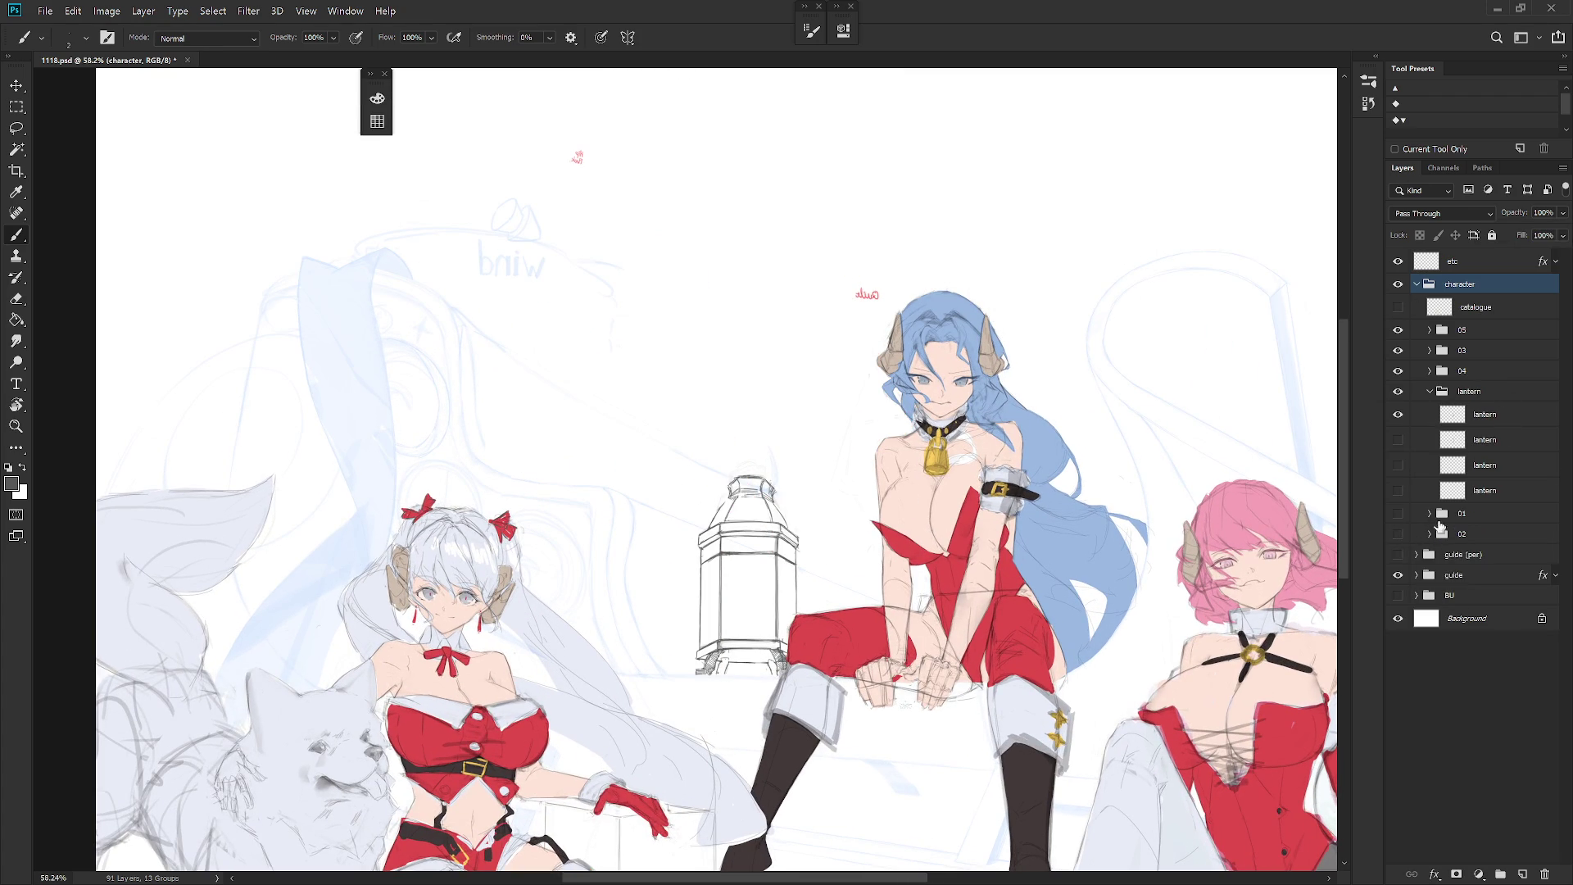
Step: Redraw the lantern cap outline and its right edge on the top lantern layer
{"action": "left_click", "coordinate": [1501, 415]}
{"action": "scroll", "coordinate": [780, 493], "scroll_direction": "up", "scroll_amount": 2}
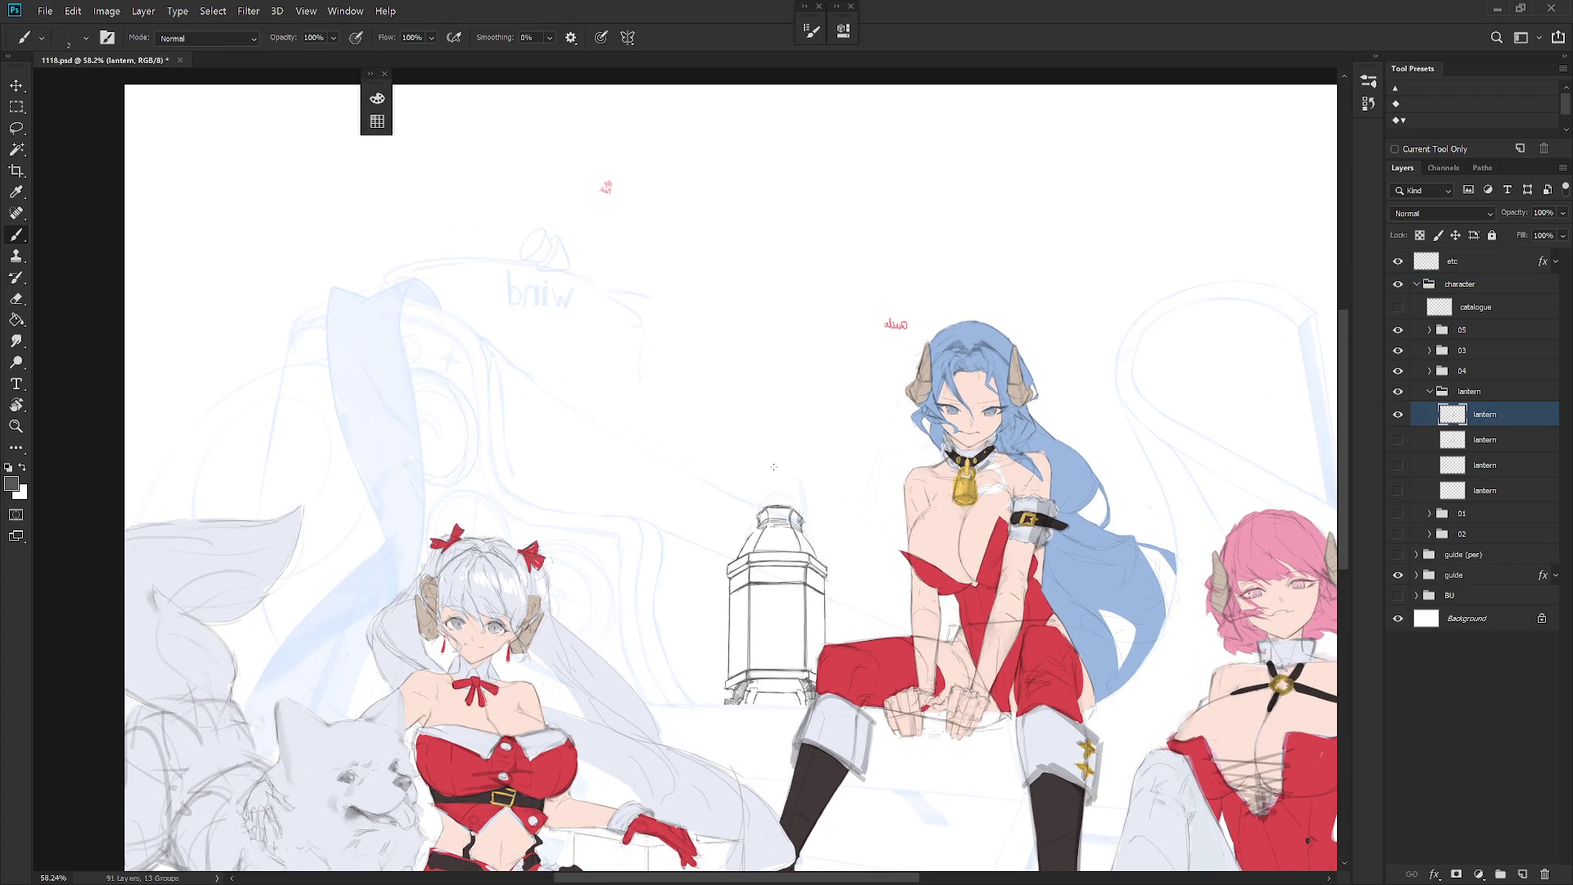
{"action": "scroll", "coordinate": [780, 494], "scroll_direction": "up", "scroll_amount": 2}
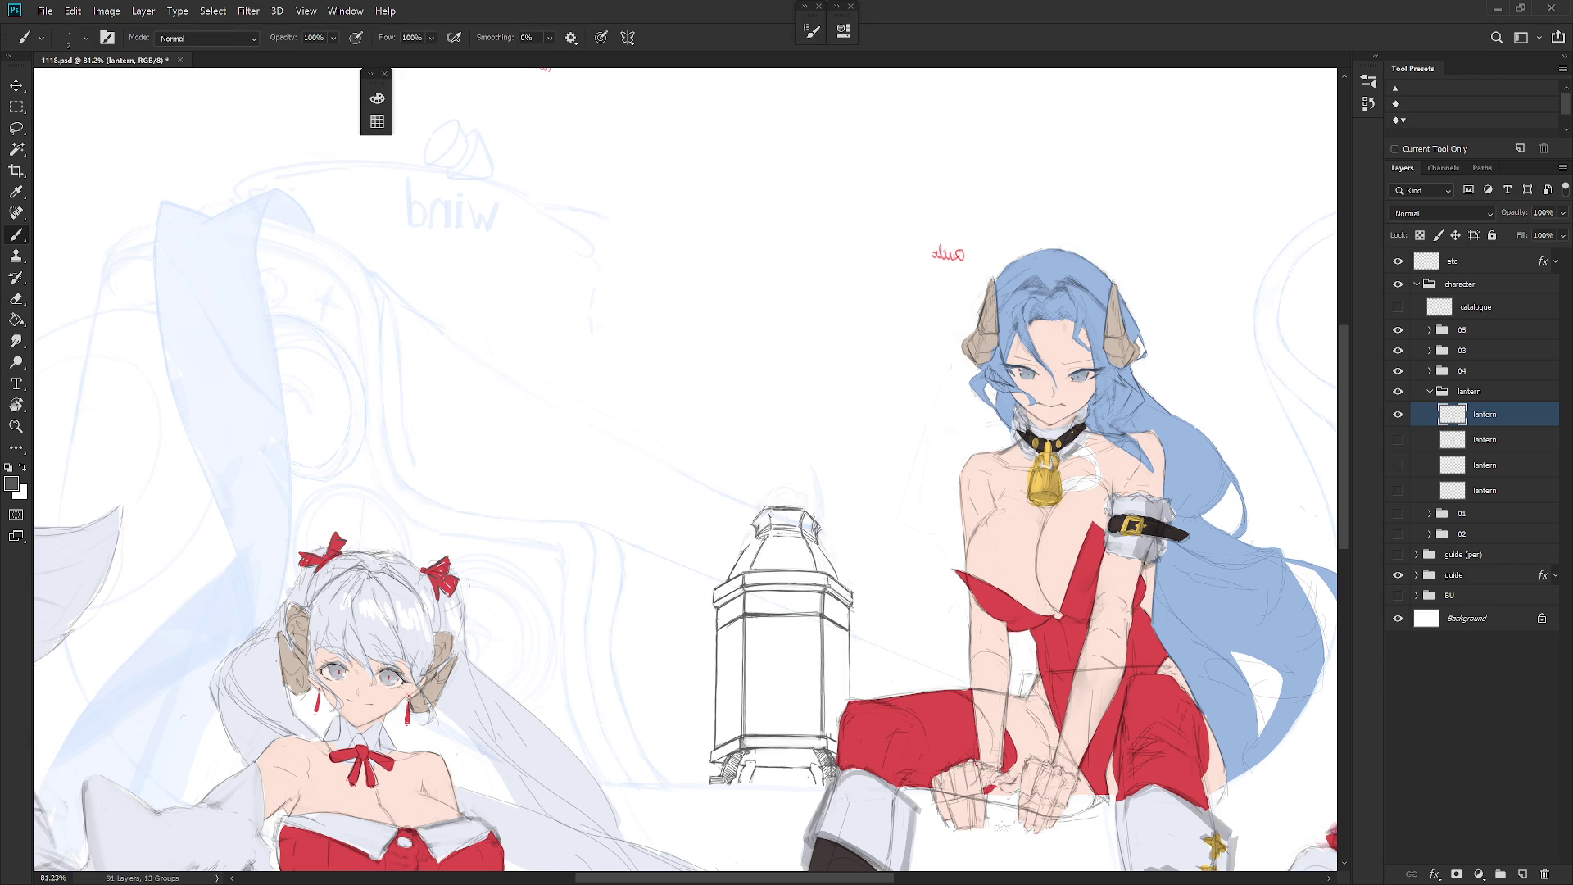
{"action": "left_click_drag", "start_coordinate": [817, 508], "coordinate": [774, 508]}
{"action": "mouse_move", "coordinate": [828, 527]}
{"action": "left_mouse_down"}
{"action": "mouse_move", "coordinate": [824, 565]}
{"action": "mouse_move", "coordinate": [816, 531]}
{"action": "left_mouse_up"}
{"action": "key", "text": "e"}
{"action": "key", "text": "b"}
{"action": "key", "text": "e"}
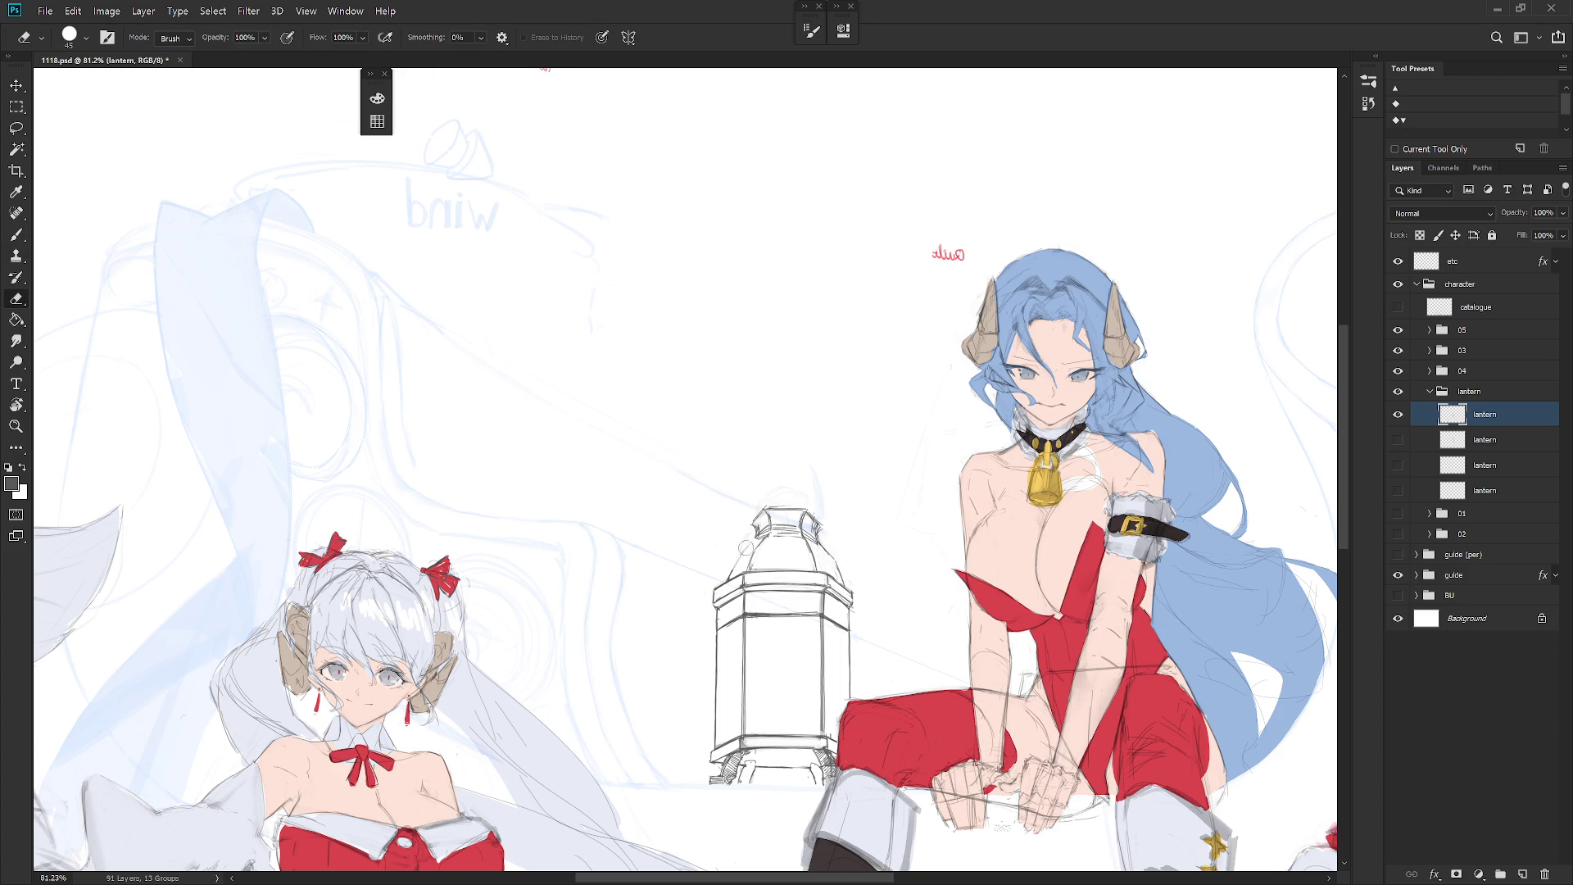
{"action": "key", "text": "b"}
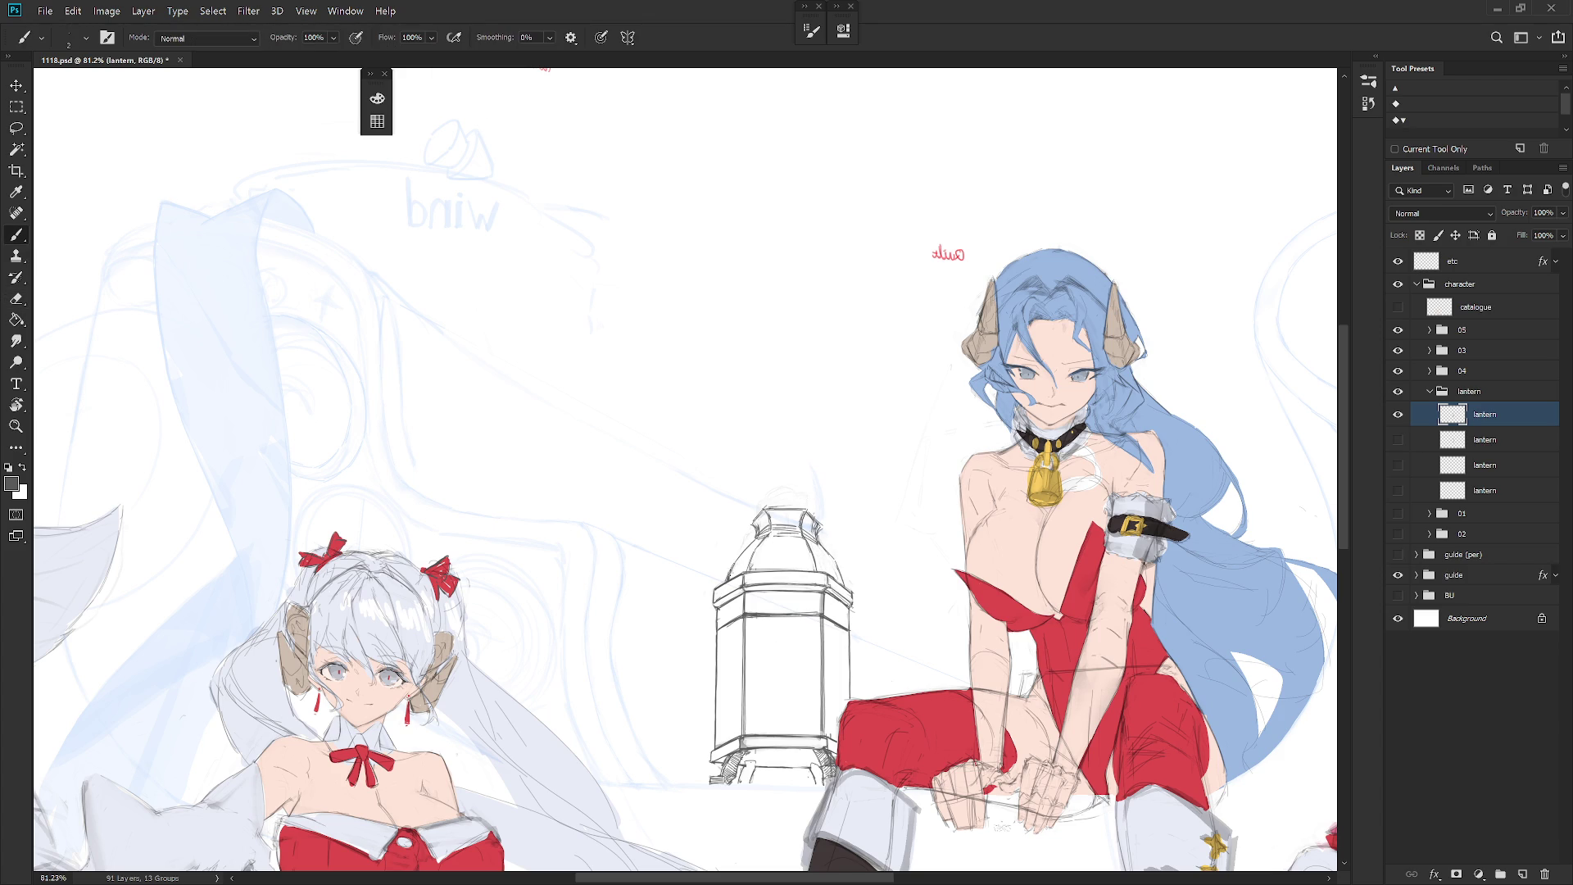
Step: Refine the lantern cap lines with brush and eraser while tilting the canvas view
{"action": "key", "text": "r"}
{"action": "mouse_move", "coordinate": [775, 538]}
{"action": "left_mouse_down"}
{"action": "mouse_move", "coordinate": [784, 518]}
{"action": "mouse_move", "coordinate": [770, 534]}
{"action": "mouse_move", "coordinate": [881, 598]}
{"action": "left_mouse_up"}
{"action": "key", "text": "b"}
{"action": "key", "text": "r"}
{"action": "key", "text": "b"}
{"action": "key", "text": "r"}
{"action": "key", "text": "r"}
{"action": "mouse_move", "coordinate": [892, 672]}
{"action": "left_mouse_down"}
{"action": "mouse_move", "coordinate": [765, 720]}
{"action": "mouse_move", "coordinate": [794, 684]}
{"action": "left_mouse_up"}
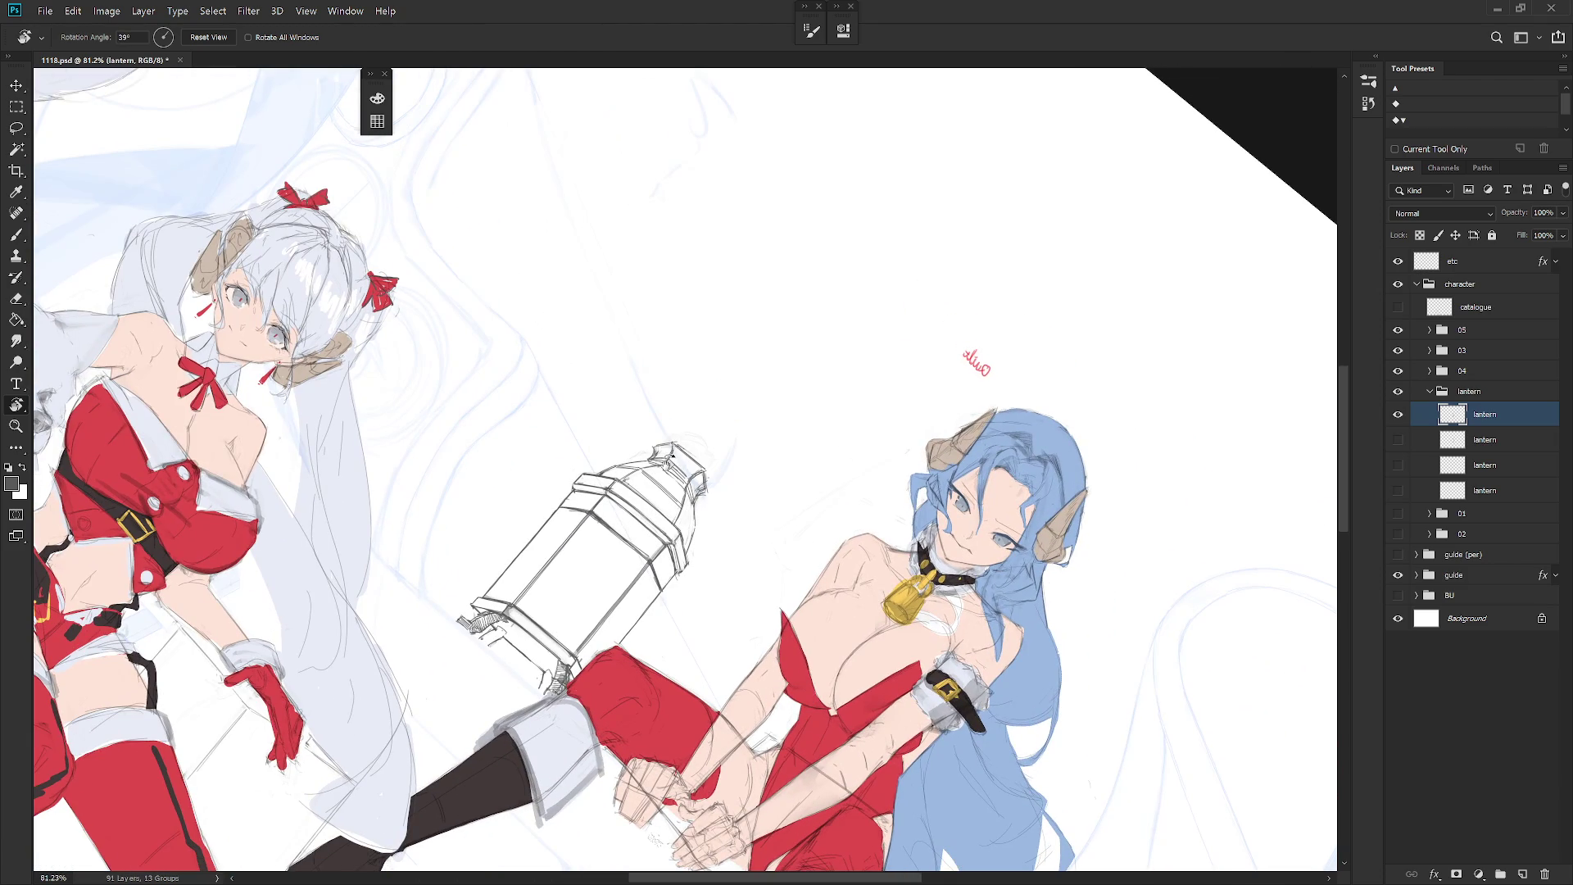
{"action": "key", "text": "b"}
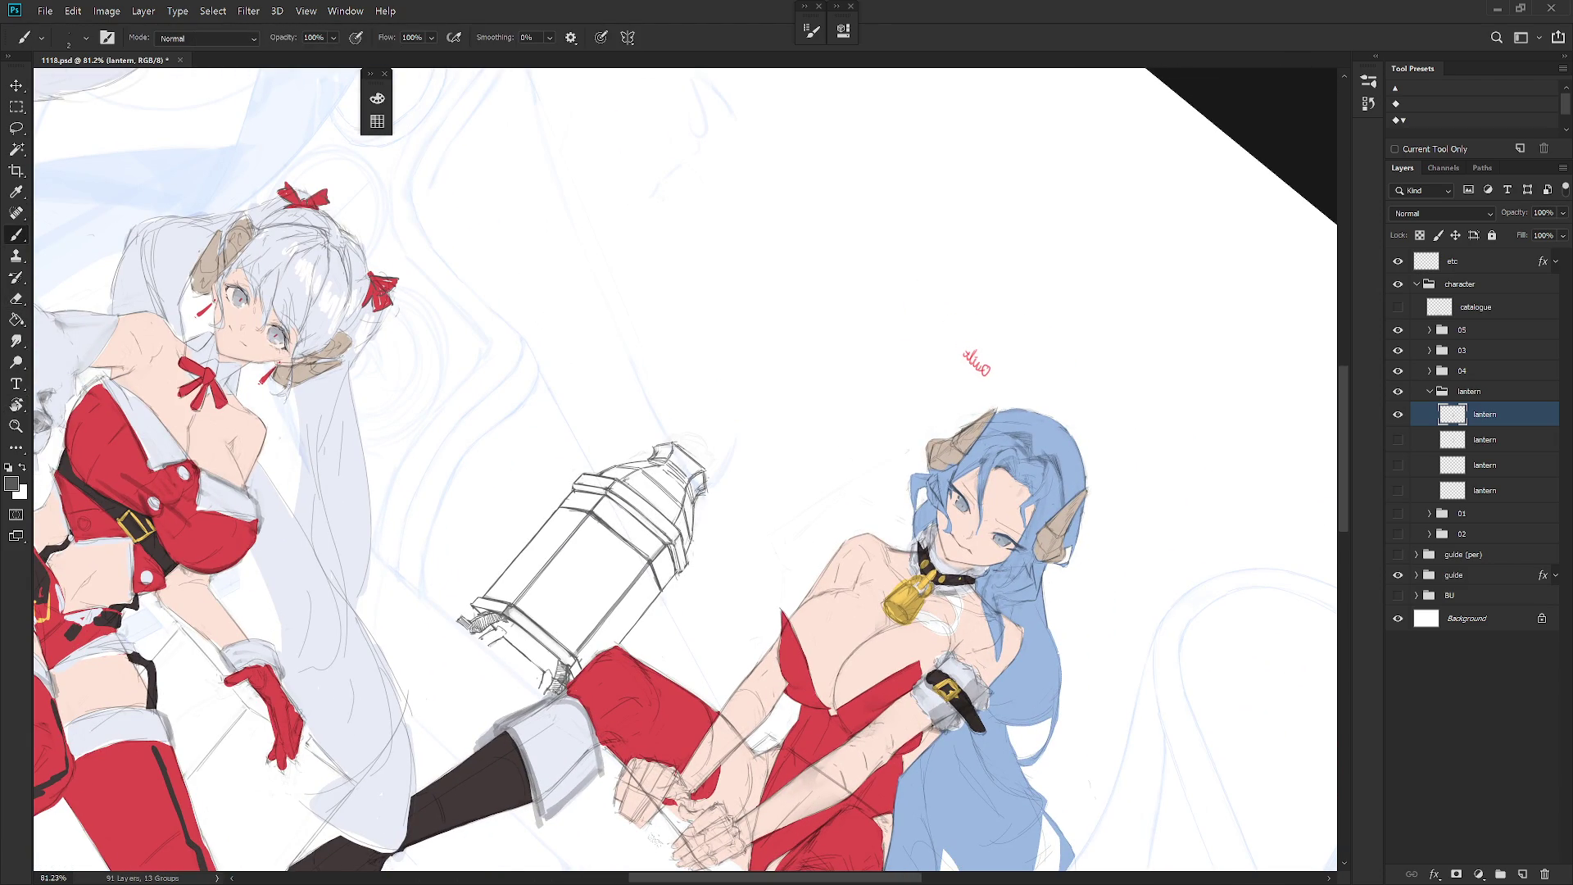
{"action": "key", "text": "Escape"}
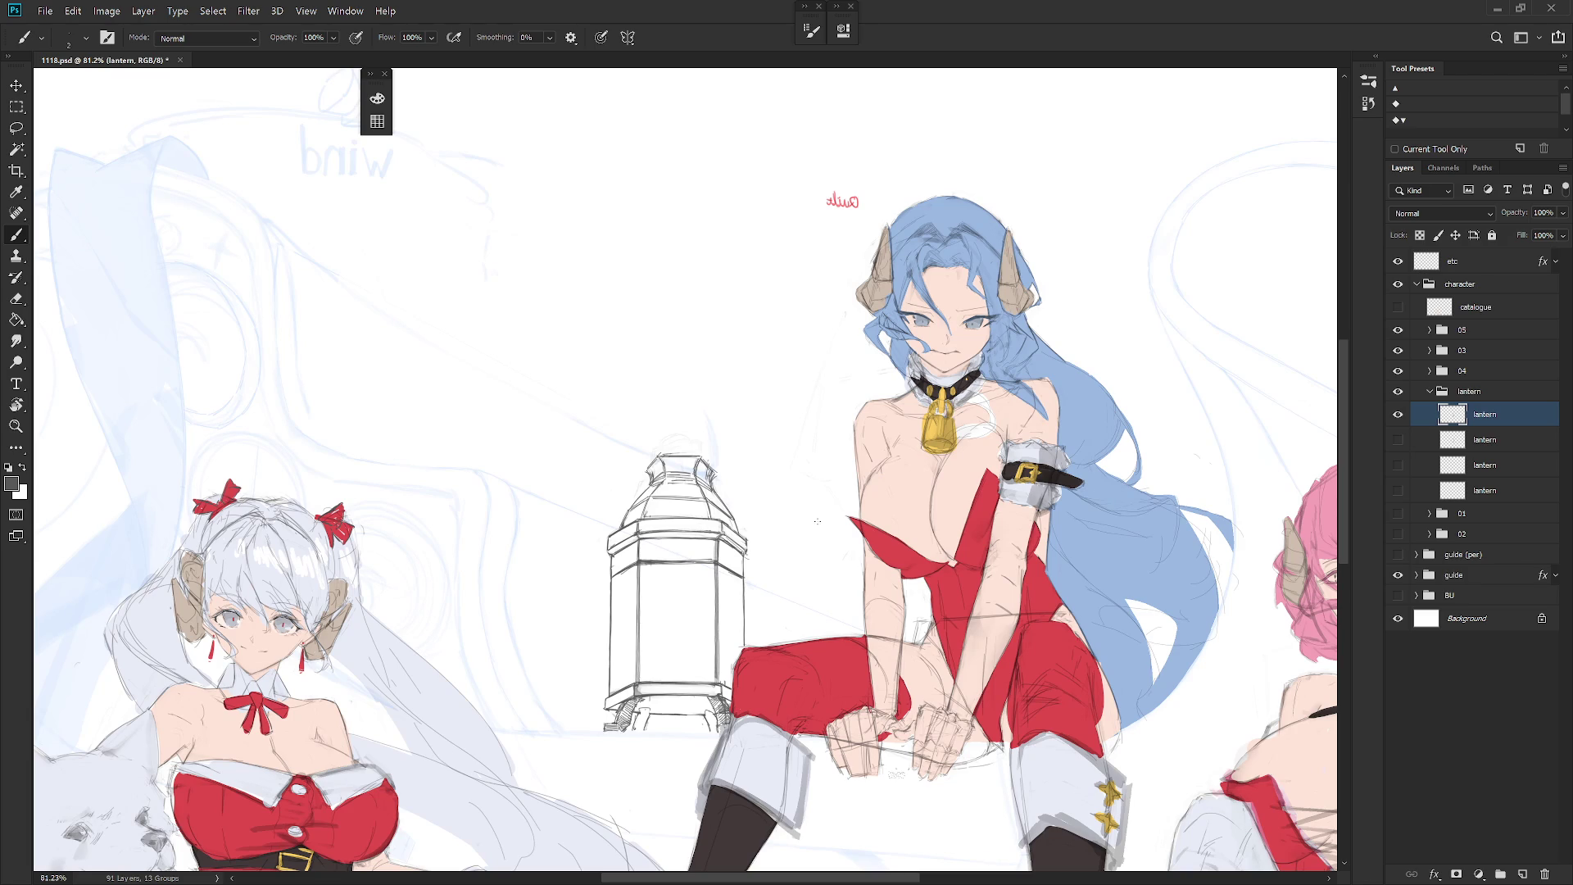
{"action": "left_click_drag", "start_coordinate": [658, 505], "coordinate": [726, 554]}
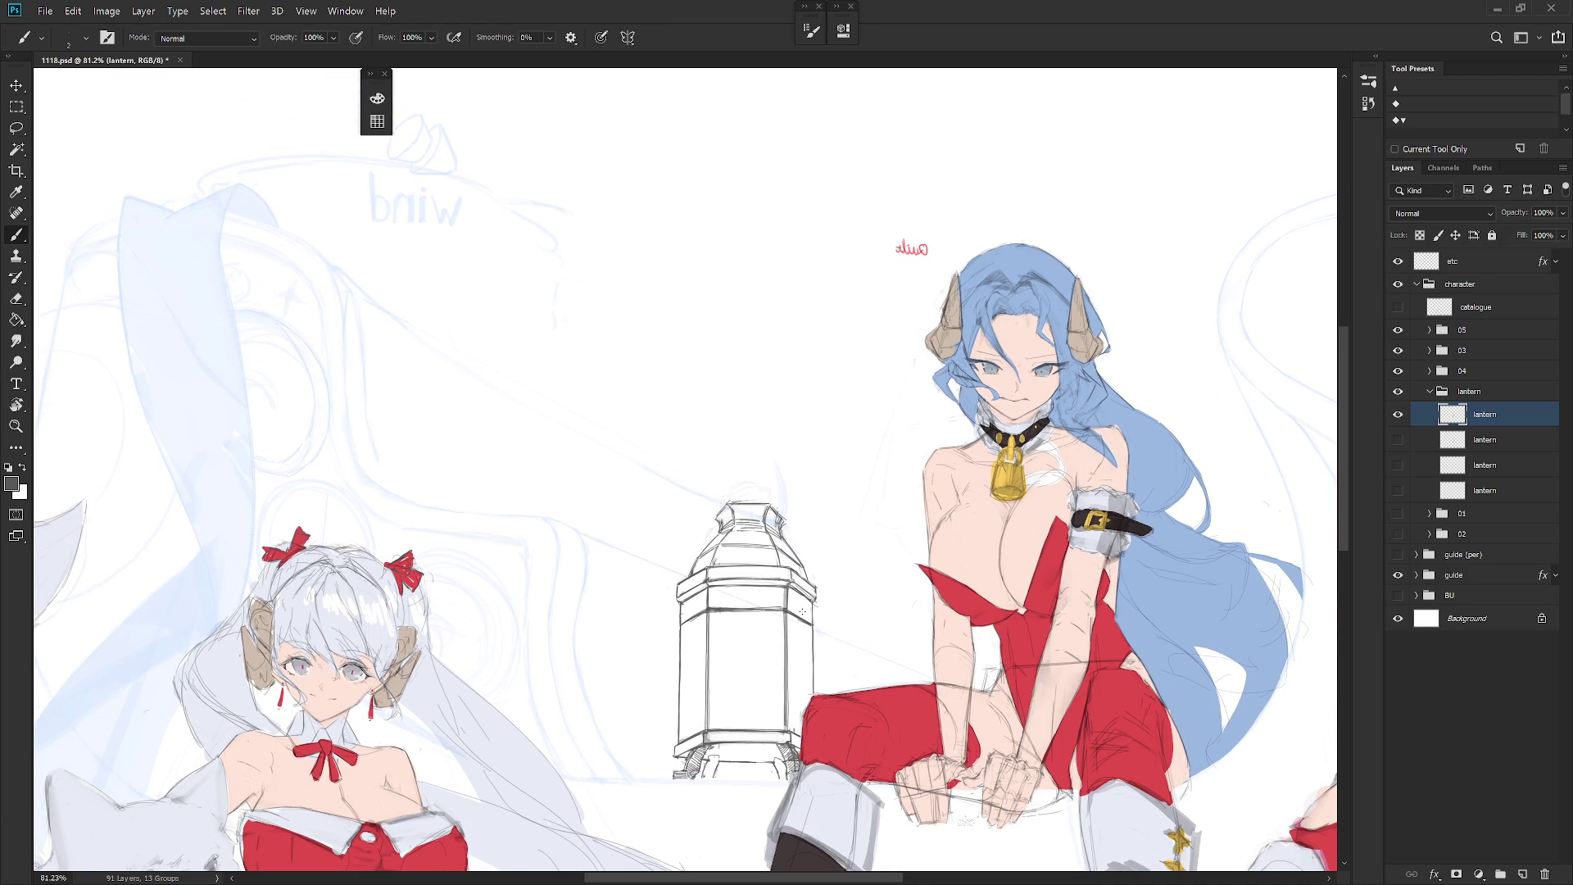
{"action": "mouse_move", "coordinate": [802, 612]}
{"action": "left_mouse_down"}
{"action": "mouse_move", "coordinate": [721, 564]}
{"action": "mouse_move", "coordinate": [742, 382]}
{"action": "left_mouse_up"}
{"action": "key", "text": "e"}
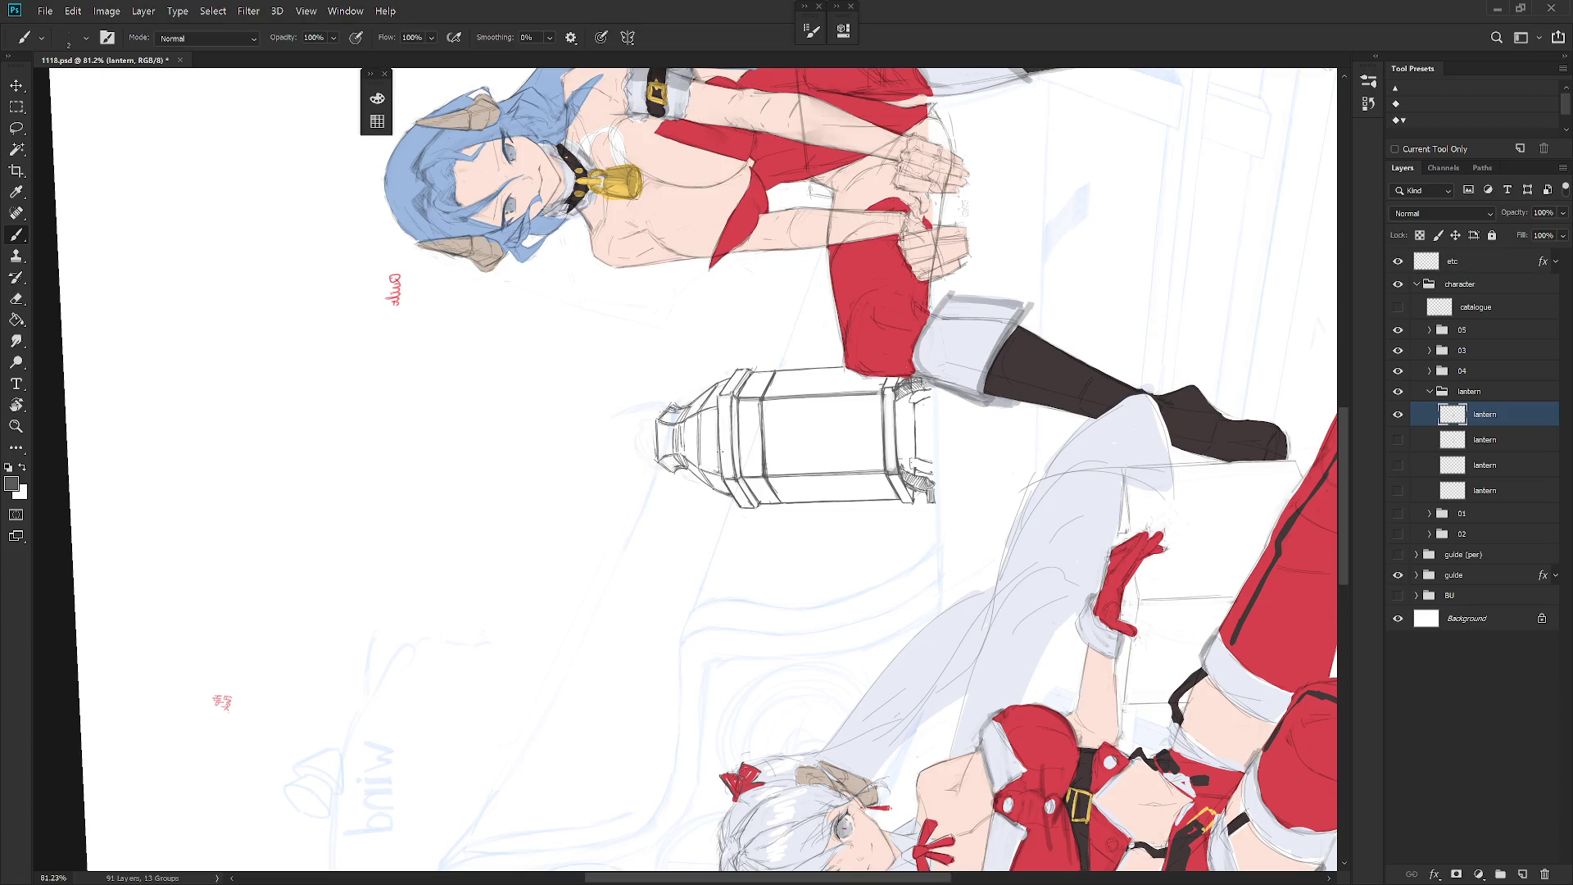
{"action": "key", "text": "b"}
{"action": "key", "text": "Escape"}
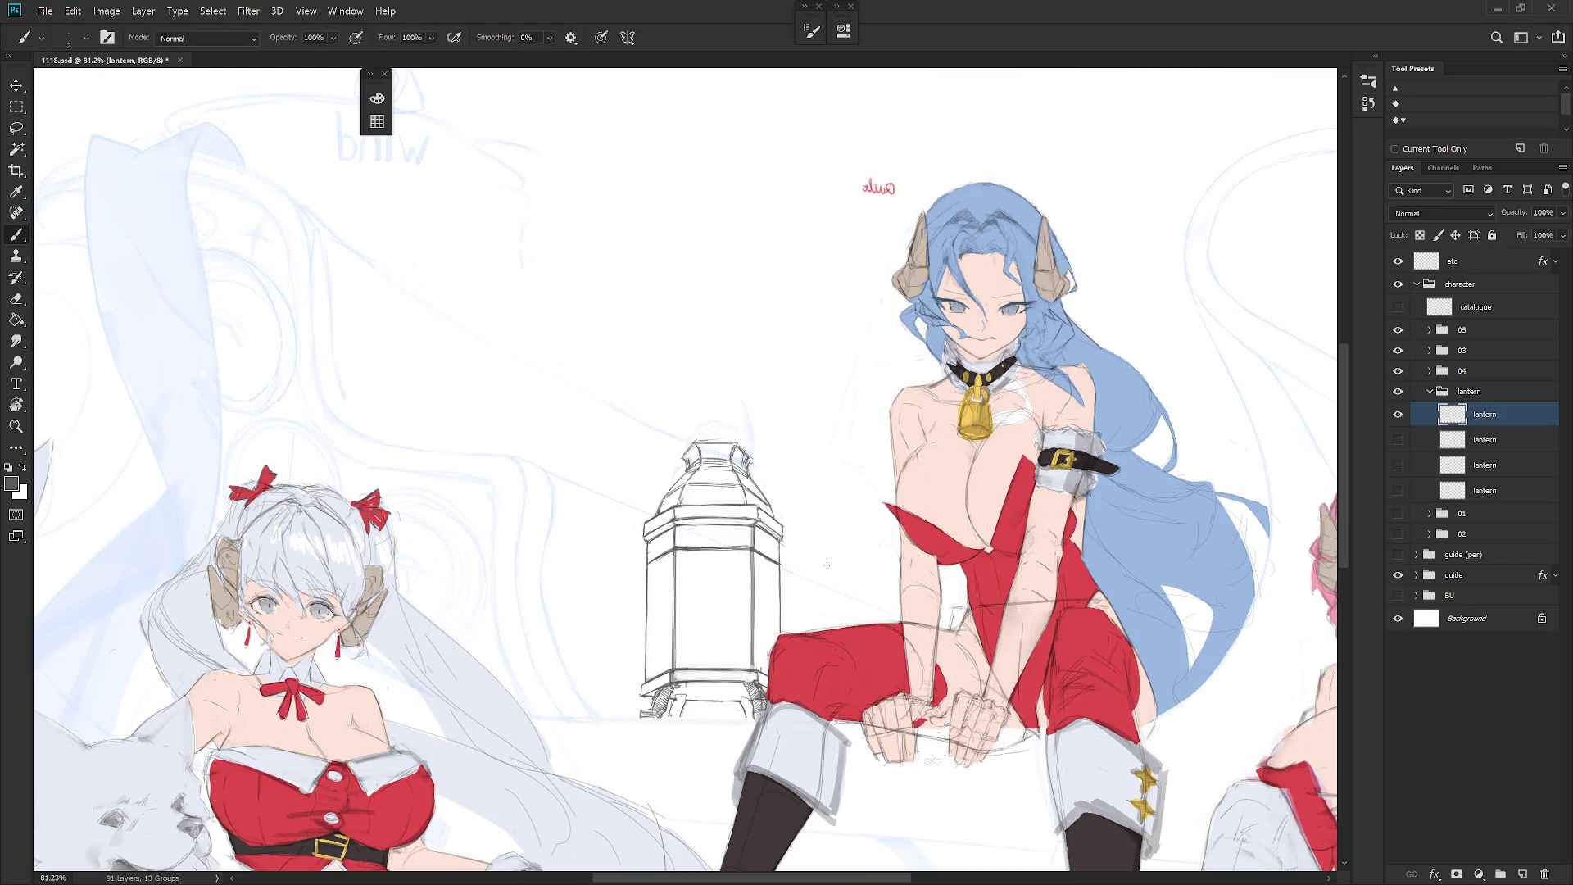
{"action": "scroll", "coordinate": [825, 556], "scroll_direction": "down", "scroll_amount": 3}
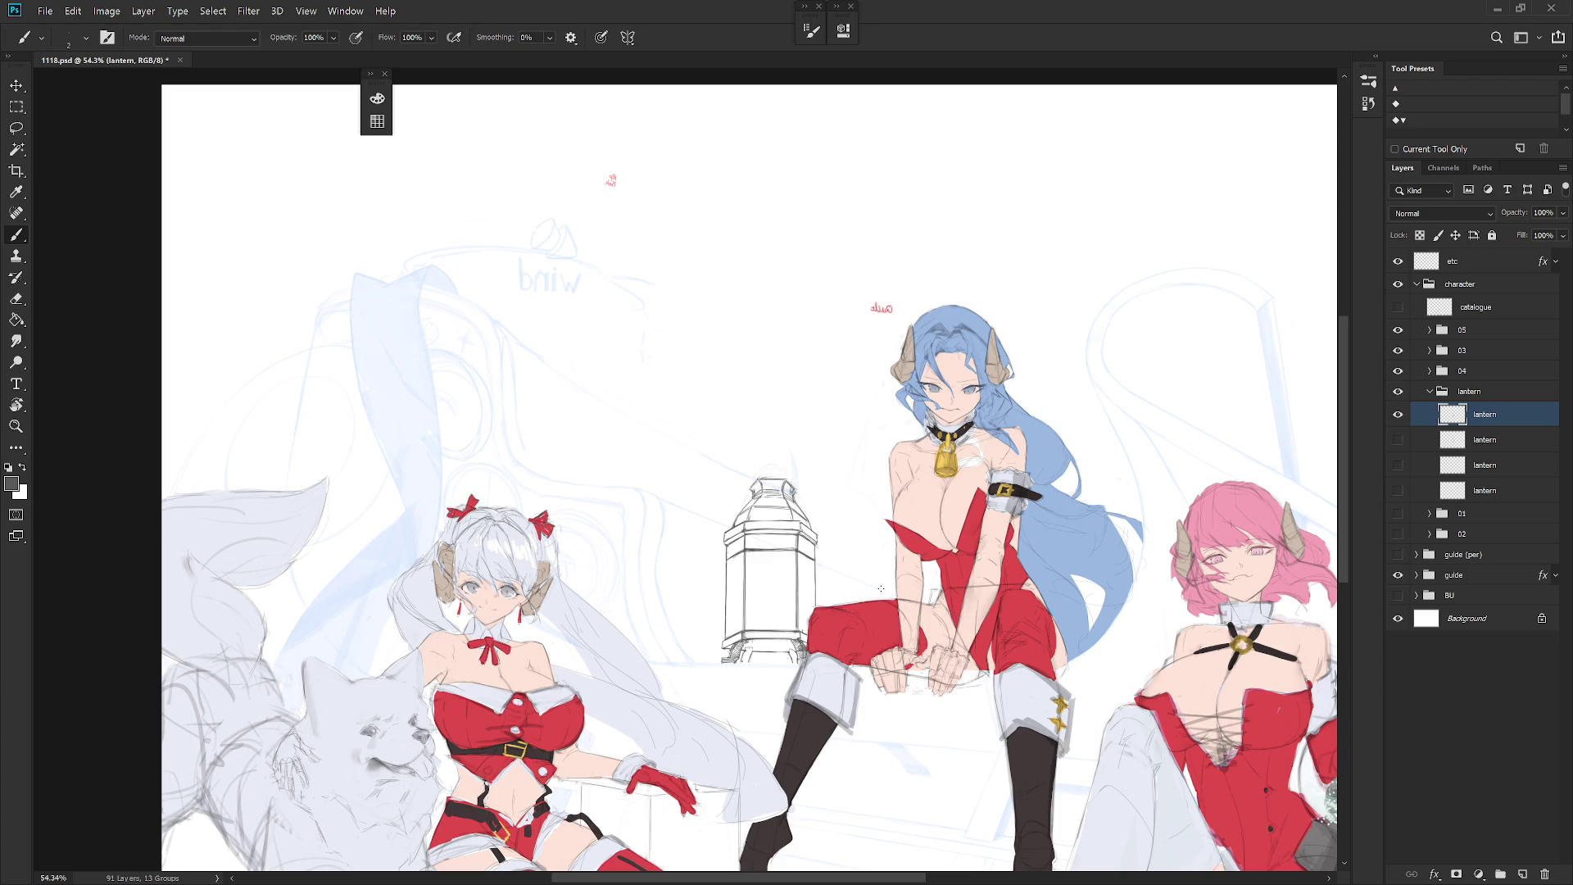
{"action": "scroll", "coordinate": [831, 485], "scroll_direction": "up", "scroll_amount": 2}
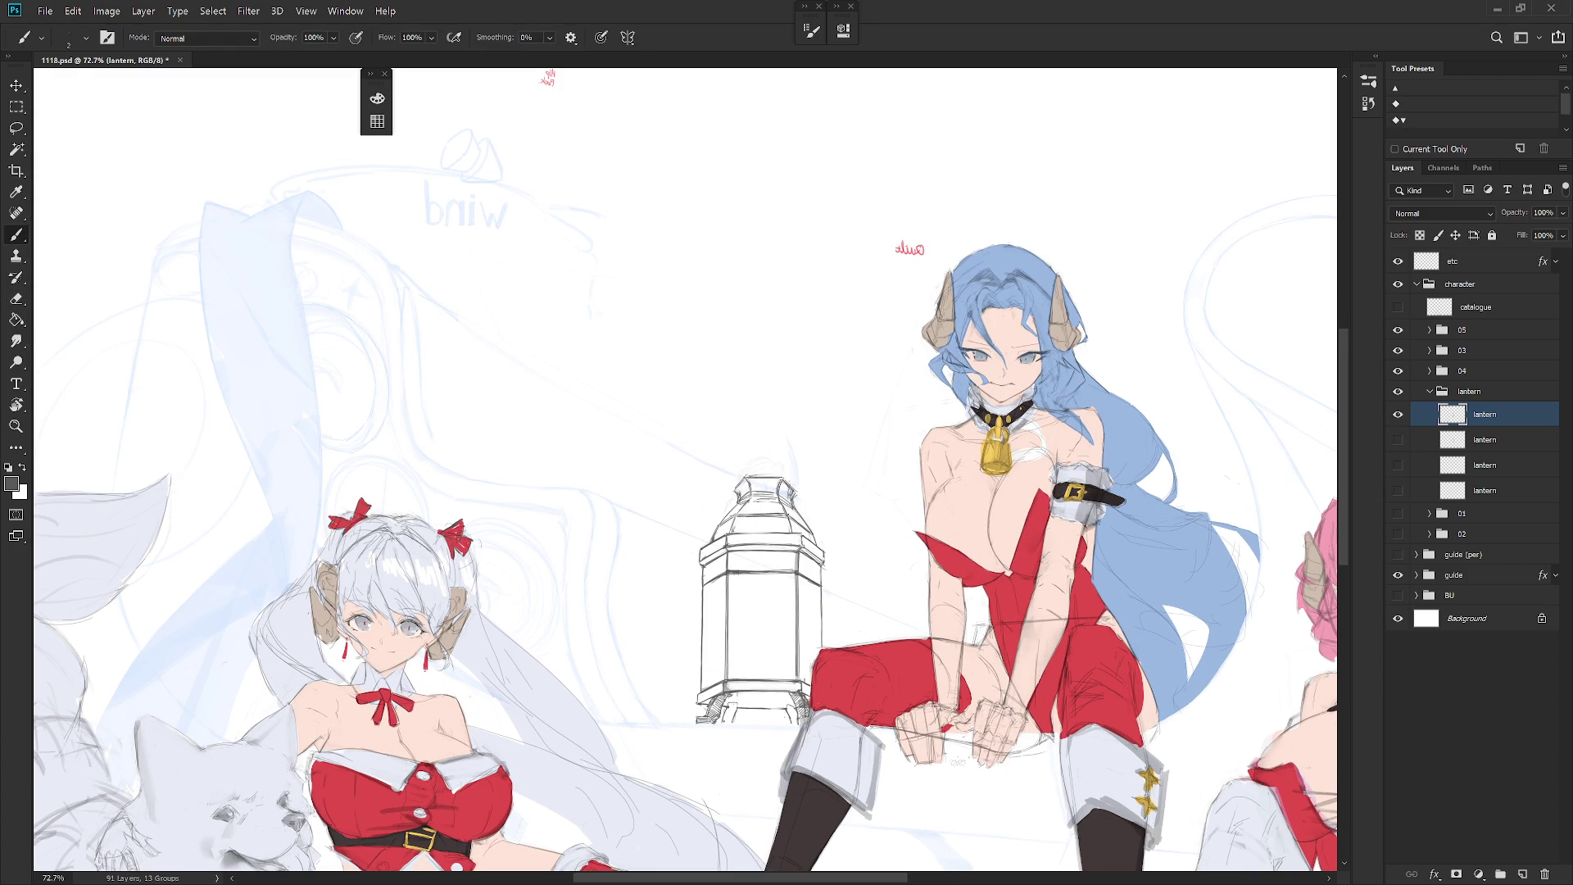
{"action": "scroll", "coordinate": [865, 578], "scroll_direction": "down", "scroll_amount": 3}
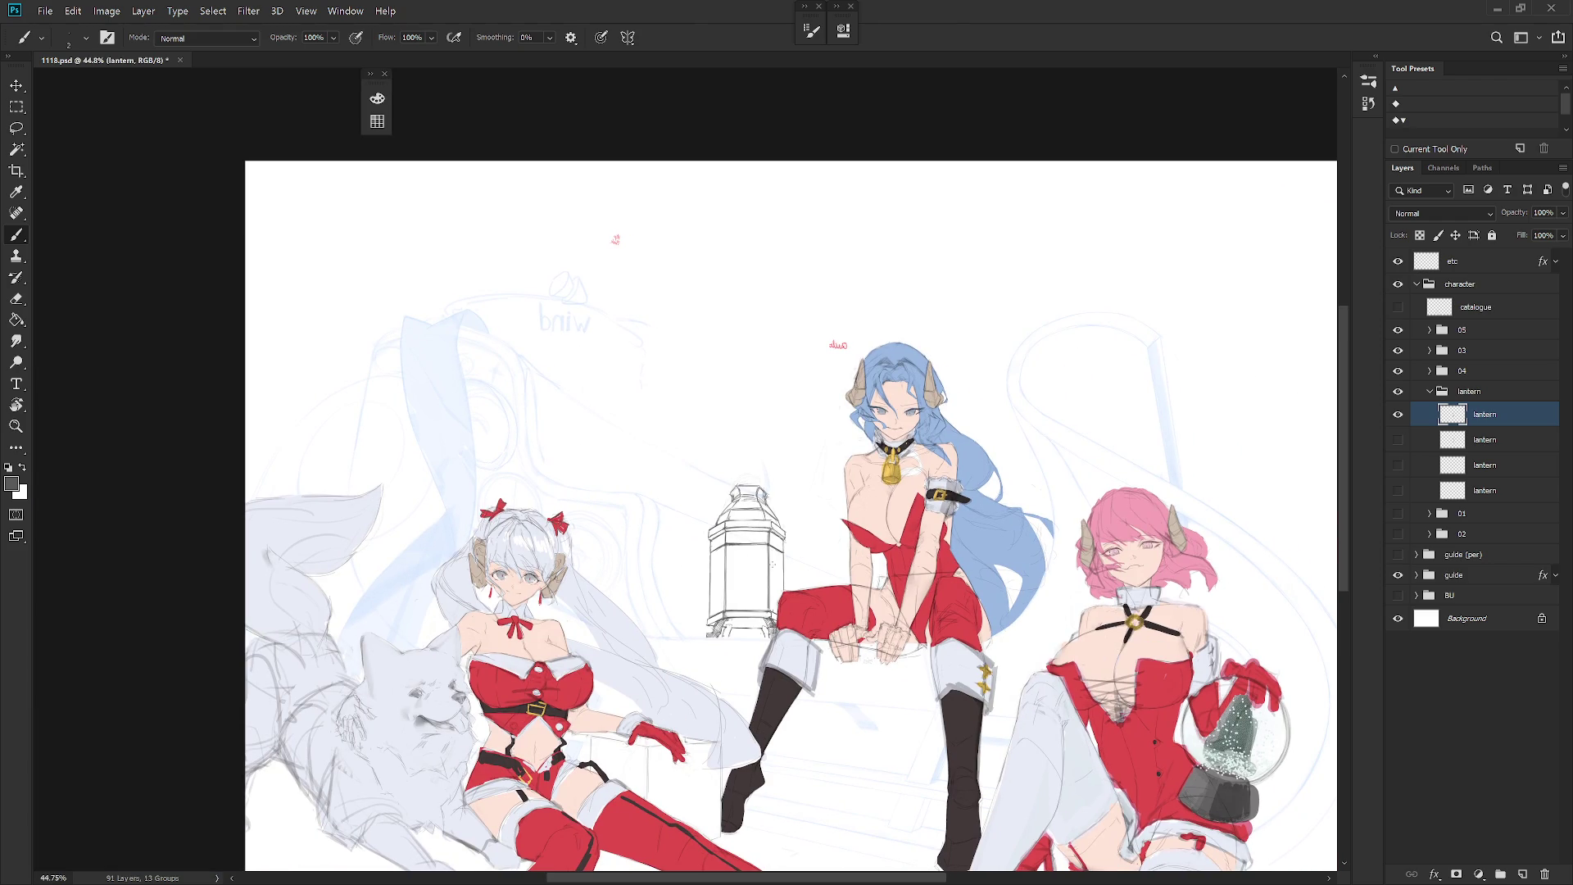
{"action": "scroll", "coordinate": [773, 566], "scroll_direction": "up", "scroll_amount": 3}
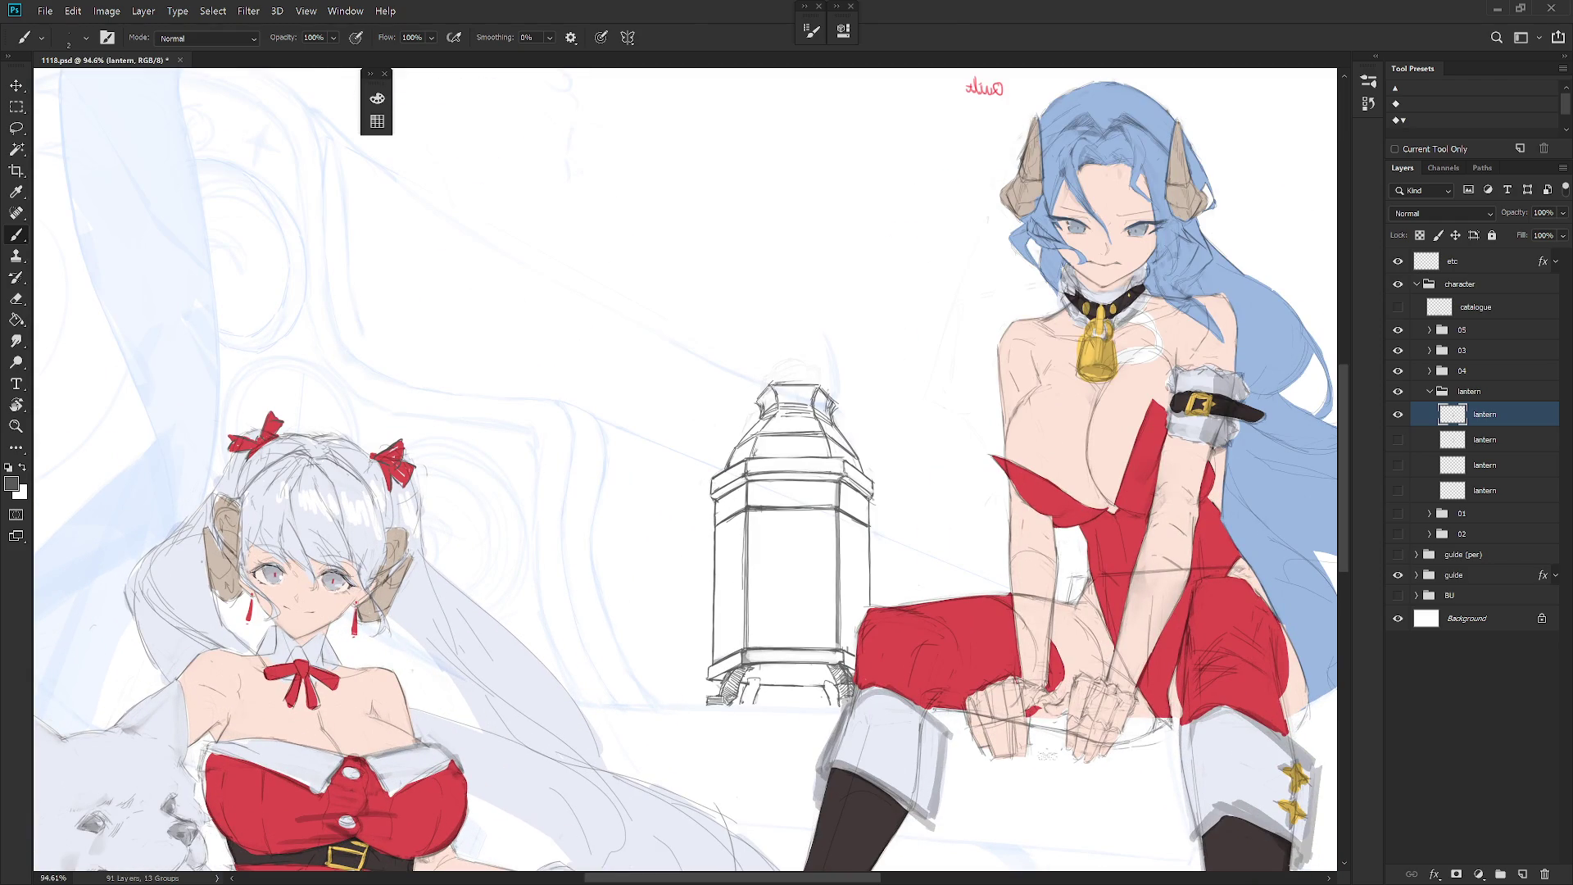
{"action": "key", "text": "e"}
{"action": "left_click_drag", "start_coordinate": [803, 686], "coordinate": [859, 622]}
{"action": "key", "text": "b"}
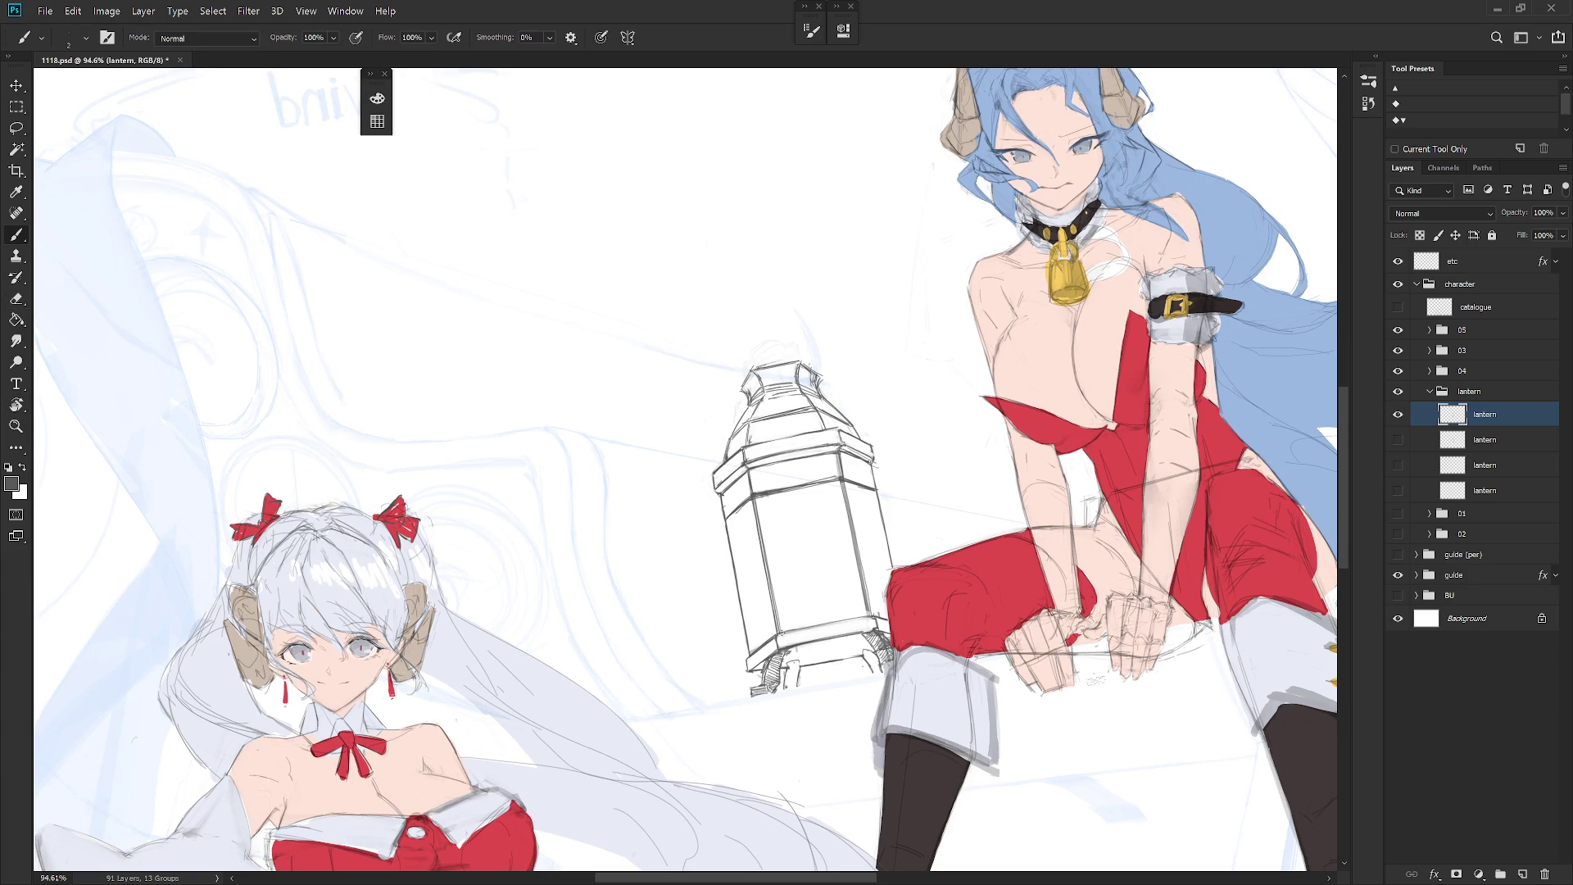
{"action": "scroll", "coordinate": [685, 467], "scroll_direction": "down", "scroll_amount": 3}
{"action": "scroll", "coordinate": [686, 467], "scroll_direction": "down", "scroll_amount": 2}
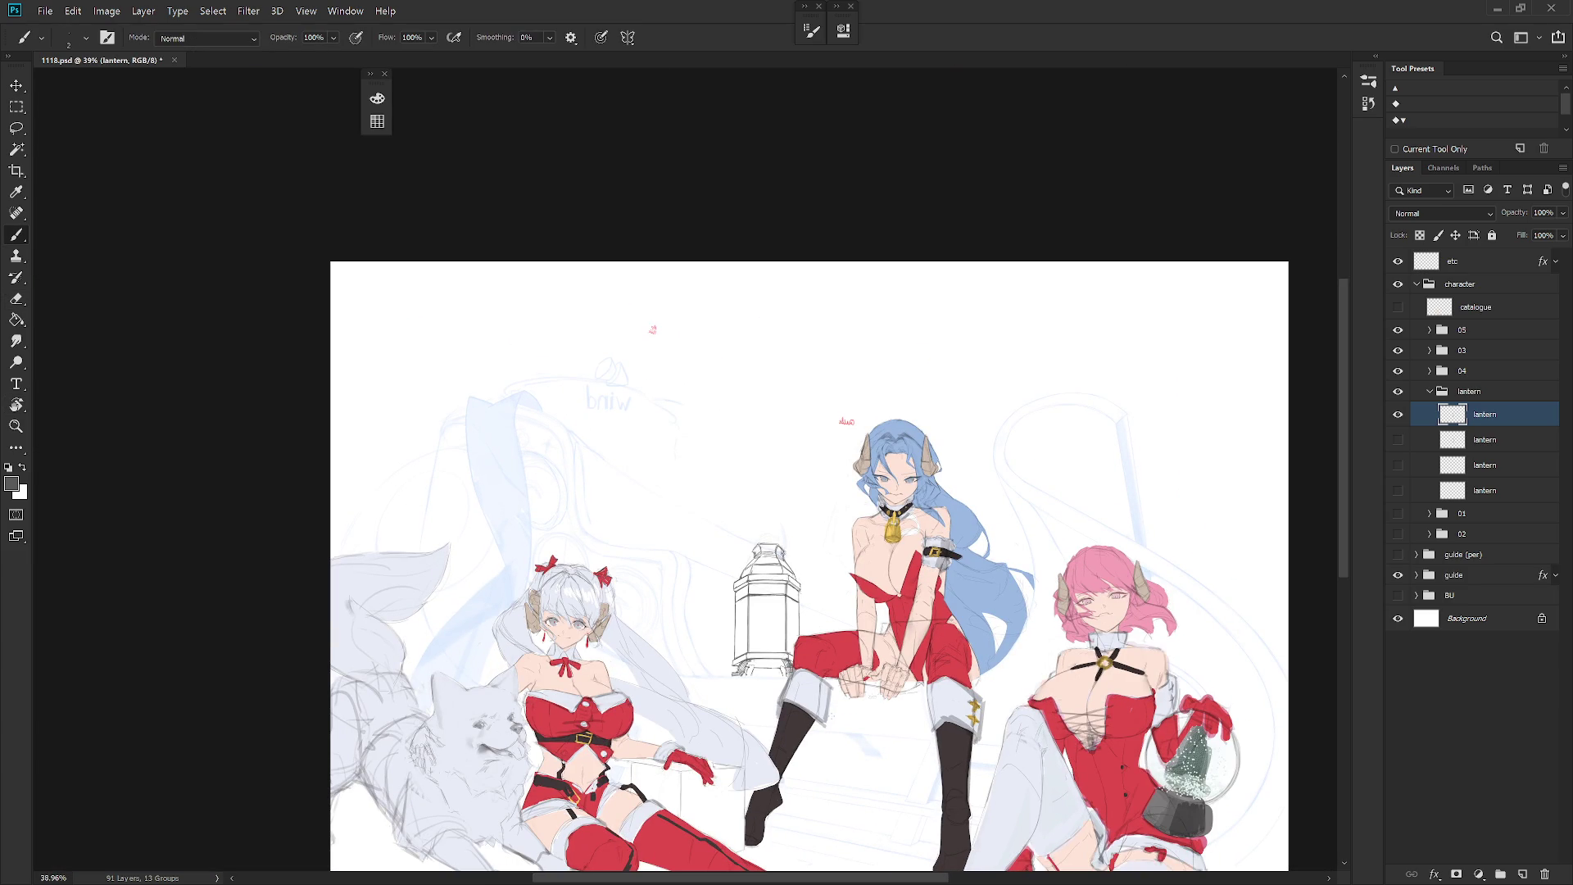
{"action": "scroll", "coordinate": [746, 674], "scroll_direction": "up", "scroll_amount": 1}
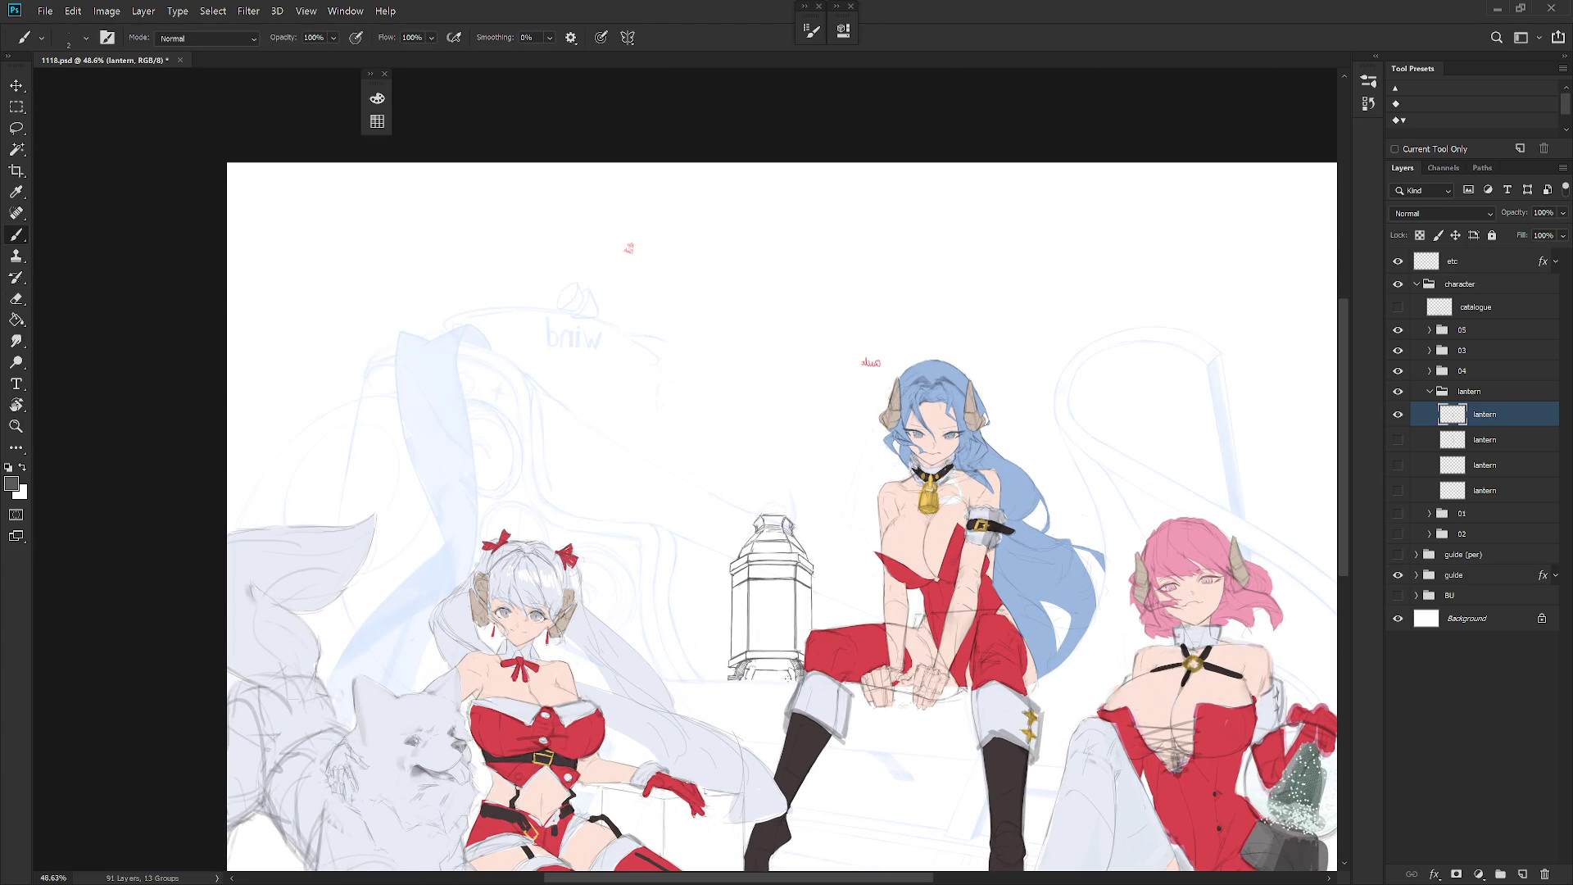
{"action": "left_click", "coordinate": [1487, 440]}
Step: Add a new empty layer named W inside the lantern group
{"action": "key", "text": "ctrl+shift+n"}
{"action": "type", "text": "W"}
{"action": "key", "text": "Return"}
{"action": "scroll", "coordinate": [745, 623], "scroll_direction": "up", "scroll_amount": 2}
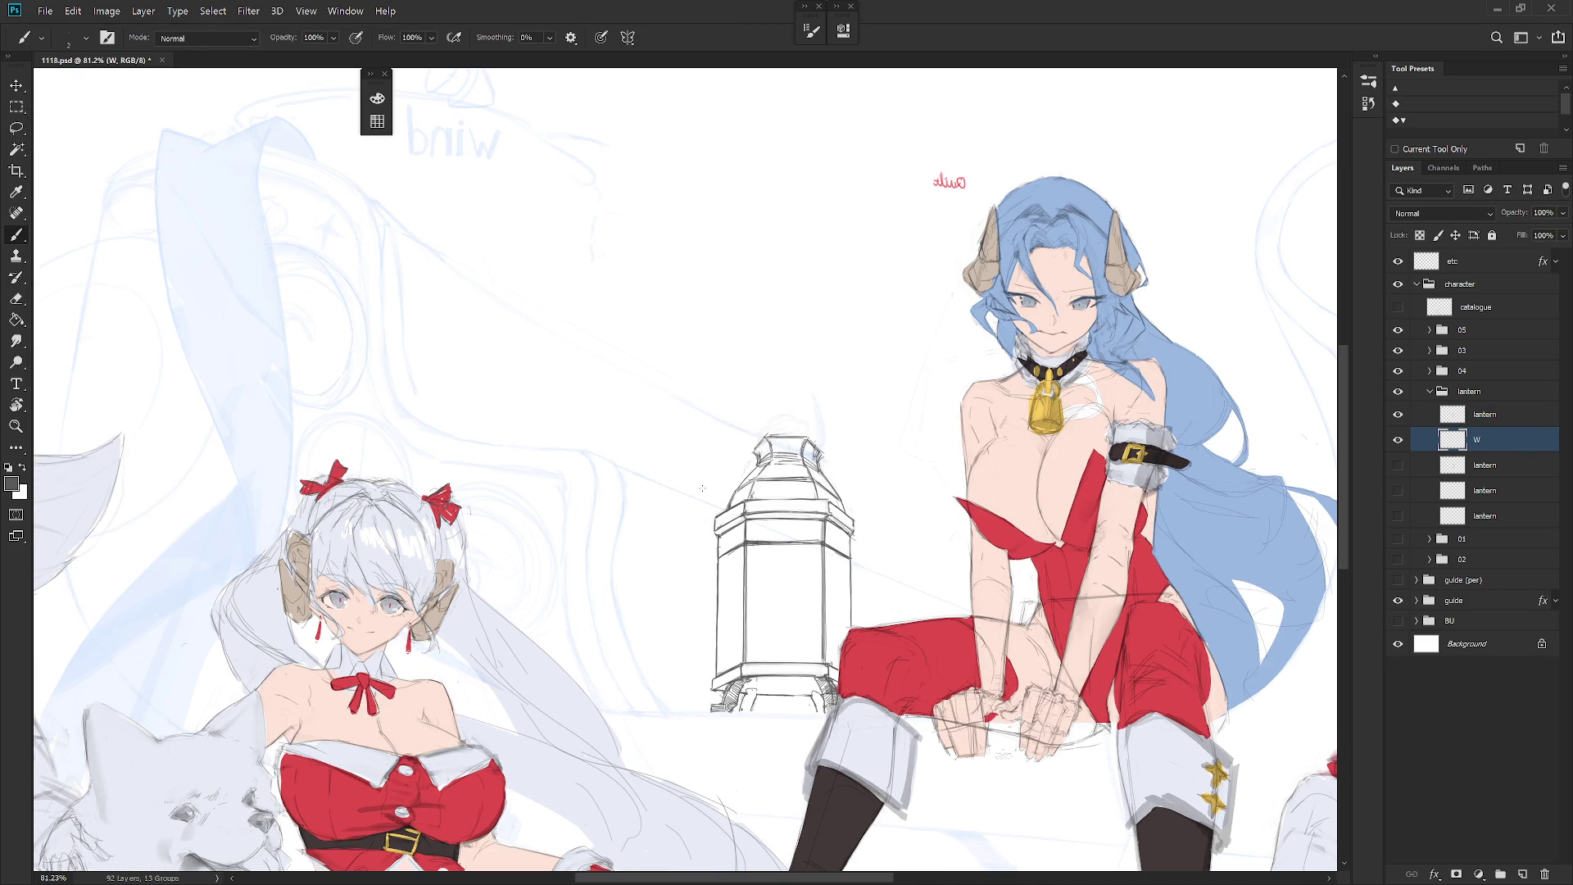
Step: Try a Lasso selection around the lantern, deselect it, and briefly show then hide character 01
{"action": "key", "text": "l"}
{"action": "mouse_move", "coordinate": [718, 613]}
{"action": "left_mouse_down"}
{"action": "mouse_move", "coordinate": [722, 701]}
{"action": "mouse_move", "coordinate": [807, 582]}
{"action": "mouse_move", "coordinate": [752, 494]}
{"action": "mouse_move", "coordinate": [726, 518]}
{"action": "mouse_move", "coordinate": [770, 473]}
{"action": "mouse_move", "coordinate": [751, 511]}
{"action": "mouse_move", "coordinate": [767, 444]}
{"action": "mouse_move", "coordinate": [799, 469]}
{"action": "mouse_move", "coordinate": [793, 627]}
{"action": "mouse_move", "coordinate": [738, 686]}
{"action": "left_mouse_up"}
{"action": "key", "text": "shift"}
{"action": "key", "text": "ctrl+d"}
{"action": "key", "text": "alt+bracketright"}
{"action": "key", "text": "b"}
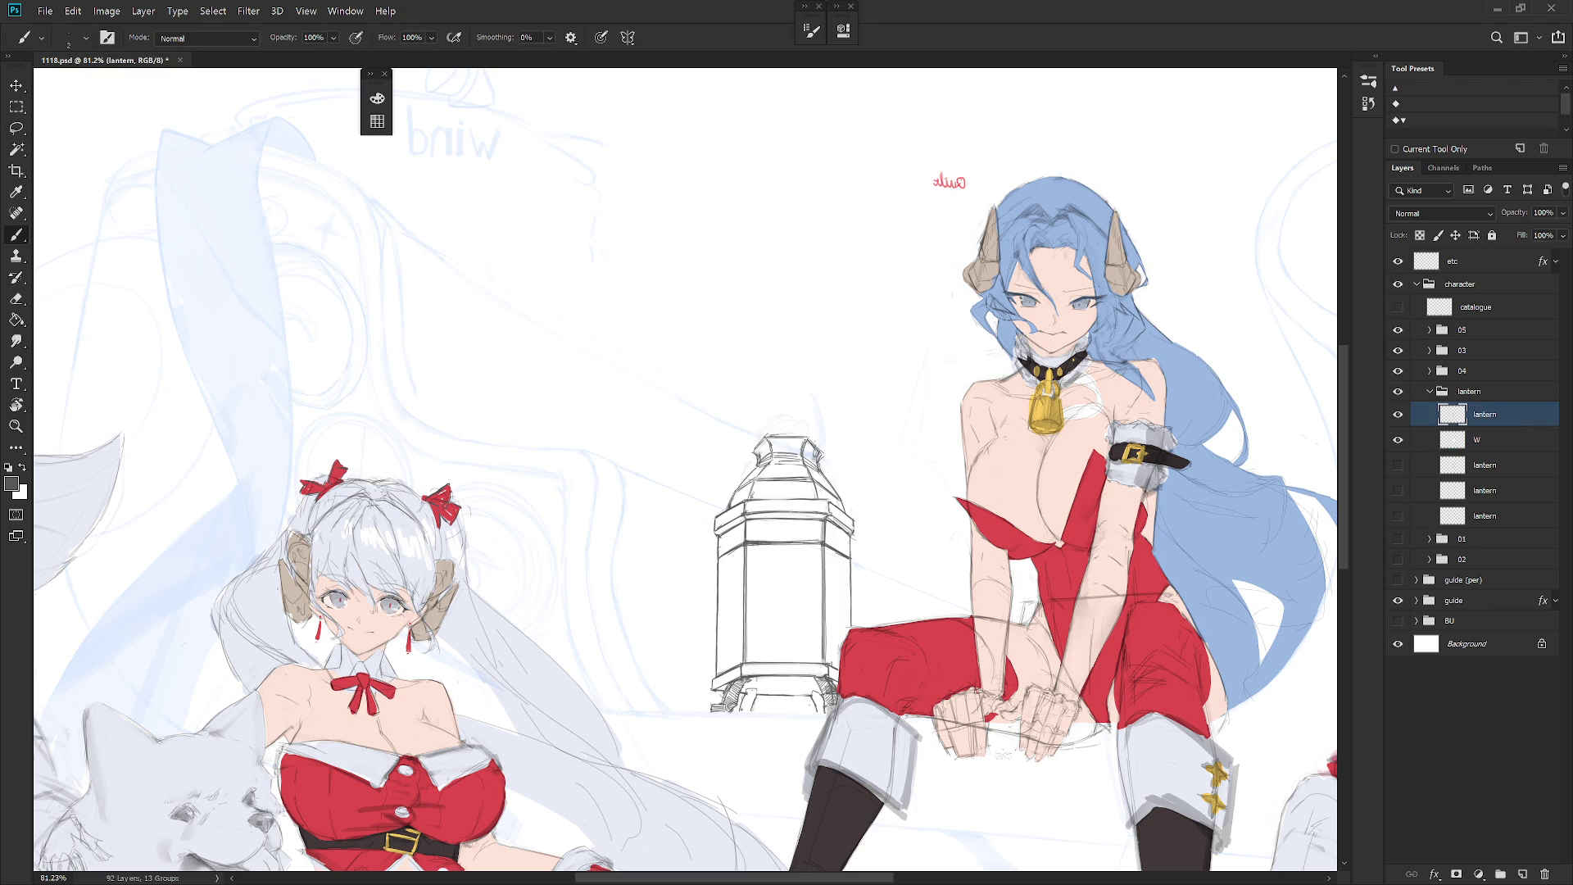
{"action": "left_click", "coordinate": [1397, 540]}
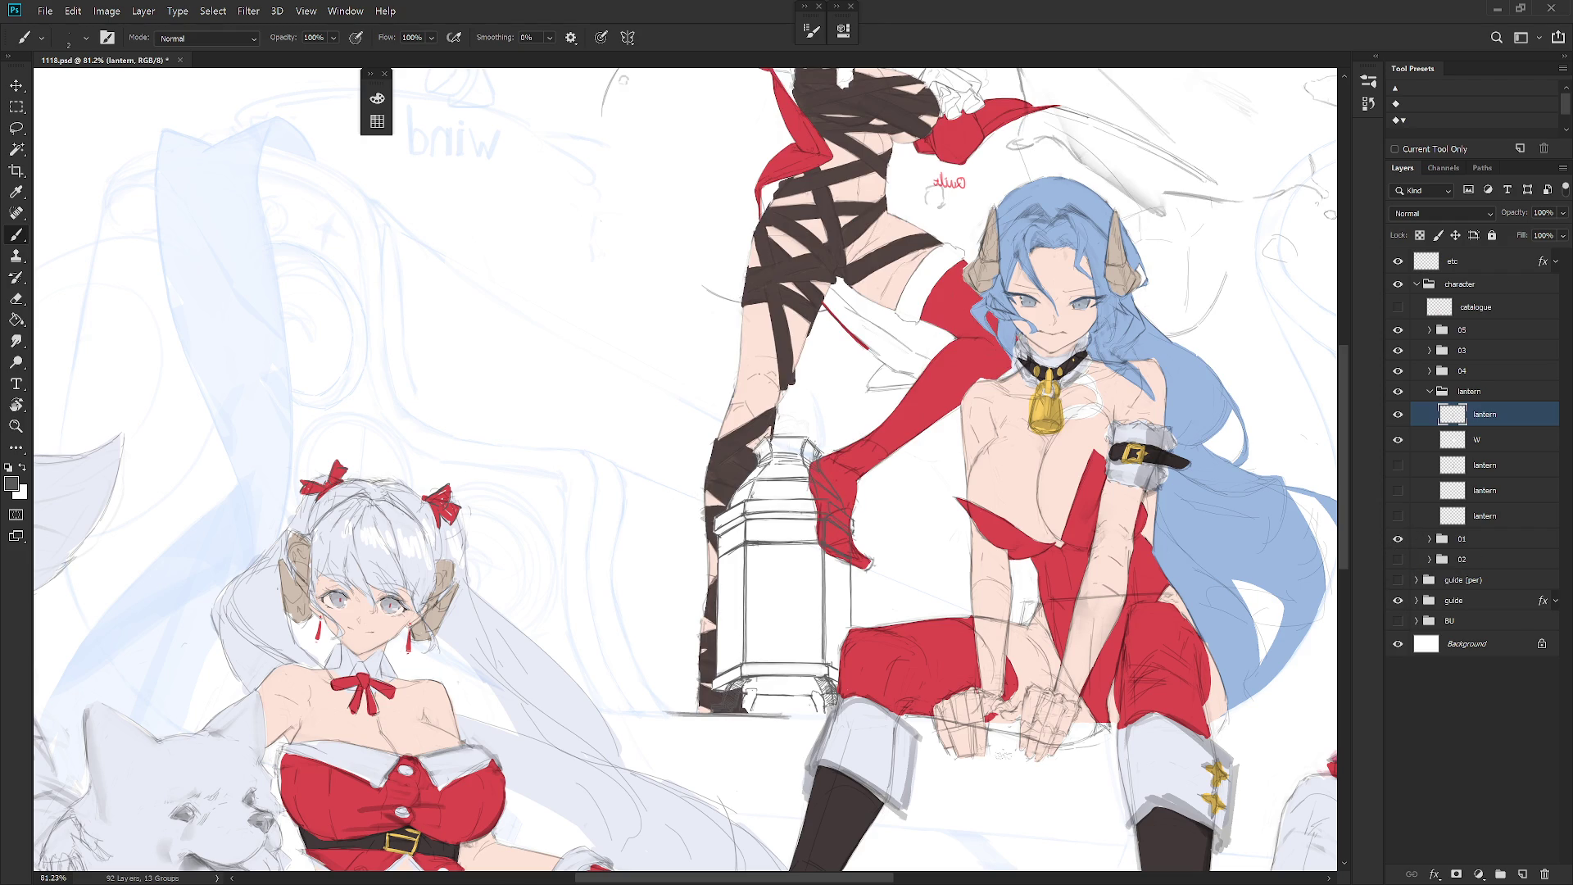
{"action": "left_click", "coordinate": [1397, 539]}
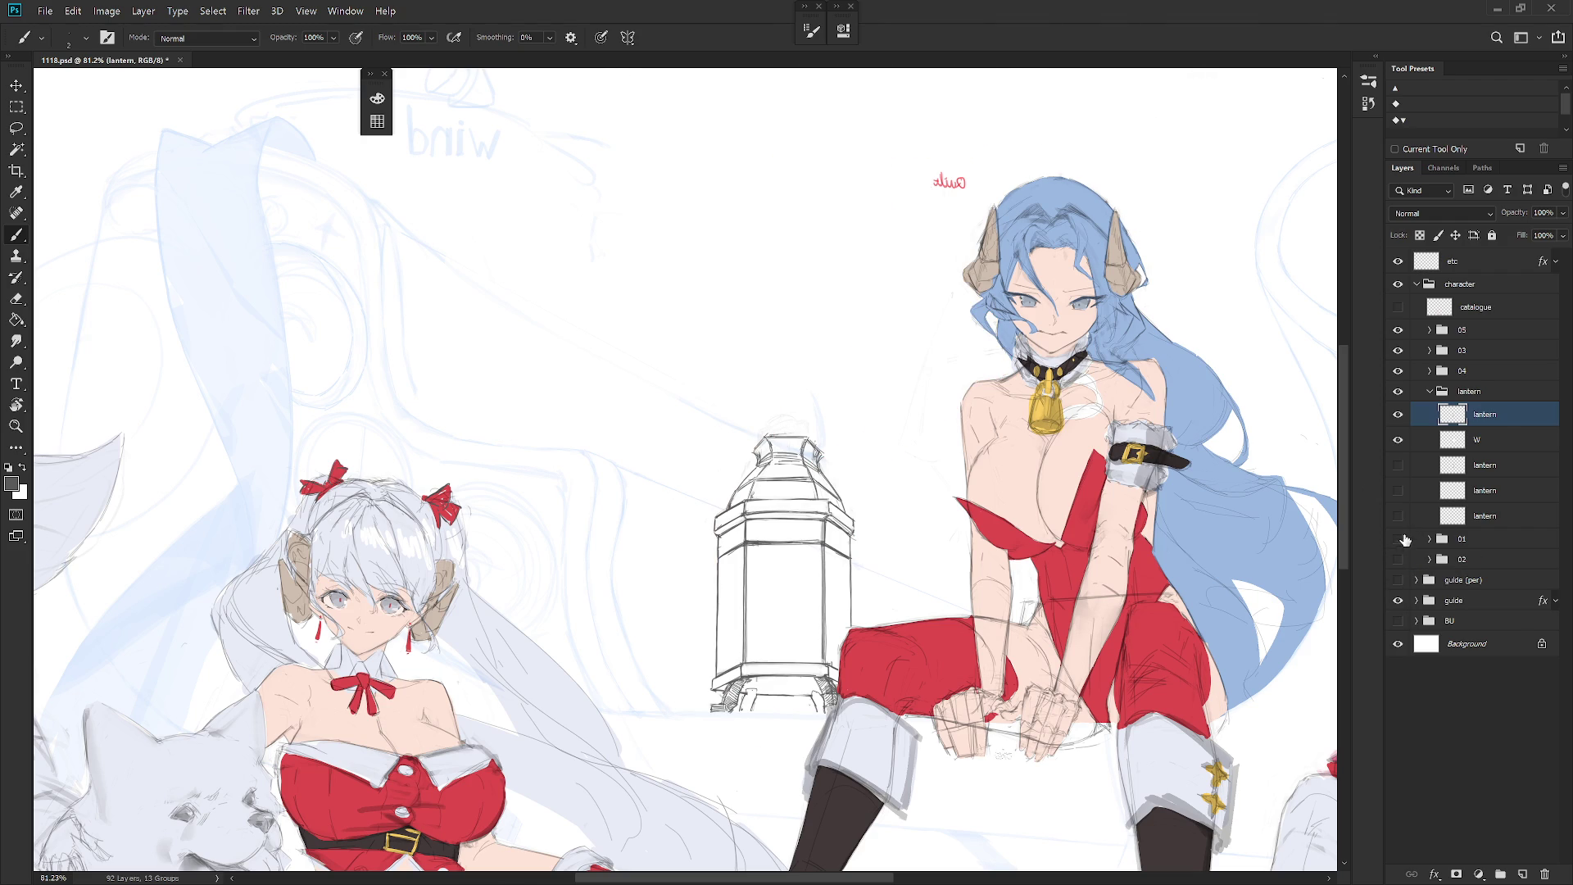
Step: Lasso the lantern's top cap and squash it to about 88% height with two Free Transforms
{"action": "key", "text": "l"}
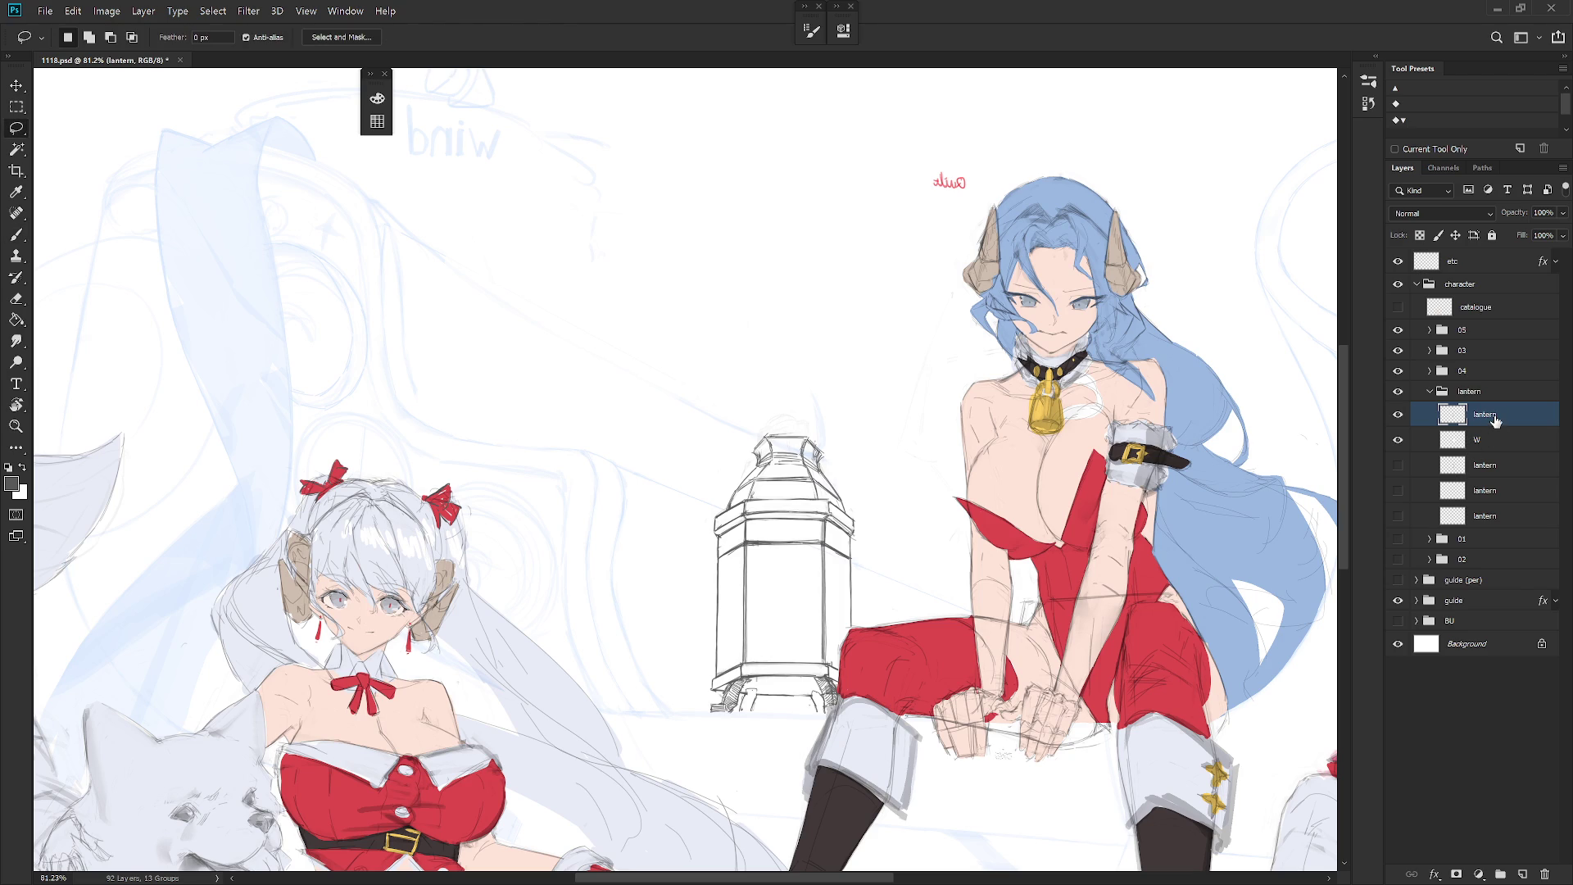
{"action": "mouse_move", "coordinate": [728, 508]}
{"action": "left_mouse_down"}
{"action": "mouse_move", "coordinate": [779, 498]}
{"action": "mouse_move", "coordinate": [858, 517]}
{"action": "mouse_move", "coordinate": [853, 409]}
{"action": "mouse_move", "coordinate": [714, 430]}
{"action": "left_mouse_up"}
{"action": "key", "text": "ctrl+t"}
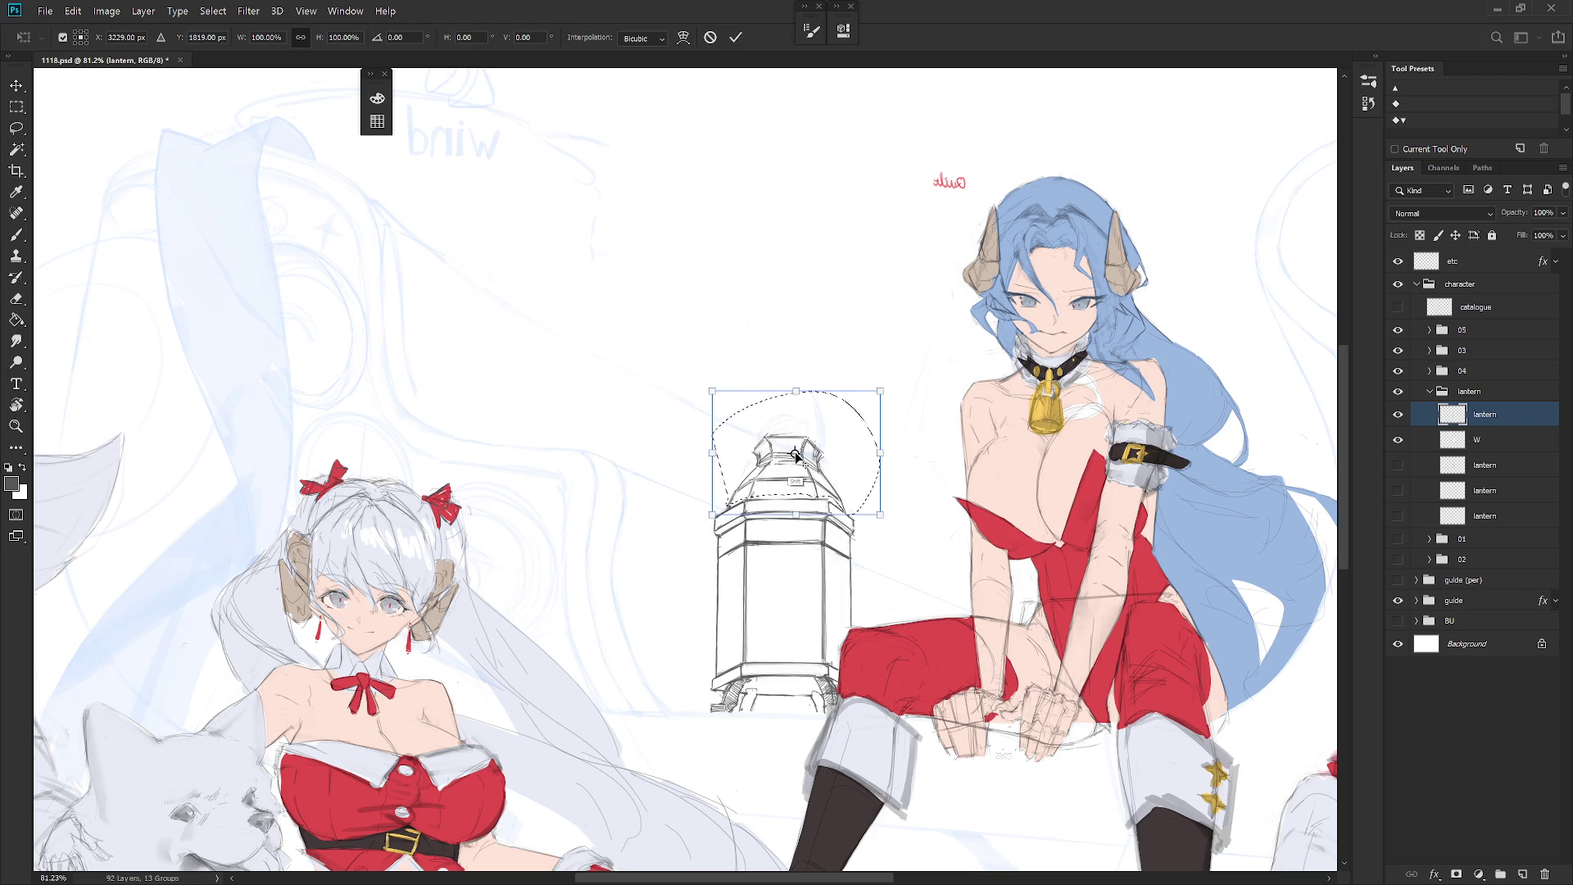
{"action": "mouse_move", "coordinate": [796, 391]}
{"action": "left_mouse_down"}
{"action": "mouse_move", "coordinate": [799, 421]}
{"action": "mouse_move", "coordinate": [825, 415]}
{"action": "mouse_move", "coordinate": [782, 498]}
{"action": "mouse_move", "coordinate": [803, 405]}
{"action": "left_mouse_up"}
{"action": "key", "text": "Return"}
{"action": "key", "text": "l"}
{"action": "key", "text": "ctrl+t"}
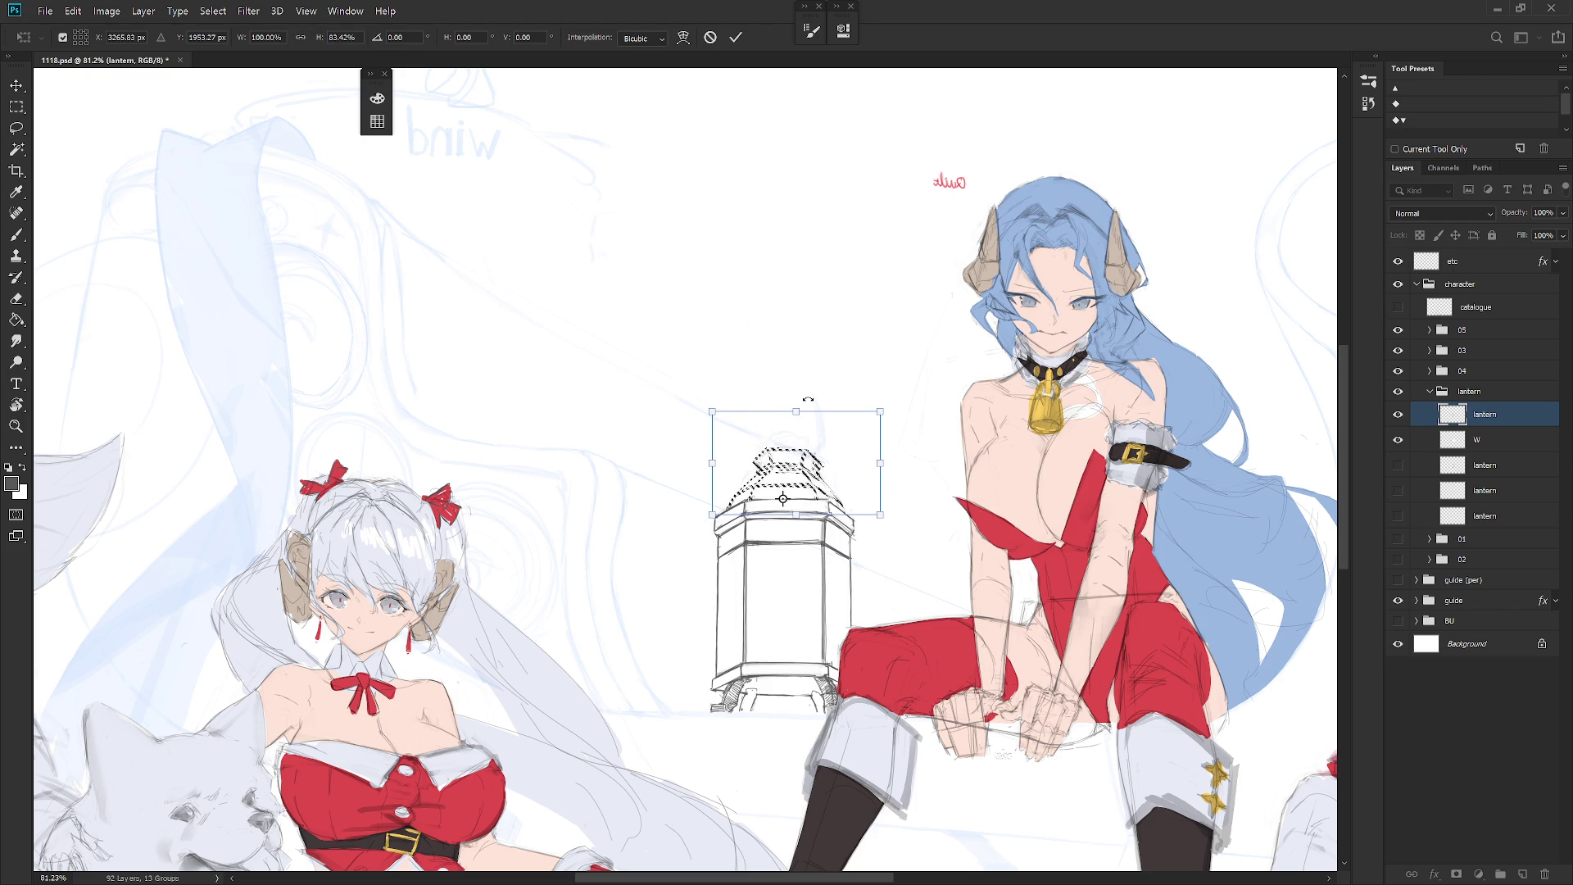
{"action": "key", "text": "Return"}
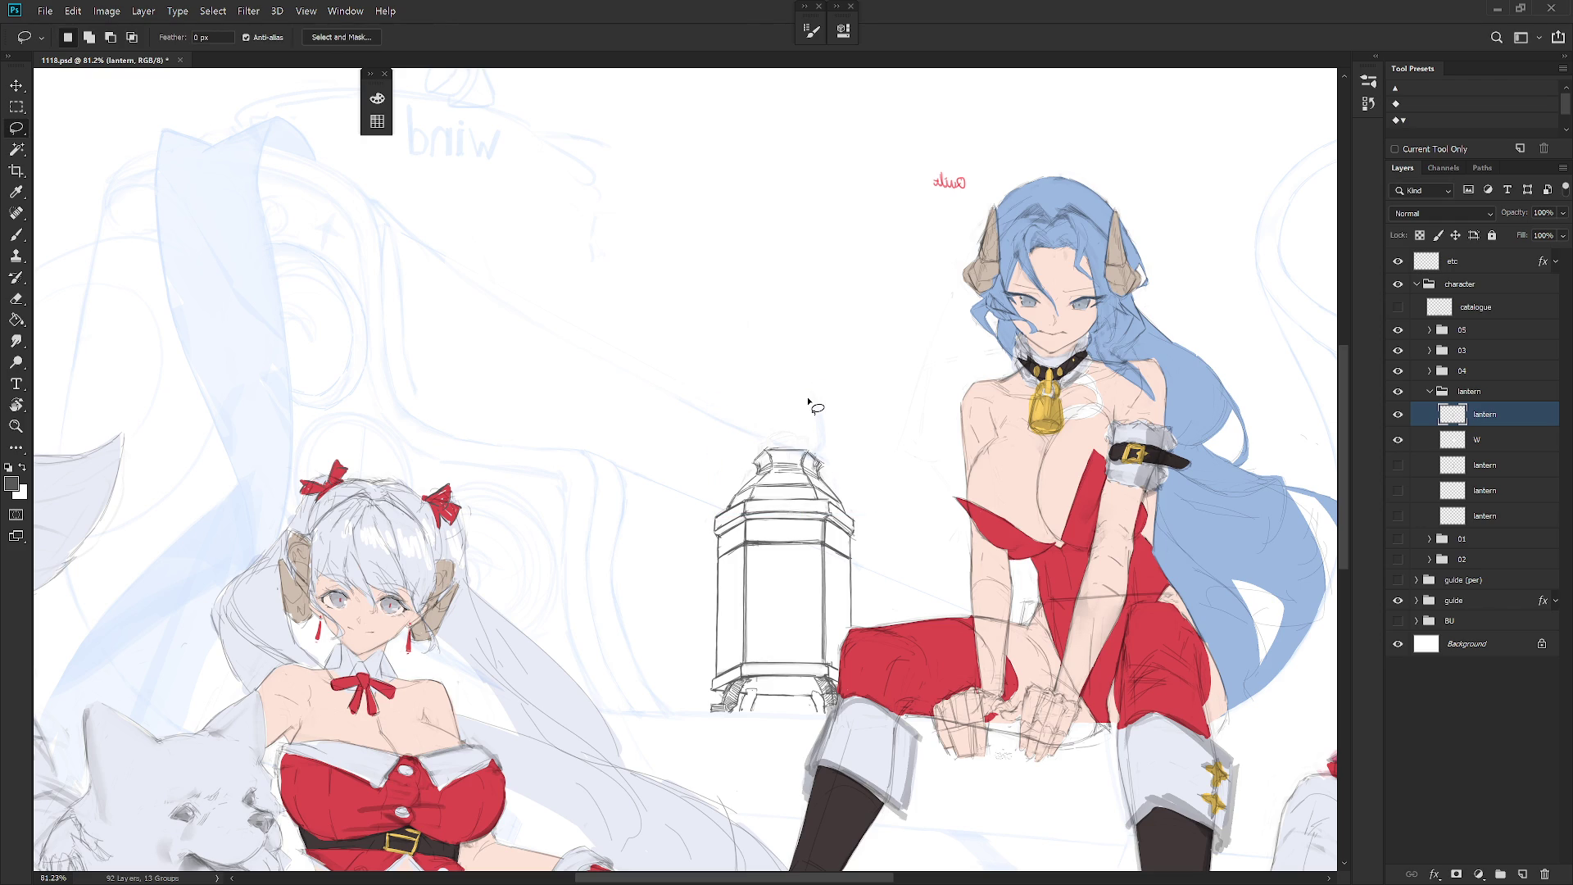
Step: Redraw the lantern's top cap lines and erase stray strokes at its top-right
{"action": "key", "text": "e"}
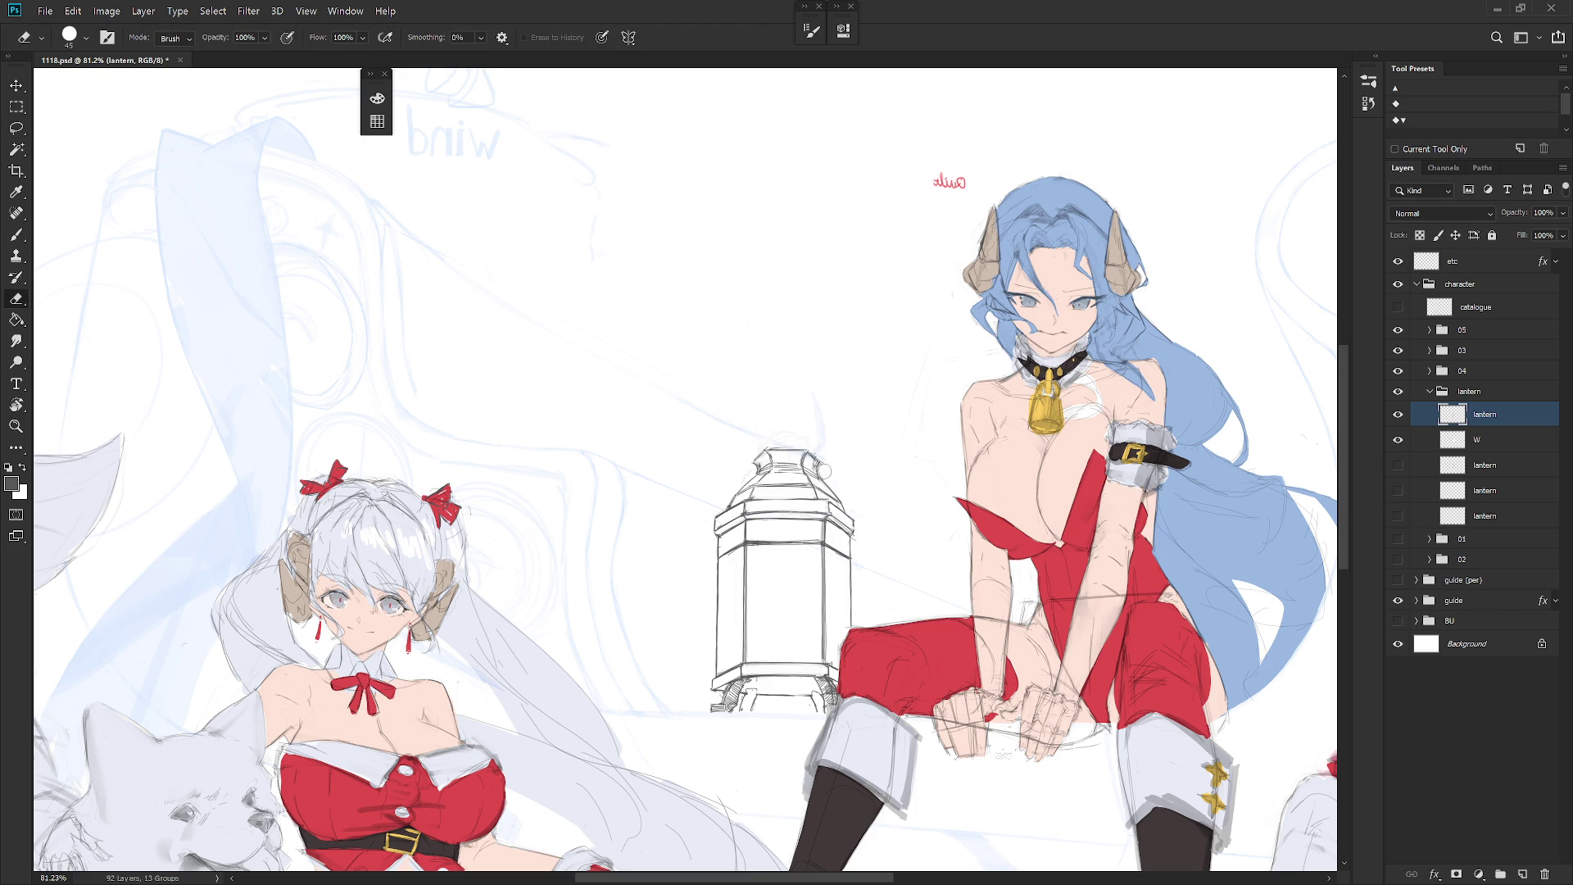
{"action": "key", "text": "b"}
{"action": "key", "text": "e"}
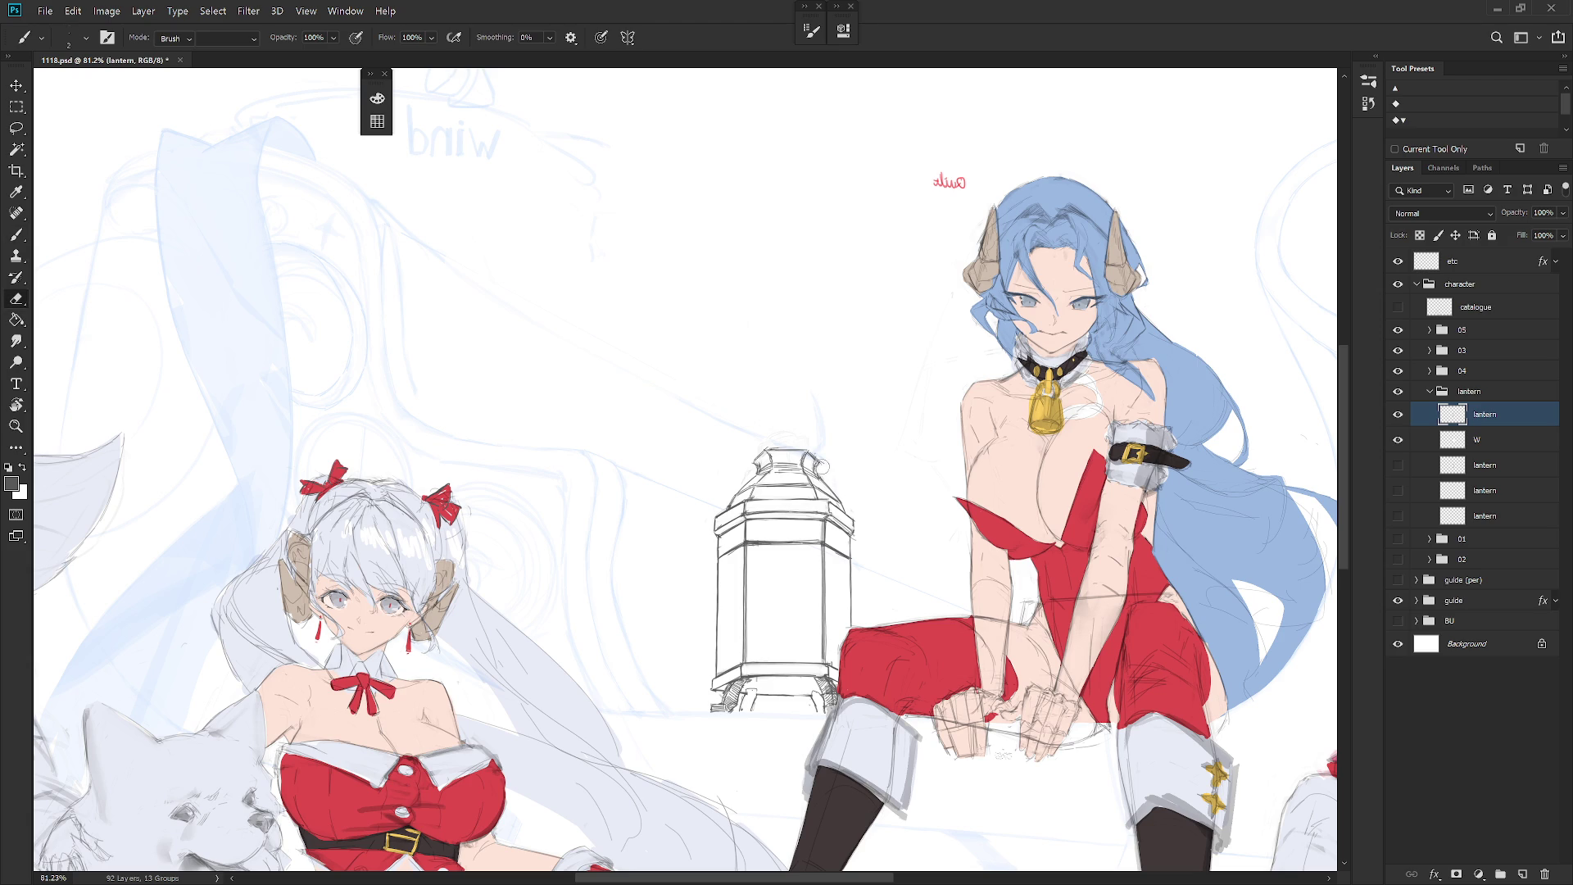
{"action": "key", "text": "b"}
{"action": "key", "text": "e"}
{"action": "key", "text": "b"}
{"action": "key", "text": "e"}
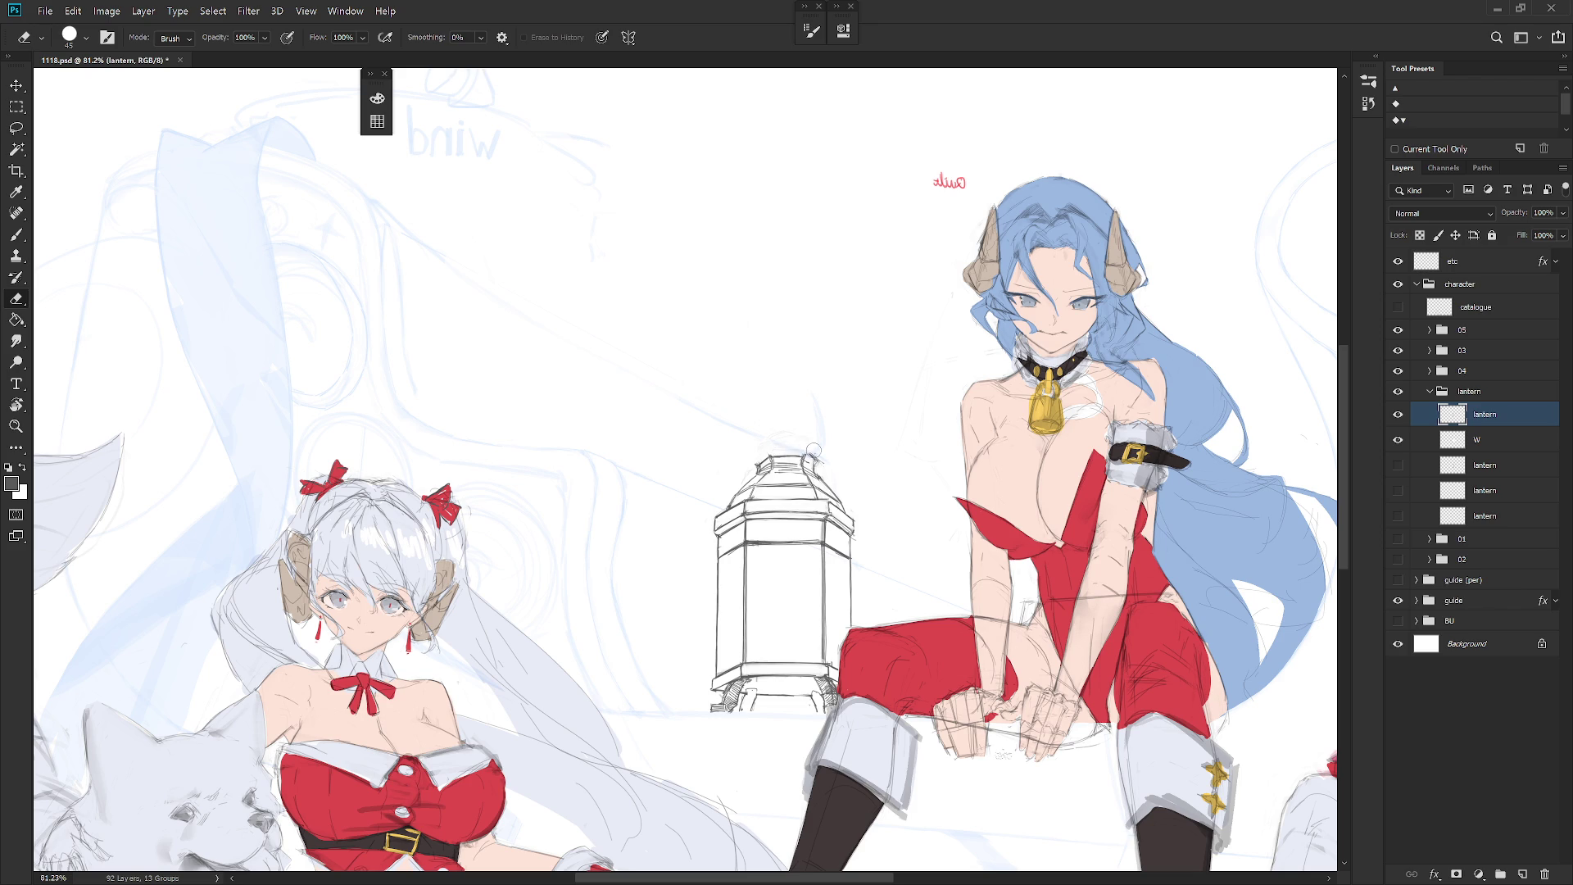
{"action": "key", "text": "b"}
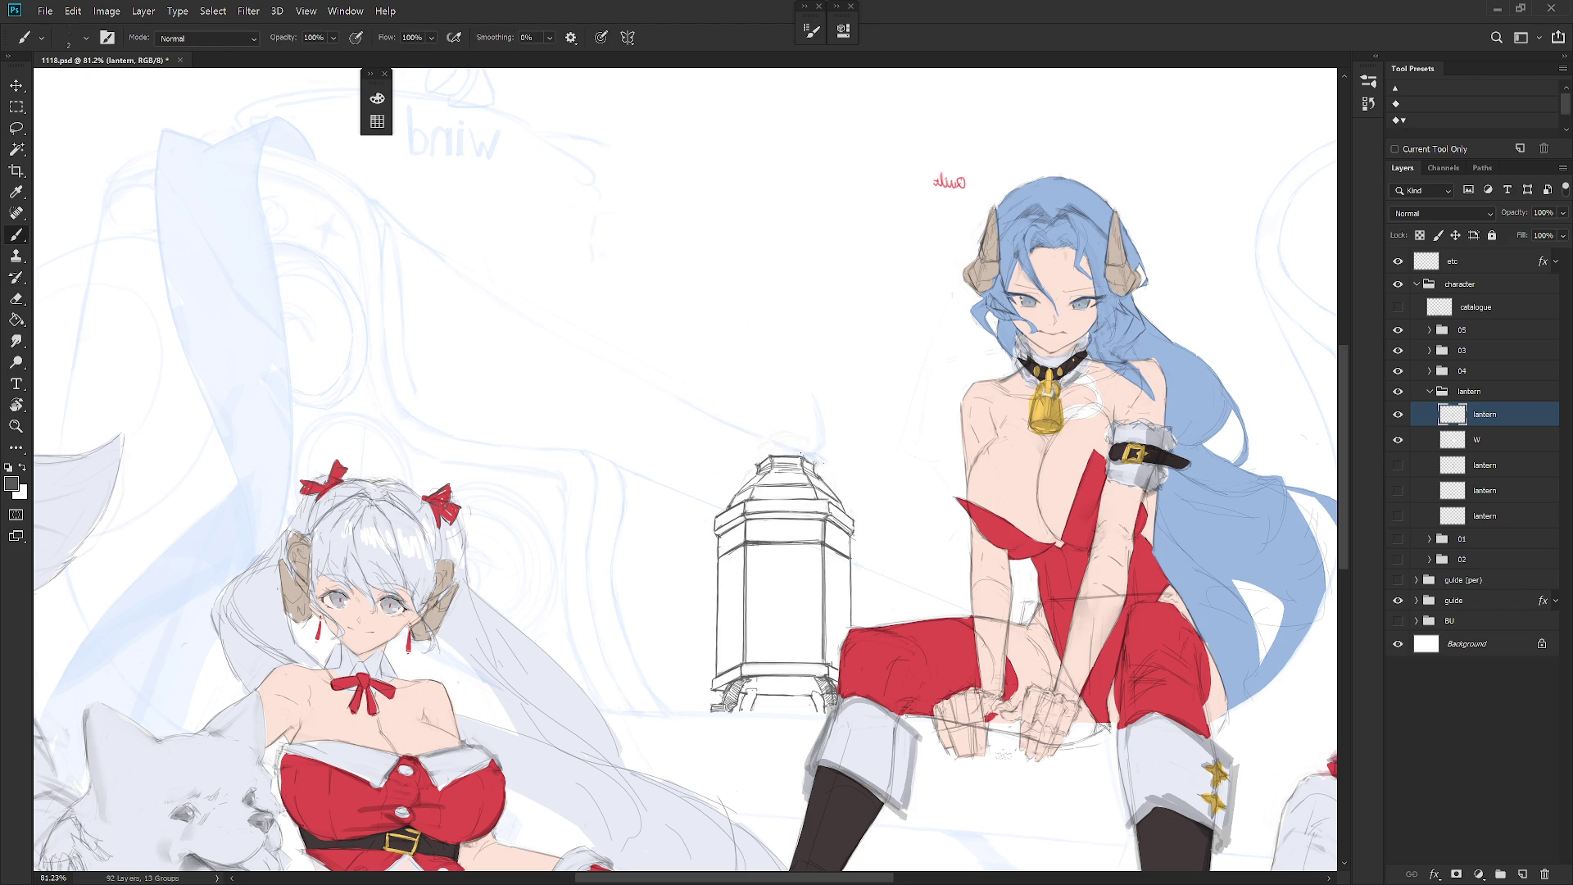
{"action": "key", "text": "e"}
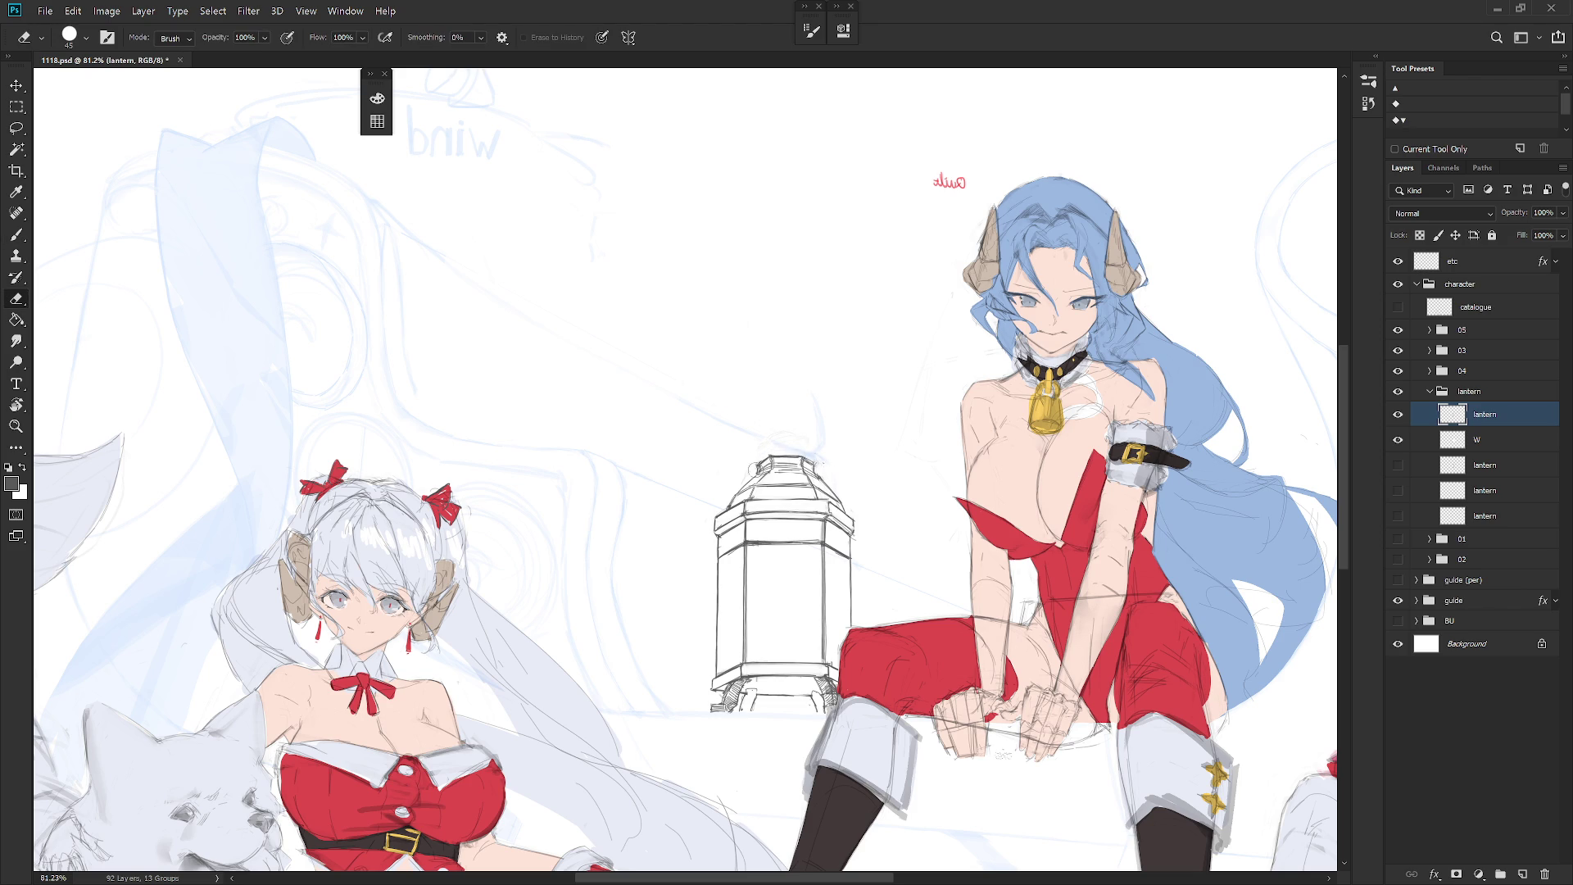
{"action": "key", "text": "b"}
{"action": "key", "text": "e"}
{"action": "key", "text": "b"}
{"action": "key", "text": "e"}
{"action": "key", "text": "b"}
{"action": "key", "text": "e"}
{"action": "key", "text": "b"}
{"action": "mouse_move", "coordinate": [774, 469]}
{"action": "left_mouse_down"}
{"action": "mouse_move", "coordinate": [801, 483]}
{"action": "mouse_move", "coordinate": [807, 467]}
{"action": "left_mouse_up"}
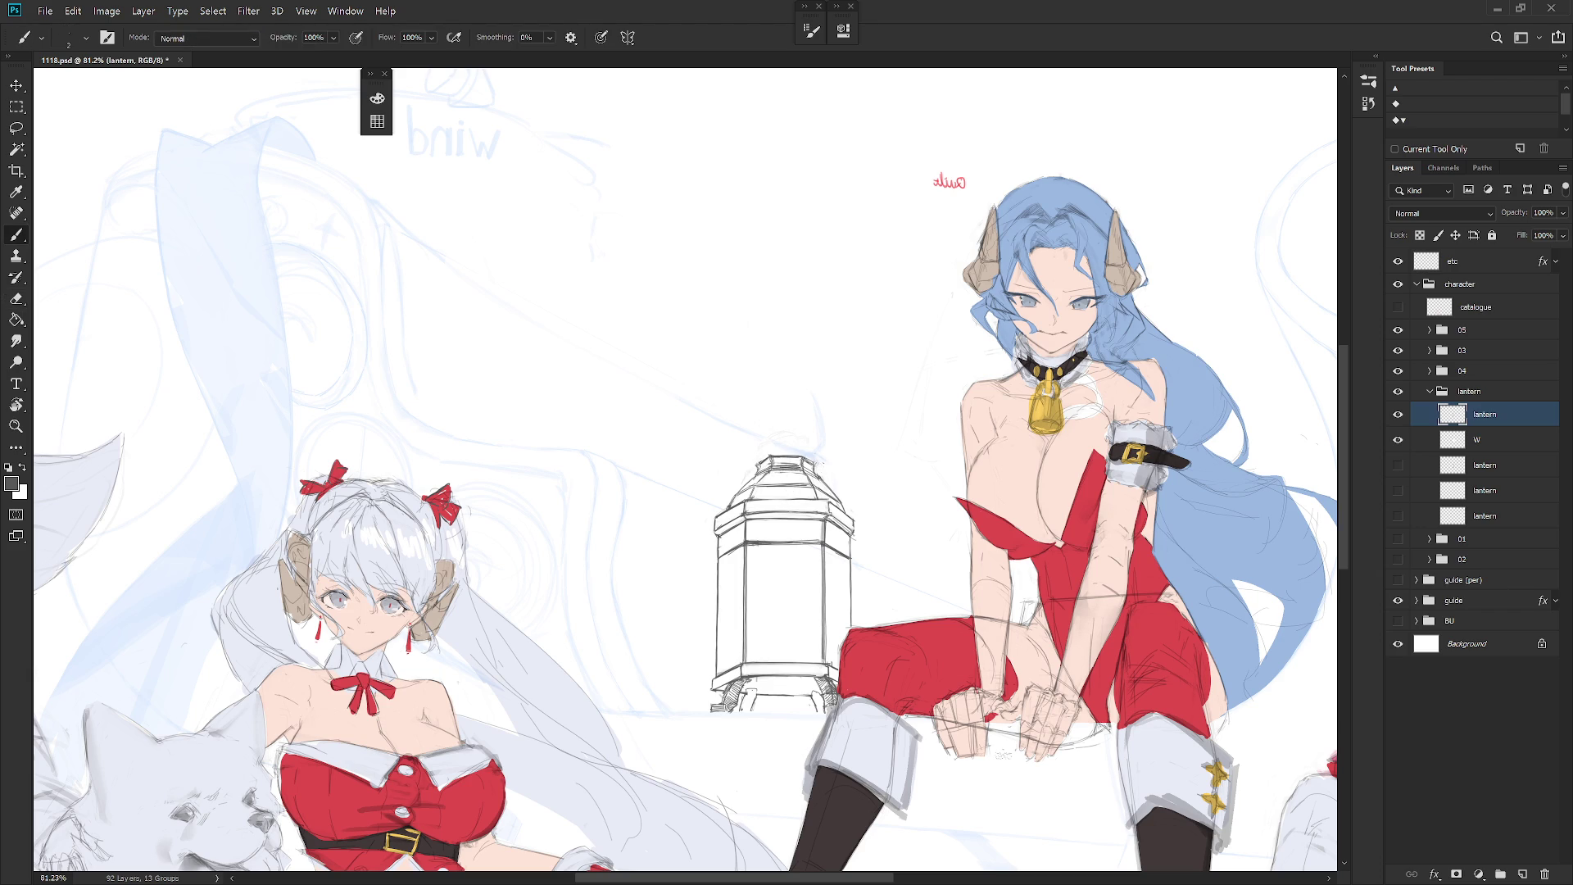
{"action": "key", "text": "e"}
{"action": "left_click_drag", "start_coordinate": [811, 463], "coordinate": [822, 469]}
{"action": "key", "text": "b"}
{"action": "key", "text": "e"}
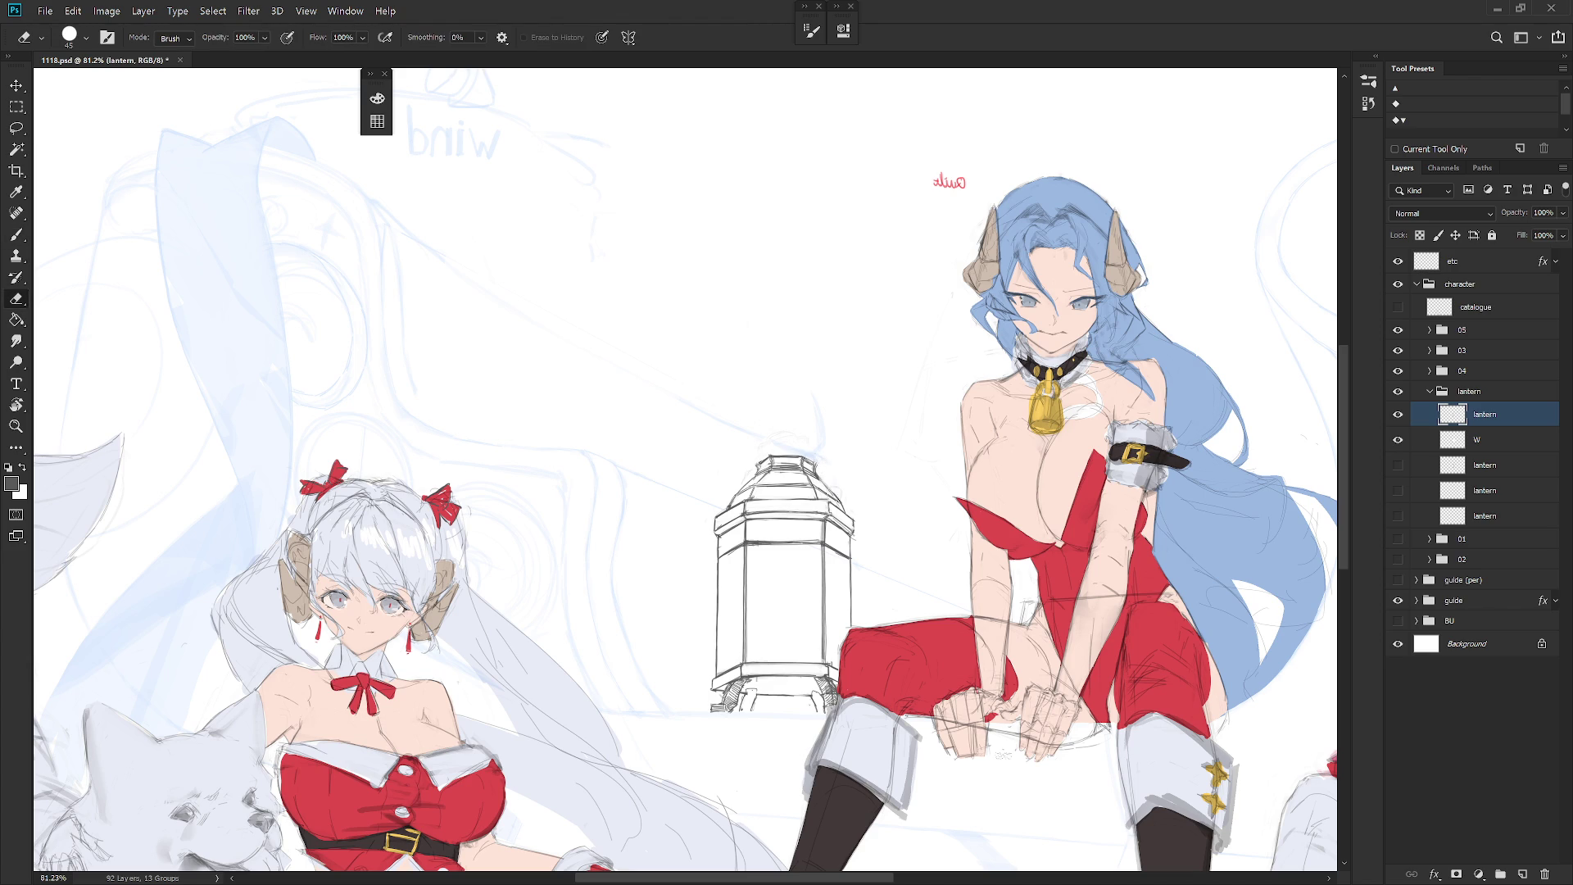
{"action": "key", "text": "b"}
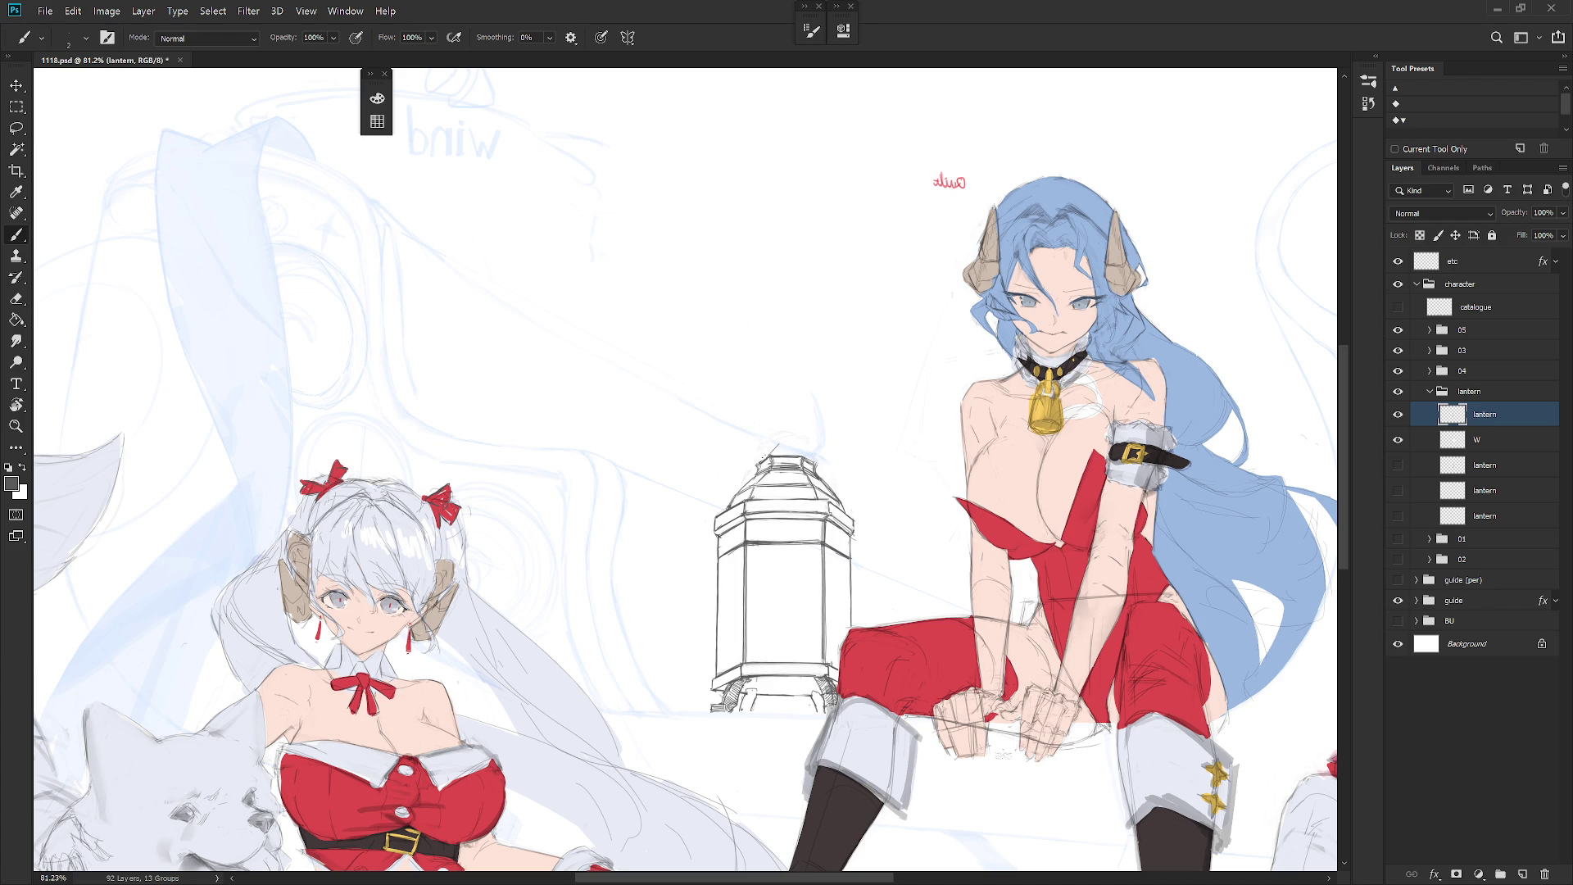
Step: Sketch a short stroke on the lantern's finial, undoing a trial loop on top
{"action": "left_click_drag", "start_coordinate": [775, 453], "coordinate": [787, 443]}
{"action": "mouse_move", "coordinate": [784, 422]}
{"action": "left_mouse_down"}
{"action": "mouse_move", "coordinate": [778, 434]}
{"action": "mouse_move", "coordinate": [793, 410]}
{"action": "left_mouse_up"}
{"action": "key", "text": "ctrl+z"}
{"action": "key", "text": "ctrl+z"}
{"action": "key", "text": "ctrl+z"}
{"action": "key", "text": "ctrl+shift+n"}
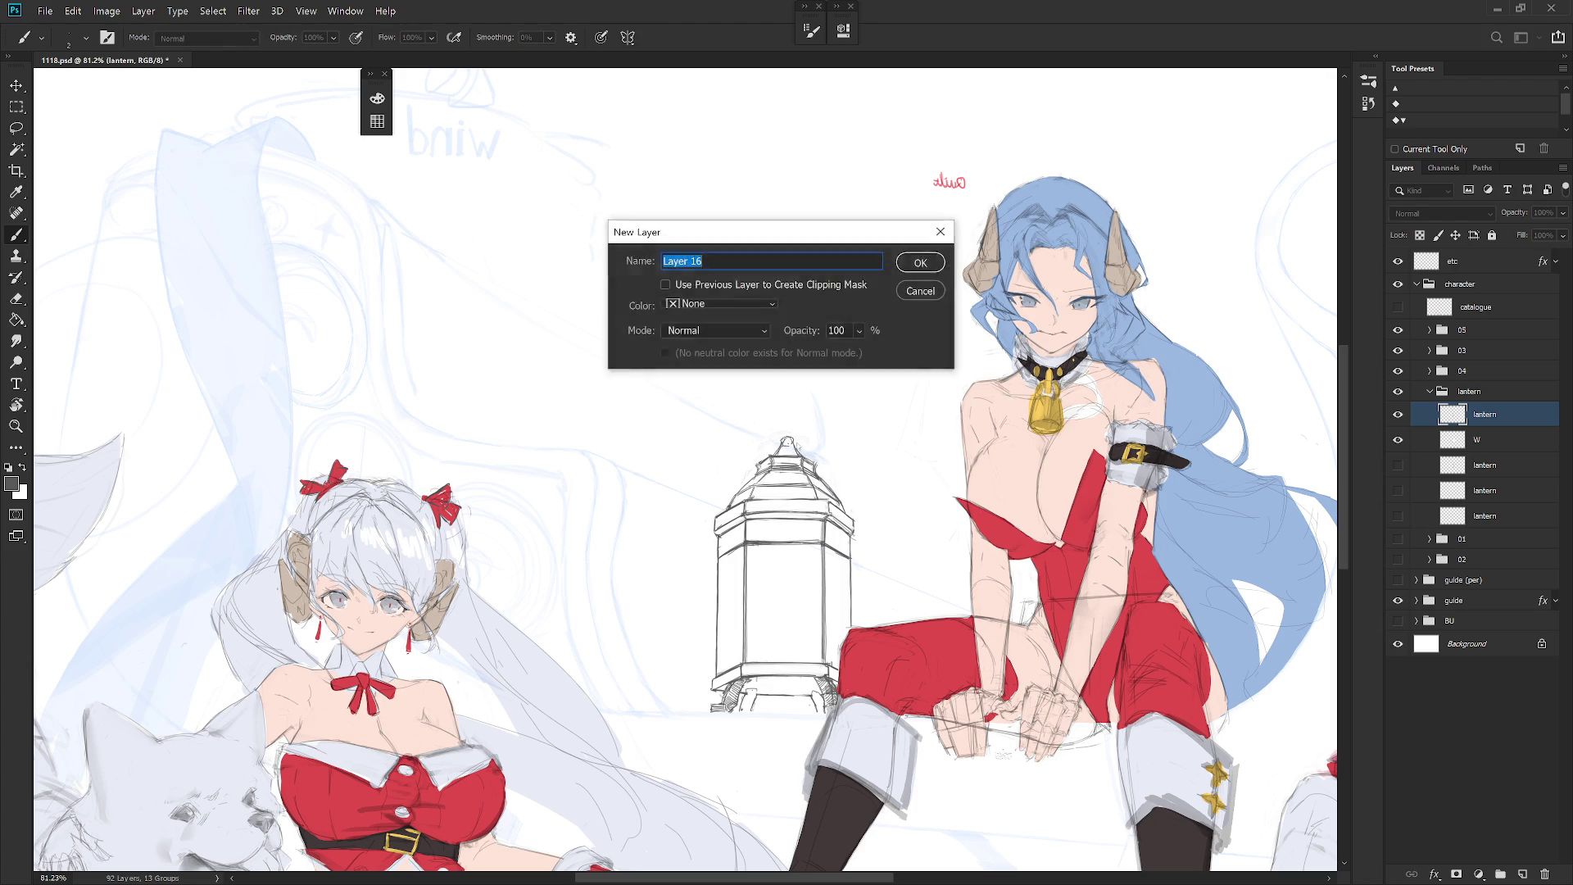
Step: Sketch and undo a trial loop on the new layer, then merge it into the lantern layer
{"action": "key", "text": "Return"}
{"action": "left_click_drag", "start_coordinate": [782, 443], "coordinate": [794, 440]}
{"action": "key", "text": "ctrl+z"}
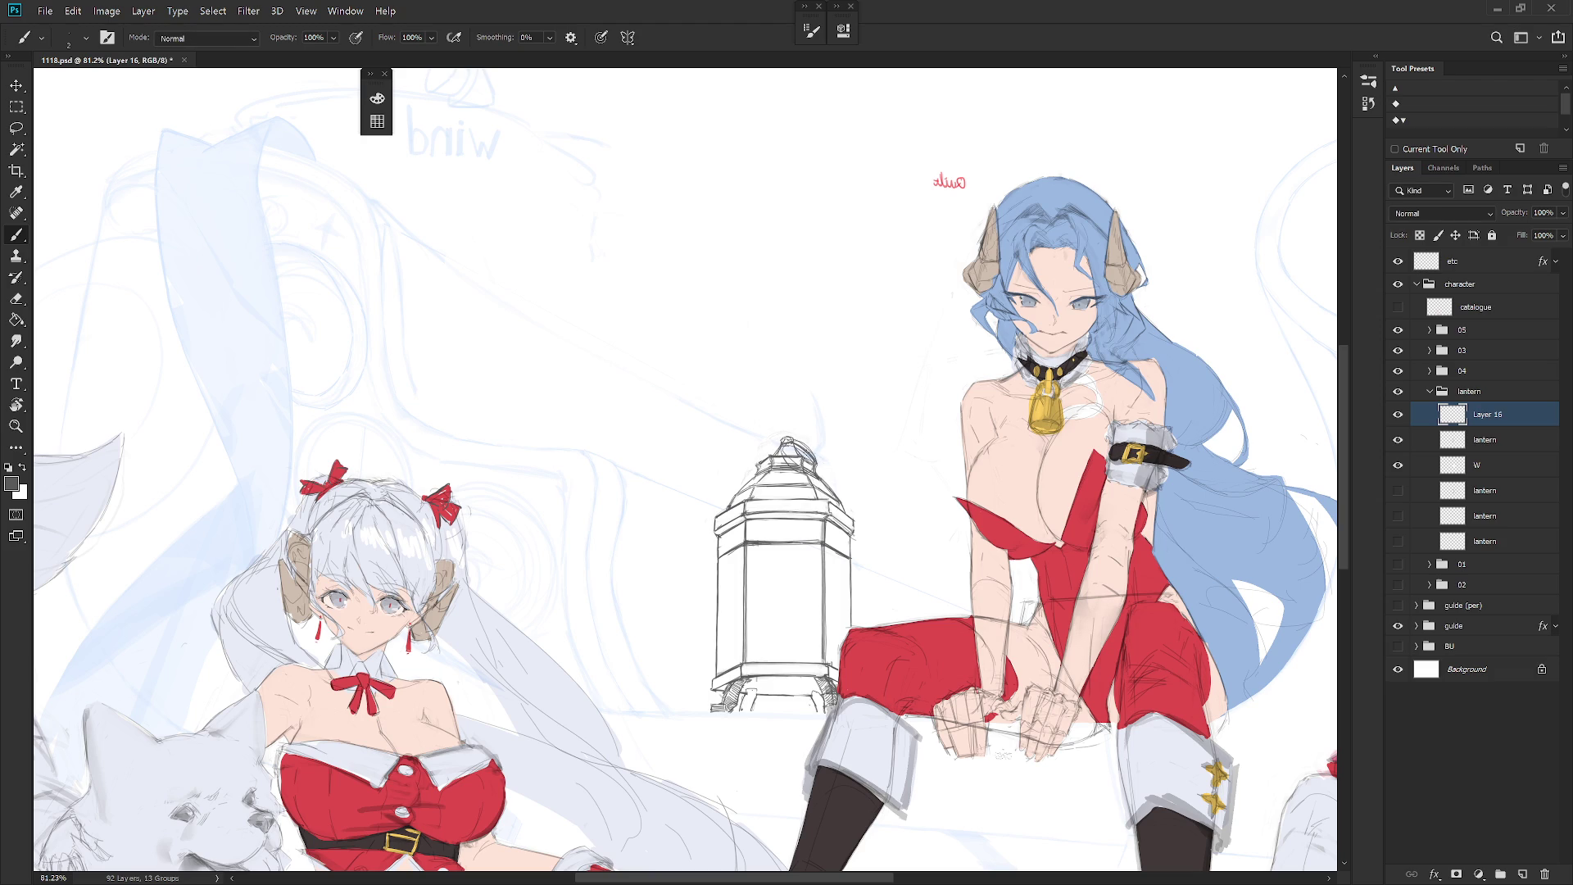
{"action": "key", "text": "l"}
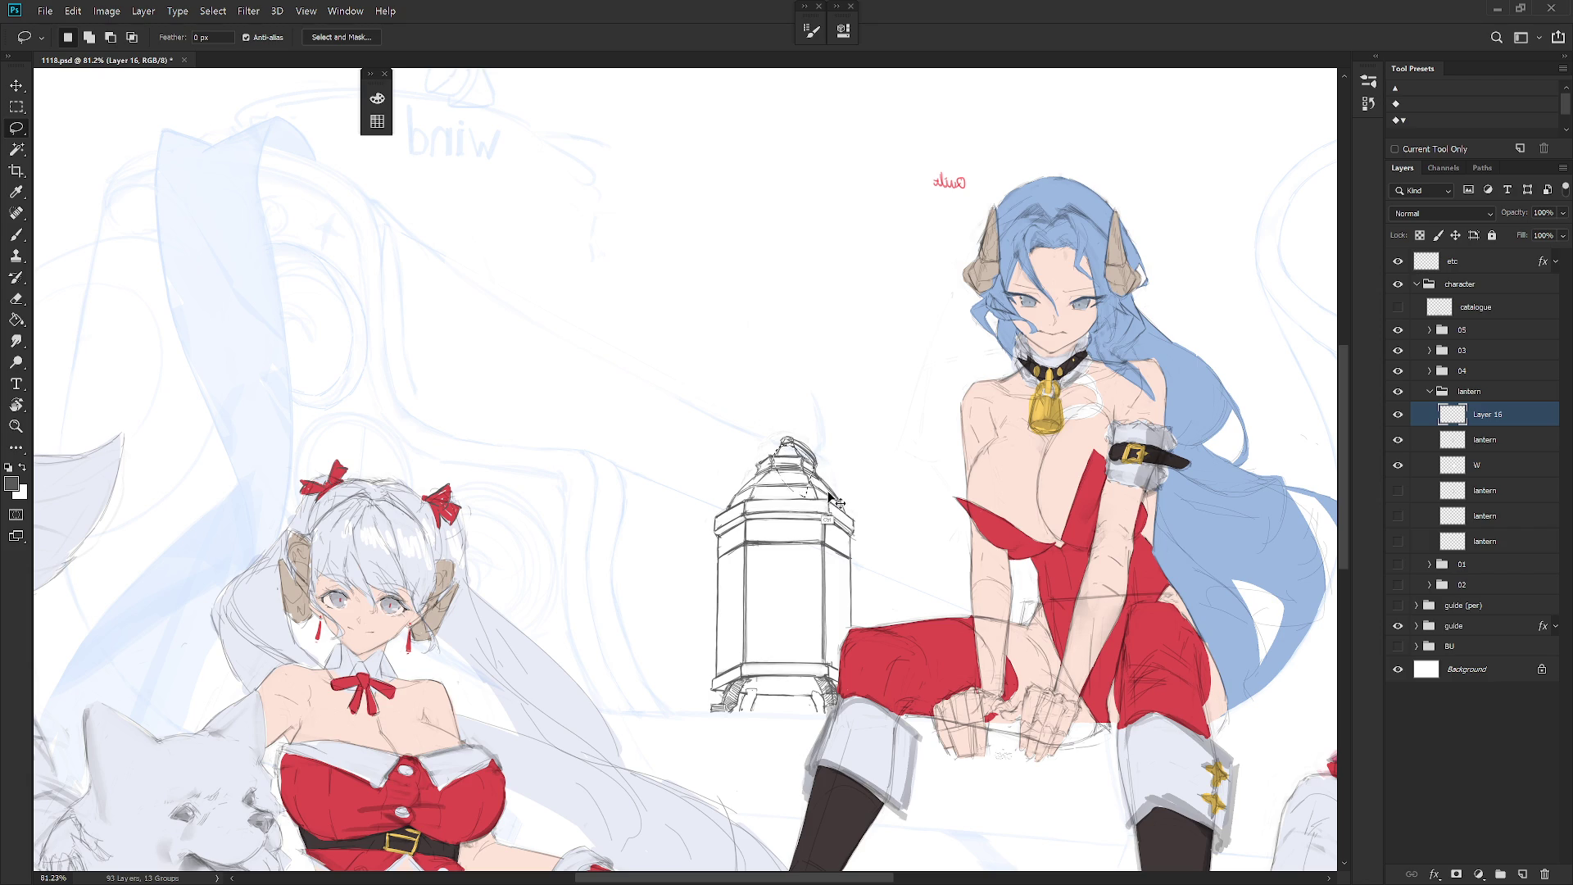
{"action": "key", "text": "ctrl+e"}
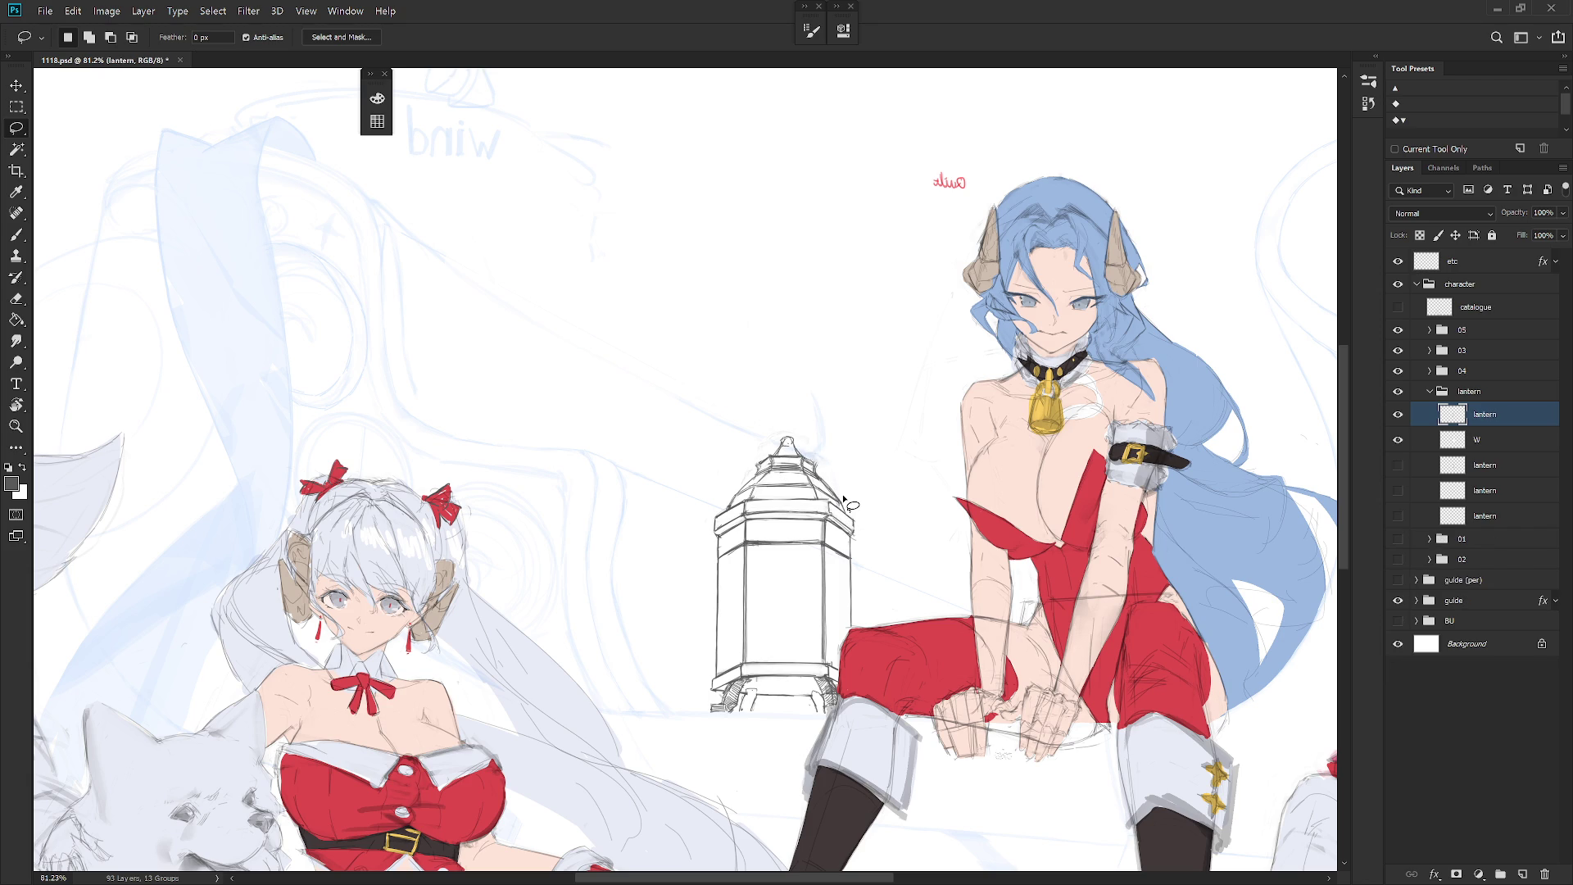
Step: Draw a closed ring above the lantern's knob with a smooth brush and darken its right arc
{"action": "key", "text": "b"}
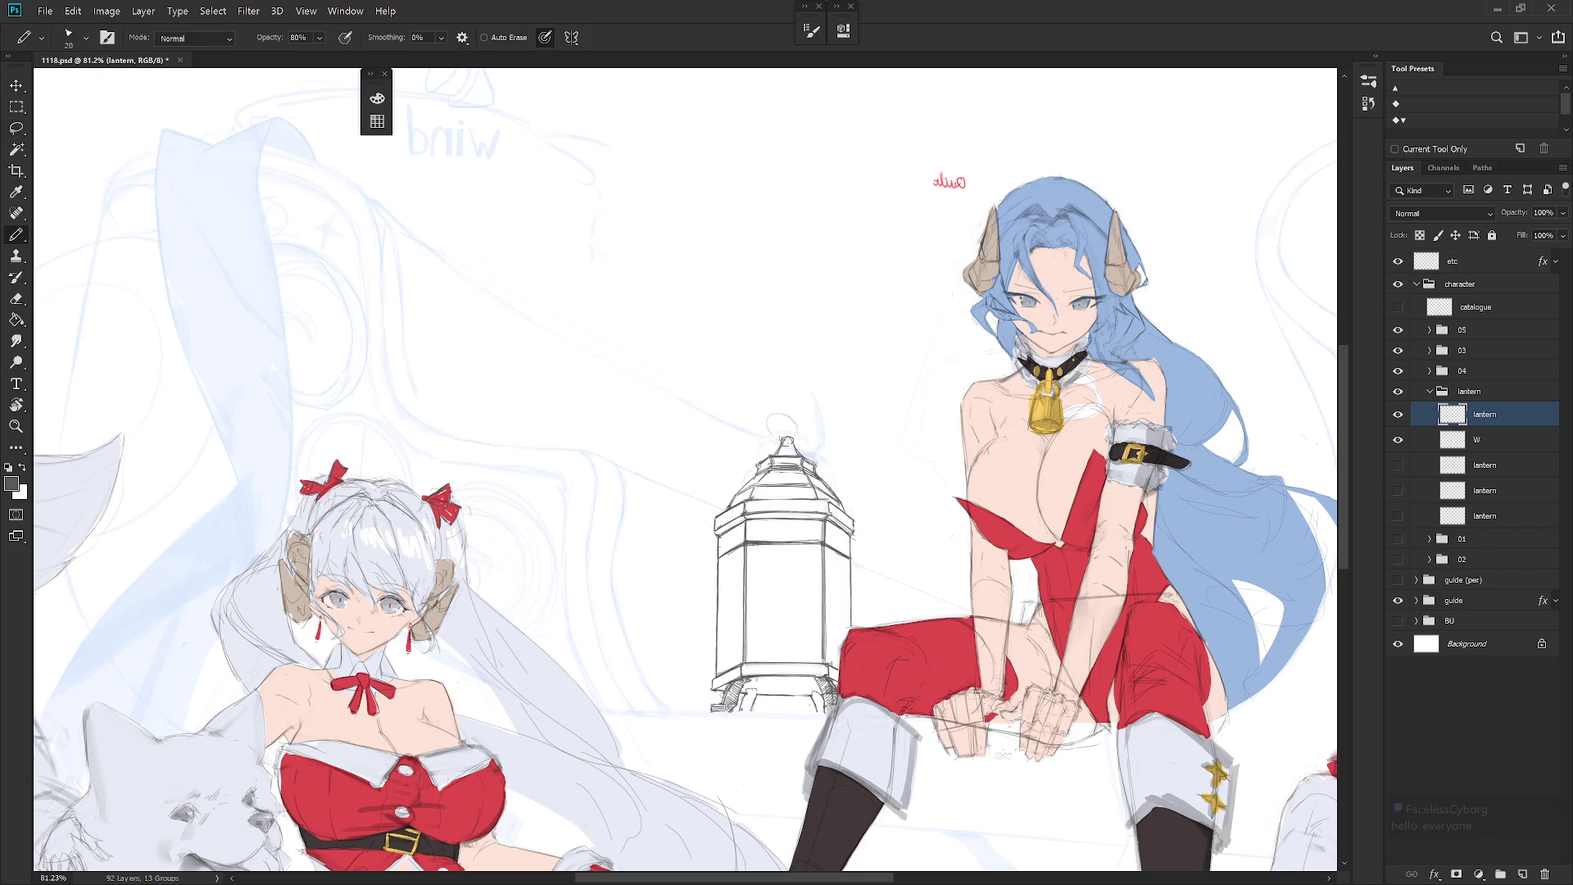
{"action": "key", "text": "shift+b"}
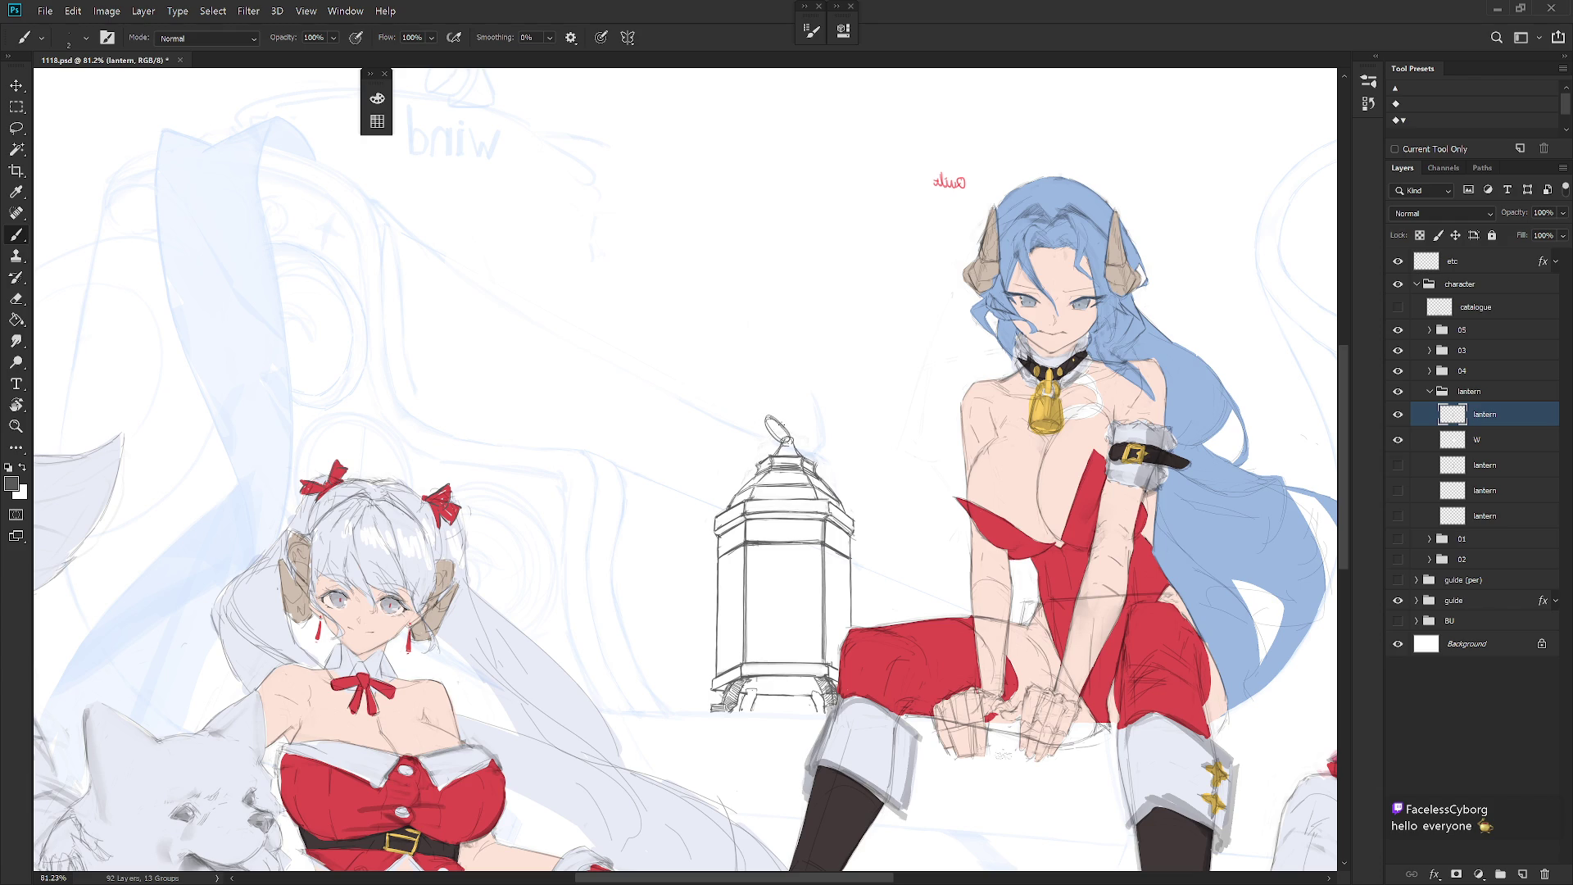
{"action": "mouse_move", "coordinate": [784, 443]}
{"action": "left_mouse_down"}
{"action": "mouse_move", "coordinate": [765, 417]}
{"action": "mouse_move", "coordinate": [783, 441]}
{"action": "left_mouse_up"}
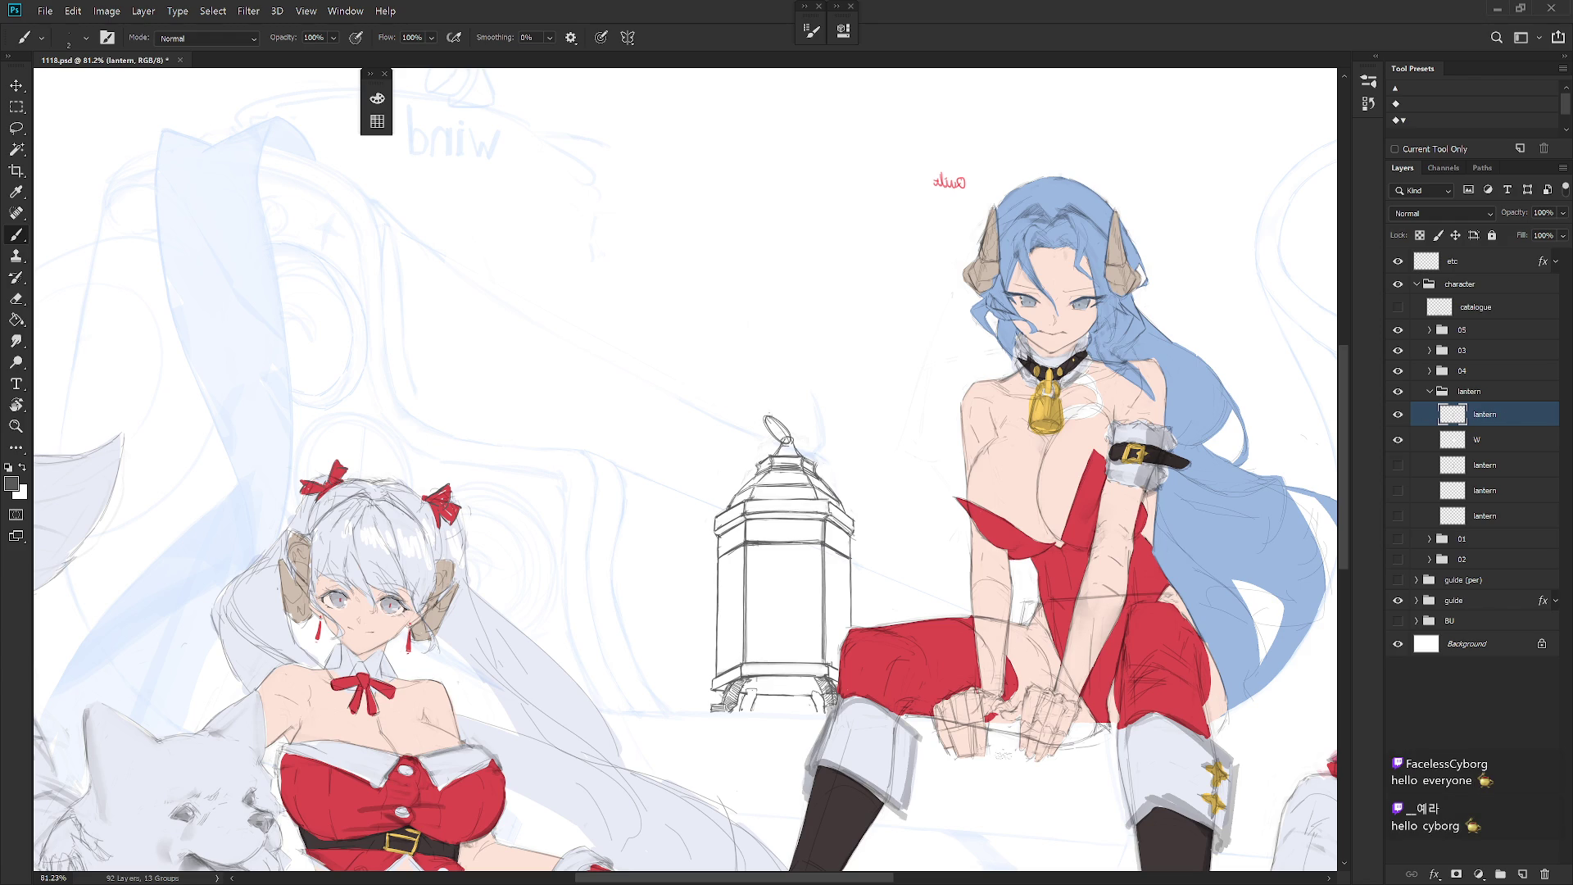
{"action": "scroll", "coordinate": [783, 427], "scroll_direction": "up", "scroll_amount": 2}
{"action": "key", "text": "r"}
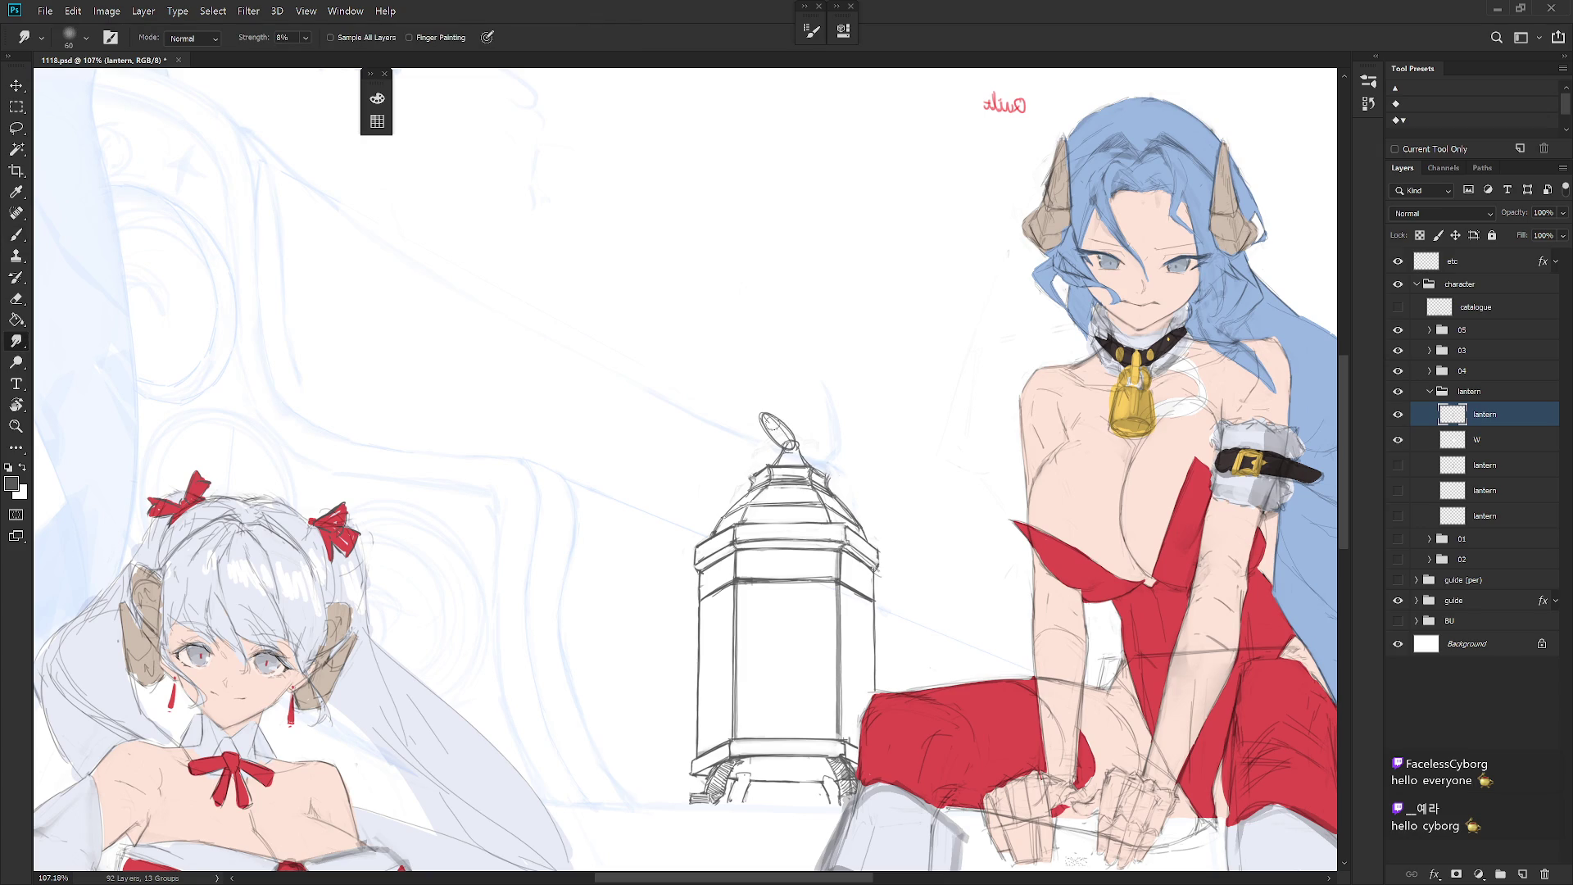
{"action": "key", "text": "e"}
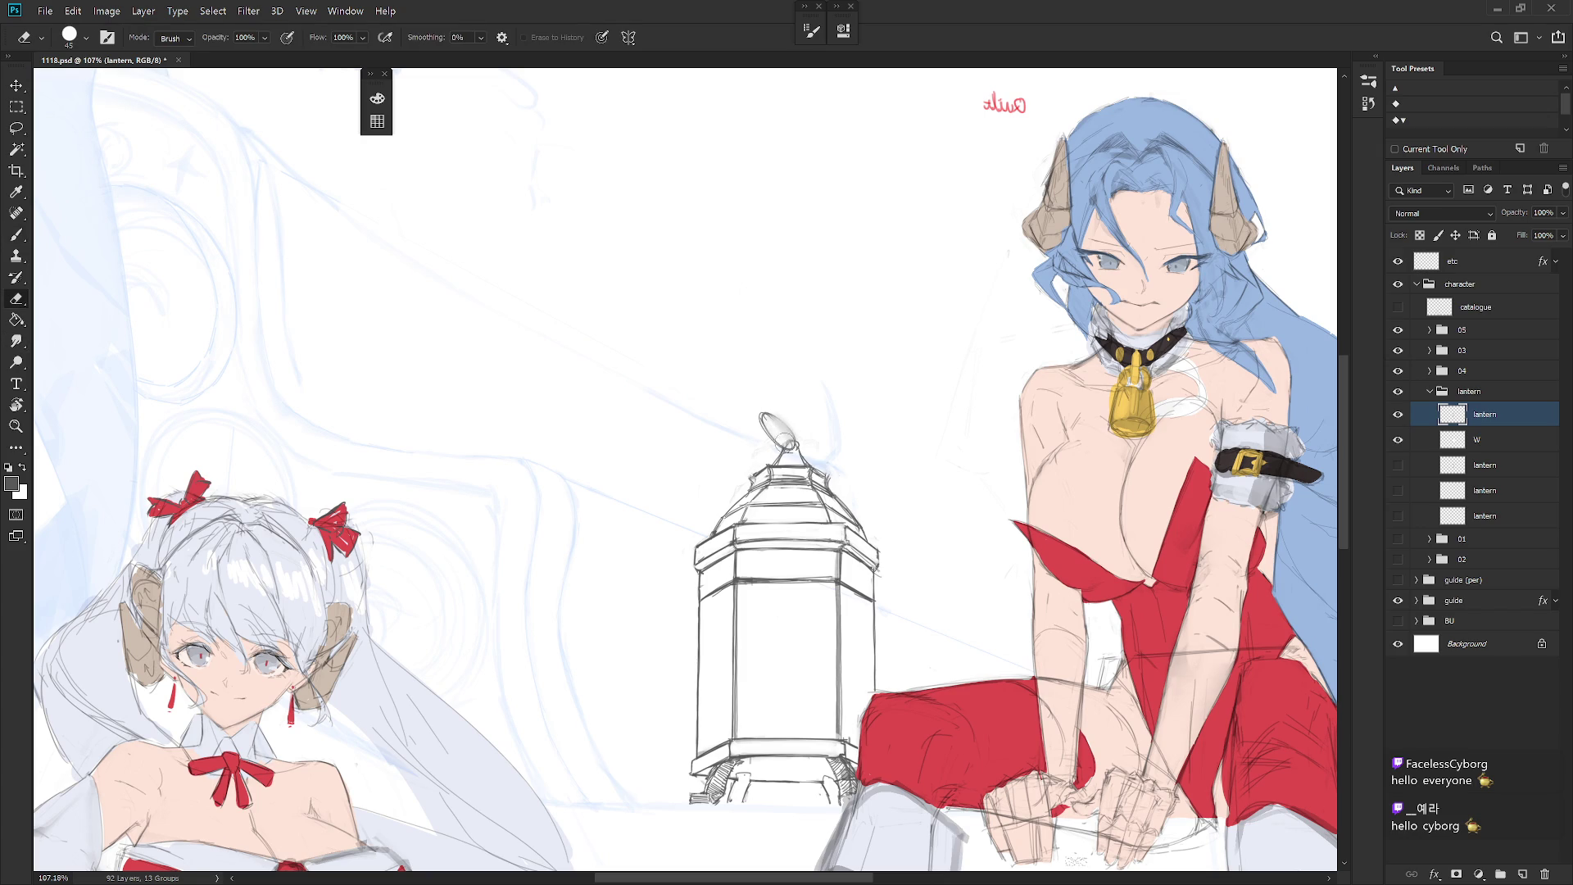
{"action": "key", "text": "b"}
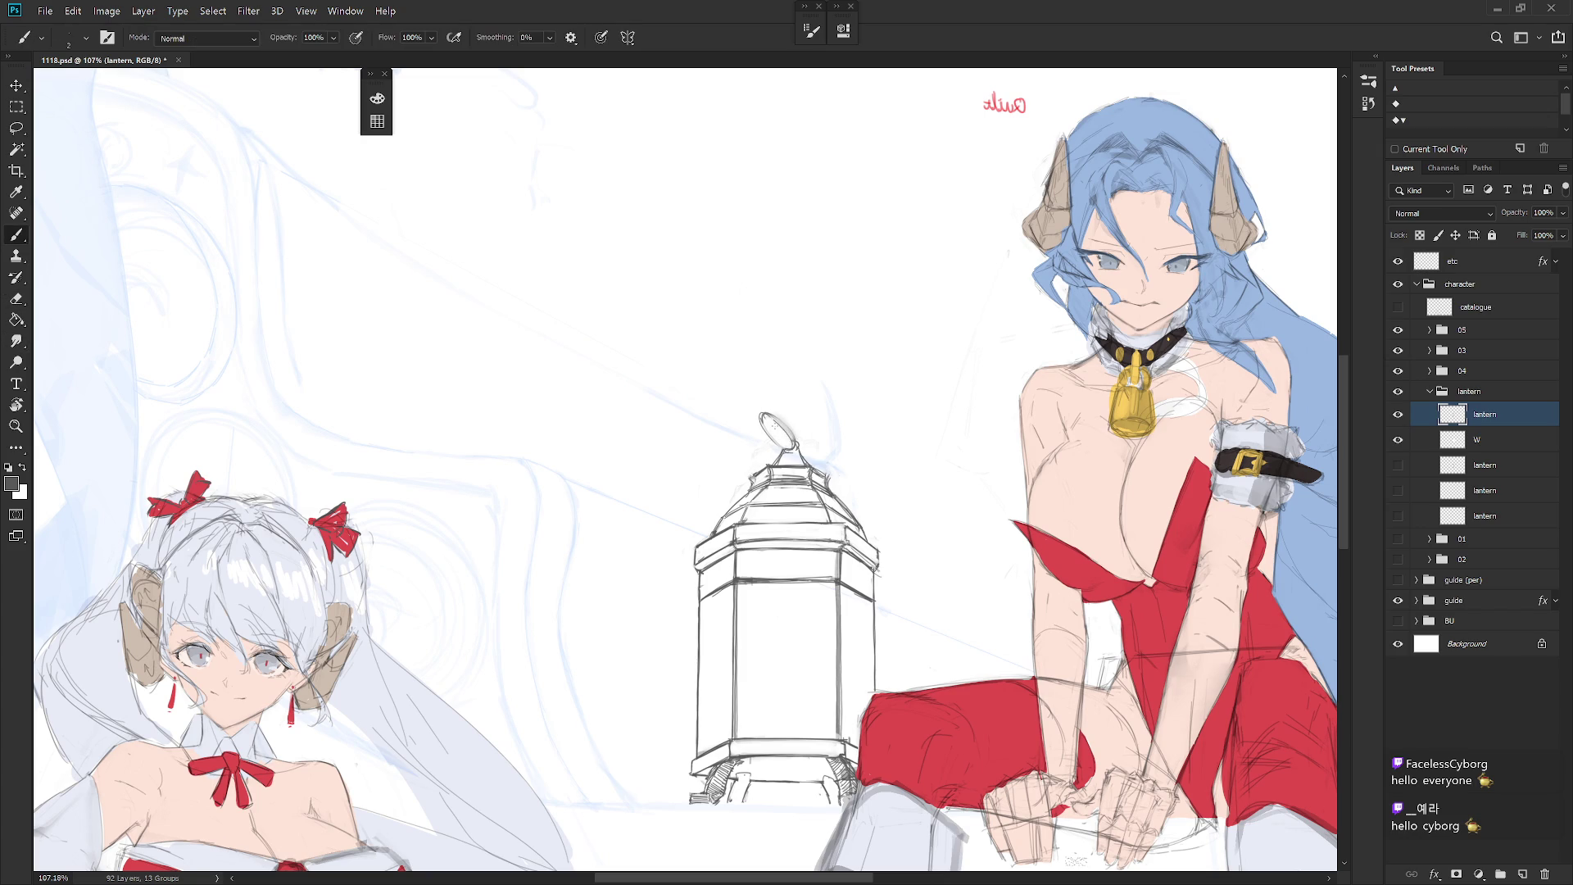
{"action": "left_click_drag", "start_coordinate": [775, 416], "coordinate": [793, 439]}
Step: Touch up the ring and mirror the canvas horizontally to check the drawing
{"action": "key", "text": "e"}
{"action": "key", "text": "b"}
{"action": "key", "text": "l"}
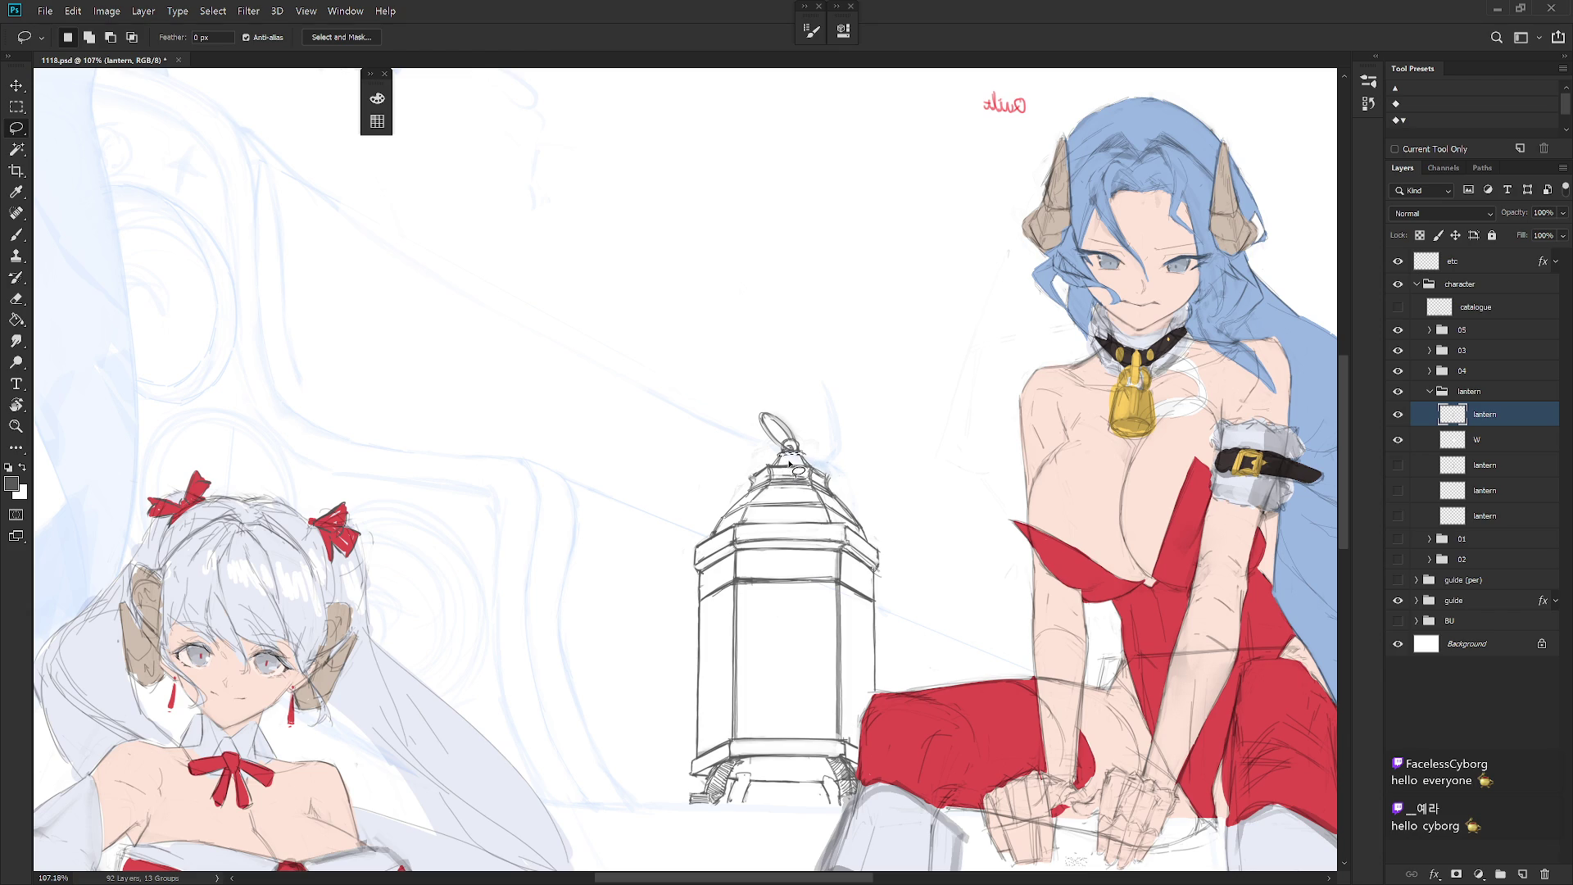
{"action": "key", "text": "b"}
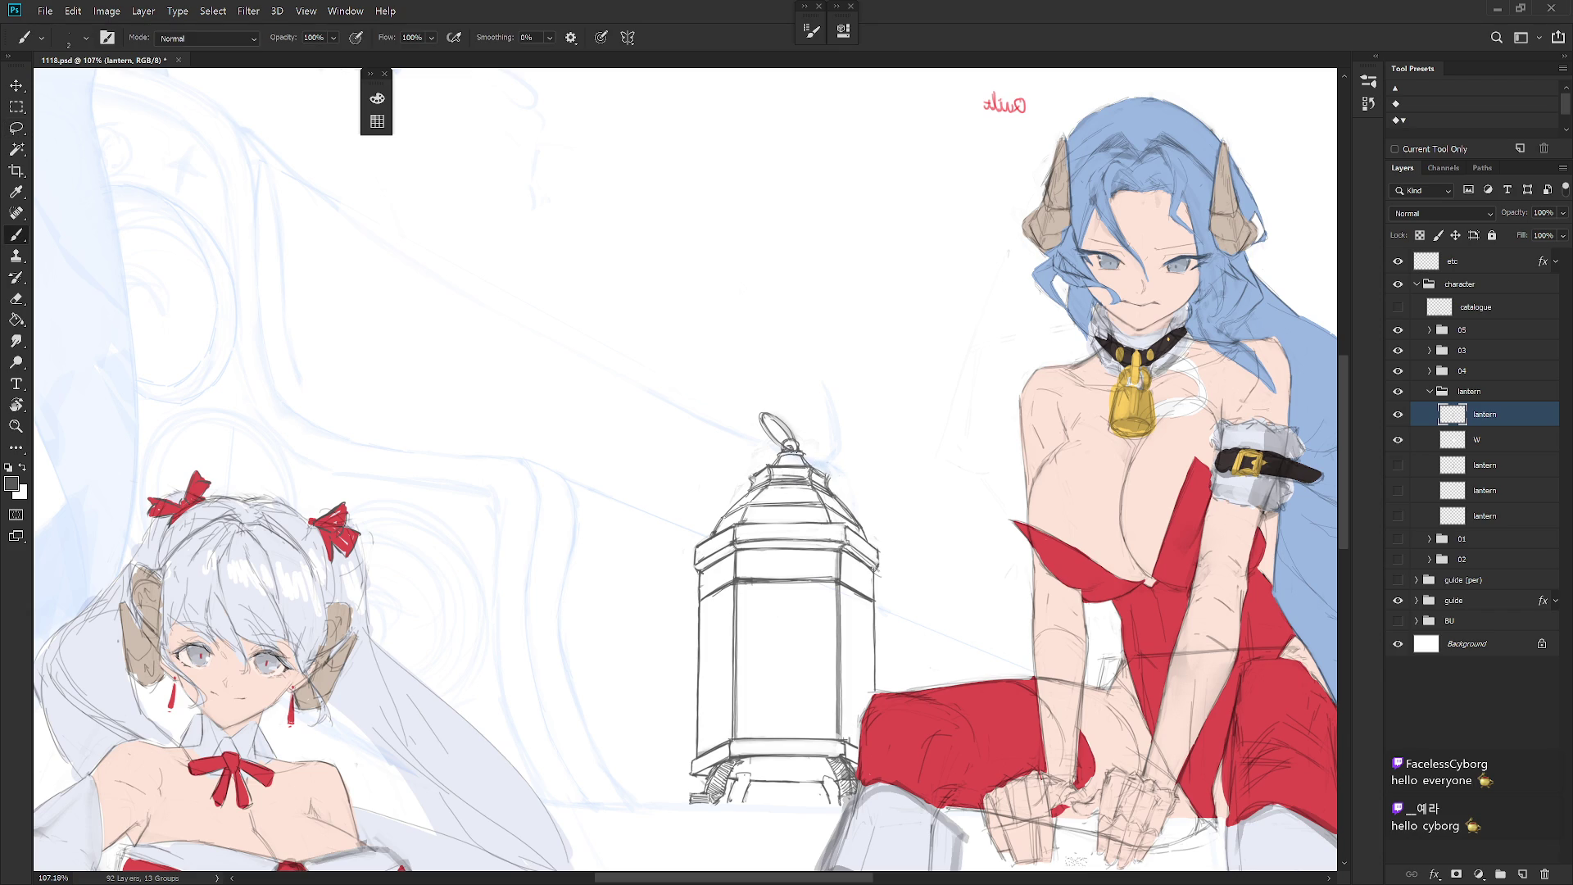
{"action": "key", "text": "l"}
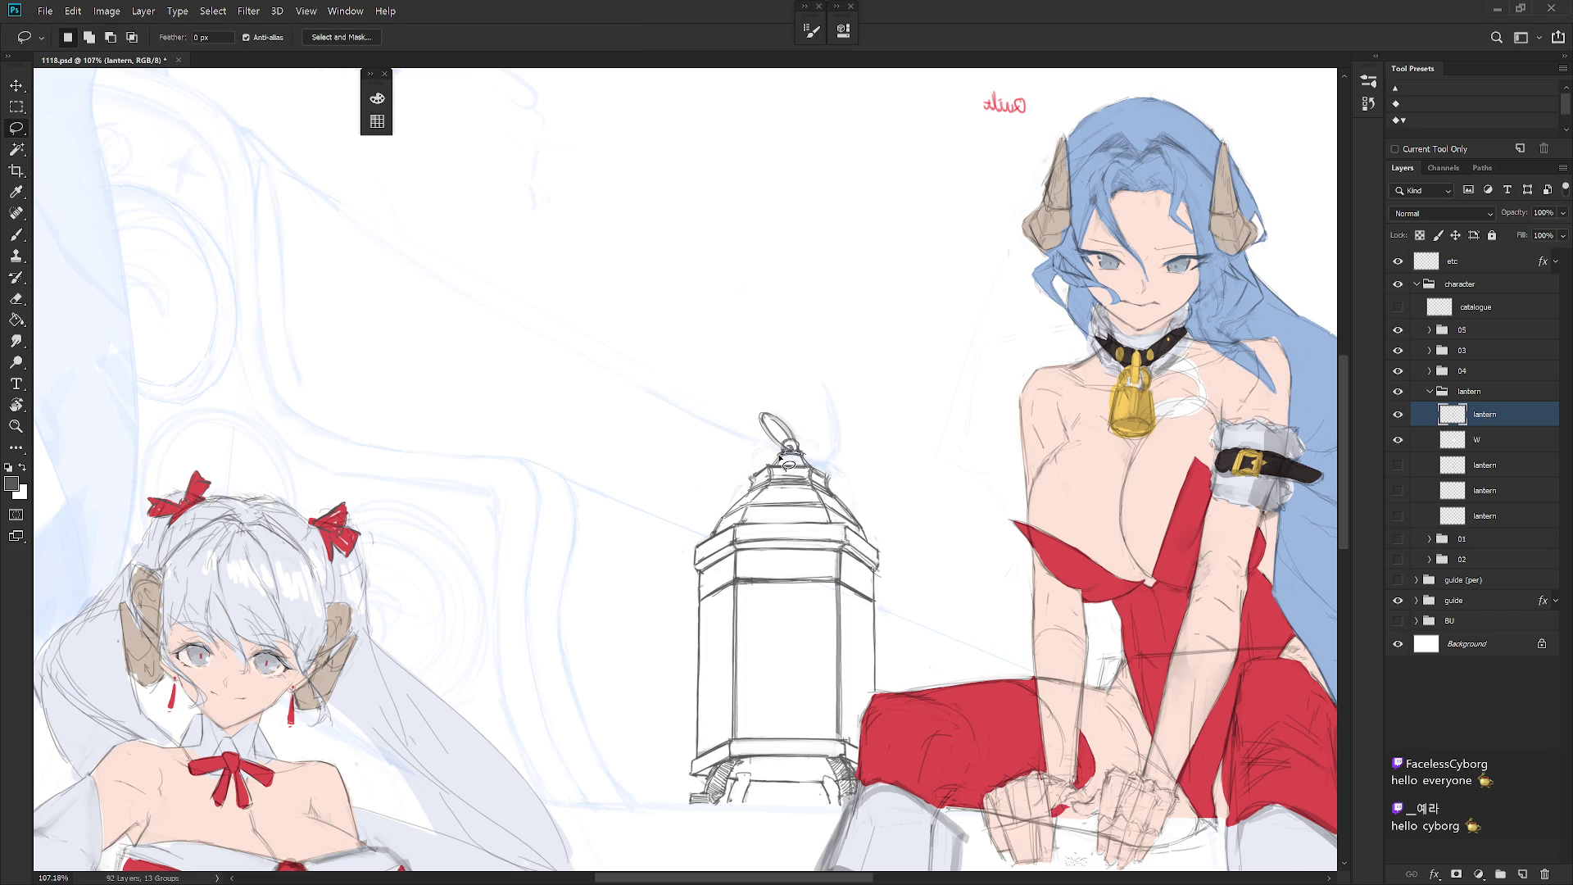
{"action": "key", "text": "b"}
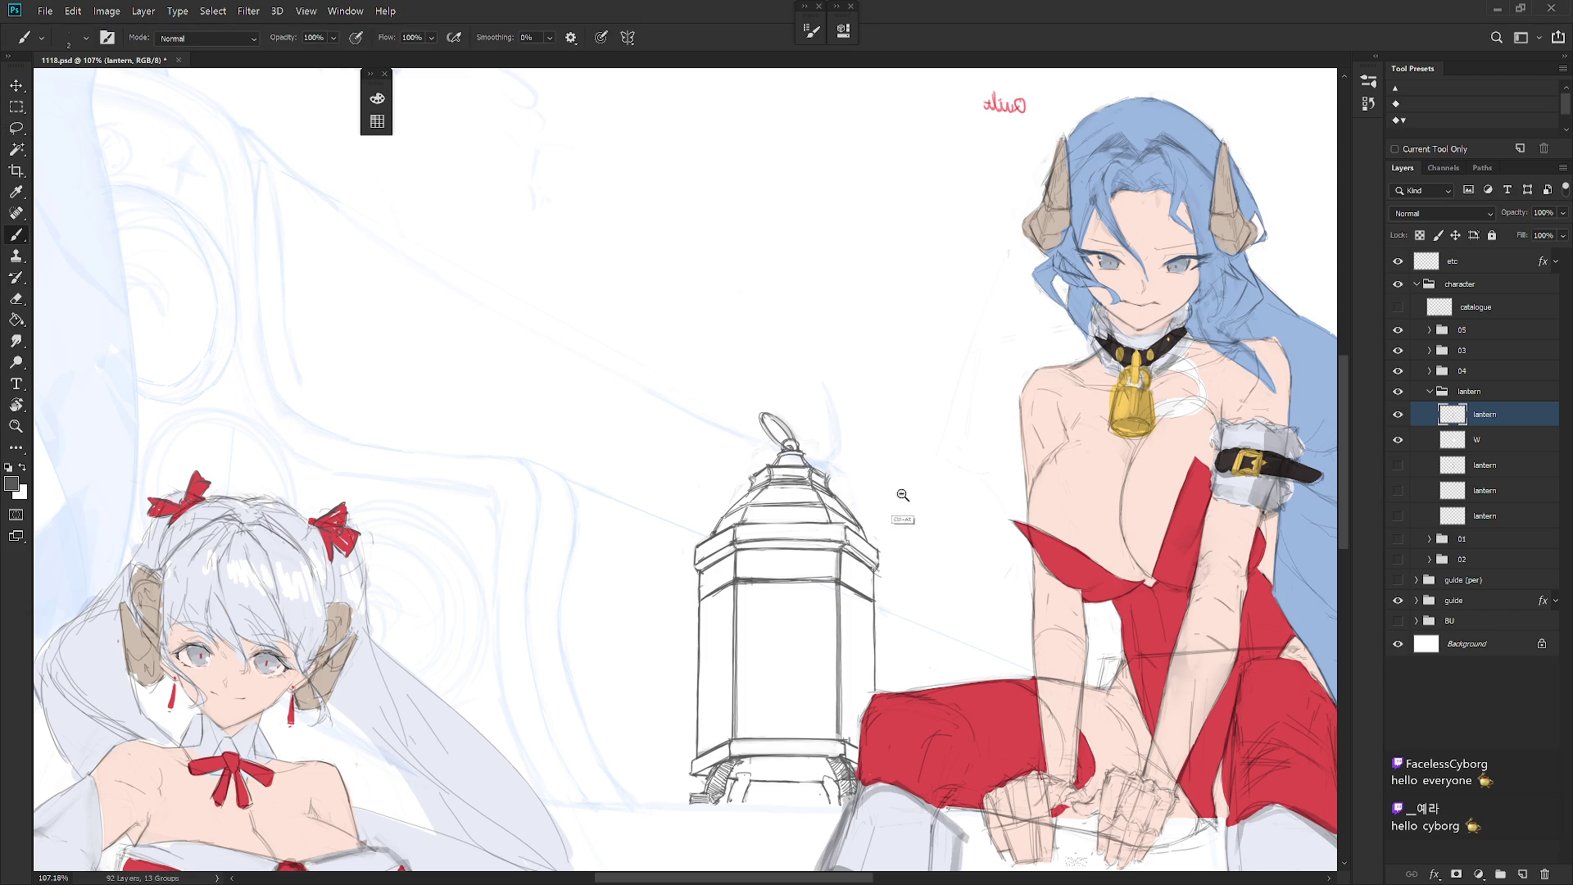
{"action": "scroll", "coordinate": [894, 484], "scroll_direction": "down", "scroll_amount": 5}
{"action": "key", "text": "h"}
{"action": "scroll", "coordinate": [884, 478], "scroll_direction": "up", "scroll_amount": 3}
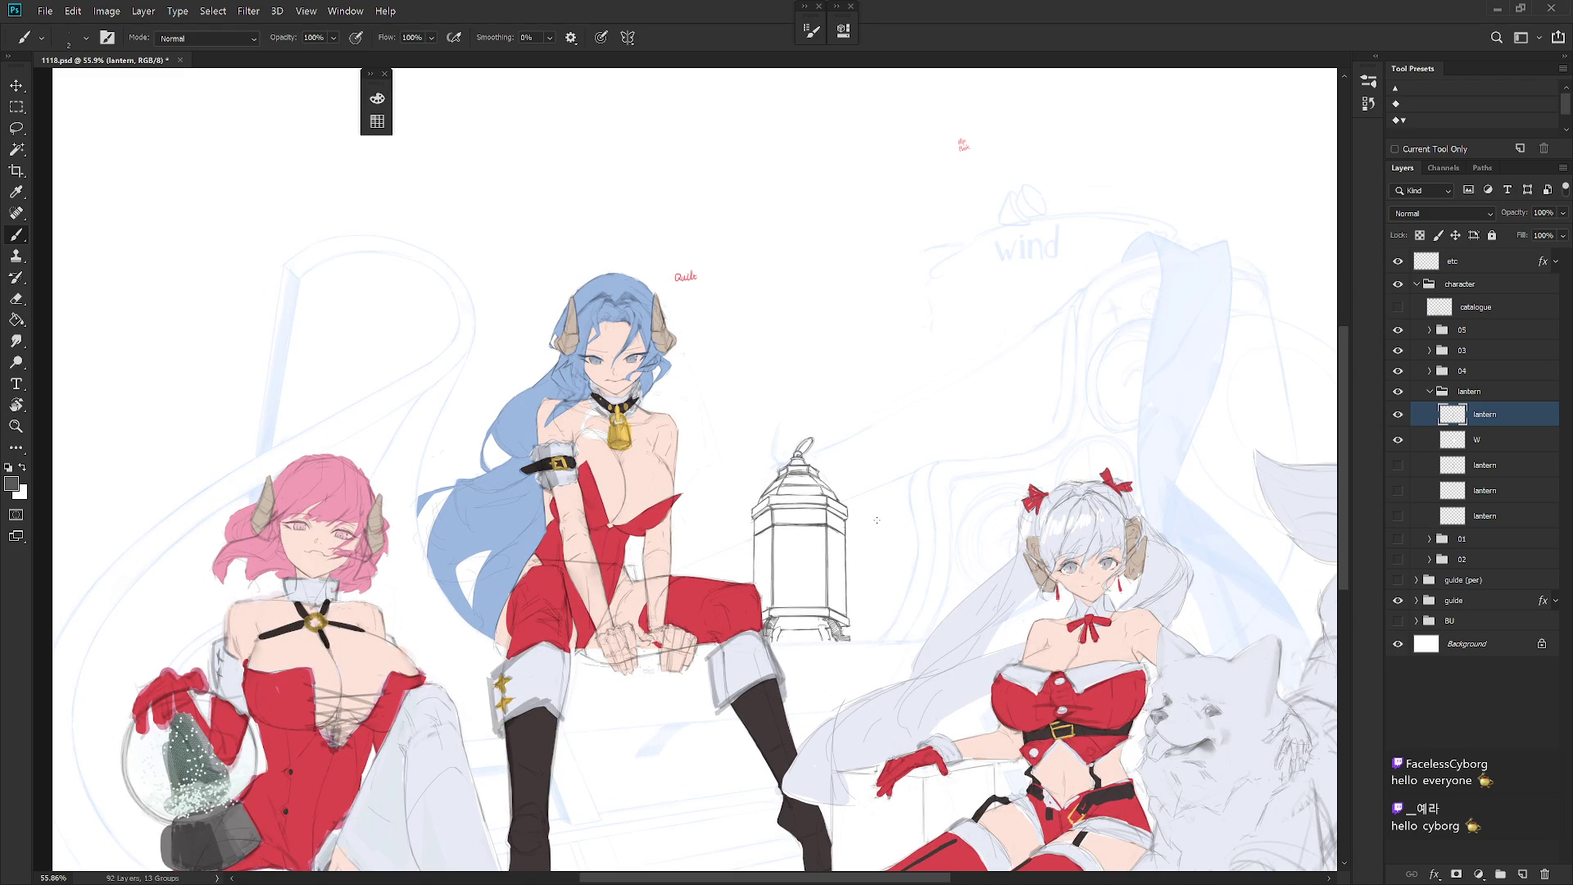
Step: Lasso the lantern's top, nudge it slightly right with Free Transform, and deselect
{"action": "scroll", "coordinate": [872, 519], "scroll_direction": "up", "scroll_amount": 3}
{"action": "key", "text": "l"}
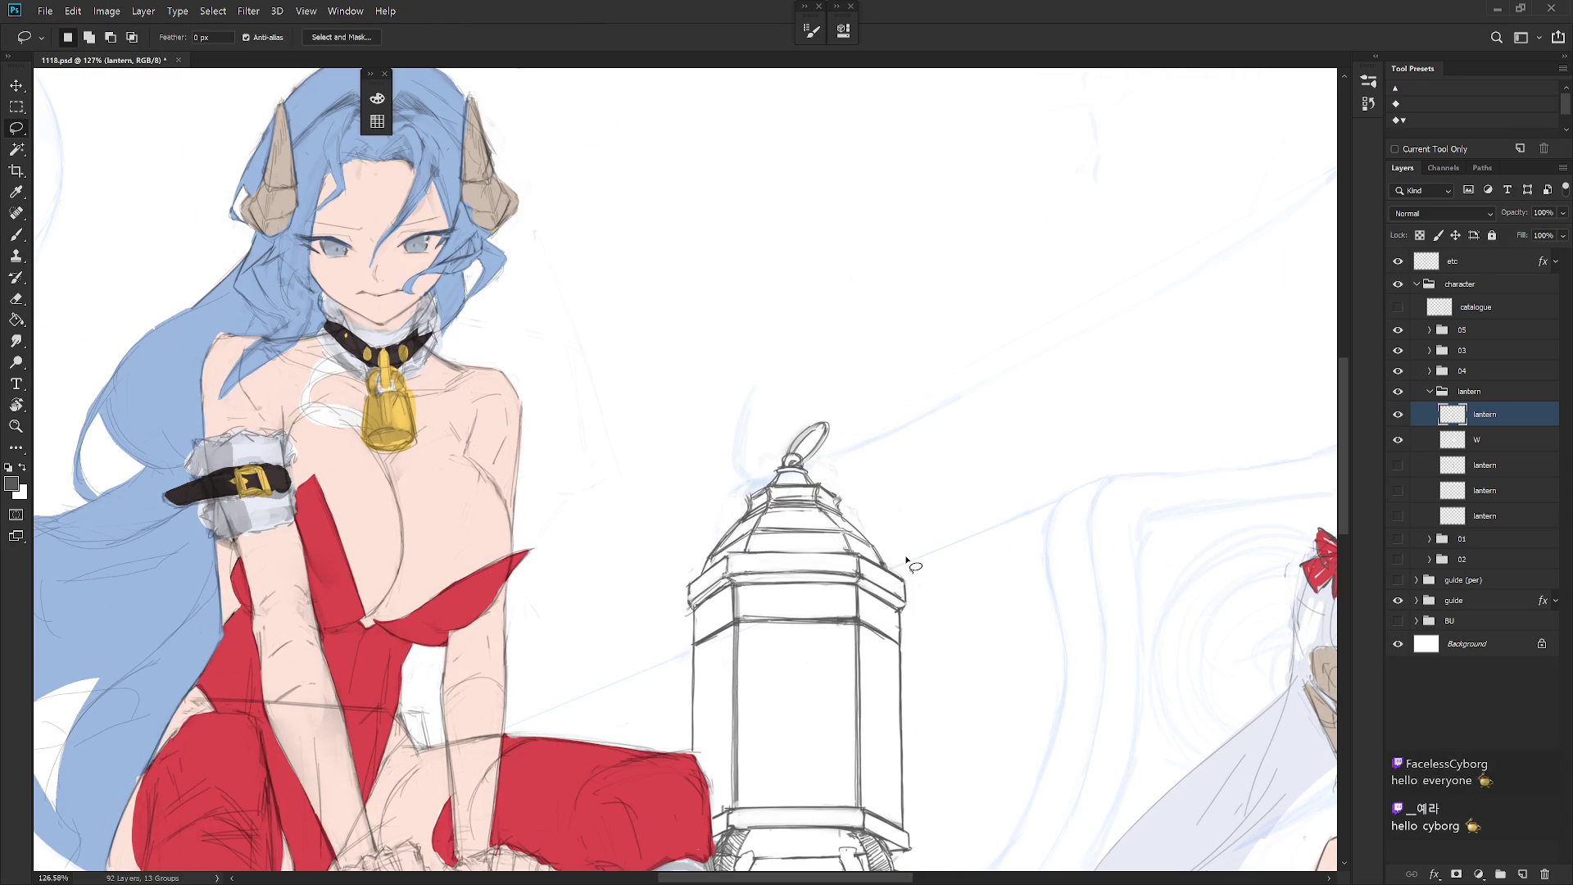
{"action": "mouse_move", "coordinate": [719, 553]}
{"action": "left_mouse_down"}
{"action": "mouse_move", "coordinate": [706, 580]}
{"action": "mouse_move", "coordinate": [741, 556]}
{"action": "mouse_move", "coordinate": [846, 548]}
{"action": "mouse_move", "coordinate": [794, 542]}
{"action": "mouse_move", "coordinate": [790, 473]}
{"action": "mouse_move", "coordinate": [747, 485]}
{"action": "mouse_move", "coordinate": [701, 565]}
{"action": "left_mouse_up"}
{"action": "key", "text": "ctrl+t"}
{"action": "key", "text": "Right"}
{"action": "key", "text": "Right"}
{"action": "key", "text": "Right"}
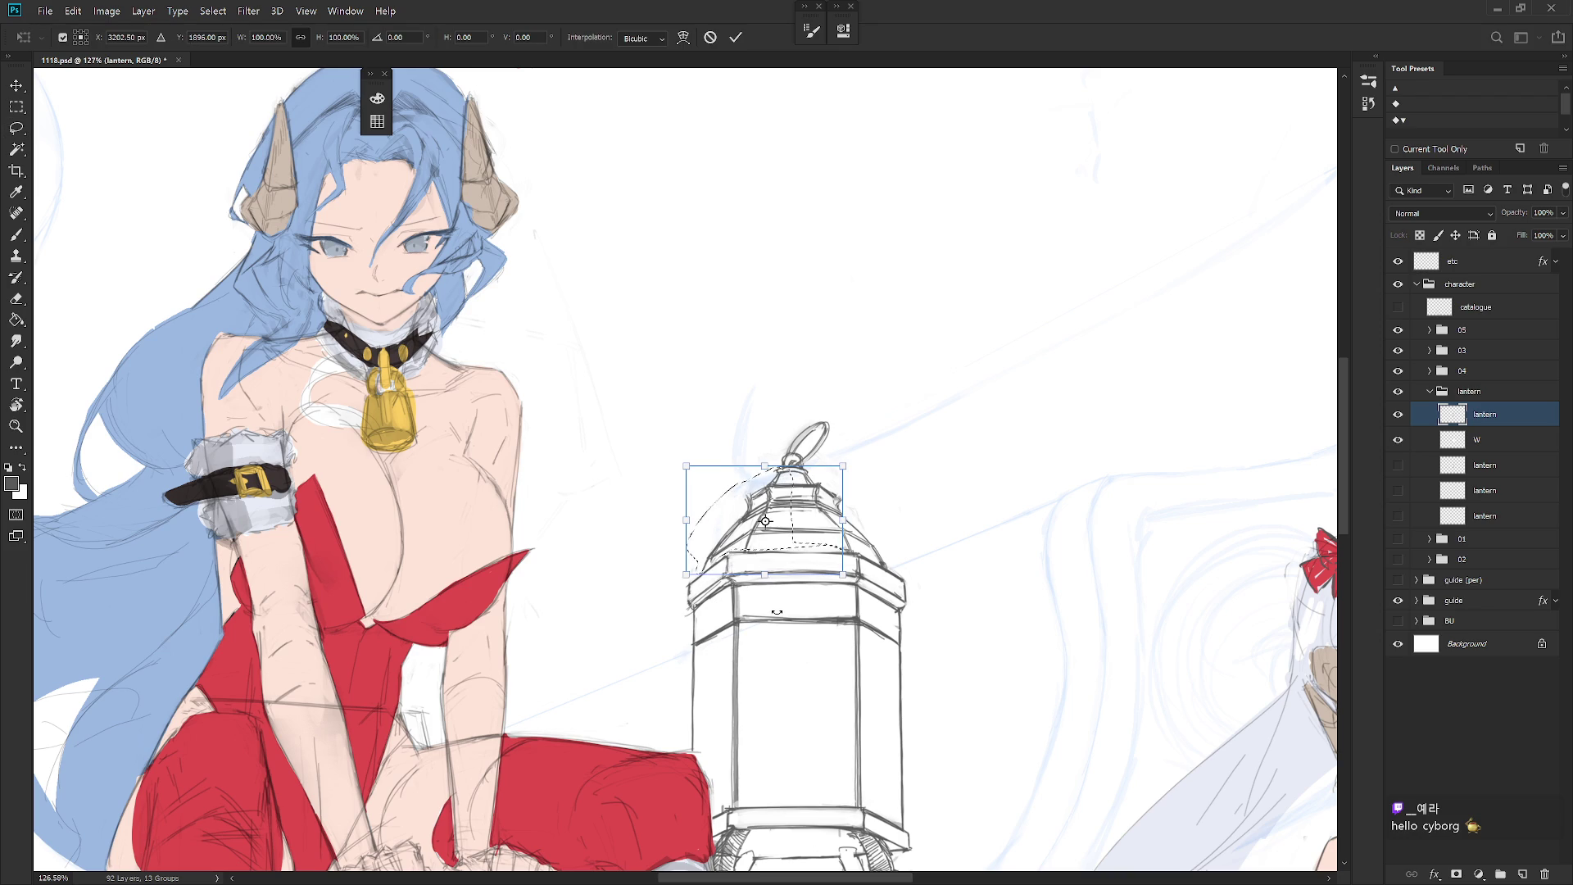
{"action": "key", "text": "Return"}
{"action": "key", "text": "ctrl+d"}
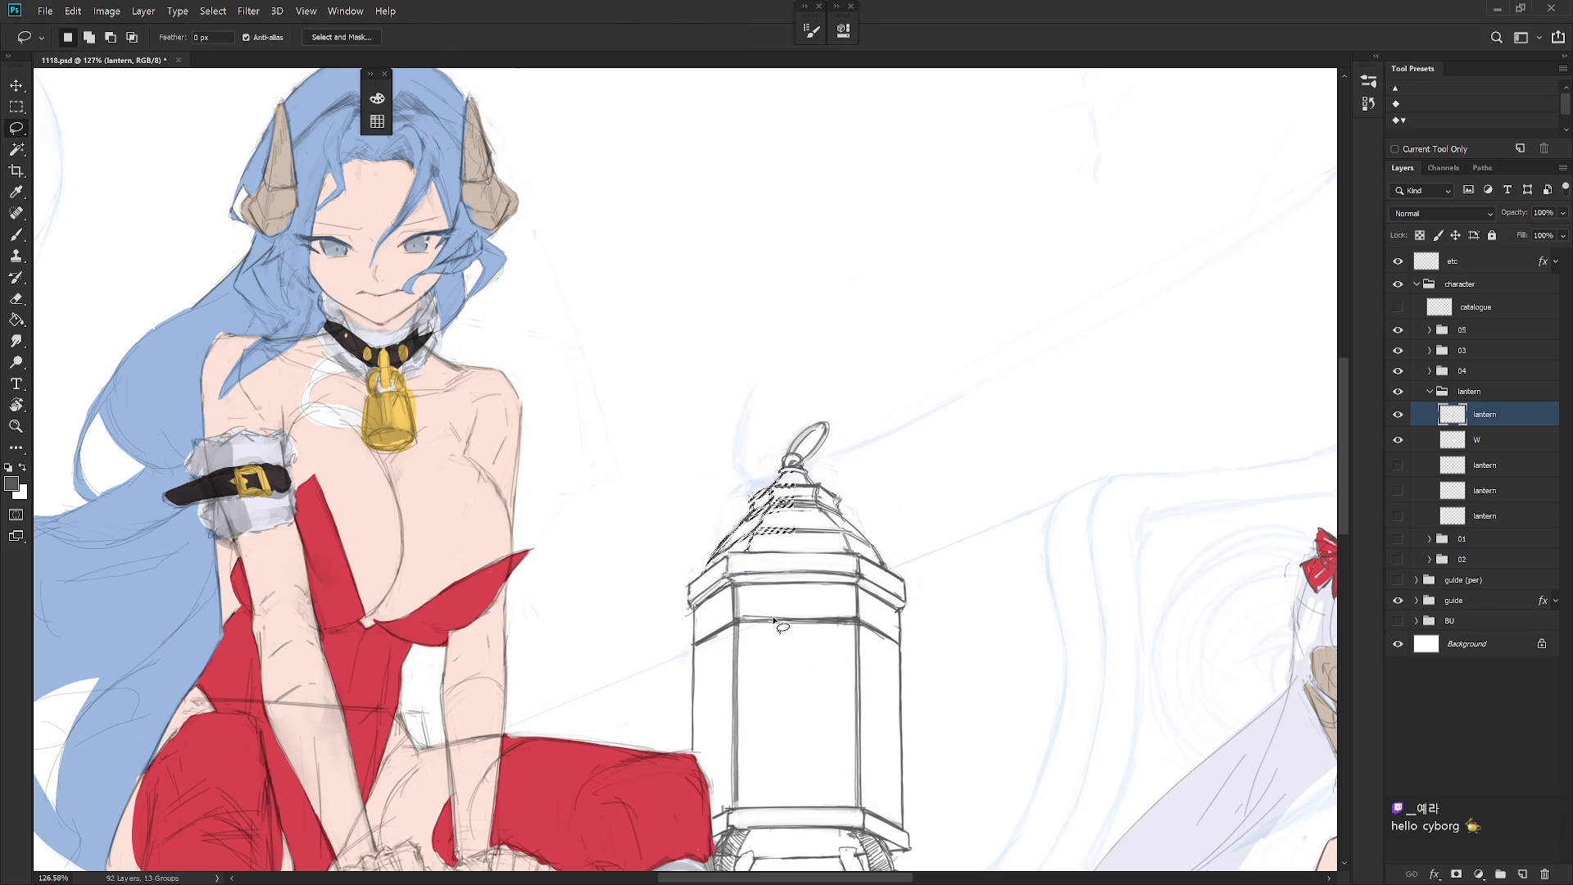
{"action": "scroll", "coordinate": [937, 620], "scroll_direction": "down", "scroll_amount": 5}
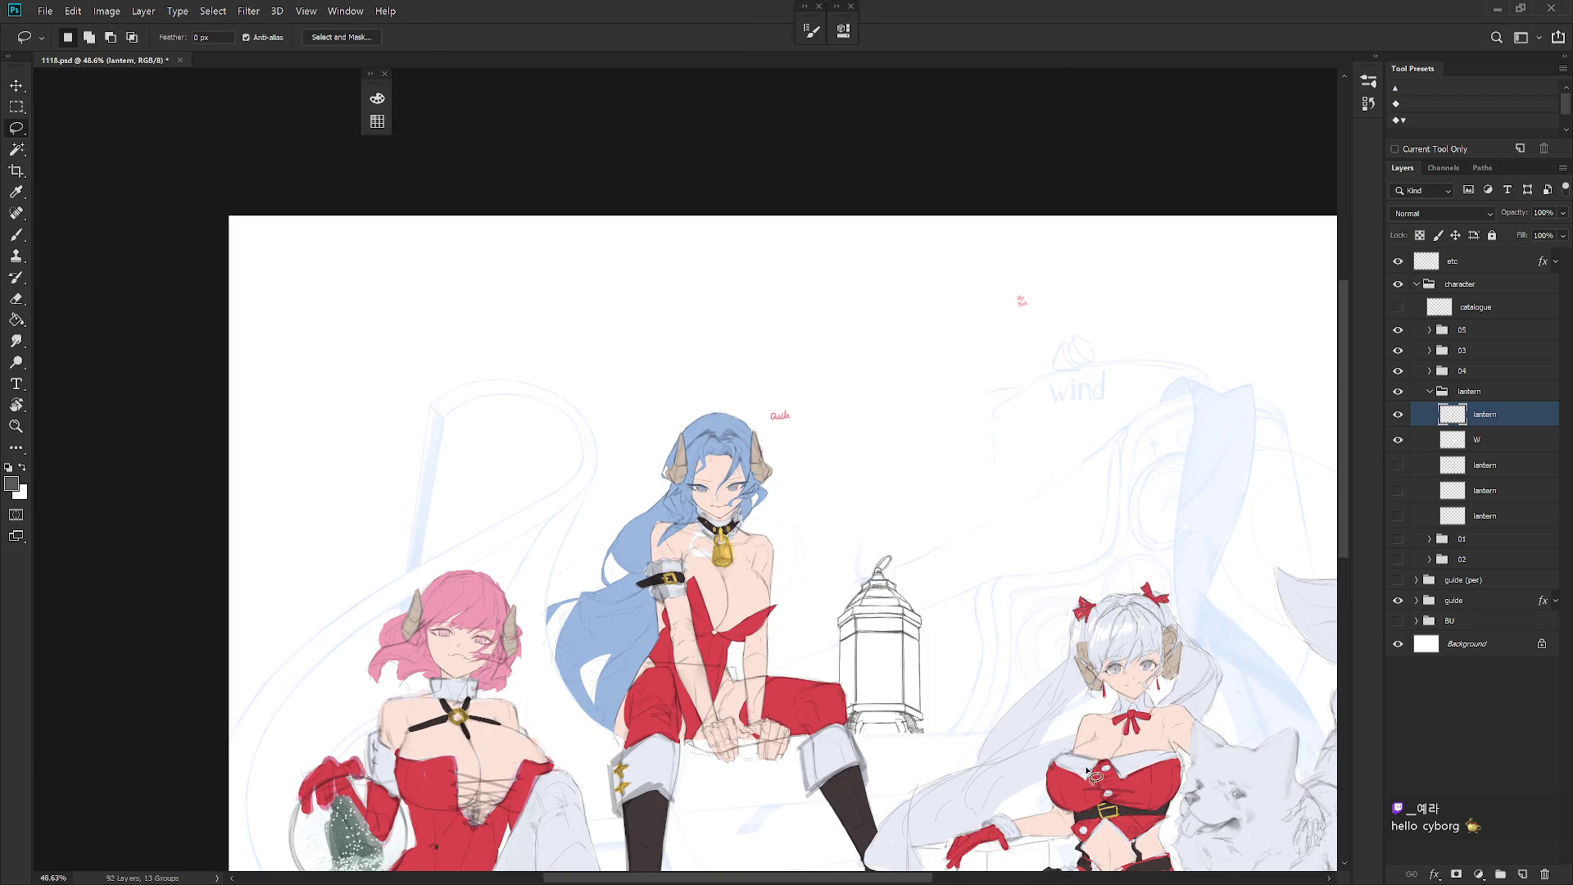
{"action": "scroll", "coordinate": [942, 644], "scroll_direction": "down", "scroll_amount": 3}
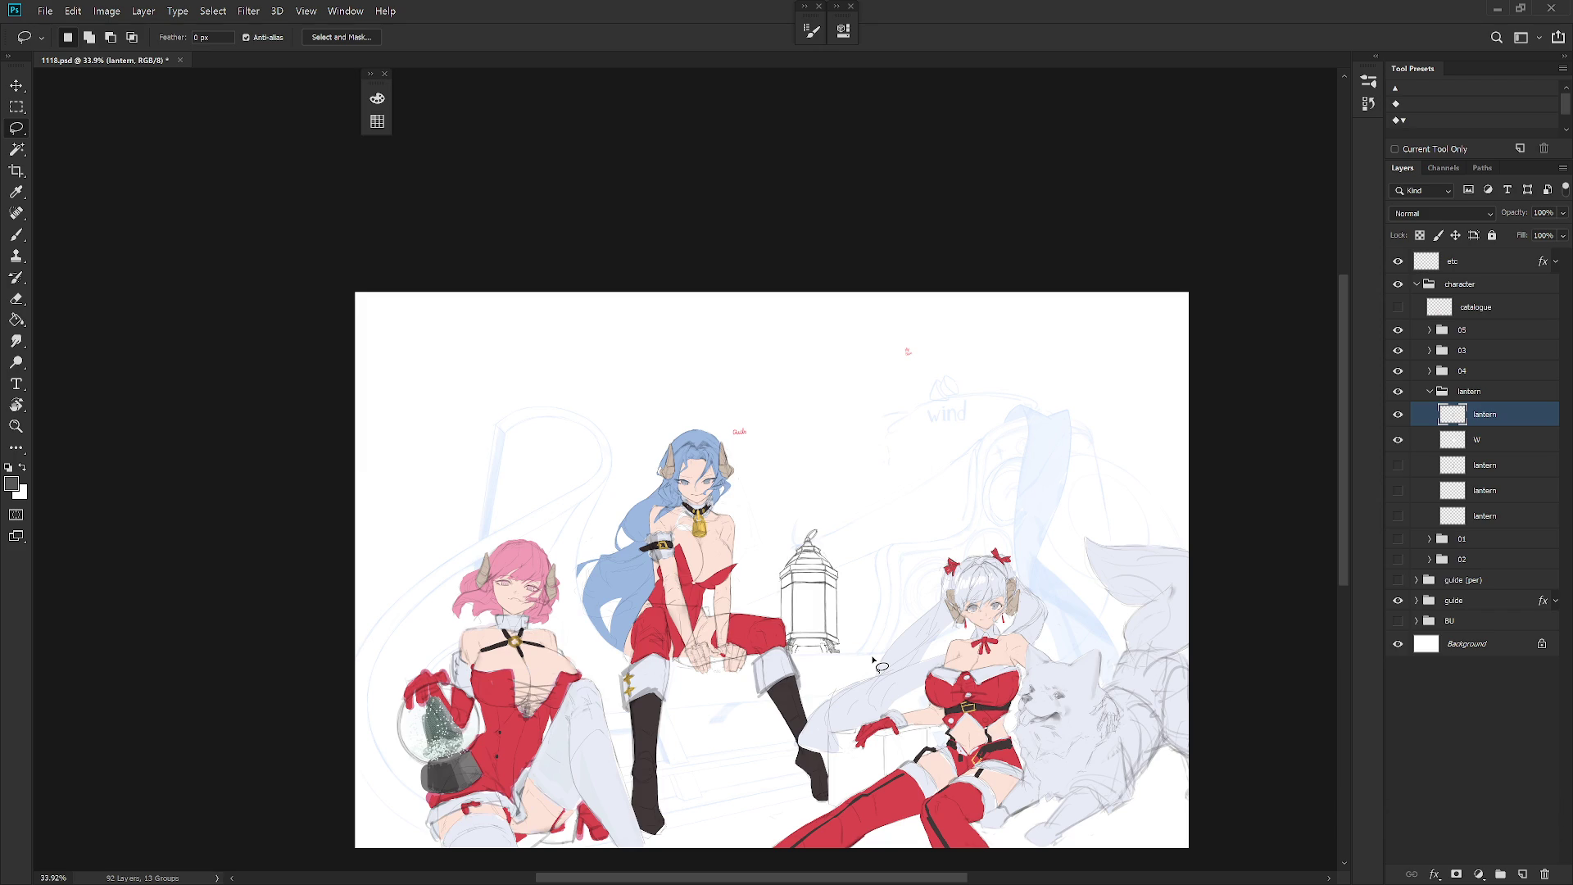
{"action": "scroll", "coordinate": [797, 571], "scroll_direction": "up", "scroll_amount": 5}
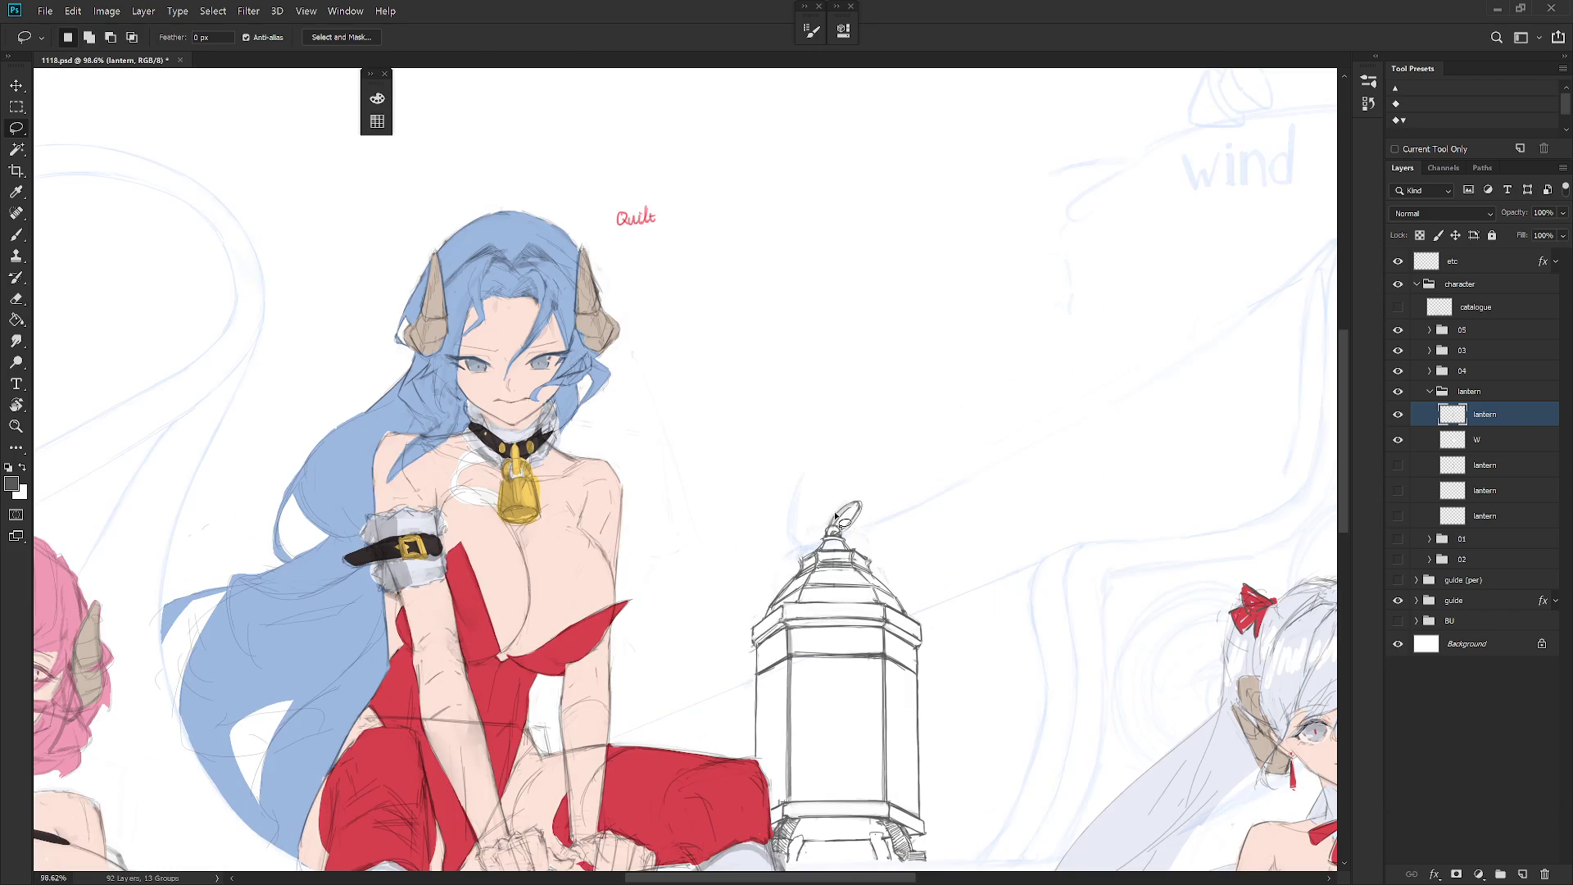
Step: Darken the lantern's roof line with pencil strokes, alternating between brush and eraser
{"action": "key", "text": "e"}
{"action": "key", "text": "b"}
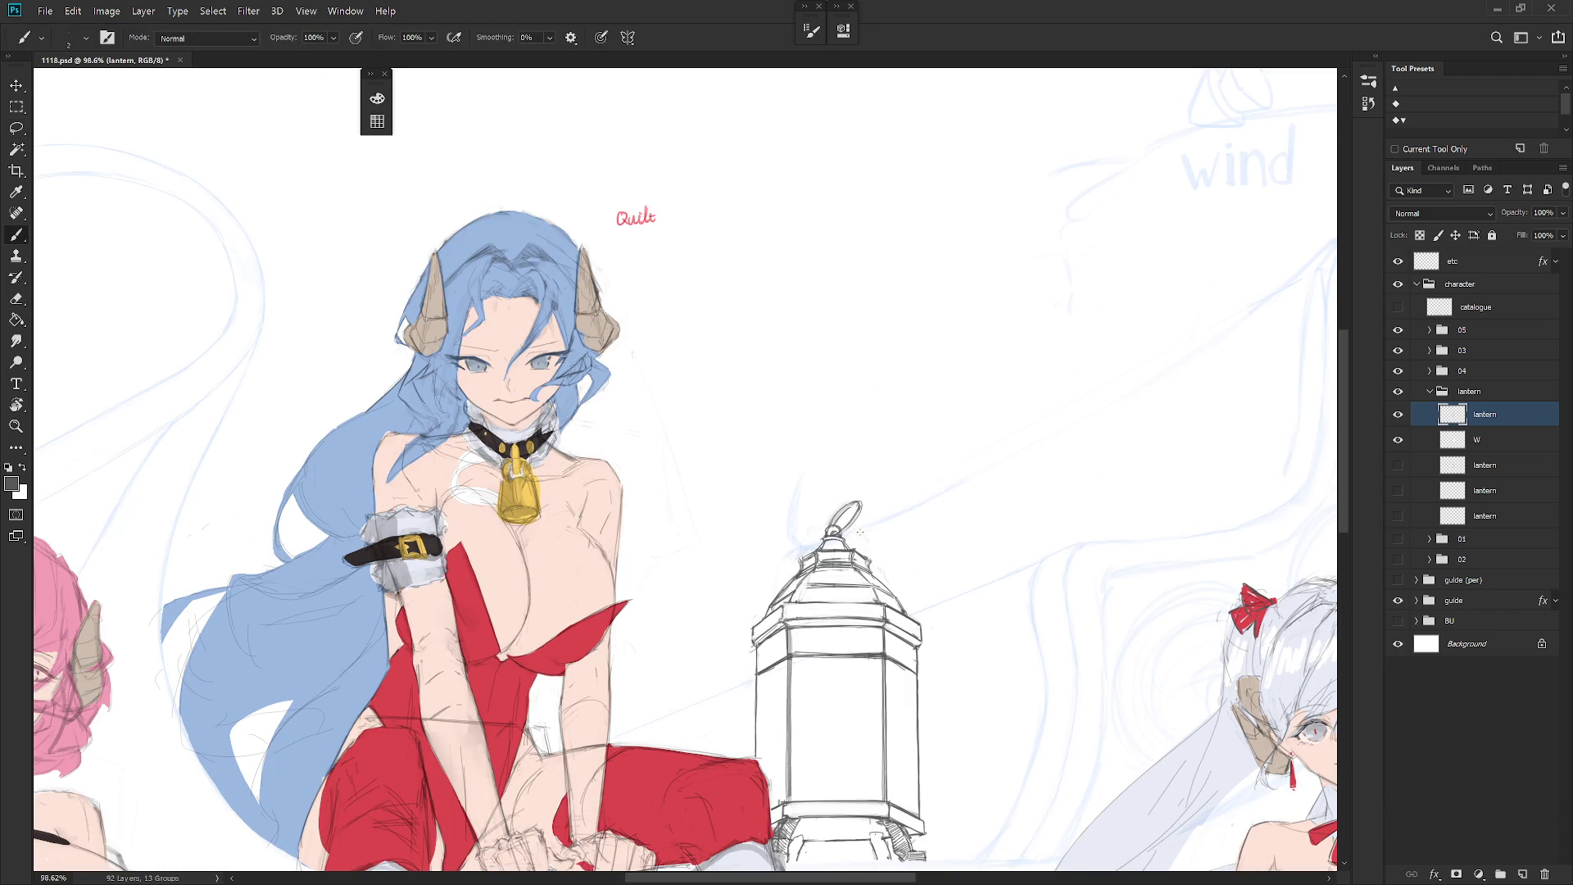
{"action": "key", "text": "e"}
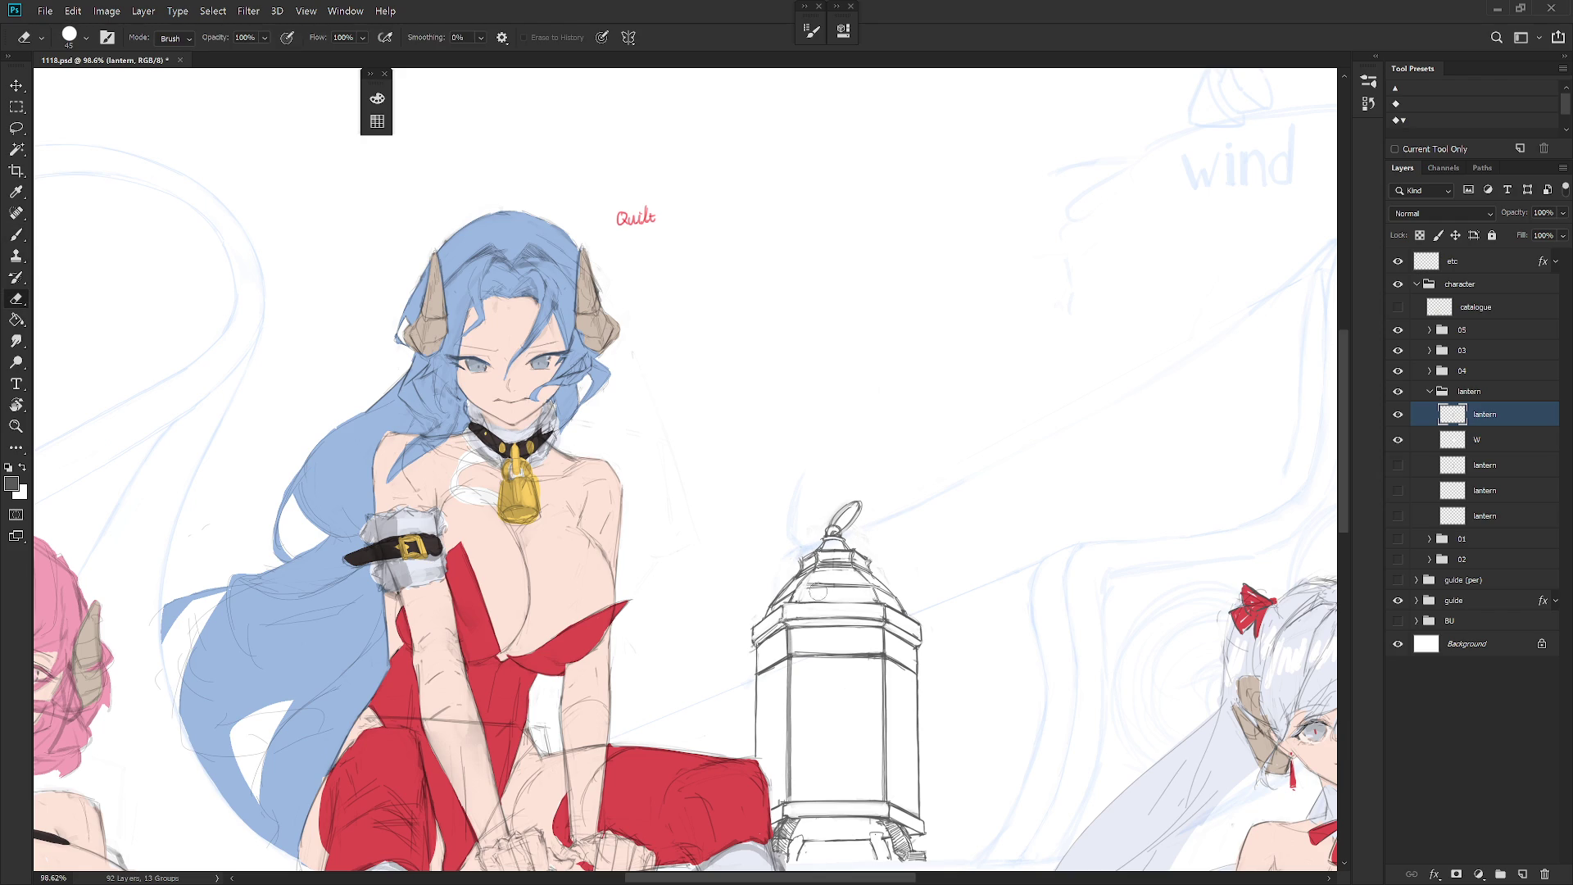
{"action": "key", "text": "b"}
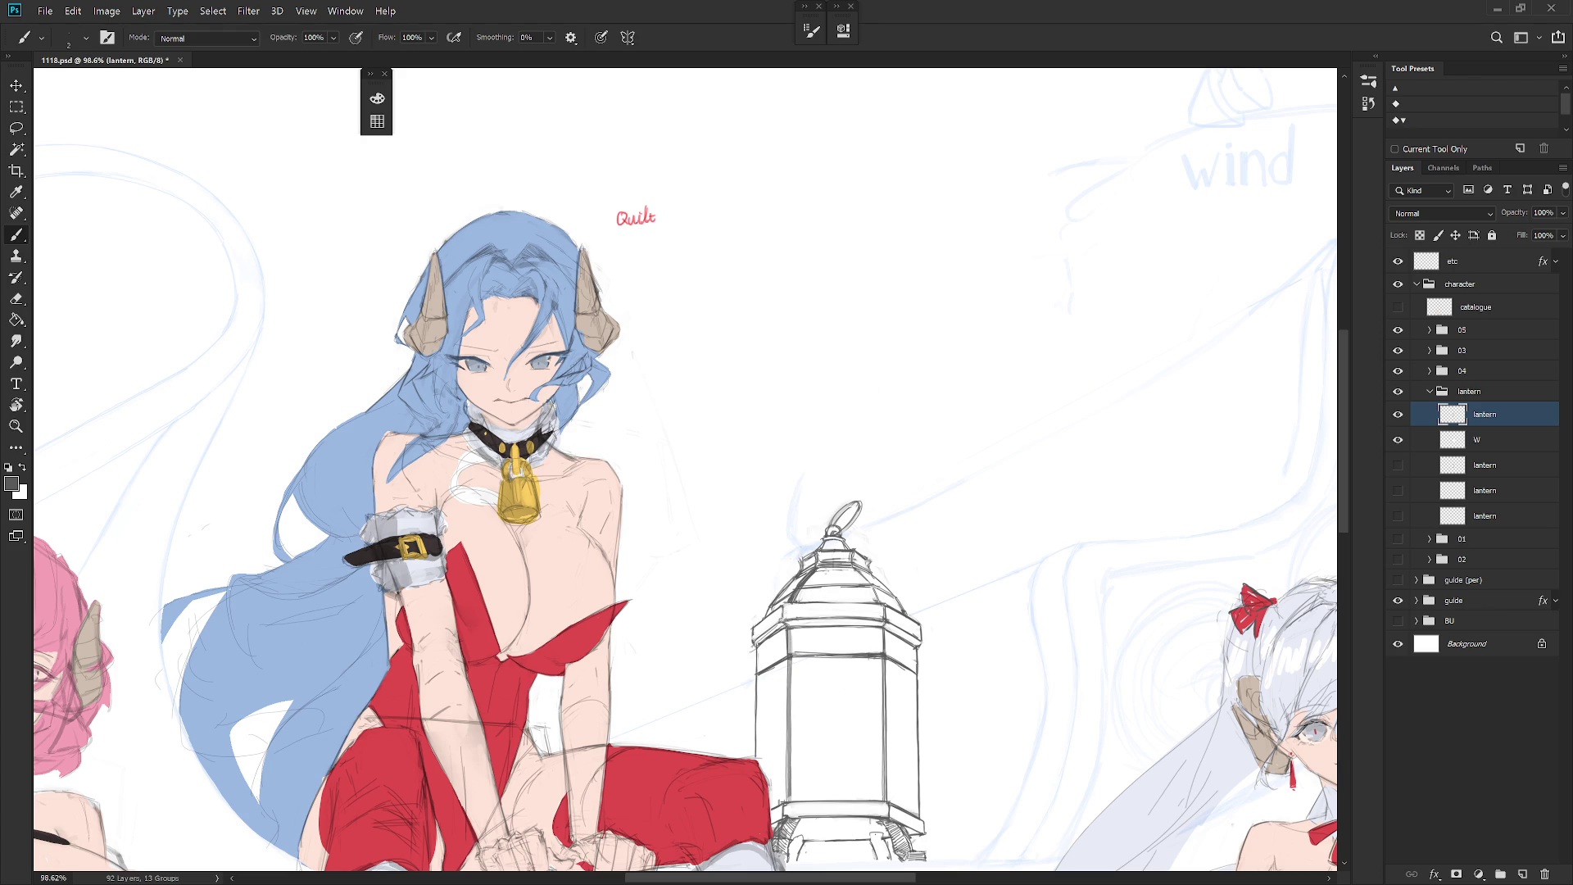
{"action": "left_click_drag", "start_coordinate": [816, 570], "coordinate": [853, 568]}
{"action": "key", "text": "l"}
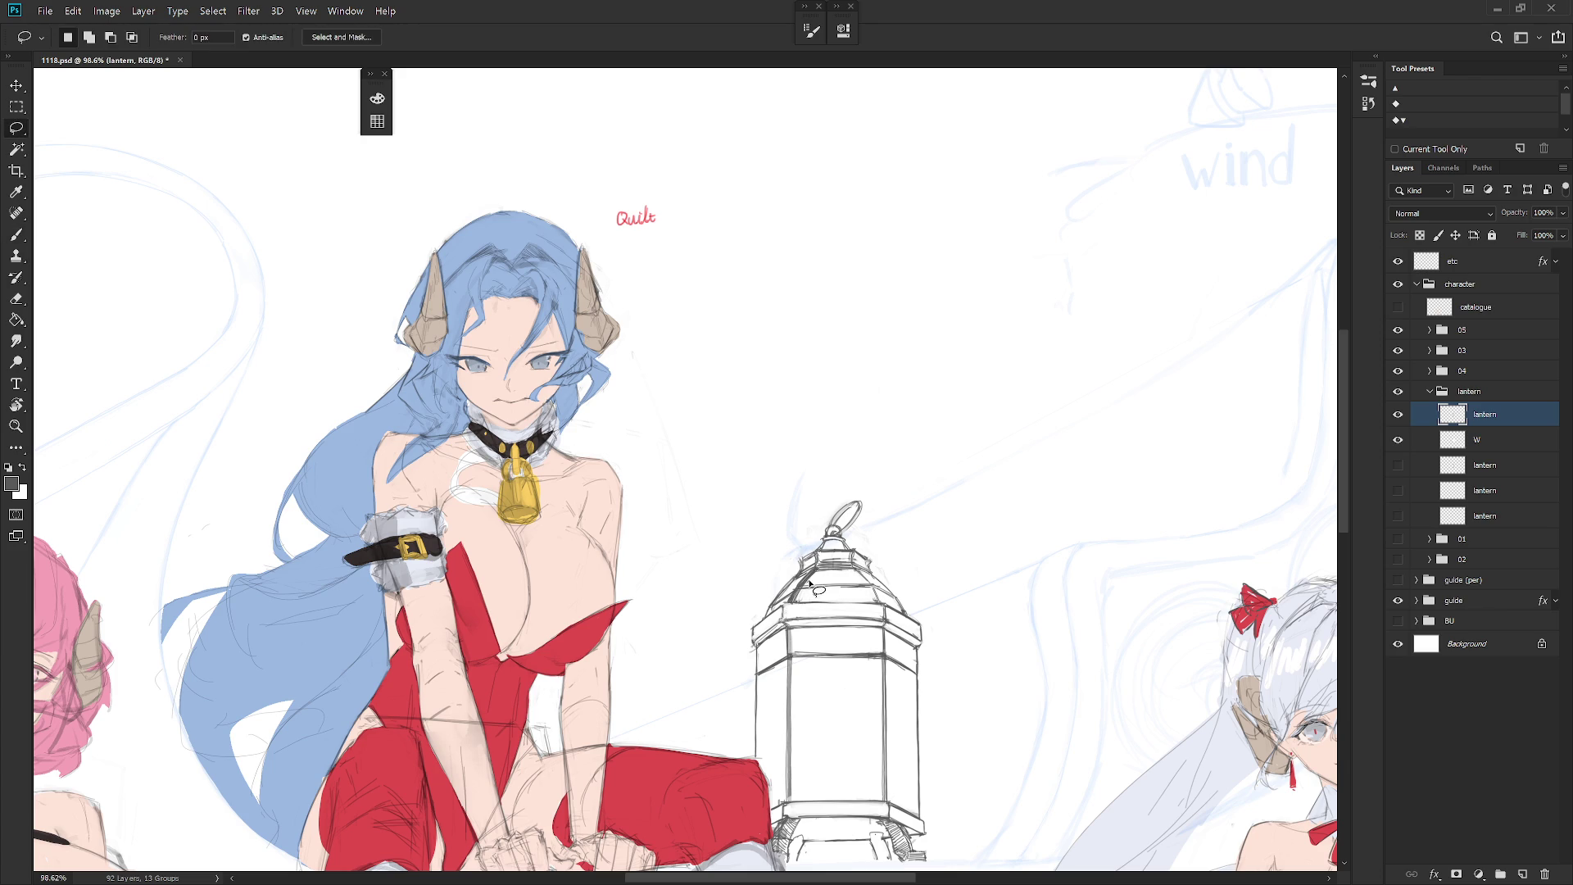
{"action": "key", "text": "b"}
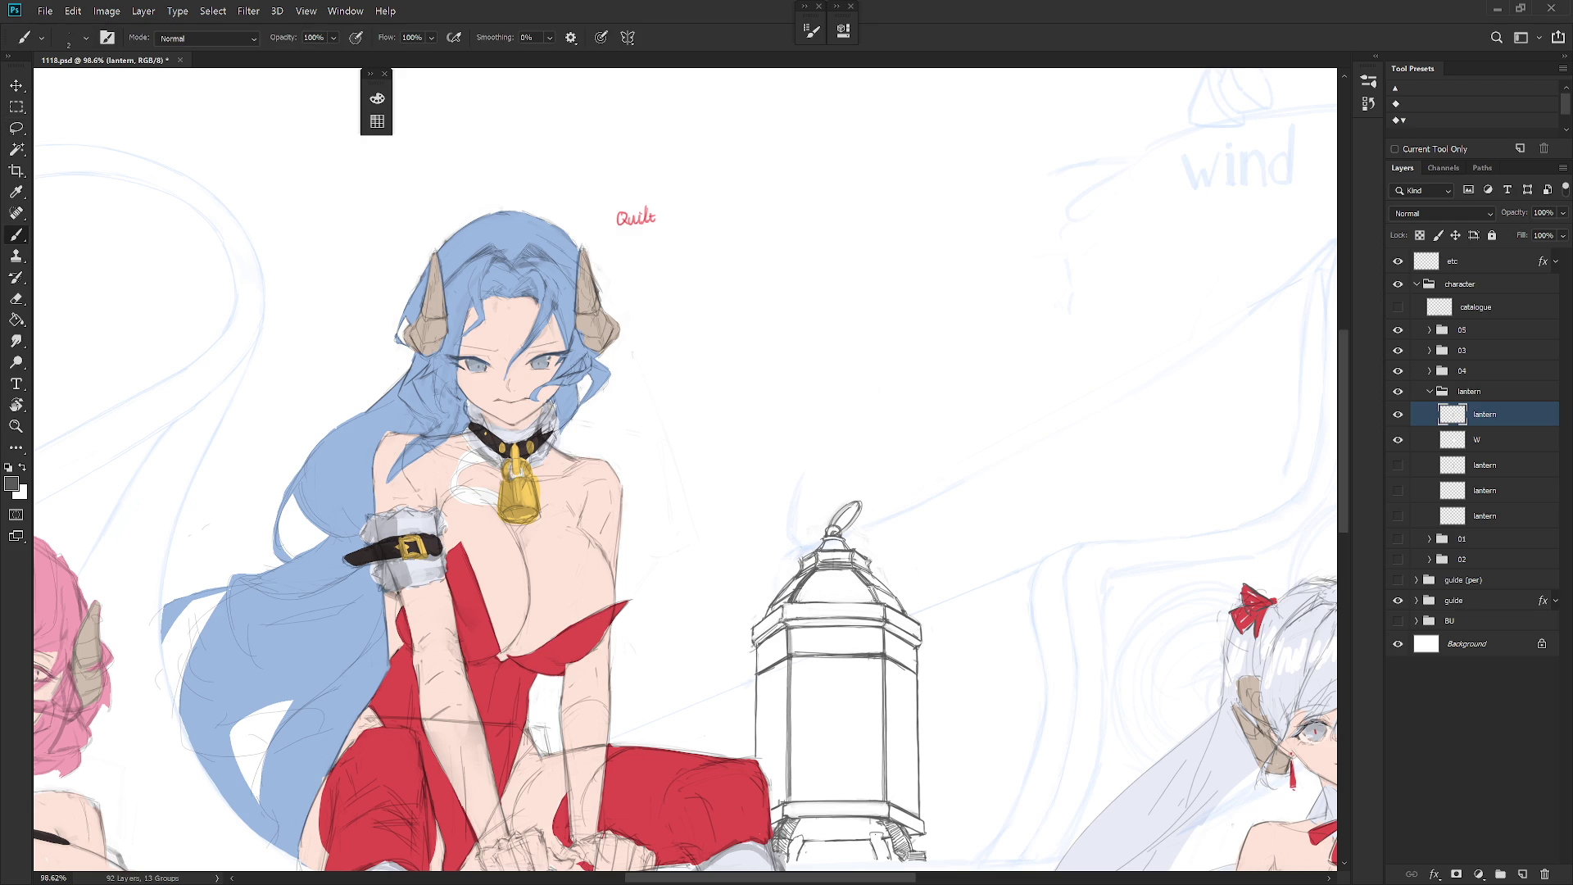
Step: Tilt the canvas view about 7°, then turn it so the lantern stands upright
{"action": "key", "text": "r"}
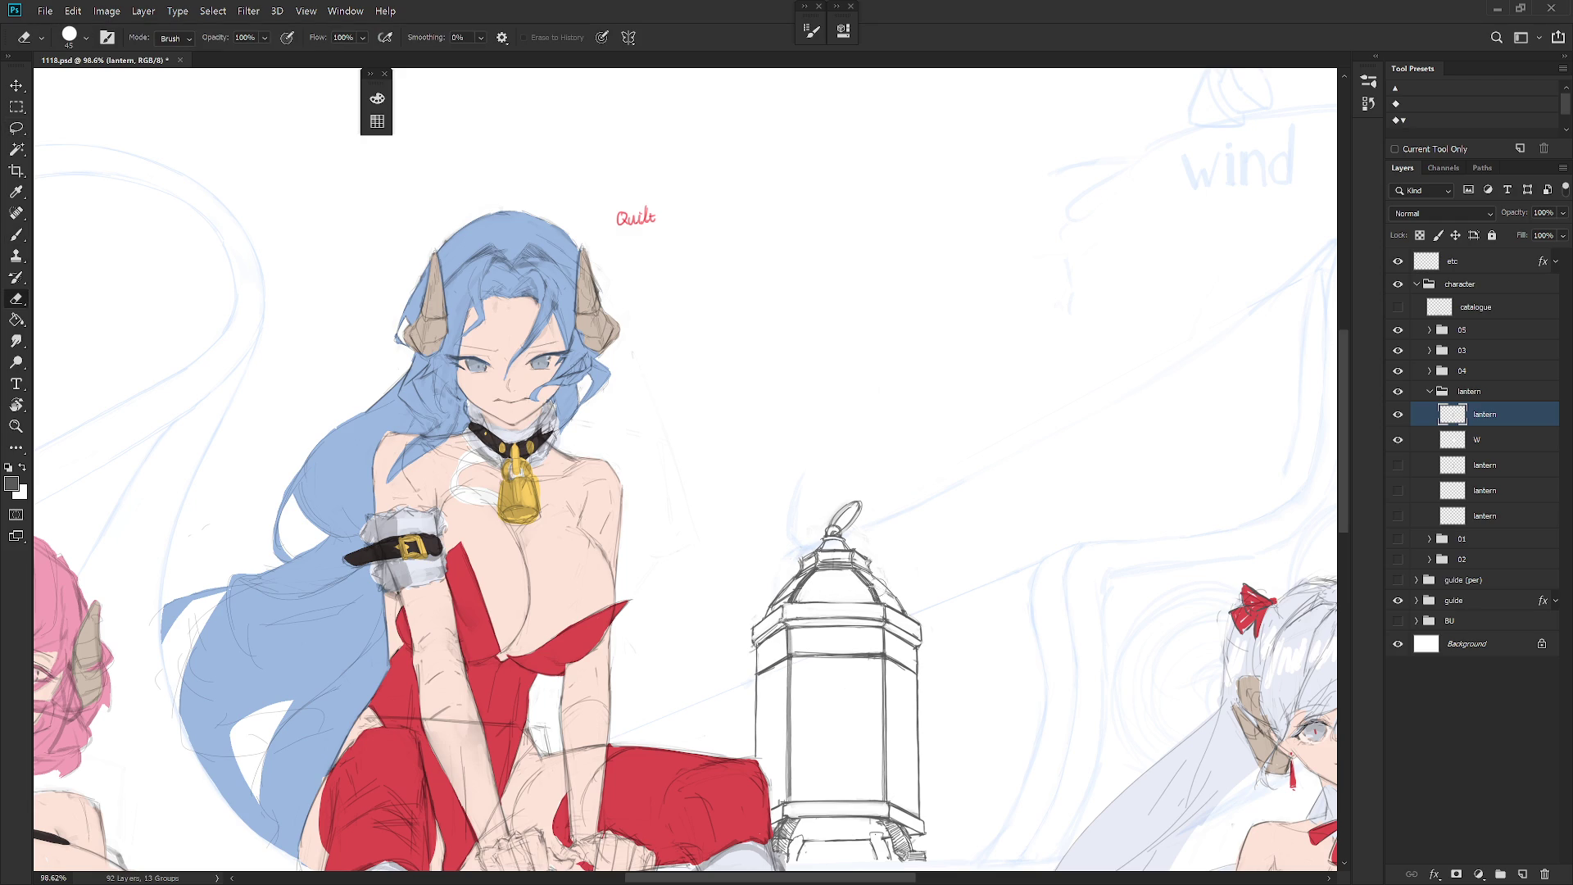
{"action": "mouse_move", "coordinate": [883, 592]}
{"action": "left_mouse_down"}
{"action": "mouse_move", "coordinate": [914, 659]}
{"action": "mouse_move", "coordinate": [881, 639]}
{"action": "left_mouse_up"}
{"action": "key", "text": "b"}
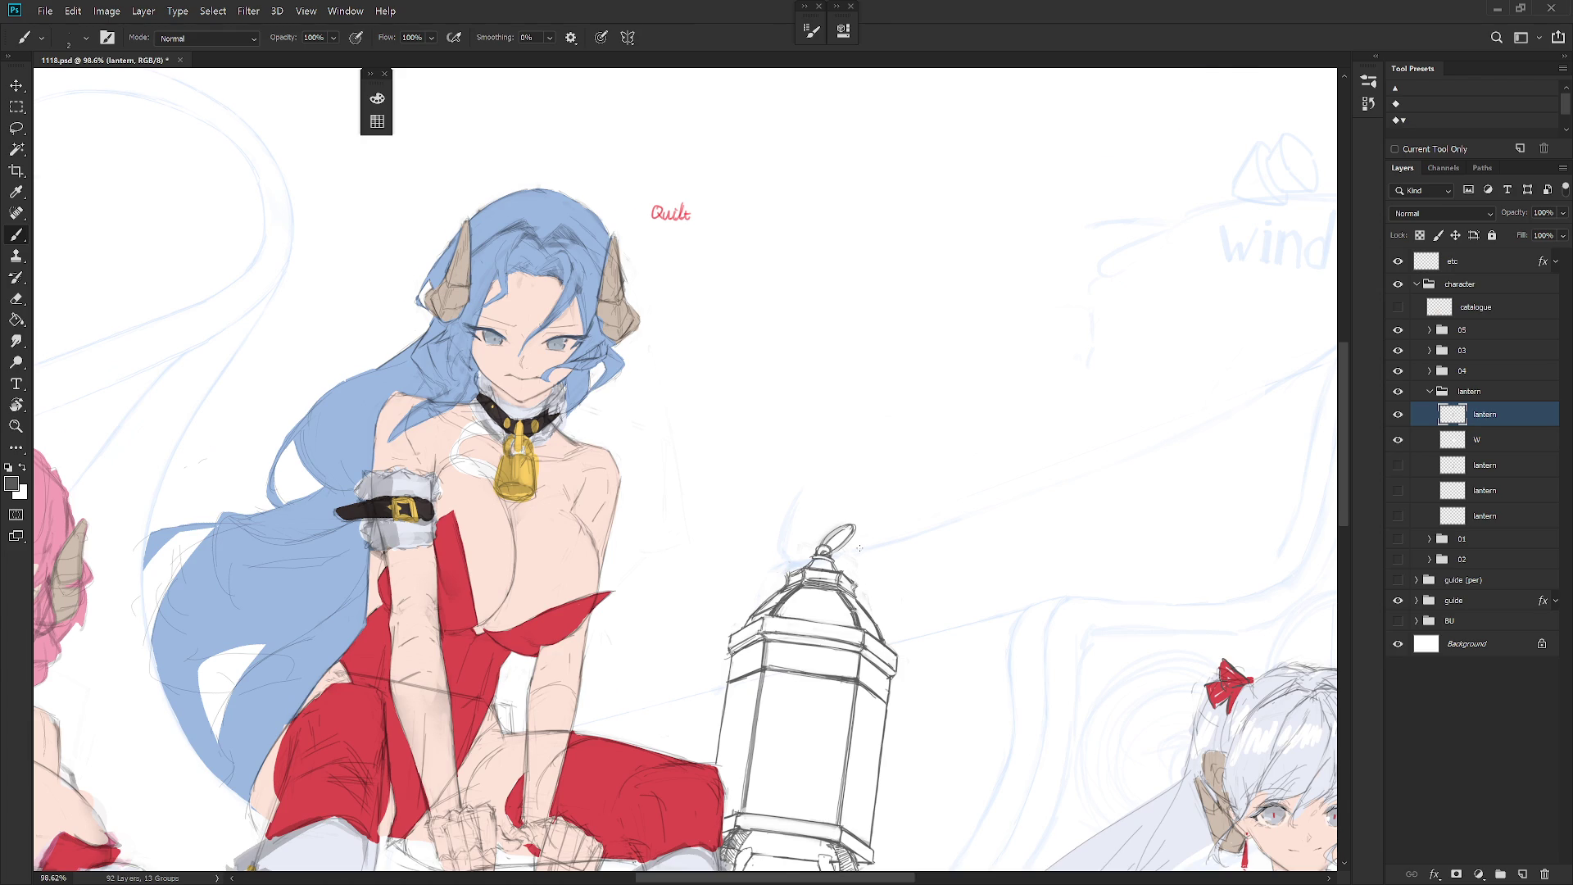
{"action": "left_click_drag", "start_coordinate": [857, 553], "coordinate": [924, 556]}
{"action": "key", "text": "e"}
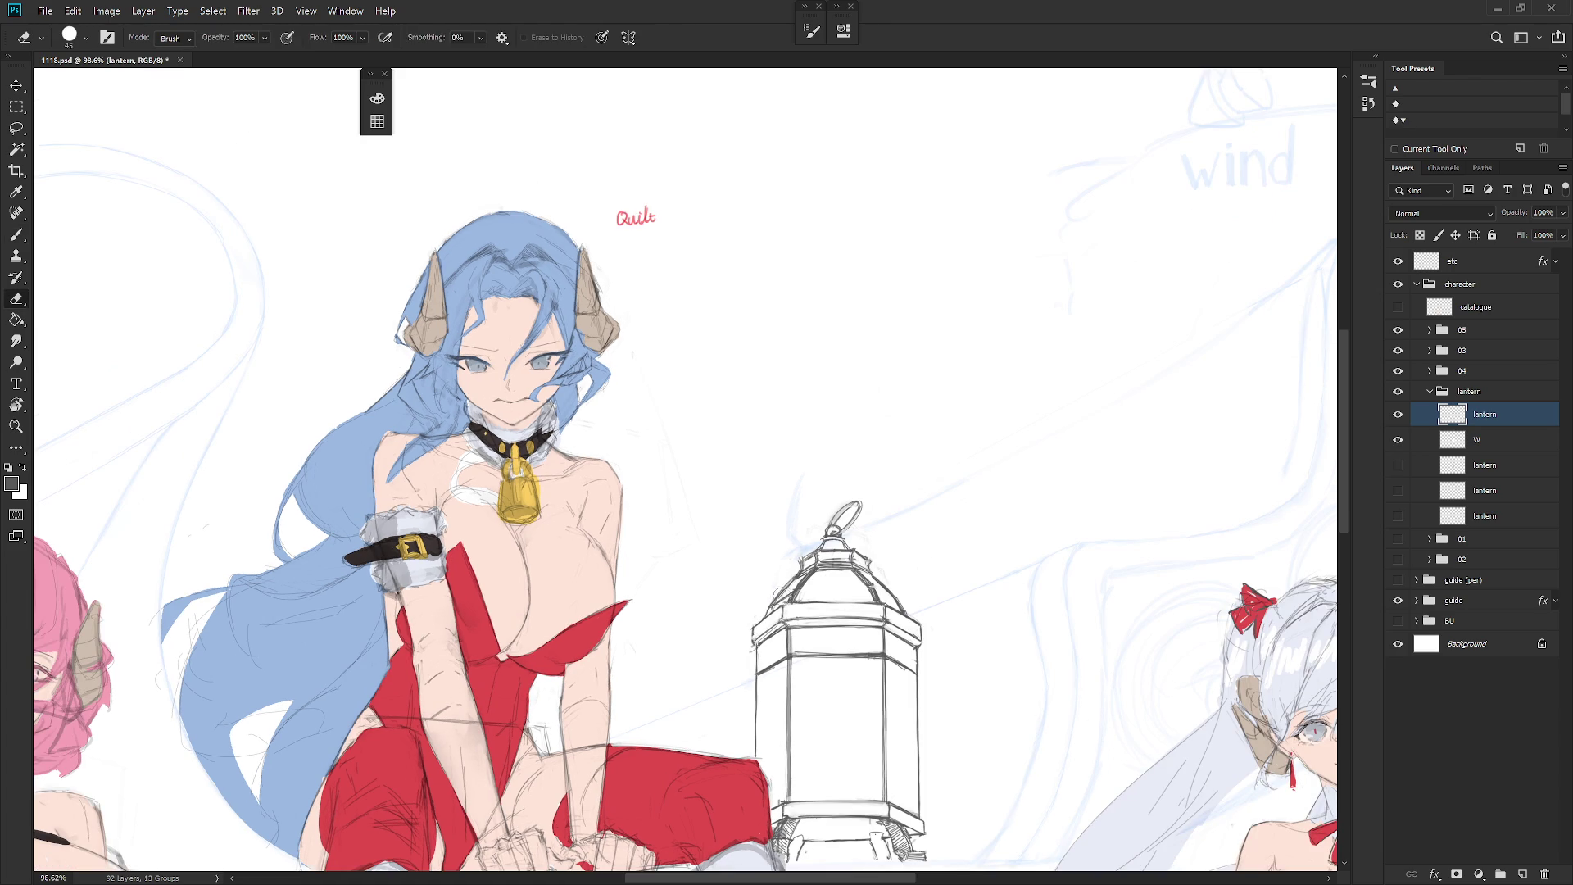
{"action": "key", "text": "l"}
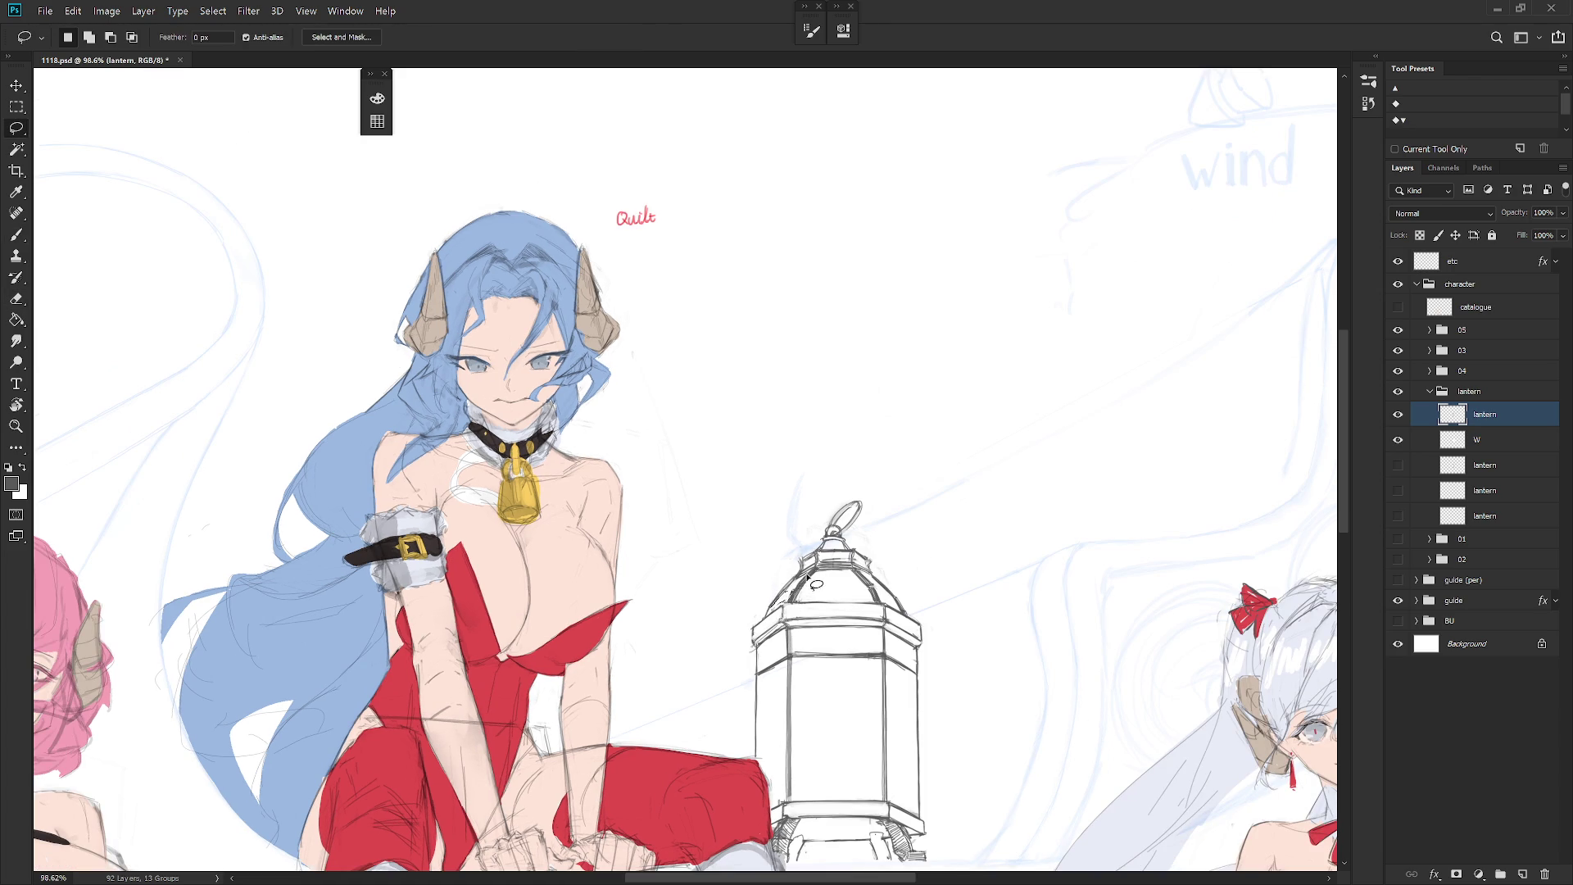
{"action": "key", "text": "b"}
Step: Erase and redraw the lantern's upper-left edge, then zoom out and back in
{"action": "key", "text": "e"}
{"action": "mouse_move", "coordinate": [790, 573]}
{"action": "left_mouse_down"}
{"action": "mouse_move", "coordinate": [774, 602]}
{"action": "mouse_move", "coordinate": [796, 574]}
{"action": "left_mouse_up"}
{"action": "key", "text": "b"}
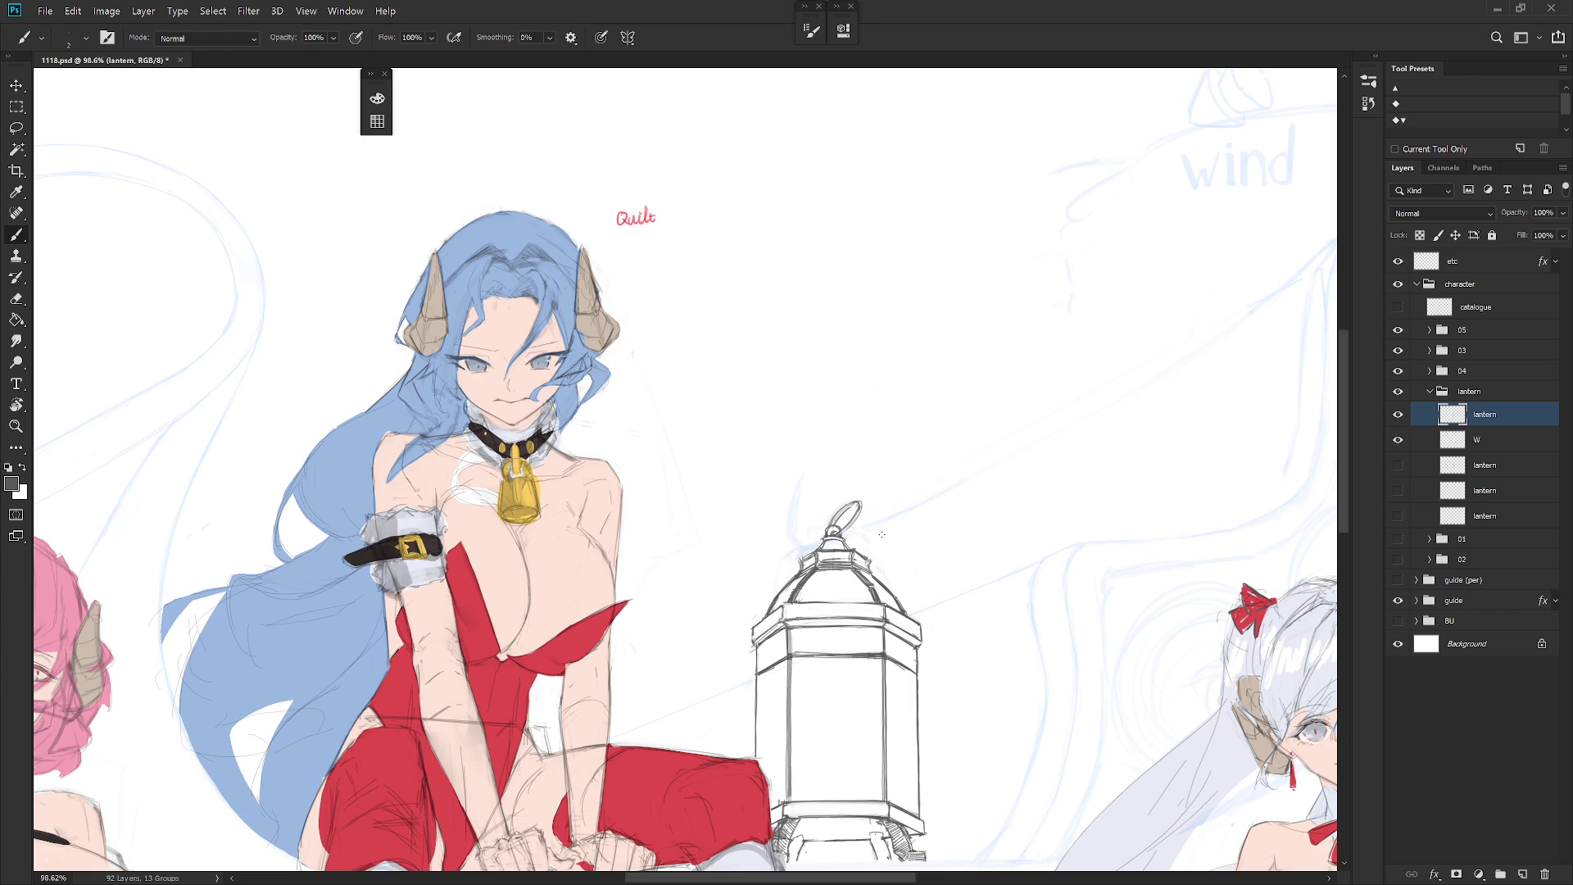
{"action": "scroll", "coordinate": [876, 535], "scroll_direction": "down", "scroll_amount": 5}
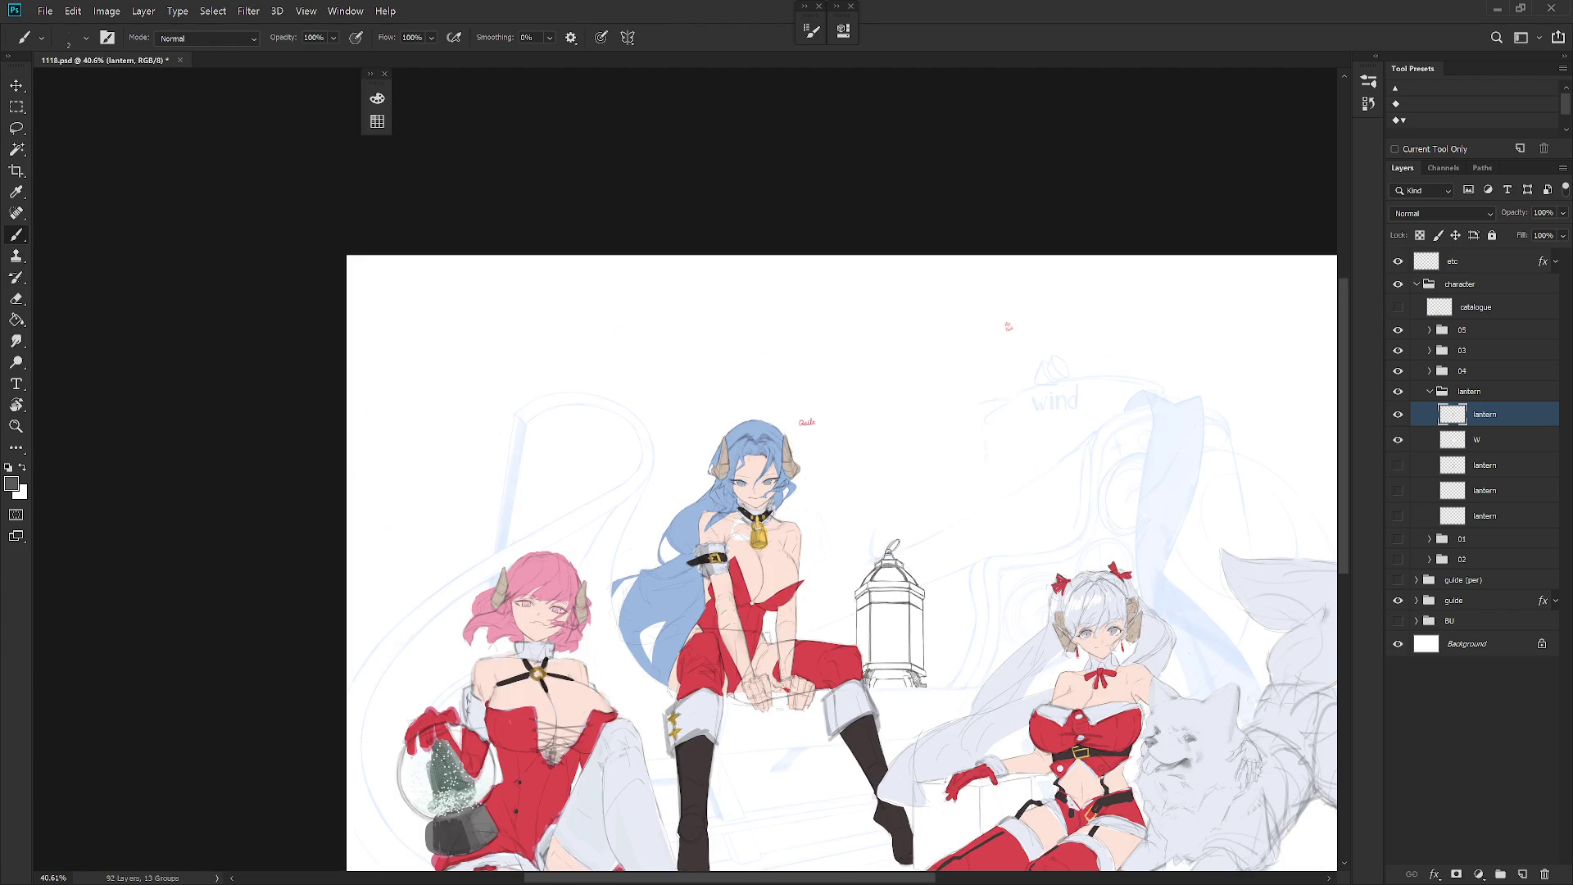
{"action": "scroll", "coordinate": [911, 573], "scroll_direction": "up", "scroll_amount": 4}
Step: Tilt the view -21° around the lantern, refine its lines with brush, eraser and smudge, then turn upright
{"action": "key", "text": "r"}
{"action": "left_click_drag", "start_coordinate": [901, 574], "coordinate": [895, 485]}
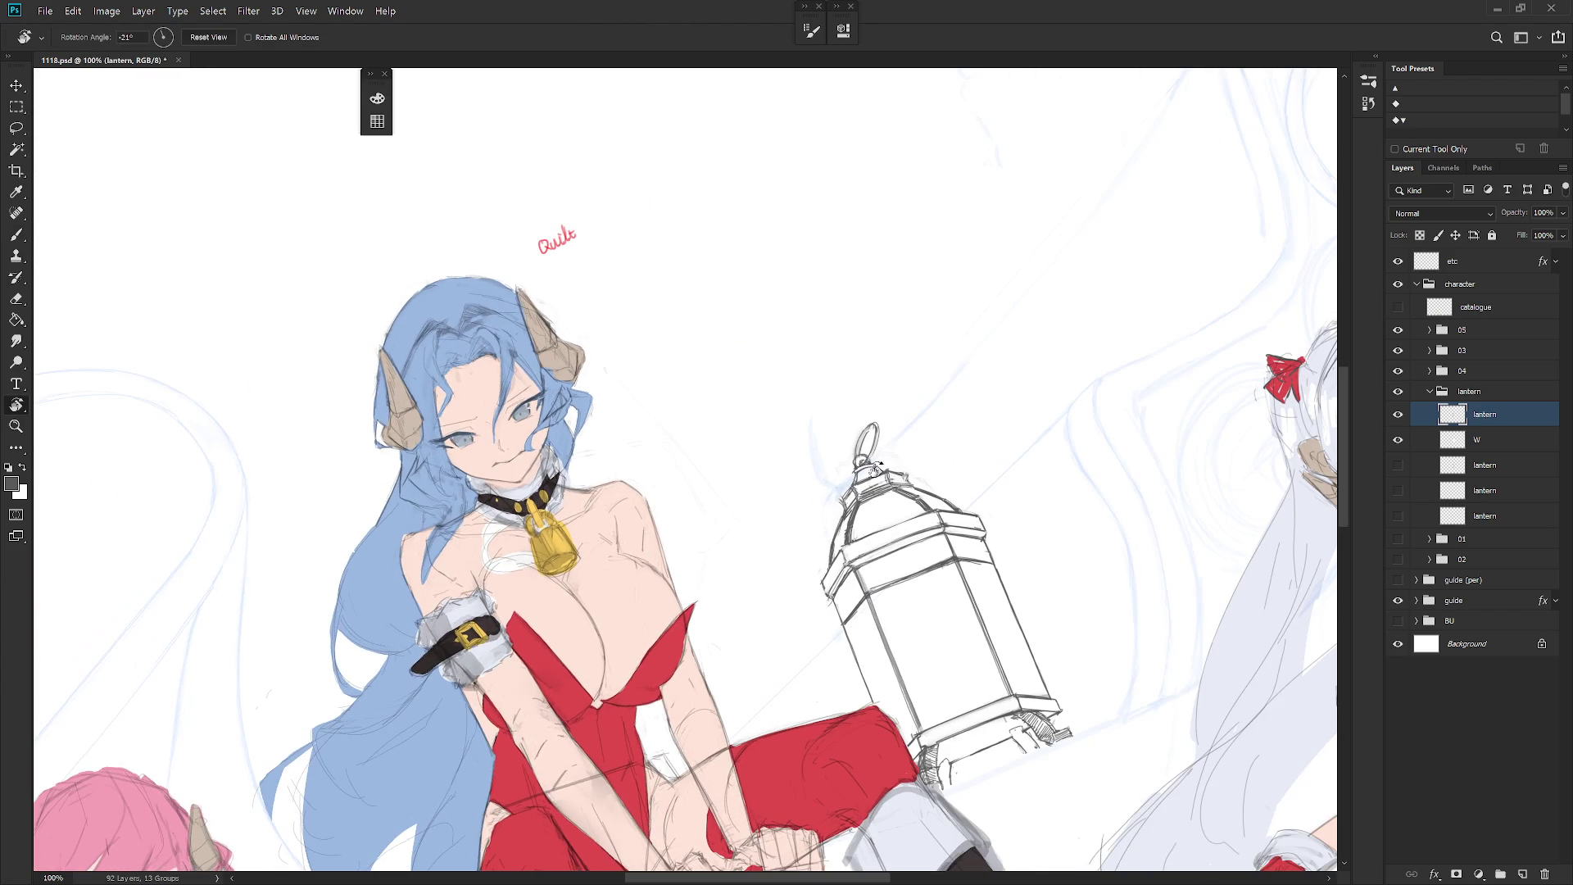
{"action": "key", "text": "b"}
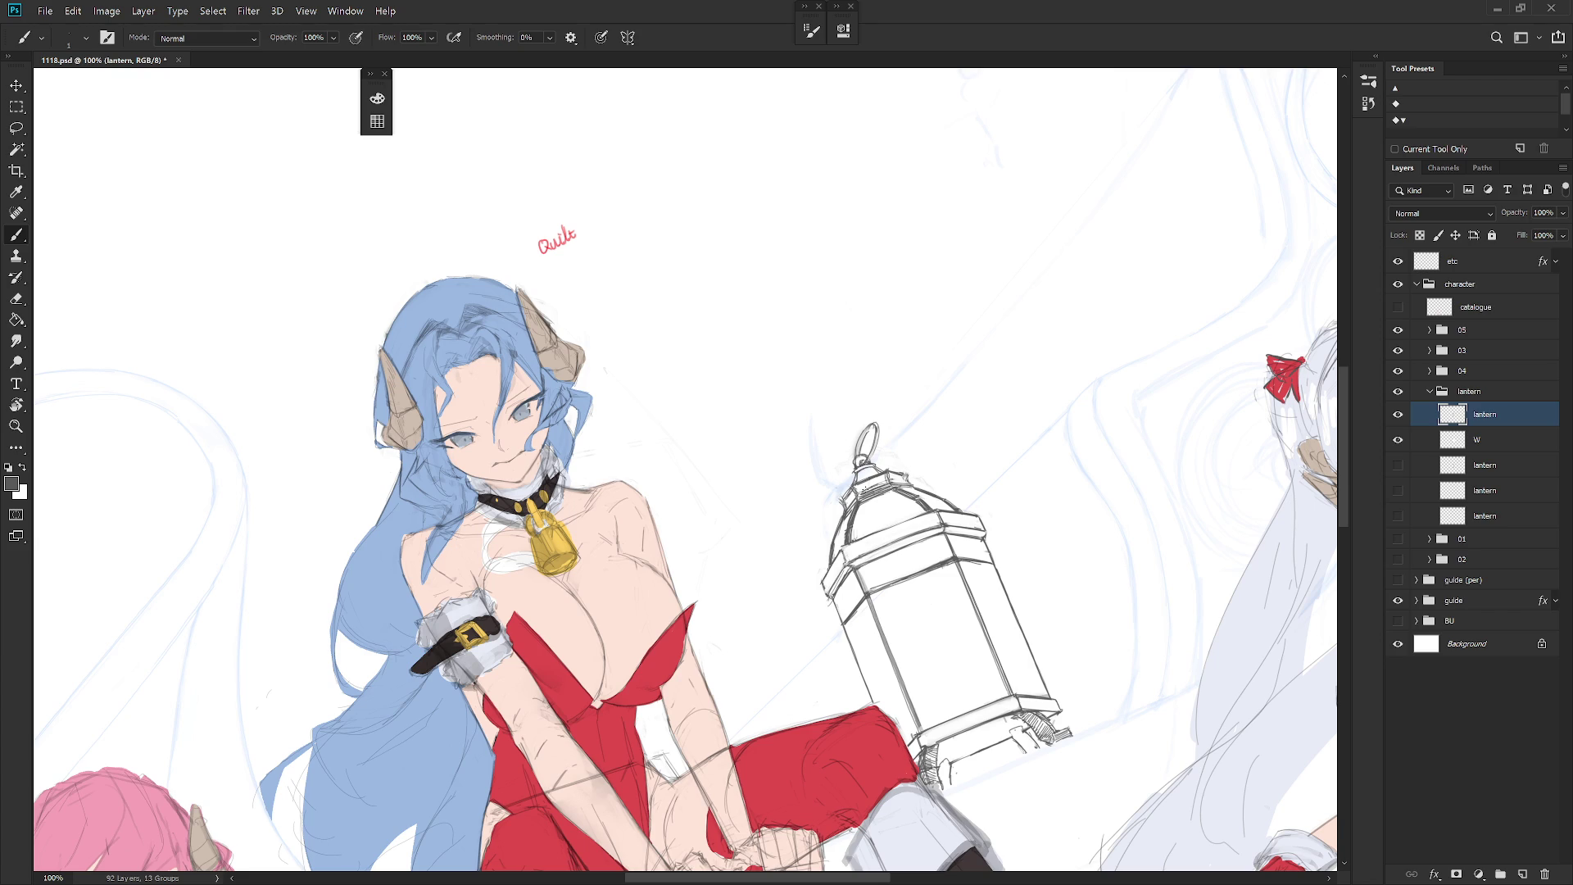
{"action": "key", "text": "e"}
{"action": "key", "text": "w"}
{"action": "key", "text": "e"}
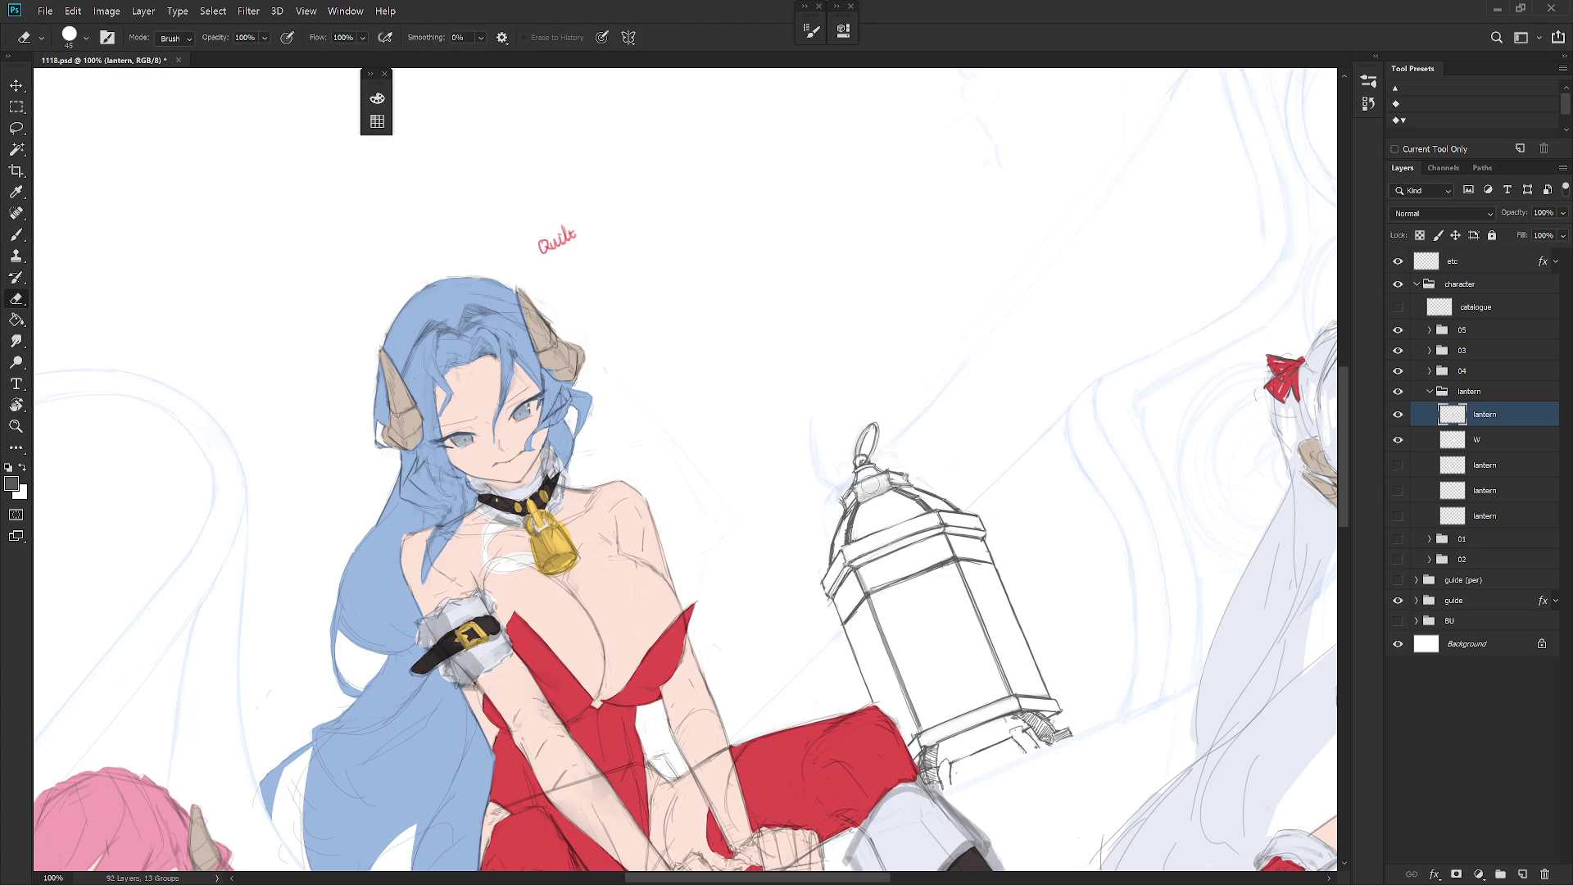
{"action": "key", "text": "b"}
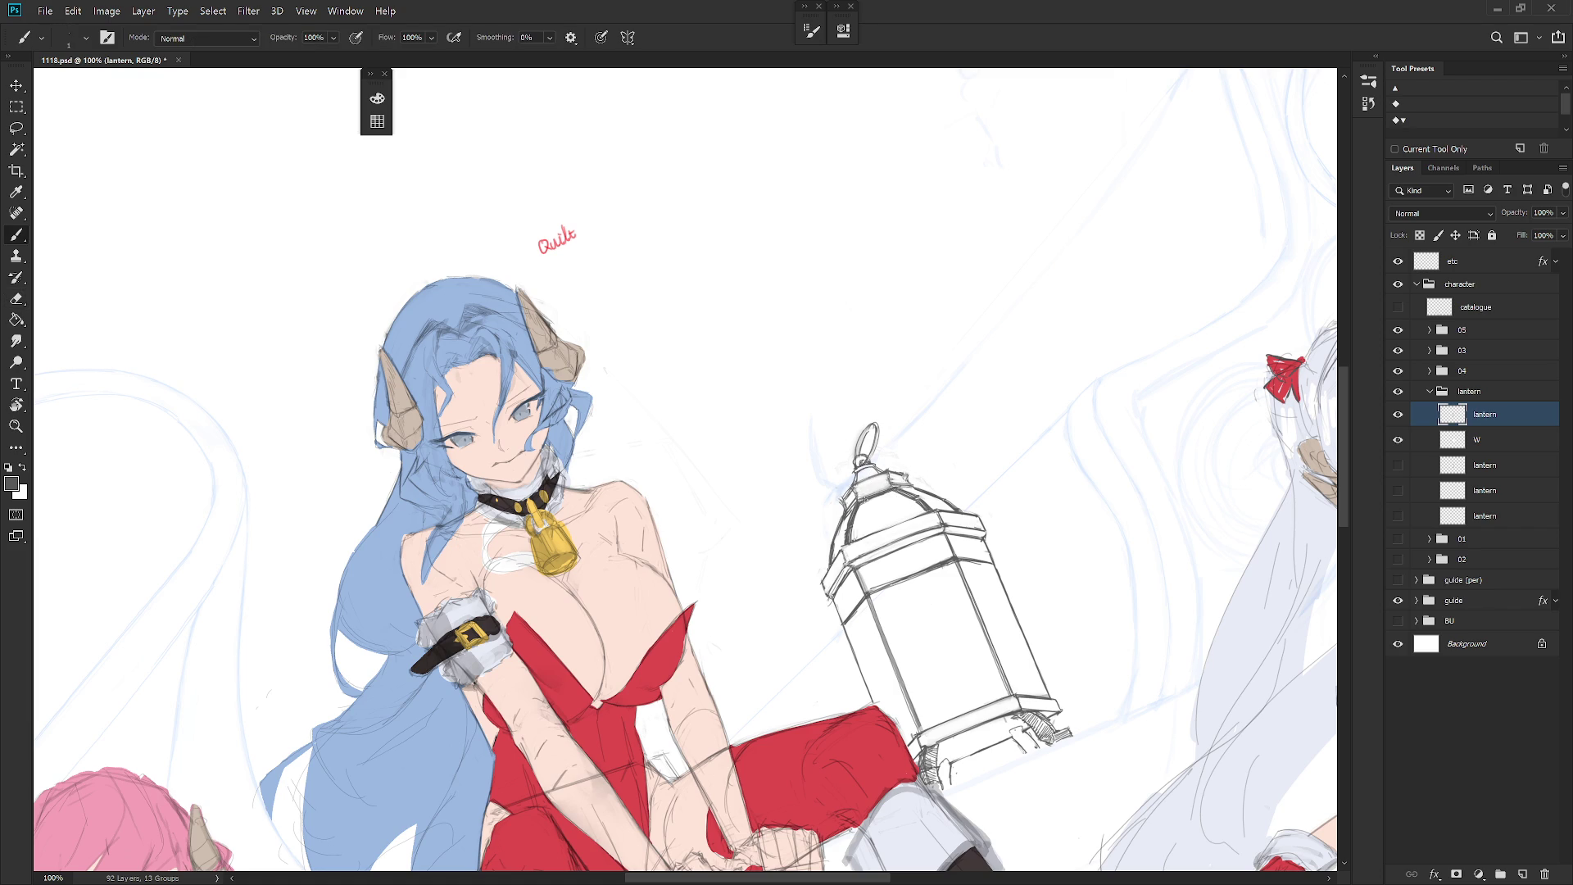
{"action": "key", "text": "e"}
{"action": "key", "text": "b"}
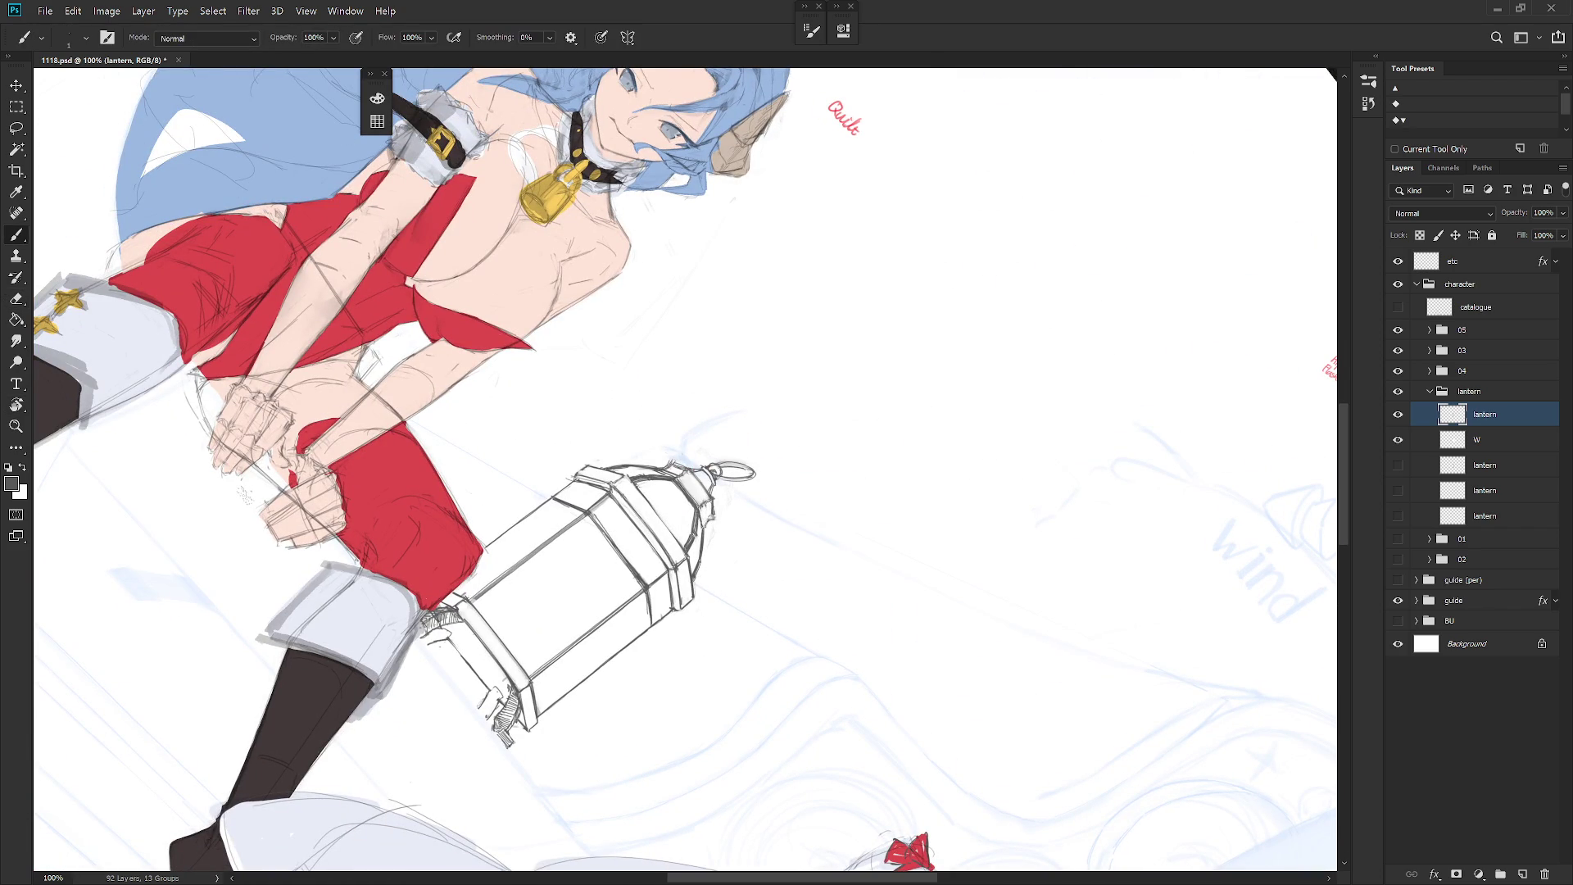
{"action": "left_click_drag", "start_coordinate": [743, 673], "coordinate": [782, 678]}
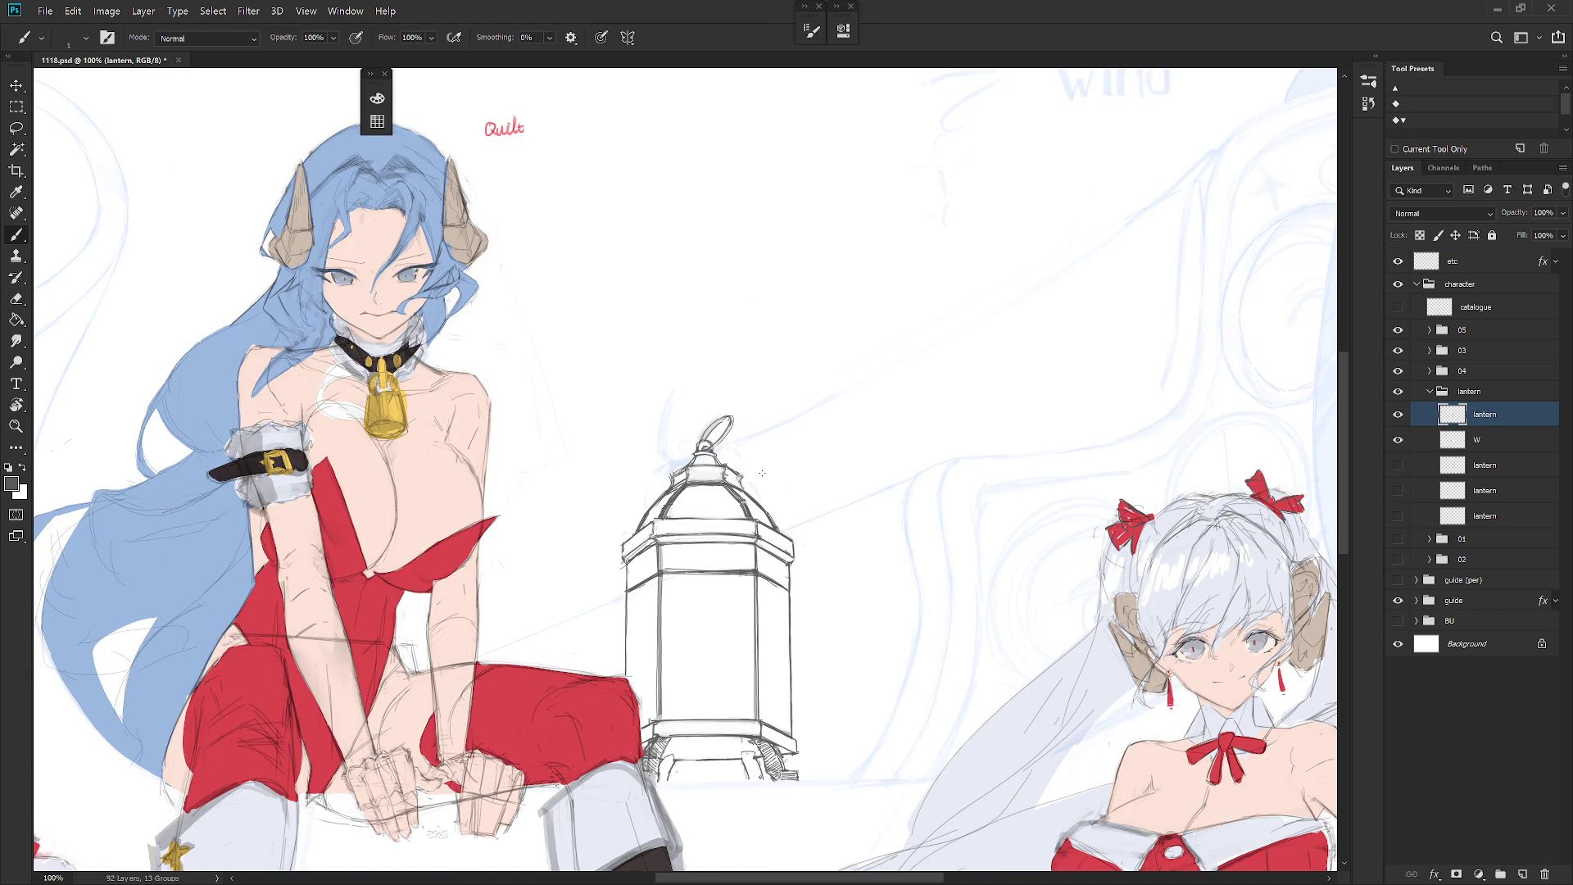
Step: Touch up the lantern's lines, alternating between eraser and brush
{"action": "key", "text": "e"}
{"action": "key", "text": "b"}
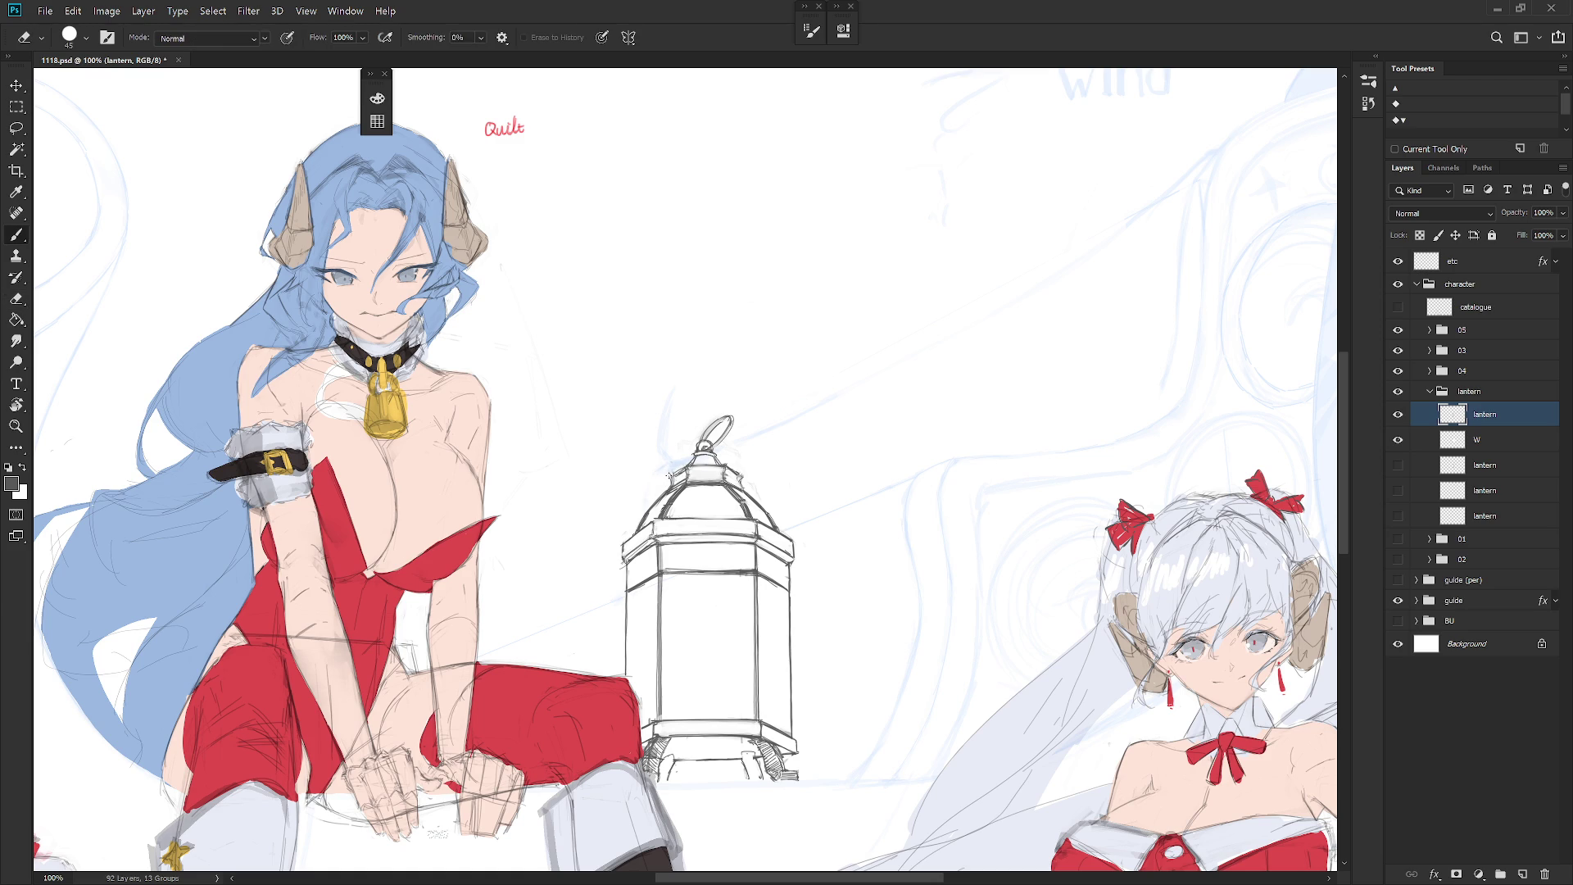
{"action": "key", "text": "e"}
{"action": "key", "text": "b"}
{"action": "key", "text": "e"}
{"action": "key", "text": "b"}
{"action": "key", "text": "e"}
{"action": "key", "text": "b"}
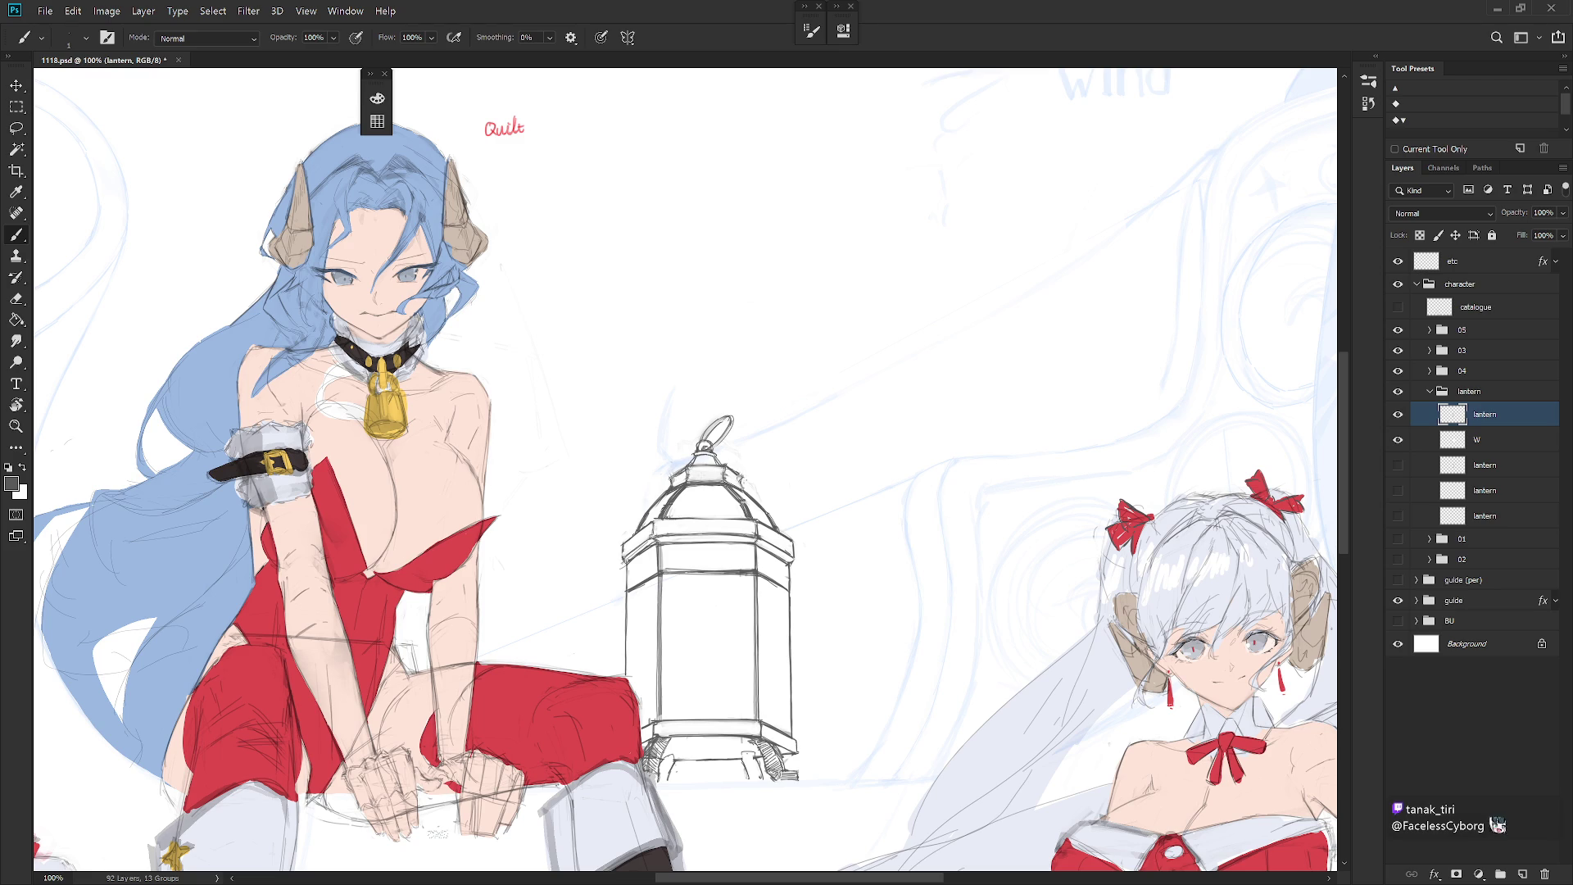
Step: Show character groups 01 and 02 and select layer W
{"action": "scroll", "coordinate": [828, 508], "scroll_direction": "down", "scroll_amount": 5}
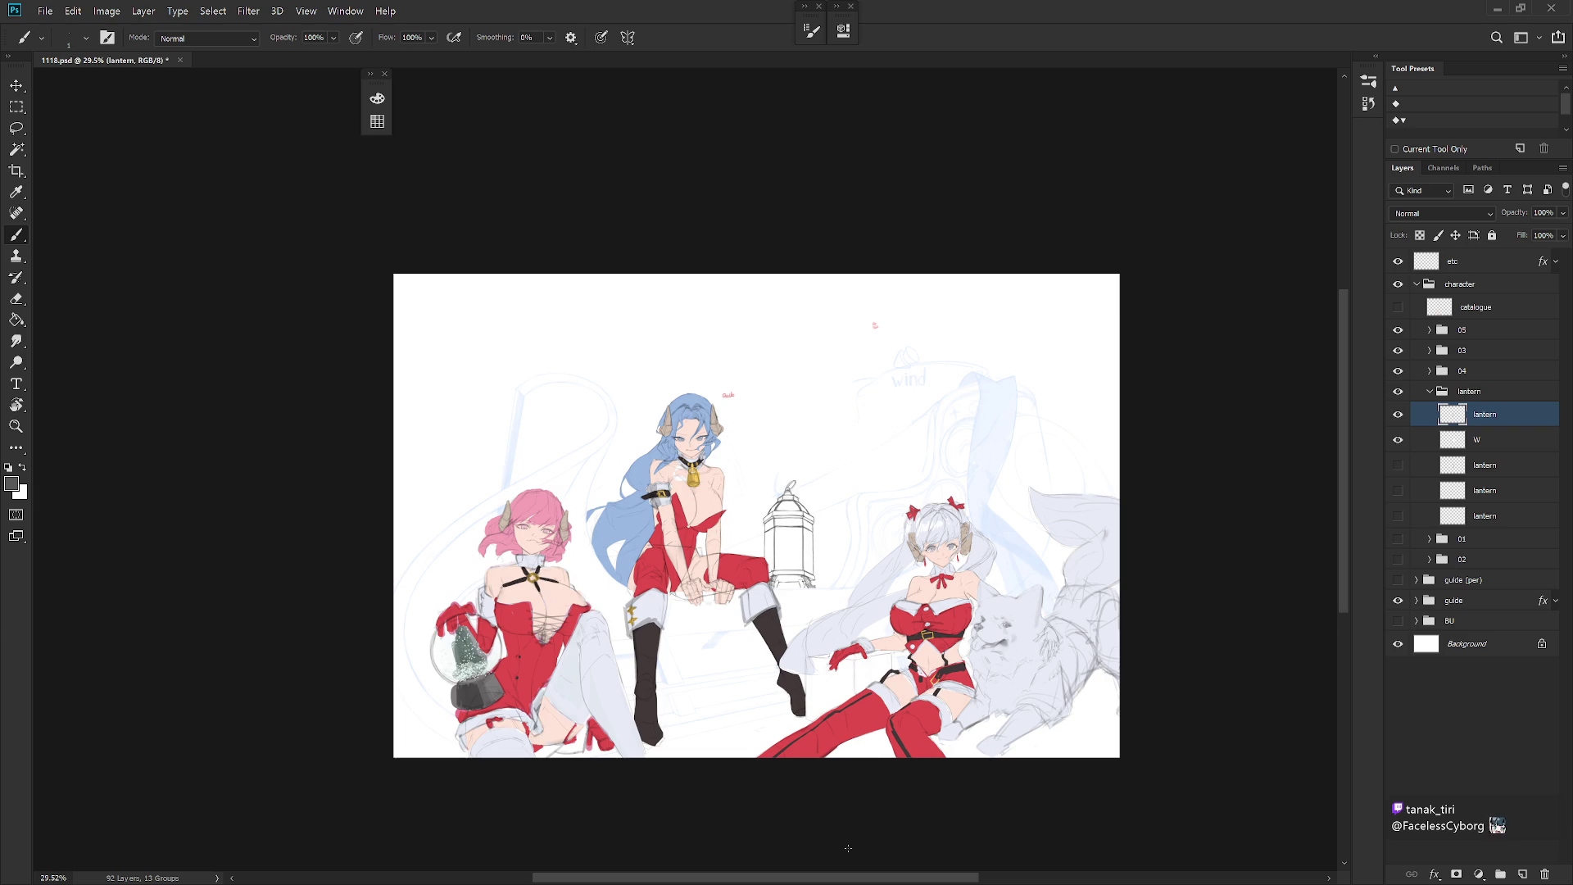
{"action": "scroll", "coordinate": [834, 606], "scroll_direction": "up", "scroll_amount": 2}
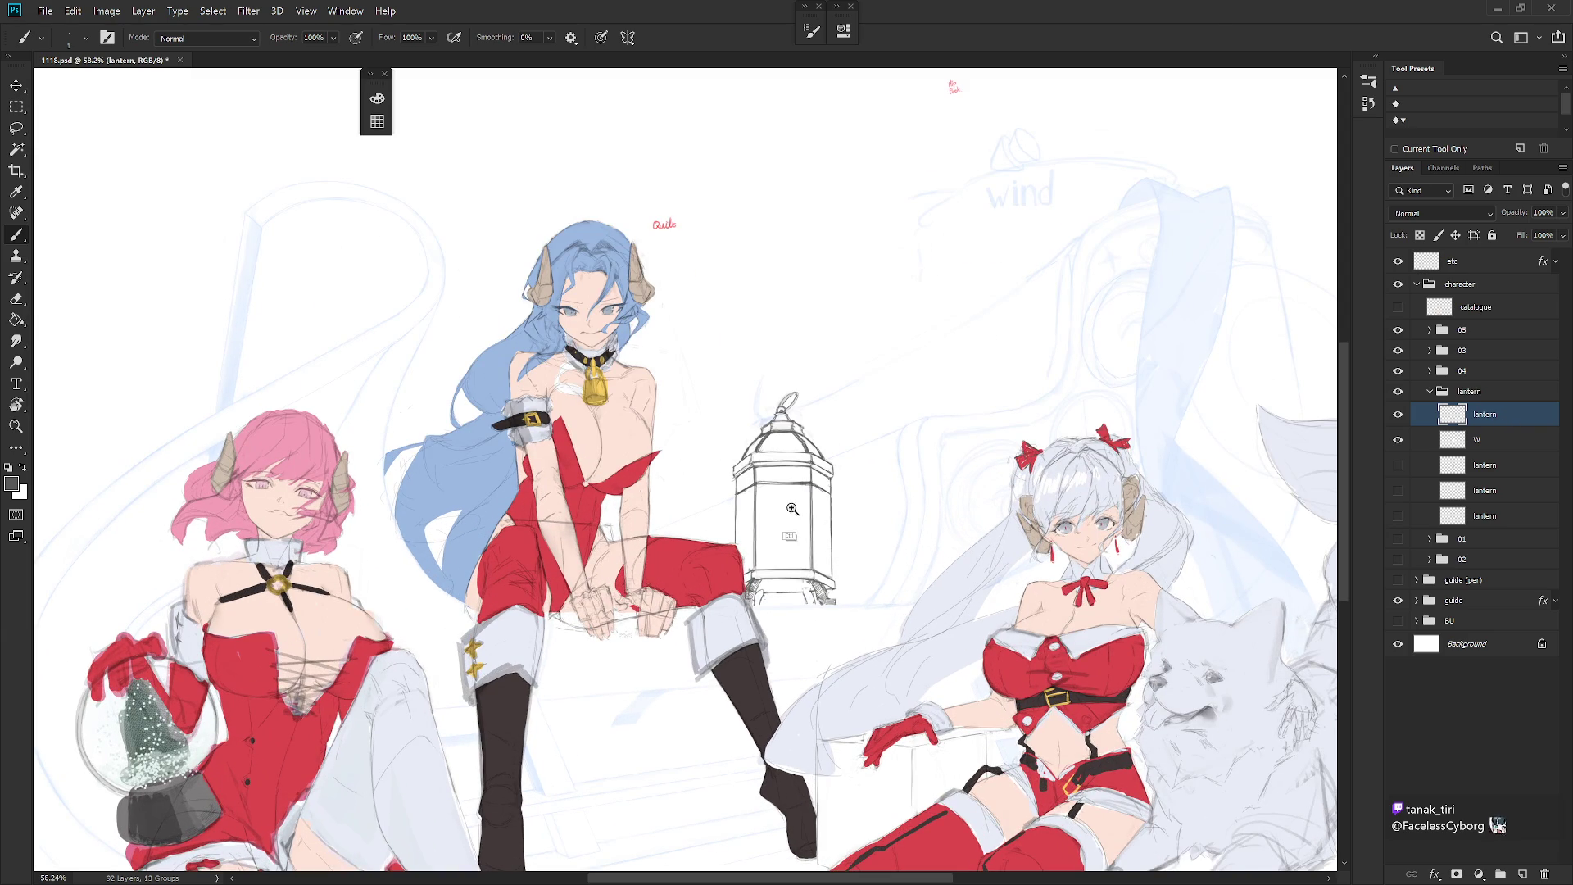
{"action": "scroll", "coordinate": [786, 508], "scroll_direction": "up", "scroll_amount": 1}
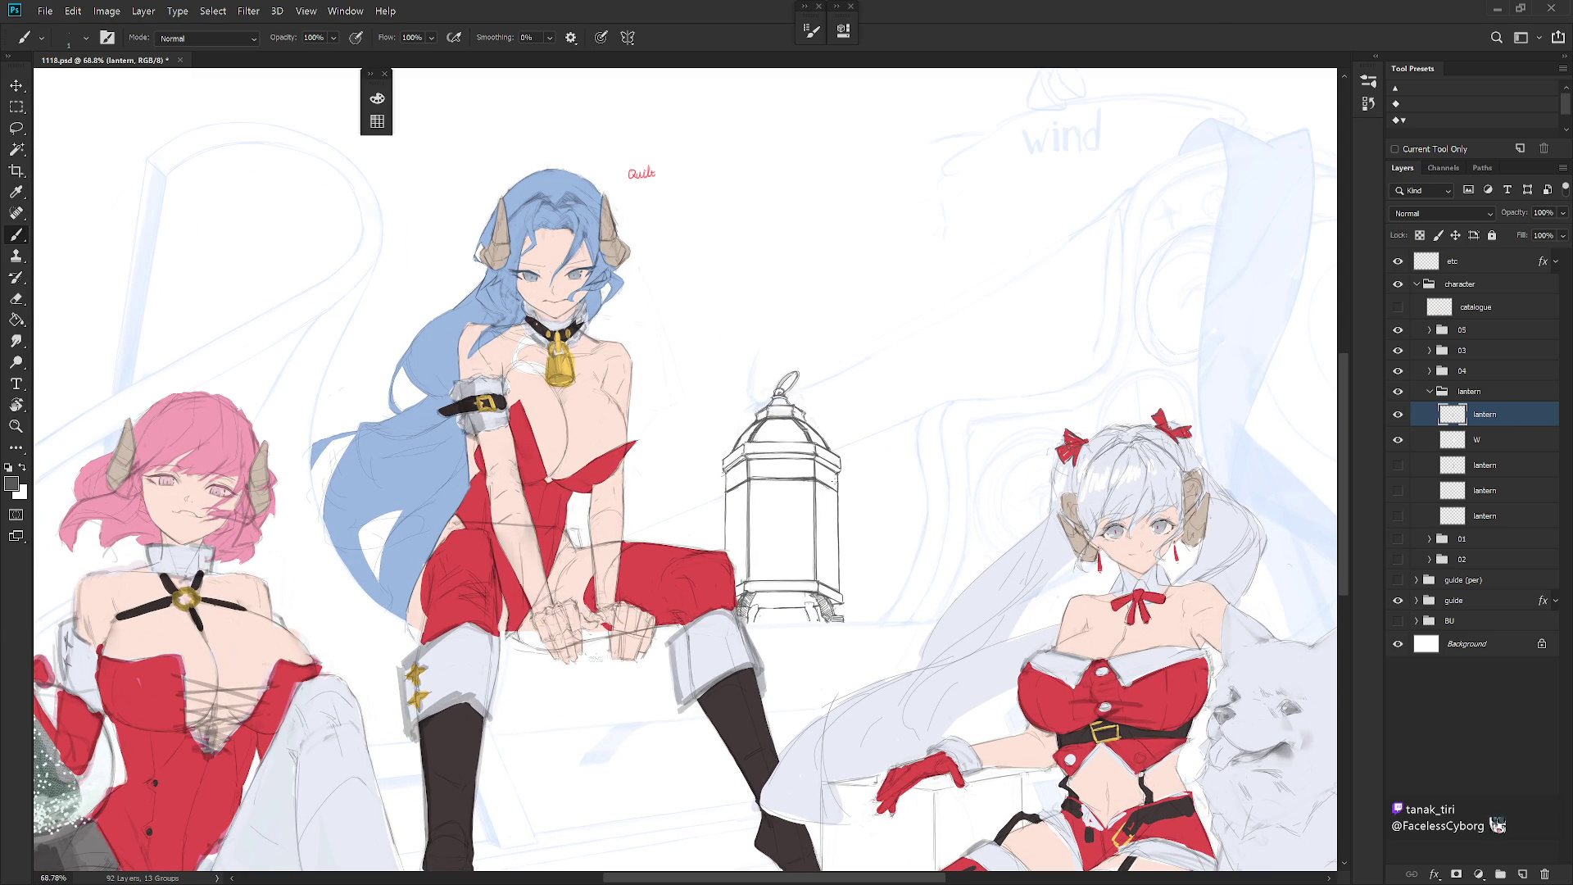
{"action": "left_click_drag", "start_coordinate": [1398, 538], "coordinate": [1397, 559]}
{"action": "left_click", "coordinate": [1475, 439]}
Step: On layer W, lasso the lantern dome's edge and fill it white over the red sleeve
{"action": "key", "text": "l"}
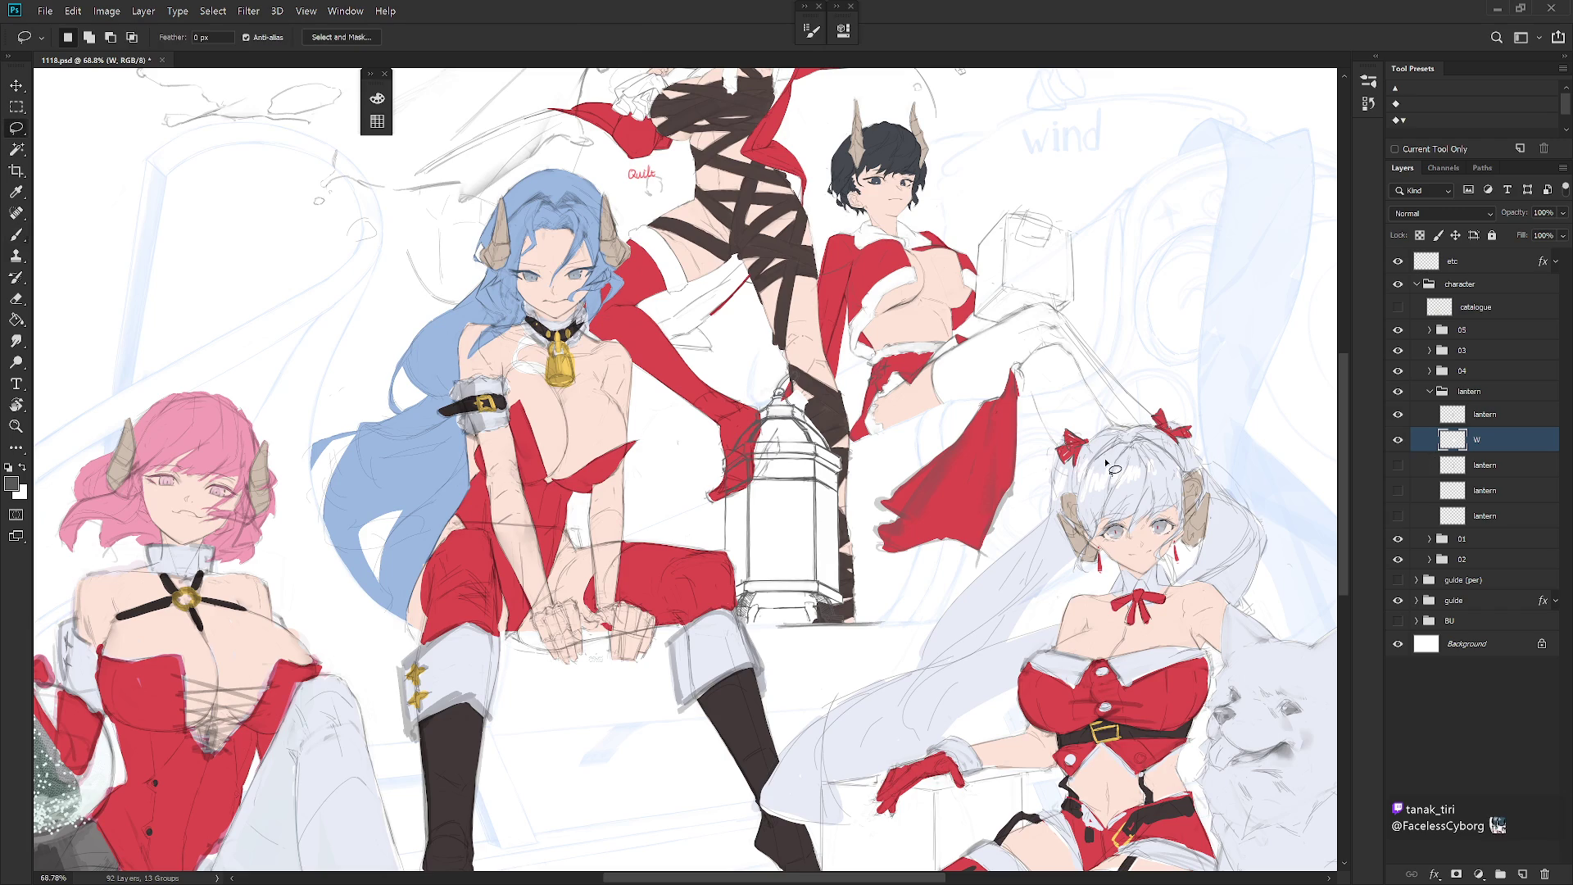
{"action": "scroll", "coordinate": [778, 393], "scroll_direction": "up", "scroll_amount": 3}
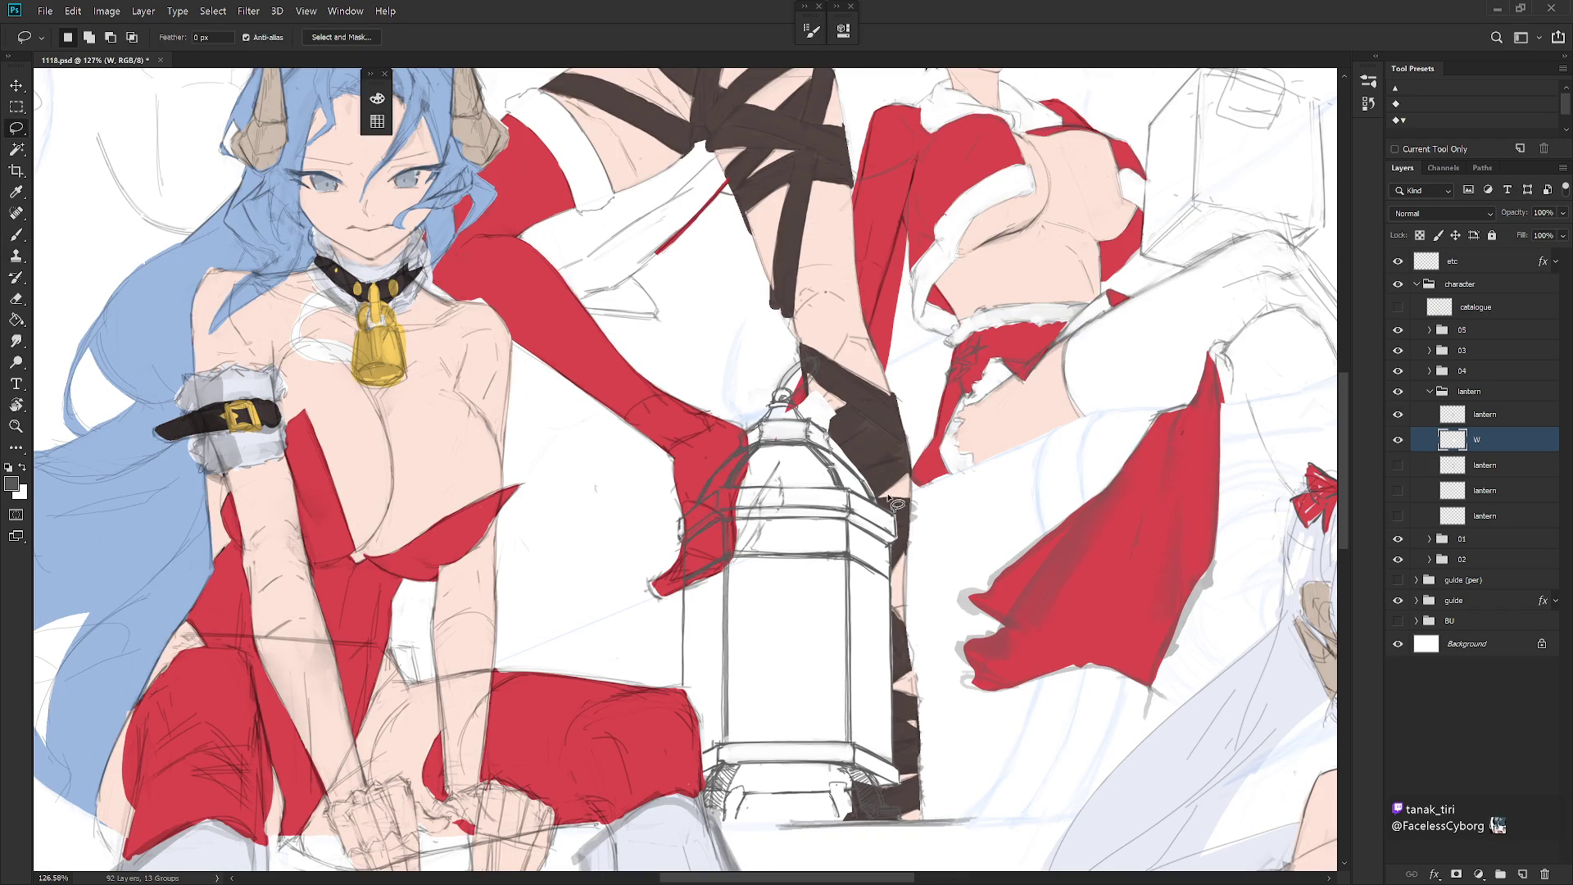
{"action": "mouse_move", "coordinate": [833, 440]}
{"action": "left_mouse_down"}
{"action": "mouse_move", "coordinate": [859, 480]}
{"action": "mouse_move", "coordinate": [892, 443]}
{"action": "left_mouse_up"}
{"action": "mouse_move", "coordinate": [835, 368]}
{"action": "left_mouse_down"}
{"action": "mouse_move", "coordinate": [801, 405]}
{"action": "mouse_move", "coordinate": [819, 434]}
{"action": "mouse_move", "coordinate": [858, 389]}
{"action": "mouse_move", "coordinate": [807, 418]}
{"action": "mouse_move", "coordinate": [822, 358]}
{"action": "mouse_move", "coordinate": [781, 382]}
{"action": "mouse_move", "coordinate": [807, 402]}
{"action": "mouse_move", "coordinate": [826, 370]}
{"action": "mouse_move", "coordinate": [793, 403]}
{"action": "mouse_move", "coordinate": [811, 362]}
{"action": "mouse_move", "coordinate": [783, 392]}
{"action": "mouse_move", "coordinate": [807, 384]}
{"action": "left_mouse_up"}
{"action": "key", "text": "ctrl+d"}
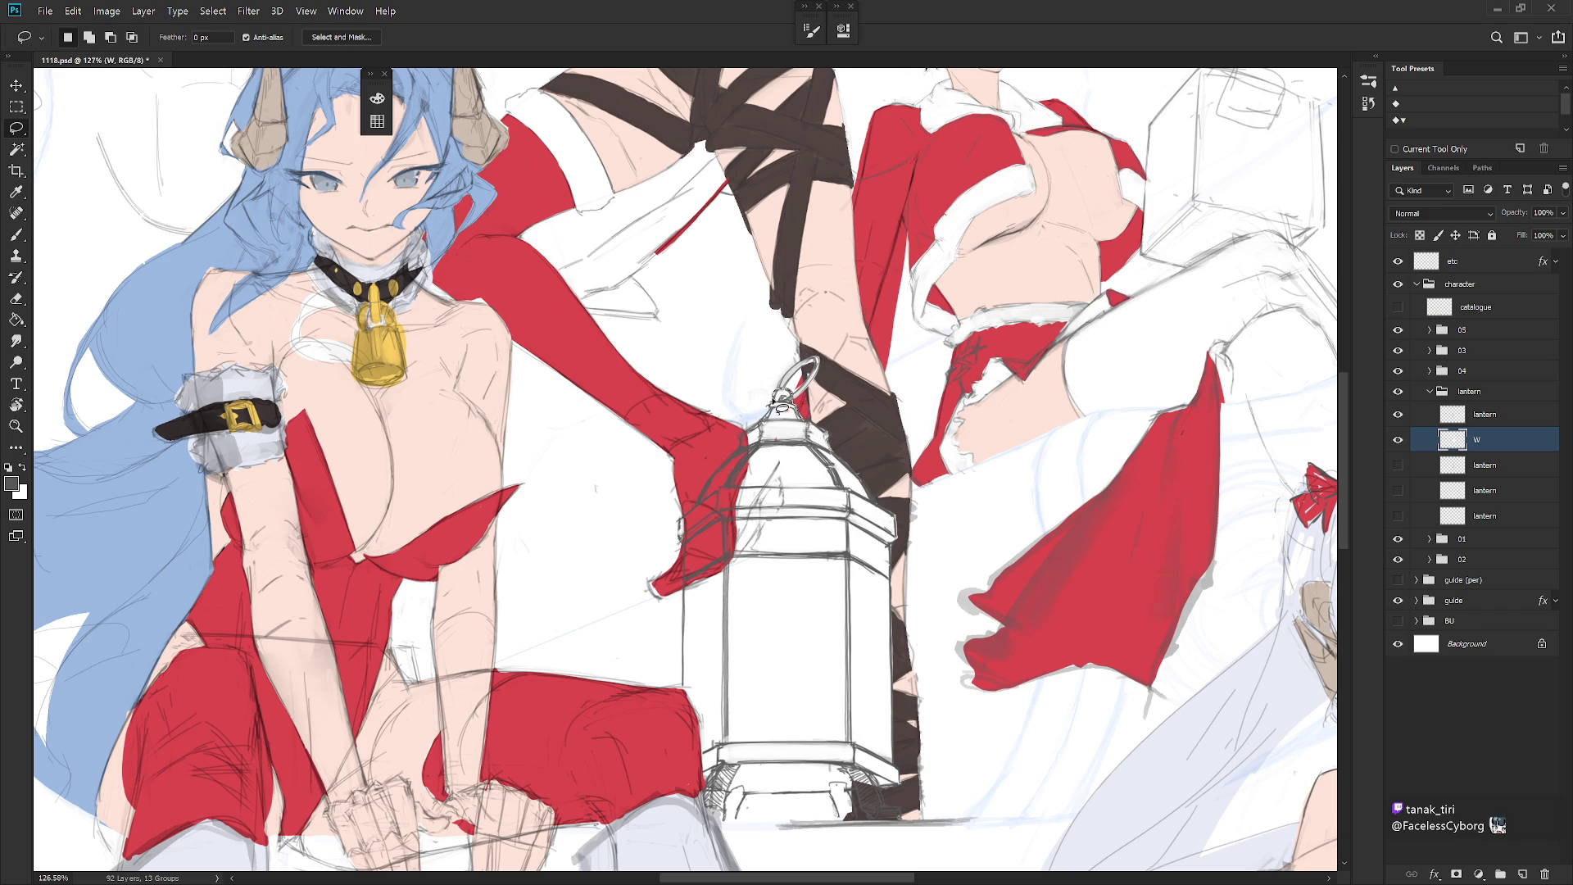
{"action": "mouse_move", "coordinate": [748, 431]}
{"action": "left_mouse_down"}
{"action": "mouse_move", "coordinate": [680, 530]}
{"action": "mouse_move", "coordinate": [681, 684]}
{"action": "mouse_move", "coordinate": [708, 743]}
{"action": "mouse_move", "coordinate": [799, 716]}
{"action": "mouse_move", "coordinate": [808, 427]}
{"action": "left_mouse_up"}
{"action": "key", "text": "ctrl+BackSpace"}
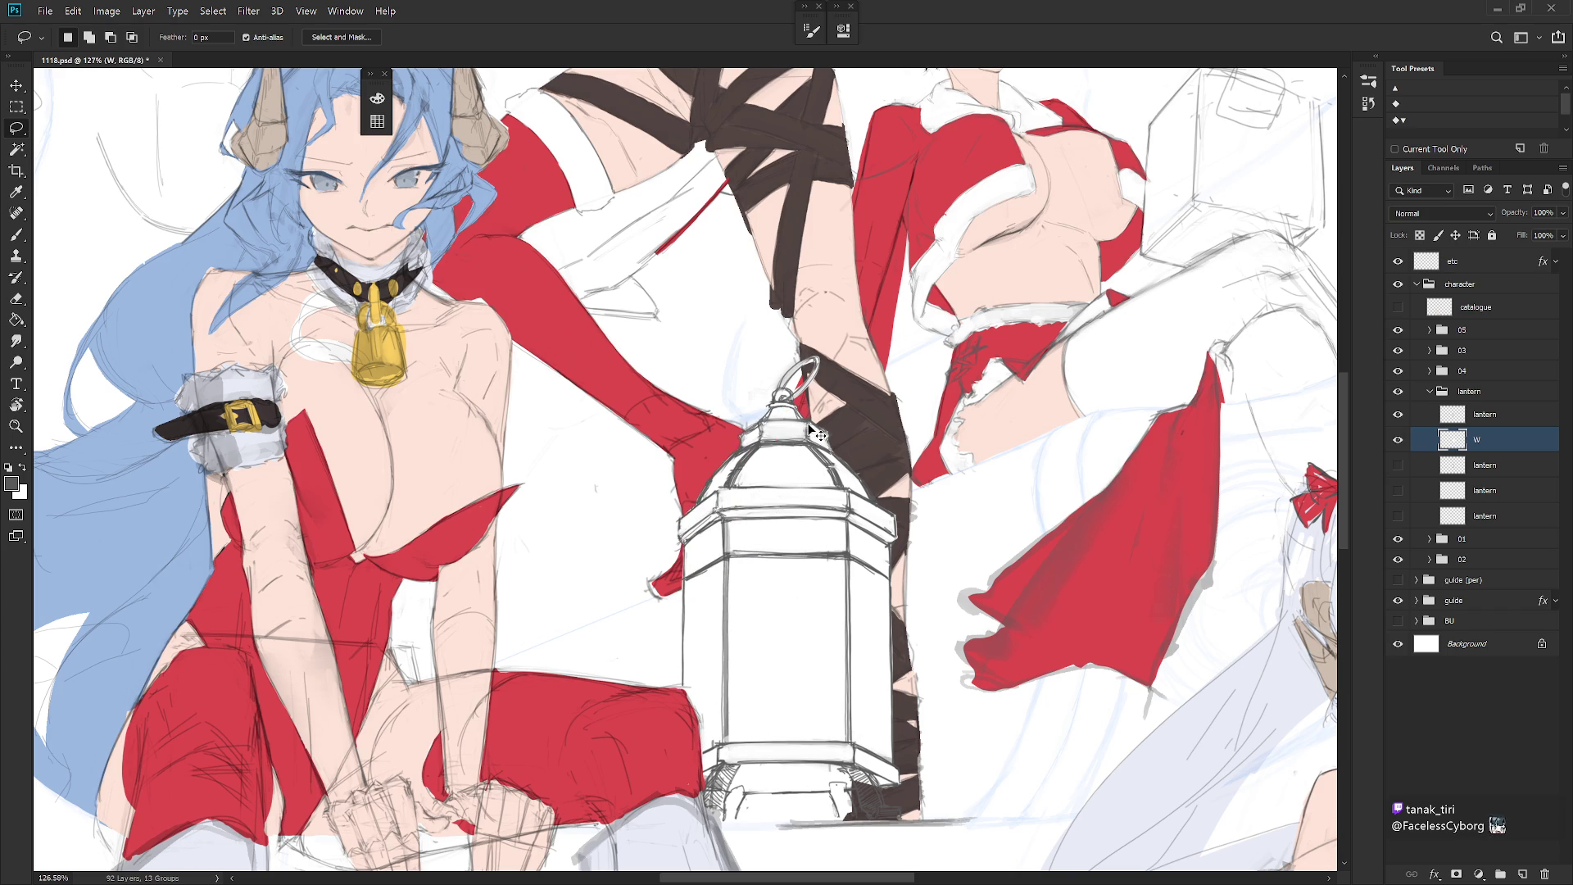
{"action": "left_click_drag", "start_coordinate": [839, 710], "coordinate": [866, 628]}
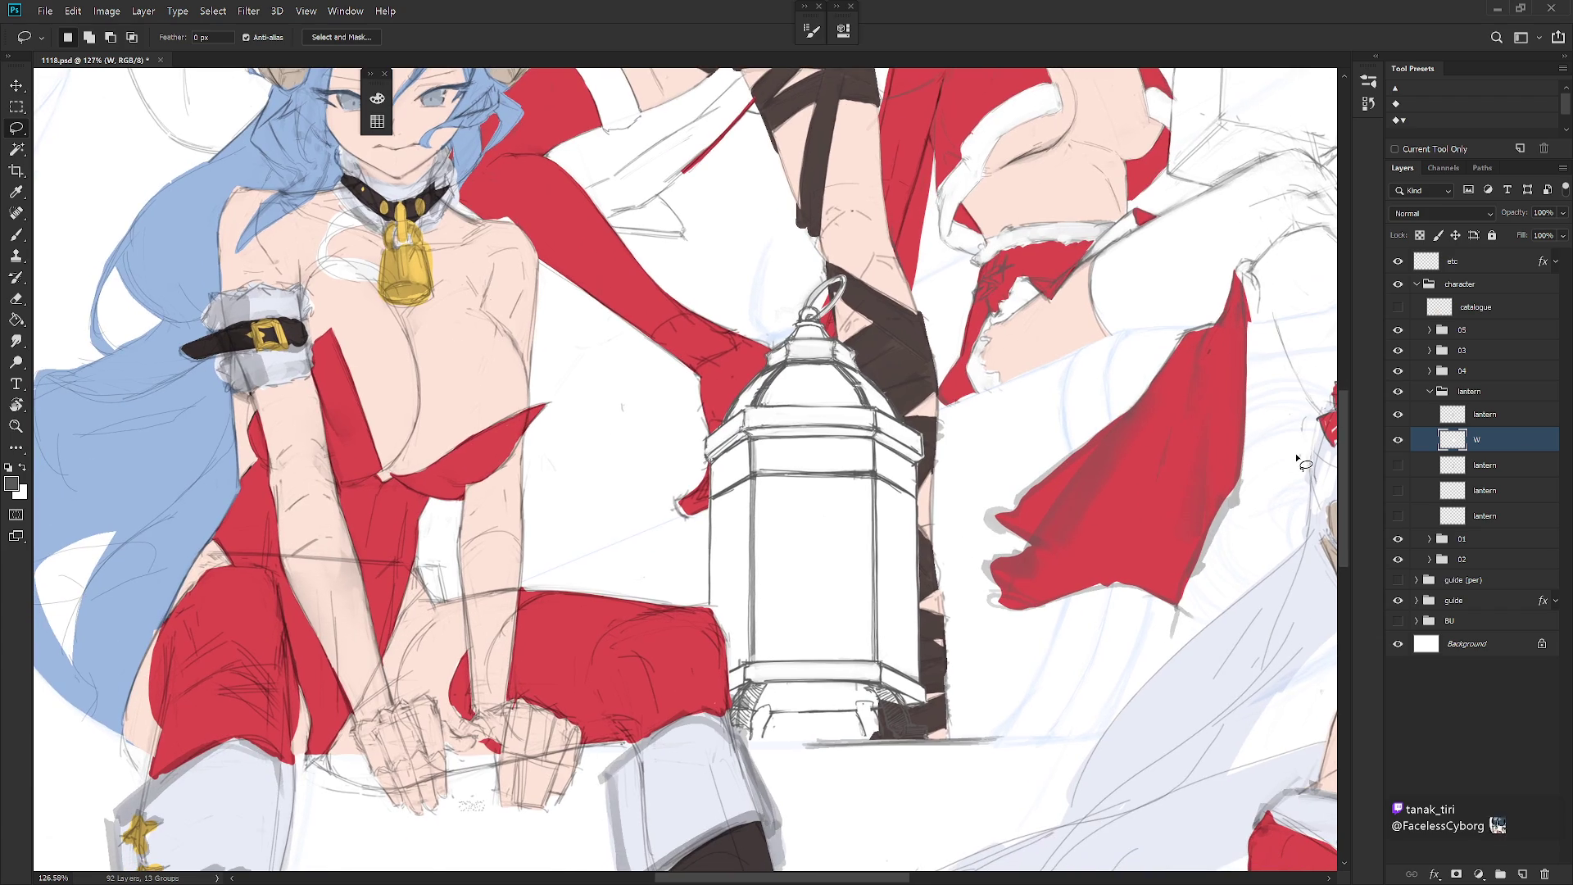
Step: Check group 03's figure and hide group 04's left character
{"action": "left_click", "coordinate": [1398, 352]}
{"action": "left_click", "coordinate": [1398, 353]}
{"action": "left_click", "coordinate": [1398, 370]}
{"action": "scroll", "coordinate": [907, 680], "scroll_direction": "down", "scroll_amount": 2}
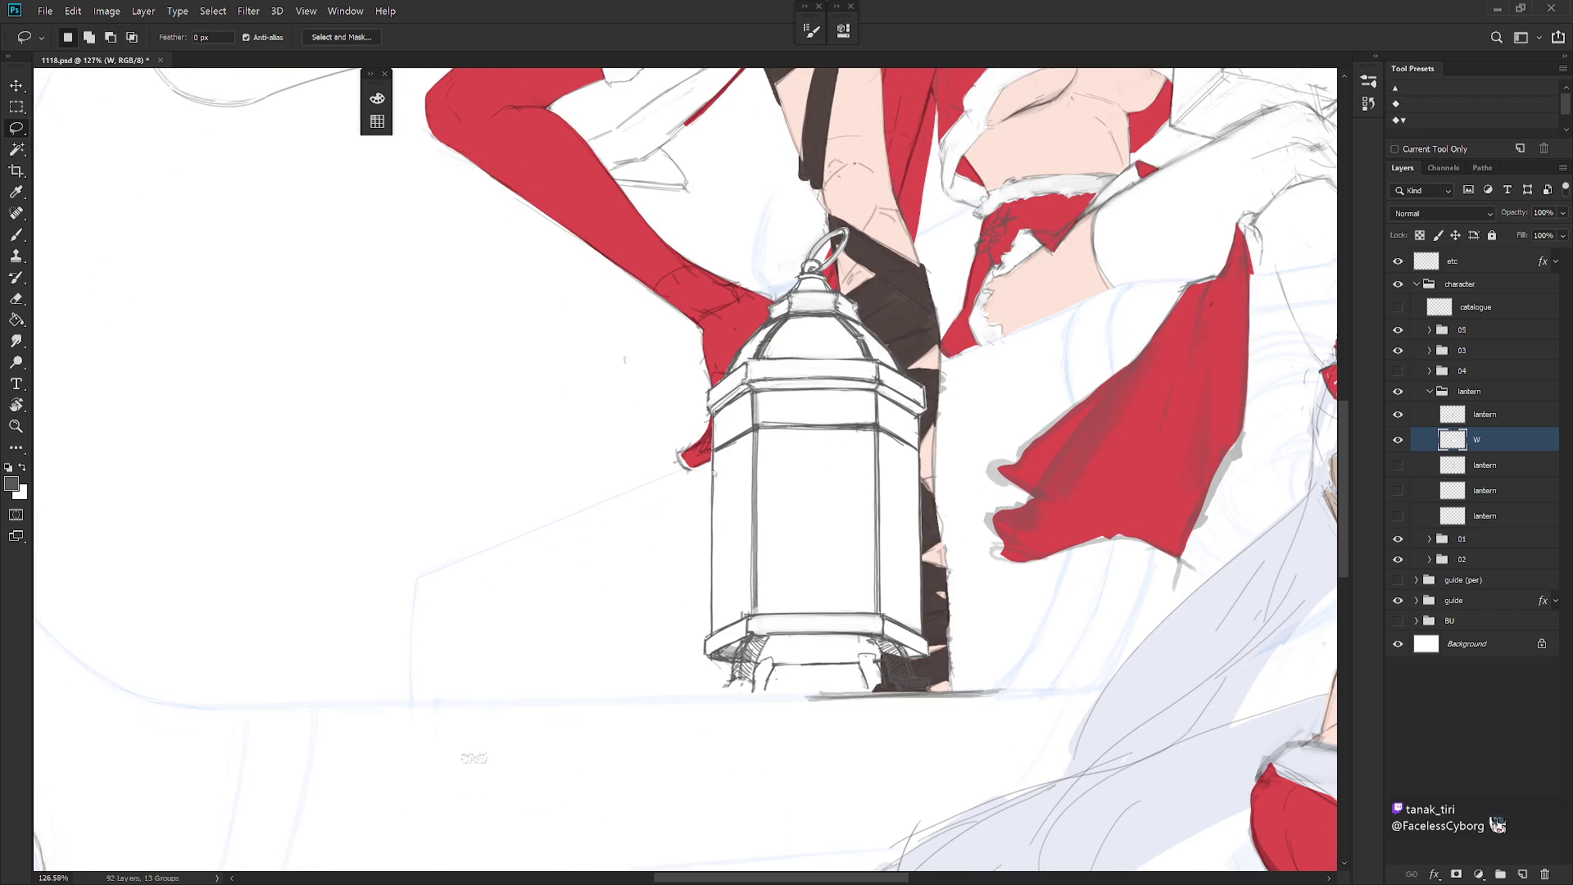
{"action": "left_click", "coordinate": [844, 351]}
Step: Lasso the lantern's left edge, foot and base, and fill the selection white
{"action": "mouse_move", "coordinate": [712, 471]}
{"action": "left_mouse_down"}
{"action": "mouse_move", "coordinate": [707, 656]}
{"action": "mouse_move", "coordinate": [762, 660]}
{"action": "mouse_move", "coordinate": [821, 371]}
{"action": "left_mouse_up"}
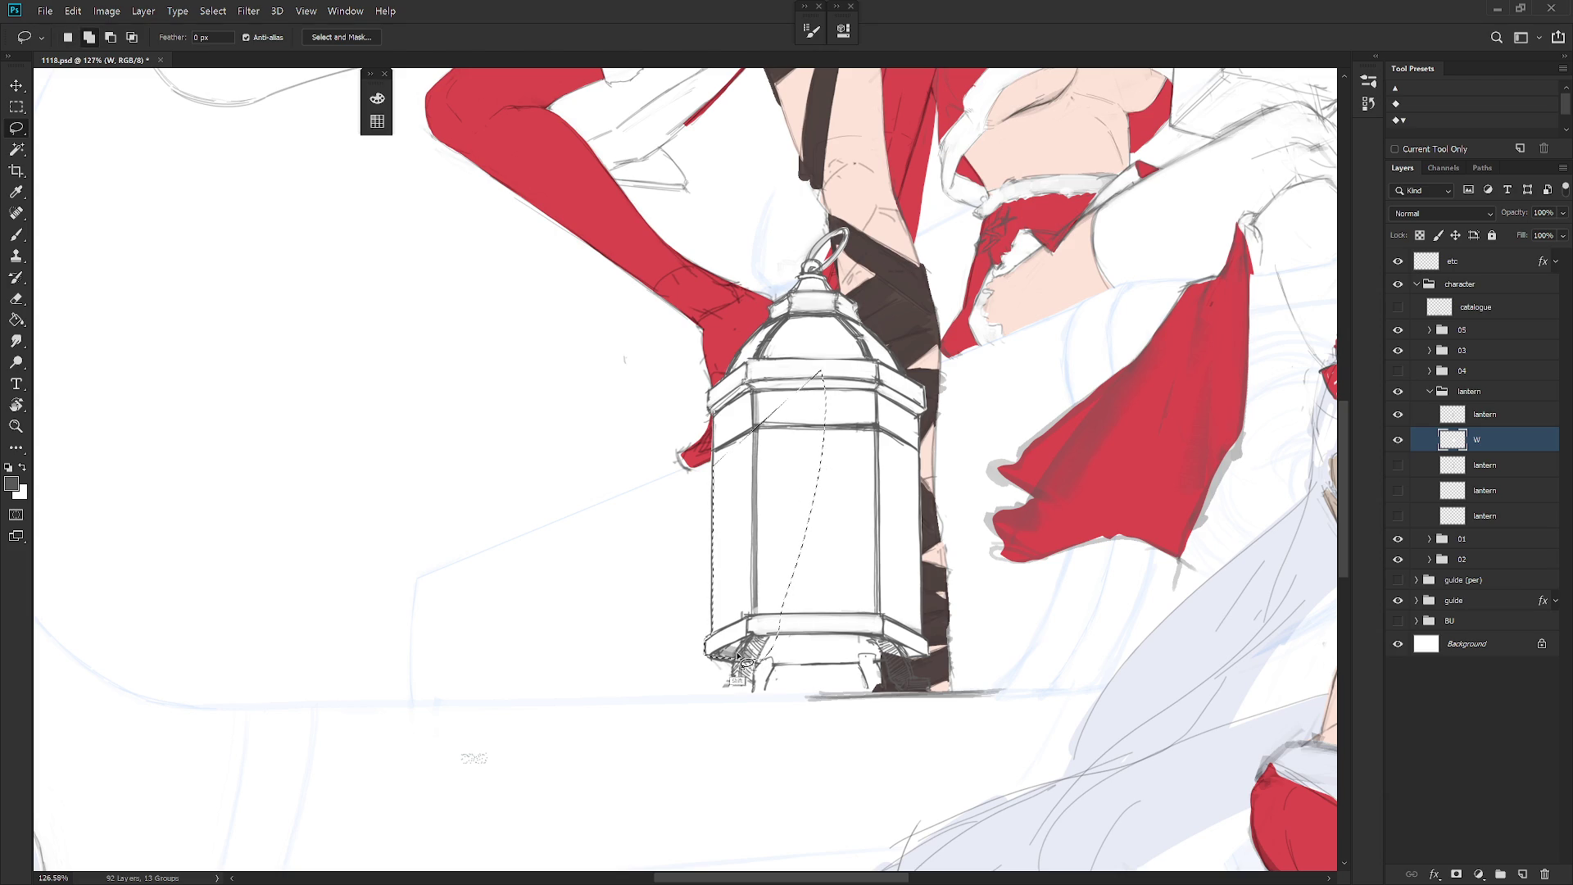
{"action": "mouse_move", "coordinate": [724, 690]}
{"action": "left_mouse_down"}
{"action": "mouse_move", "coordinate": [759, 690]}
{"action": "mouse_move", "coordinate": [789, 660]}
{"action": "mouse_move", "coordinate": [862, 492]}
{"action": "mouse_move", "coordinate": [822, 373]}
{"action": "left_mouse_up"}
{"action": "mouse_move", "coordinate": [789, 660]}
{"action": "left_mouse_down"}
{"action": "mouse_move", "coordinate": [774, 665]}
{"action": "mouse_move", "coordinate": [860, 666]}
{"action": "mouse_move", "coordinate": [846, 496]}
{"action": "mouse_move", "coordinate": [868, 648]}
{"action": "mouse_move", "coordinate": [889, 668]}
{"action": "mouse_move", "coordinate": [873, 703]}
{"action": "mouse_move", "coordinate": [871, 627]}
{"action": "mouse_move", "coordinate": [901, 688]}
{"action": "mouse_move", "coordinate": [942, 680]}
{"action": "mouse_move", "coordinate": [930, 645]}
{"action": "mouse_move", "coordinate": [859, 602]}
{"action": "mouse_move", "coordinate": [828, 656]}
{"action": "mouse_move", "coordinate": [939, 627]}
{"action": "left_mouse_up"}
{"action": "mouse_move", "coordinate": [888, 677]}
{"action": "left_mouse_down"}
{"action": "mouse_move", "coordinate": [918, 668]}
{"action": "mouse_move", "coordinate": [897, 610]}
{"action": "mouse_move", "coordinate": [916, 663]}
{"action": "mouse_move", "coordinate": [885, 684]}
{"action": "mouse_move", "coordinate": [897, 701]}
{"action": "mouse_move", "coordinate": [930, 678]}
{"action": "mouse_move", "coordinate": [911, 662]}
{"action": "left_mouse_up"}
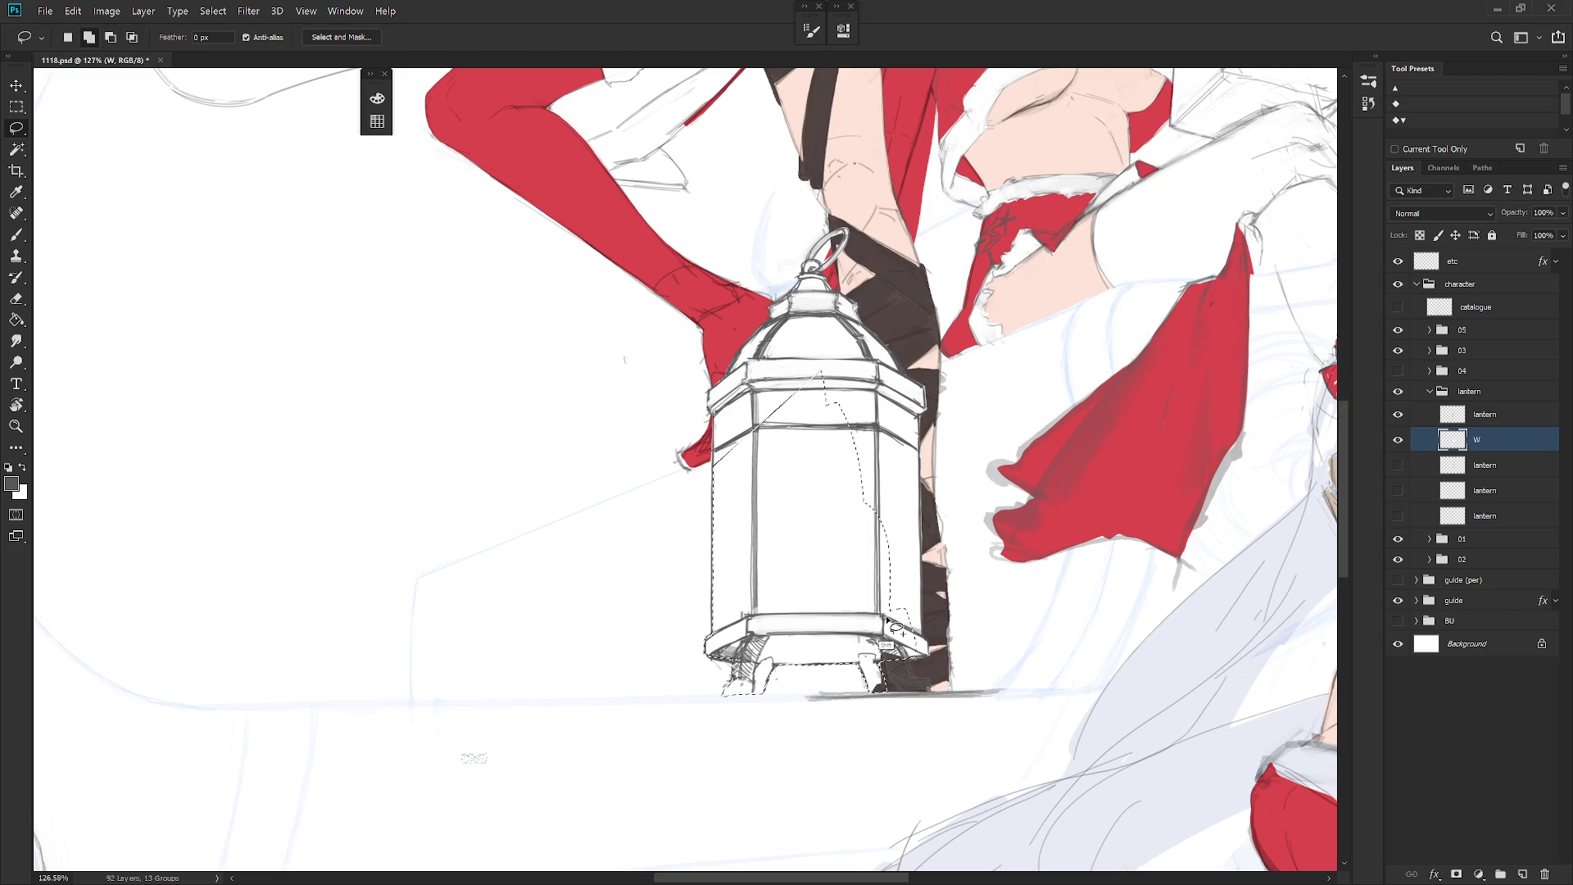
{"action": "key", "text": "alt+BackSpace"}
{"action": "key", "text": "ctrl+BackSpace"}
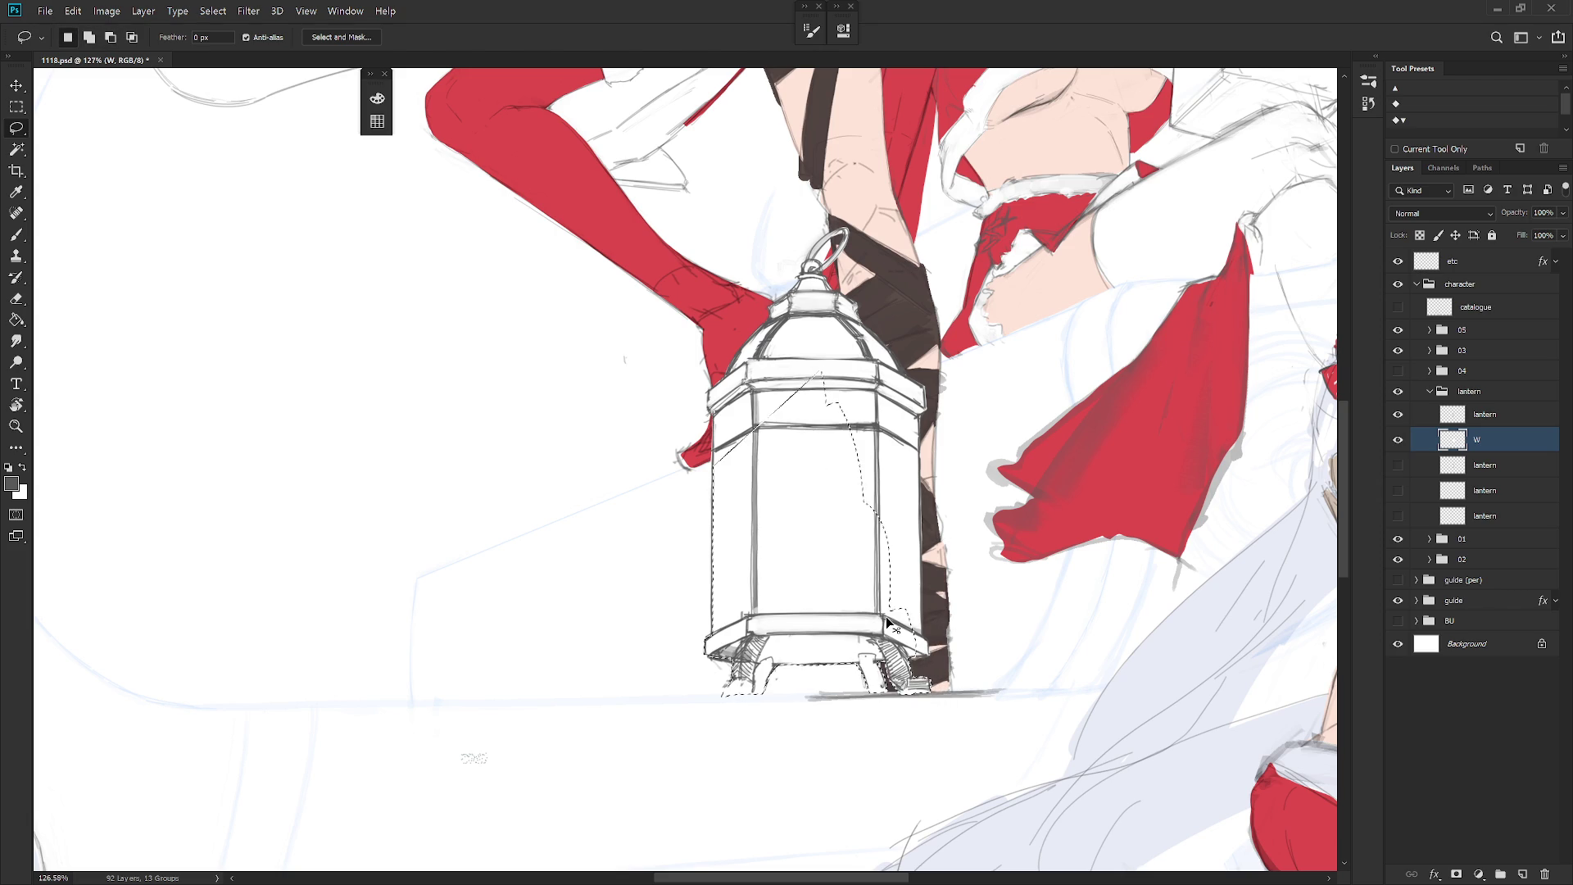
Step: Make group 04's blue-haired character visible again
{"action": "scroll", "coordinate": [936, 664], "scroll_direction": "down", "scroll_amount": 3}
{"action": "left_click_drag", "start_coordinate": [937, 663], "coordinate": [846, 725]}
{"action": "left_click", "coordinate": [1398, 469]}
{"action": "left_click", "coordinate": [1398, 468]}
{"action": "left_click", "coordinate": [1398, 371]}
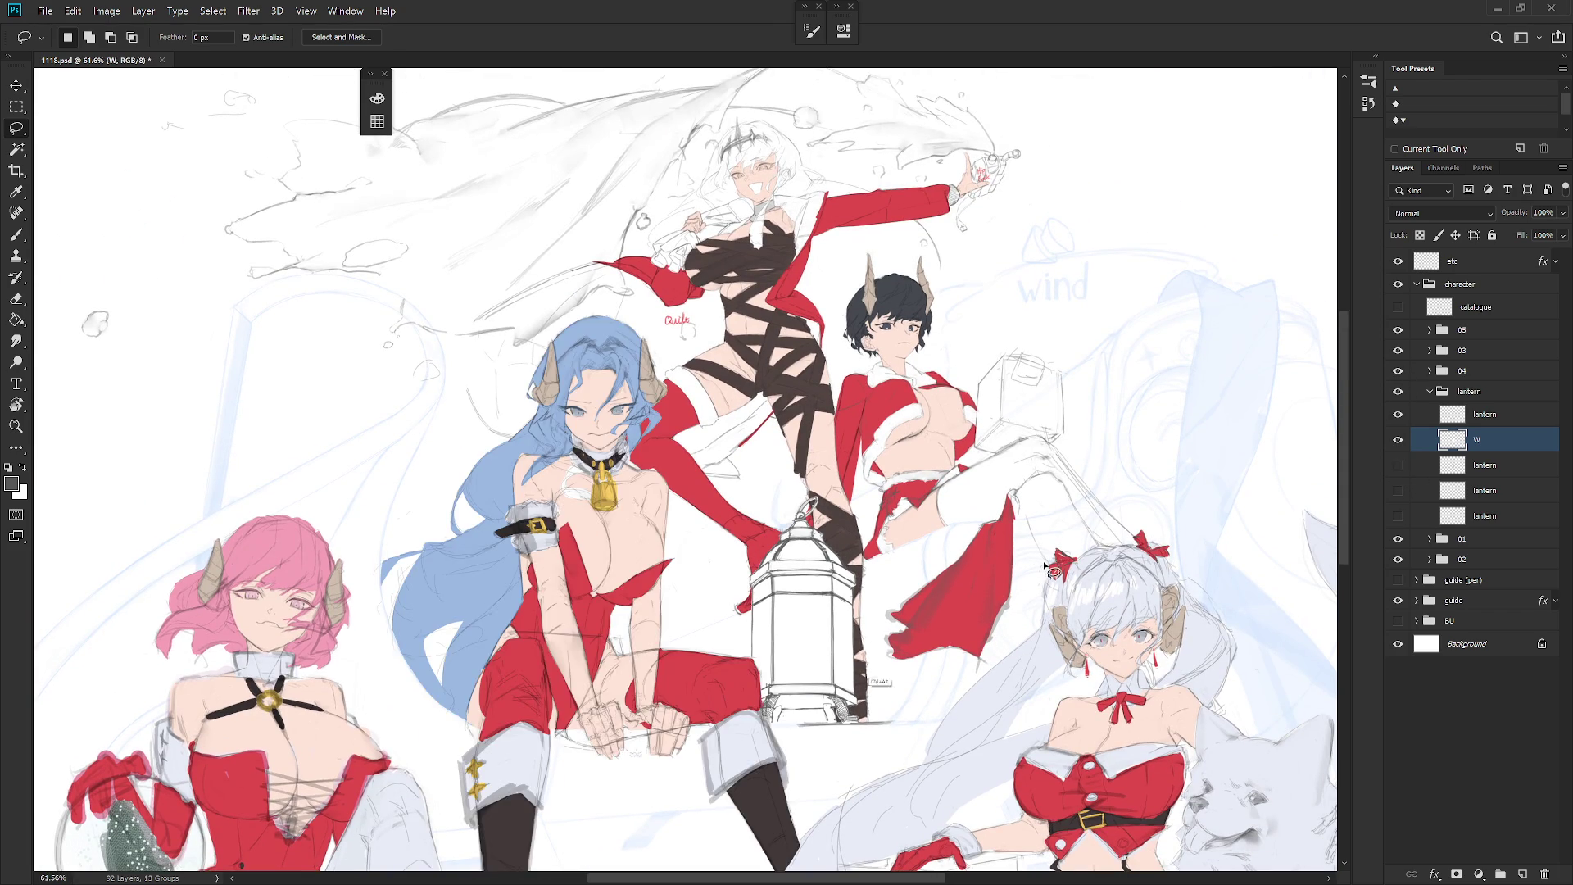
Step: Mirror the view horizontally to check the whole illustration, then save 1116.psd
{"action": "scroll", "coordinate": [836, 682], "scroll_direction": "down", "scroll_amount": 5}
{"action": "key", "text": "h"}
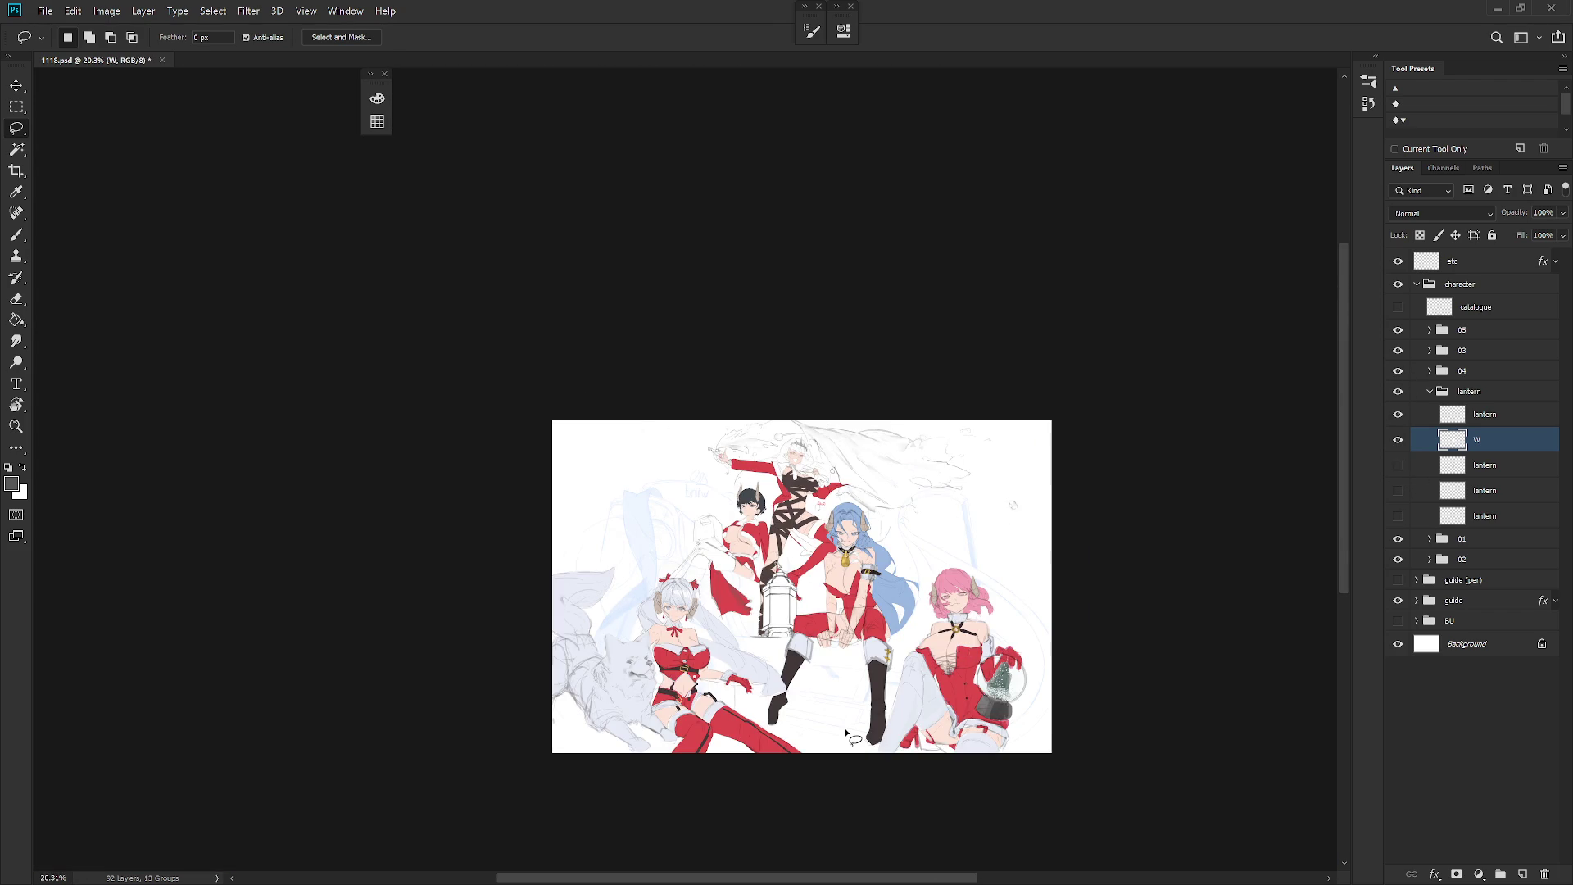
{"action": "scroll", "coordinate": [856, 637], "scroll_direction": "up", "scroll_amount": 2}
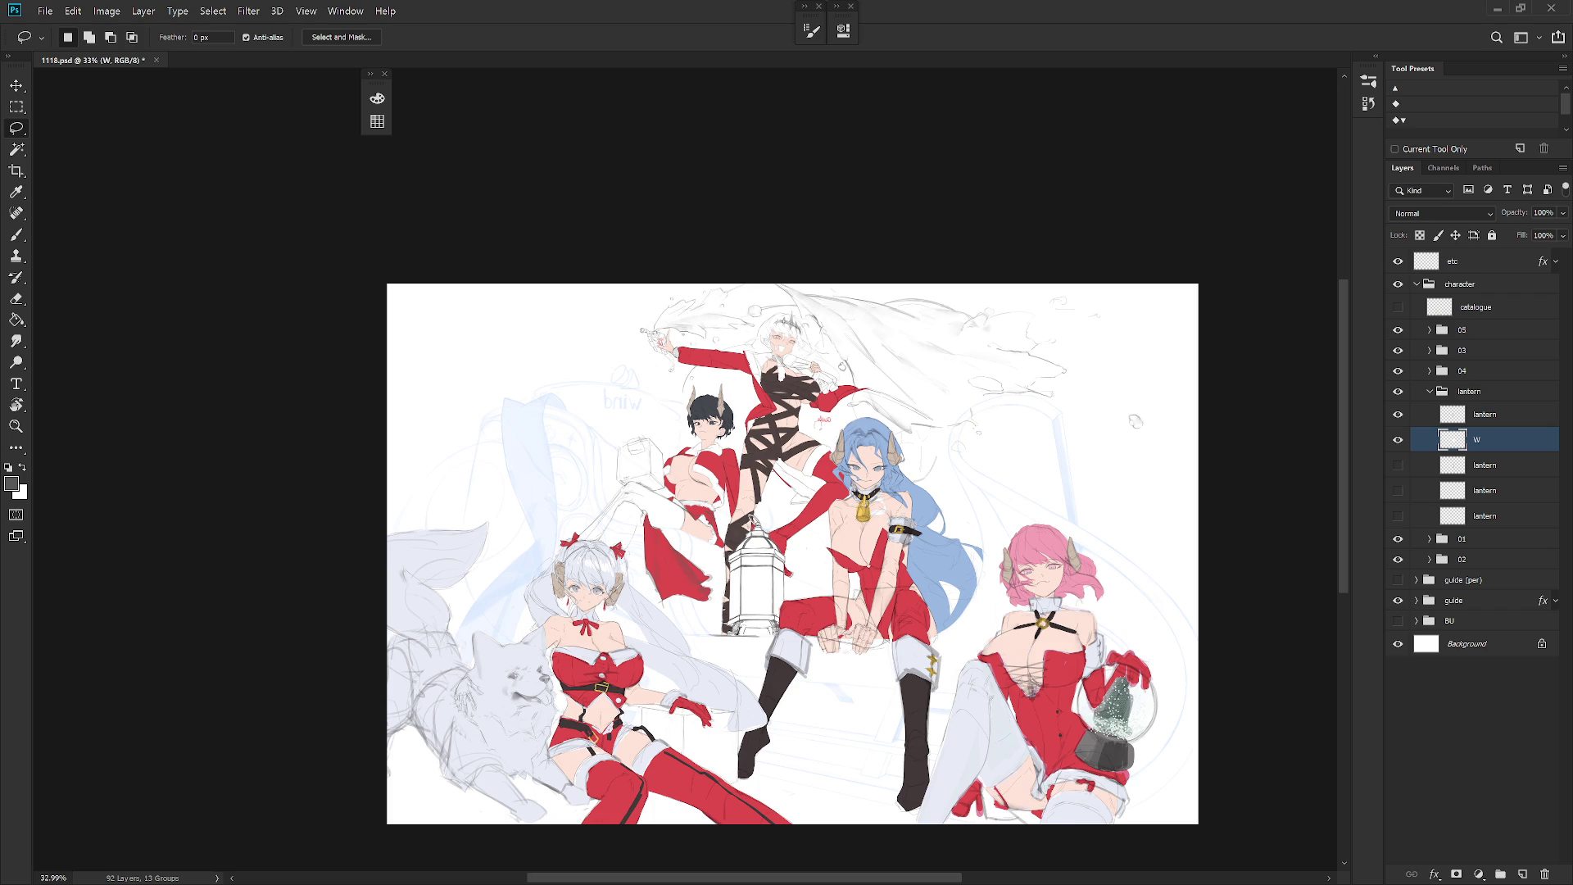
{"action": "scroll", "coordinate": [783, 338], "scroll_direction": "down", "scroll_amount": 1}
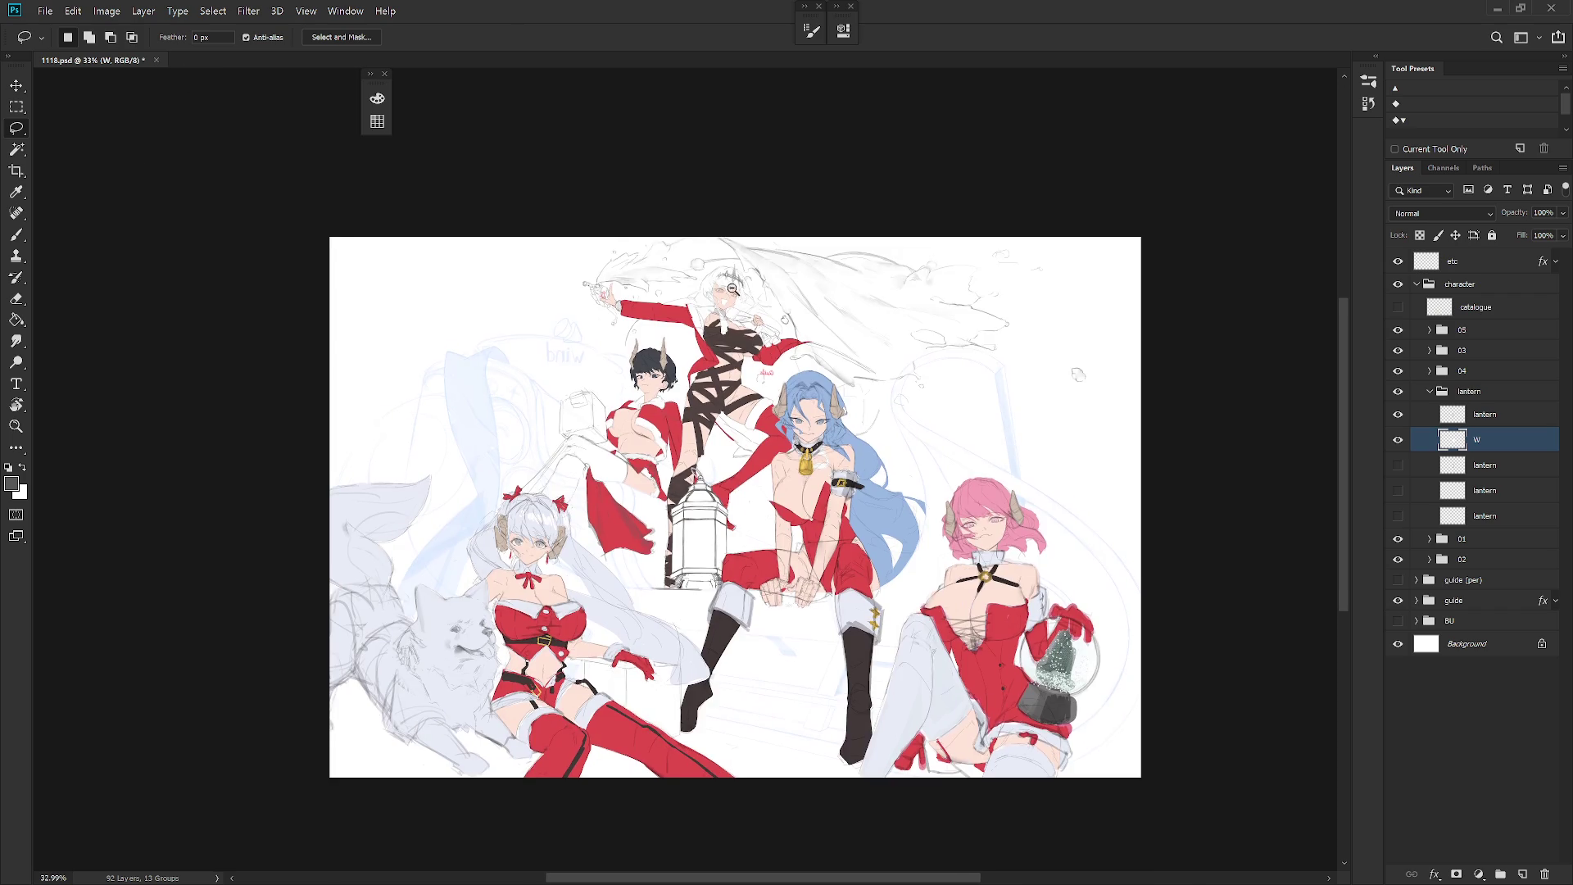
{"action": "key", "text": "ctrl+s"}
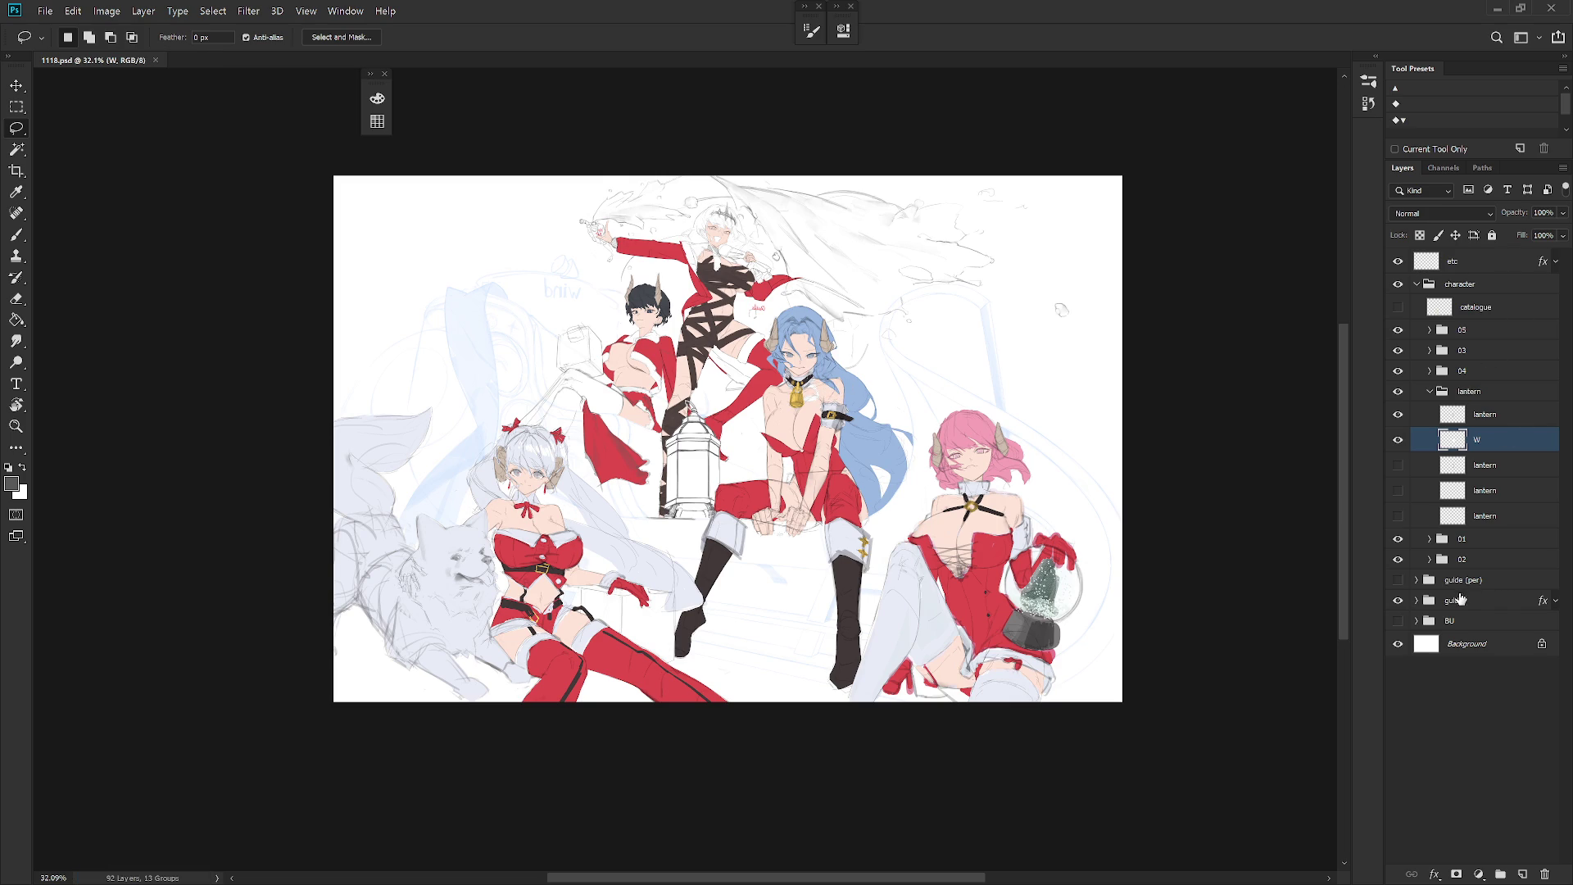
Step: Set the guide group's opacity to 100% and hide its blue Color Overlay effect
{"action": "left_click", "coordinate": [1460, 599]}
{"action": "left_click", "coordinate": [1562, 212]}
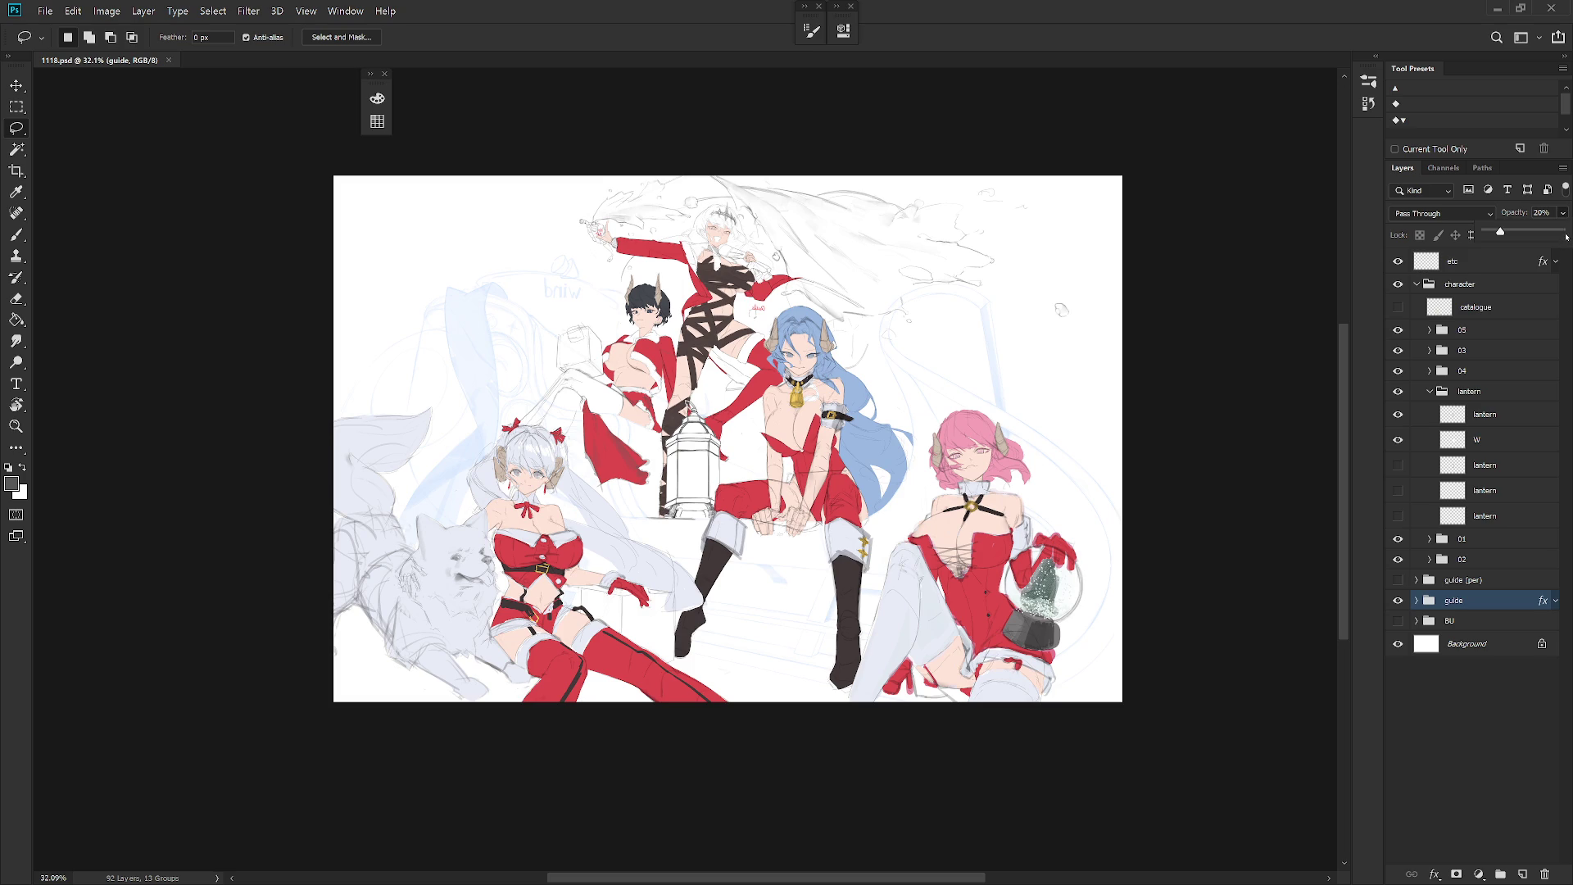
{"action": "left_click", "coordinate": [1566, 236]}
{"action": "left_click", "coordinate": [1555, 601]}
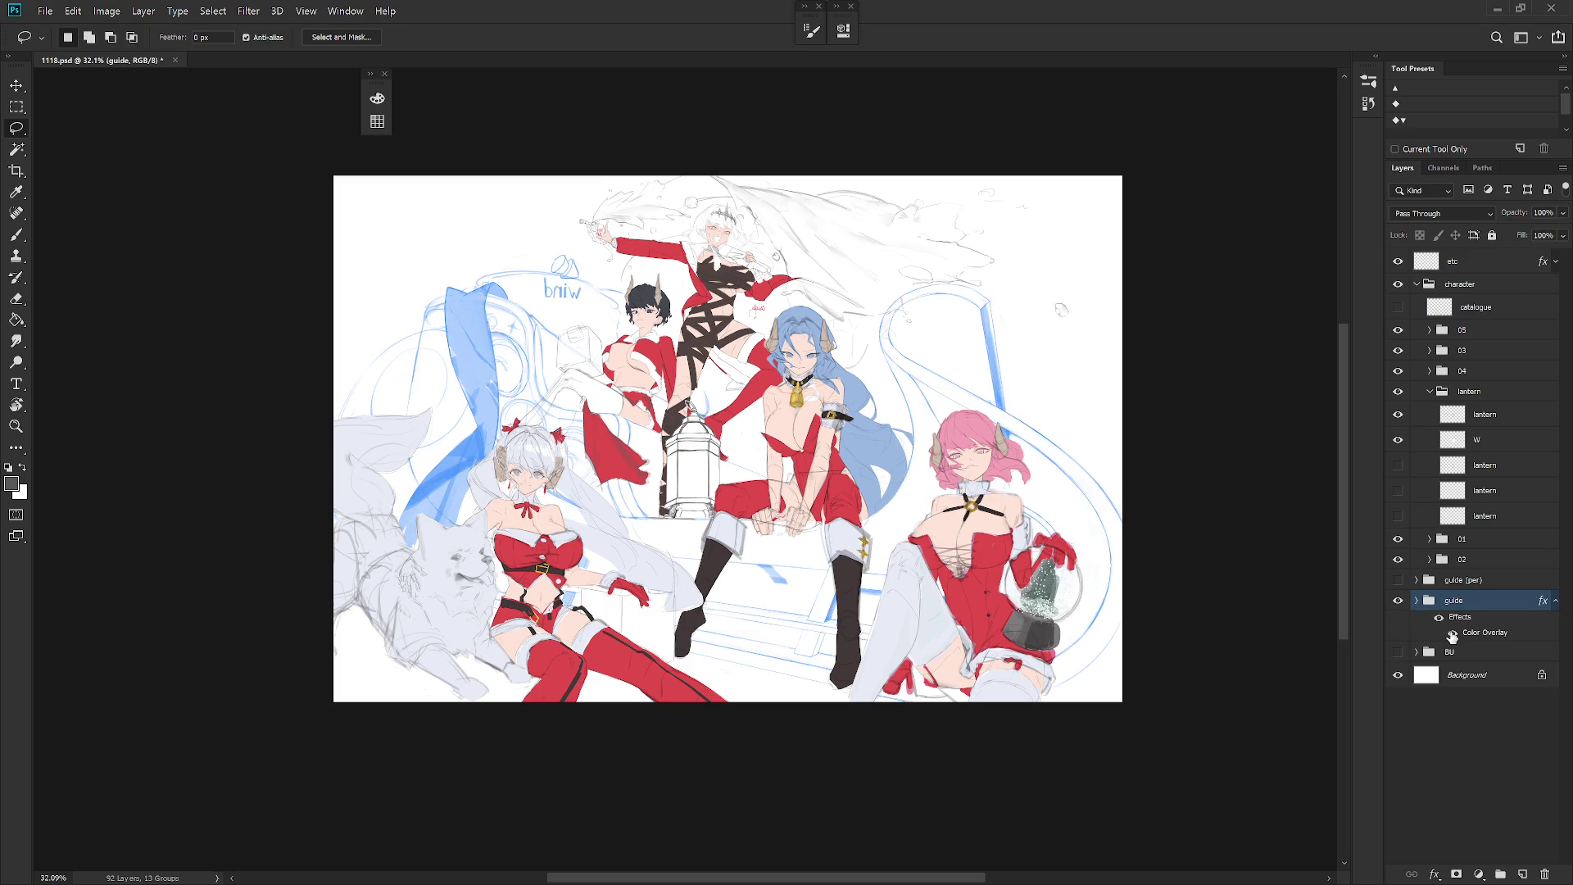
{"action": "left_click", "coordinate": [1438, 618]}
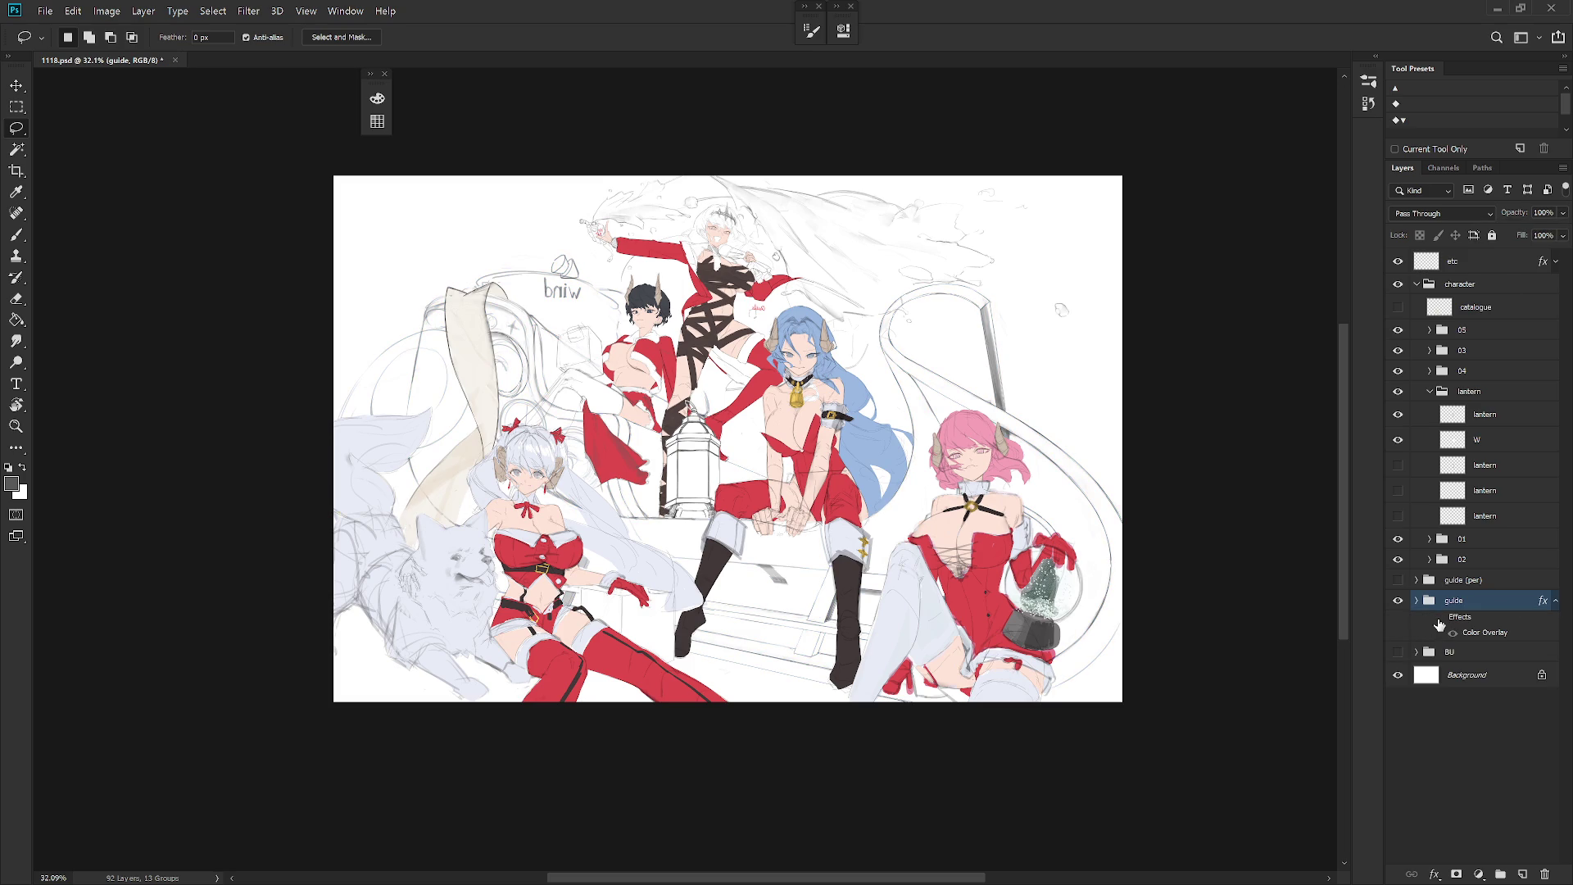
{"action": "left_click", "coordinate": [1554, 603]}
{"action": "scroll", "coordinate": [515, 420], "scroll_direction": "up", "scroll_amount": 1}
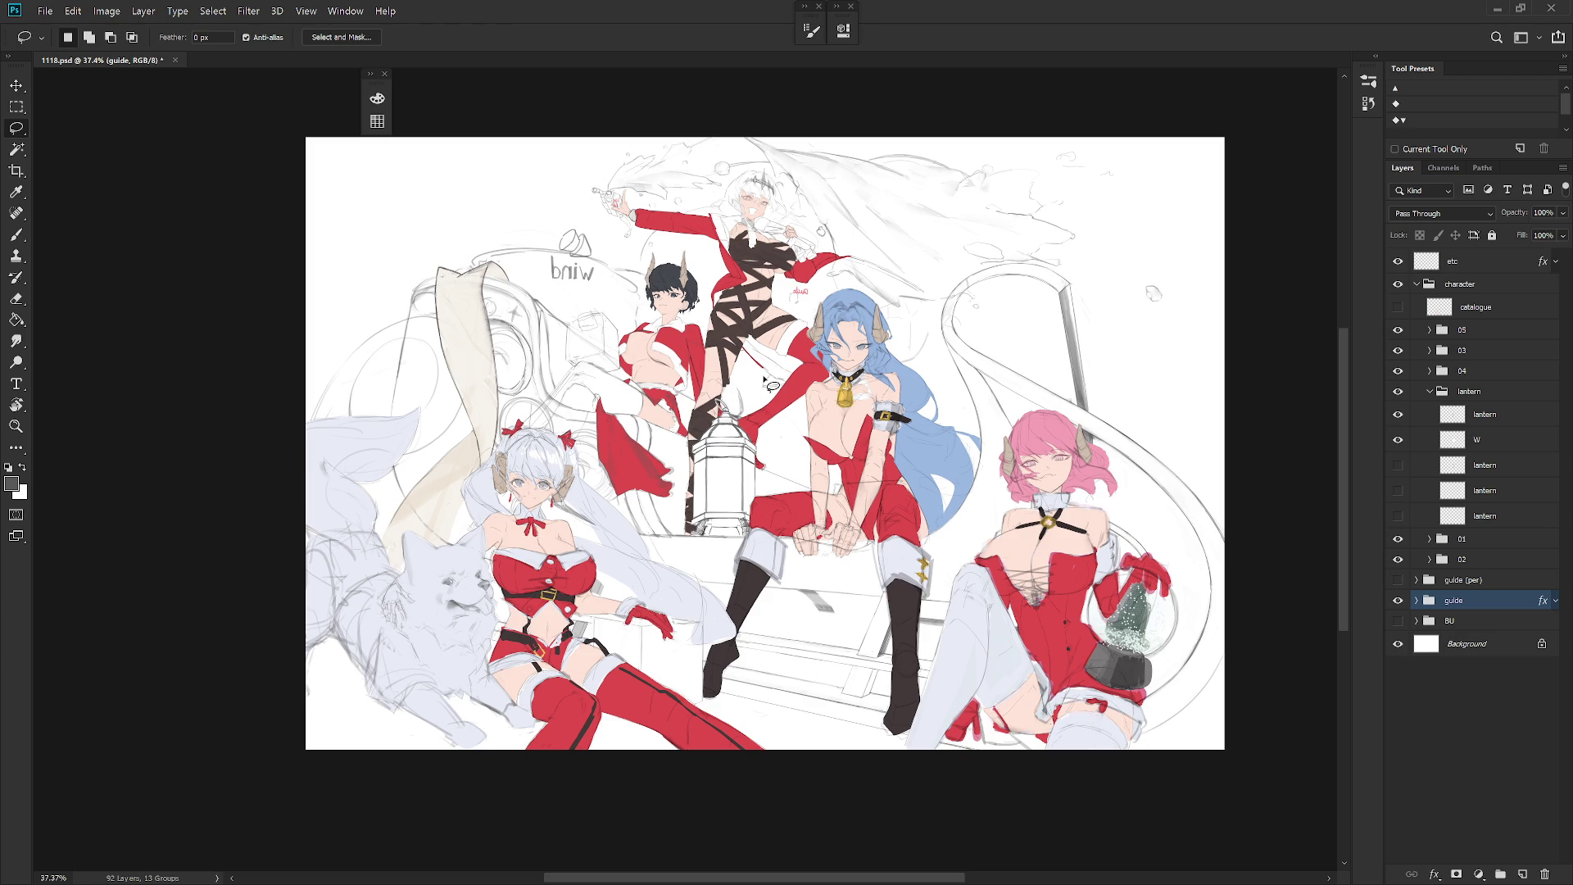
{"action": "left_click", "coordinate": [1485, 414]}
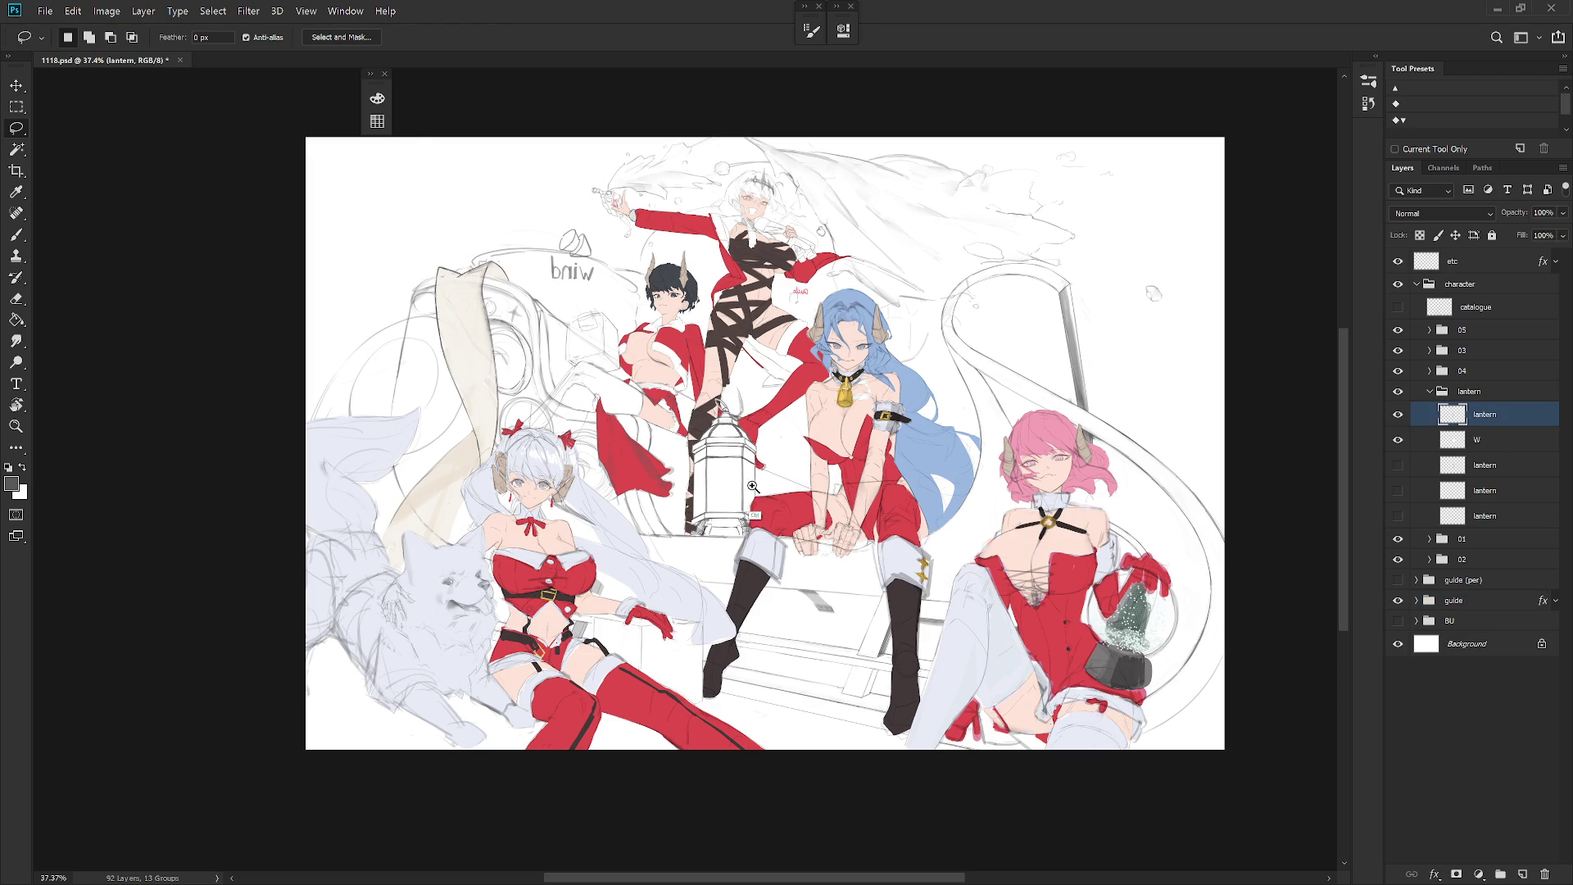
Step: Undo the pentagram on the top lantern layer and start drawing a new star
{"action": "scroll", "coordinate": [721, 489], "scroll_direction": "up", "scroll_amount": 4}
{"action": "key", "text": "b"}
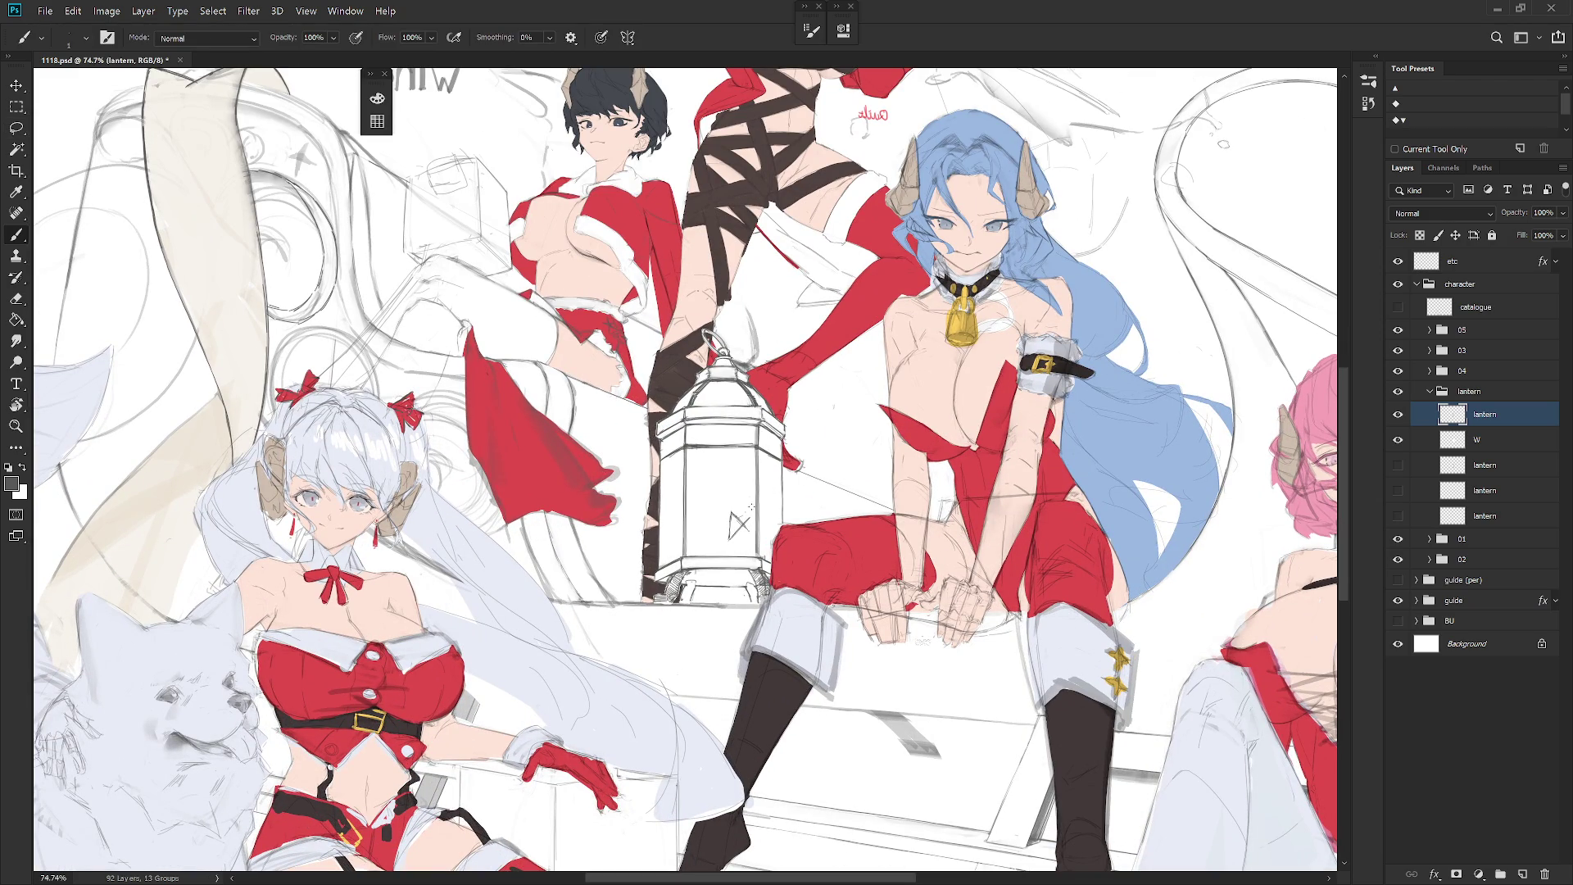
{"action": "key", "text": "ctrl+z"}
{"action": "mouse_move", "coordinate": [729, 538]}
{"action": "left_mouse_down"}
{"action": "mouse_move", "coordinate": [734, 514]}
{"action": "mouse_move", "coordinate": [750, 519]}
{"action": "left_mouse_up"}
{"action": "key", "text": "e"}
{"action": "key", "text": "b"}
Step: Add short strokes to the lantern's star mark and lasso around the star
{"action": "key", "text": "l"}
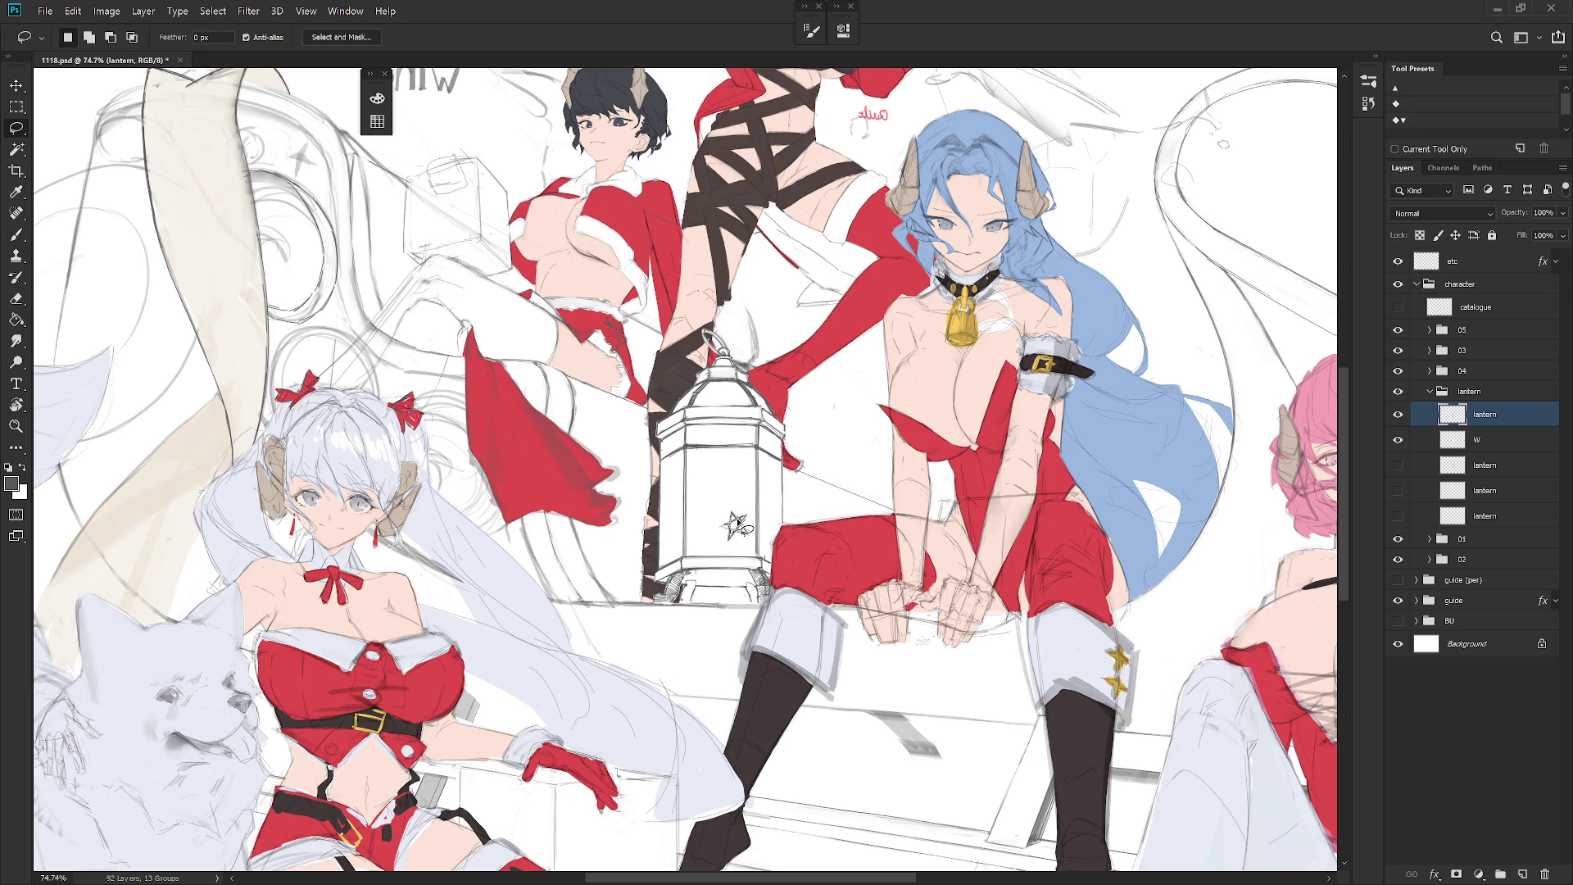
{"action": "key", "text": "b"}
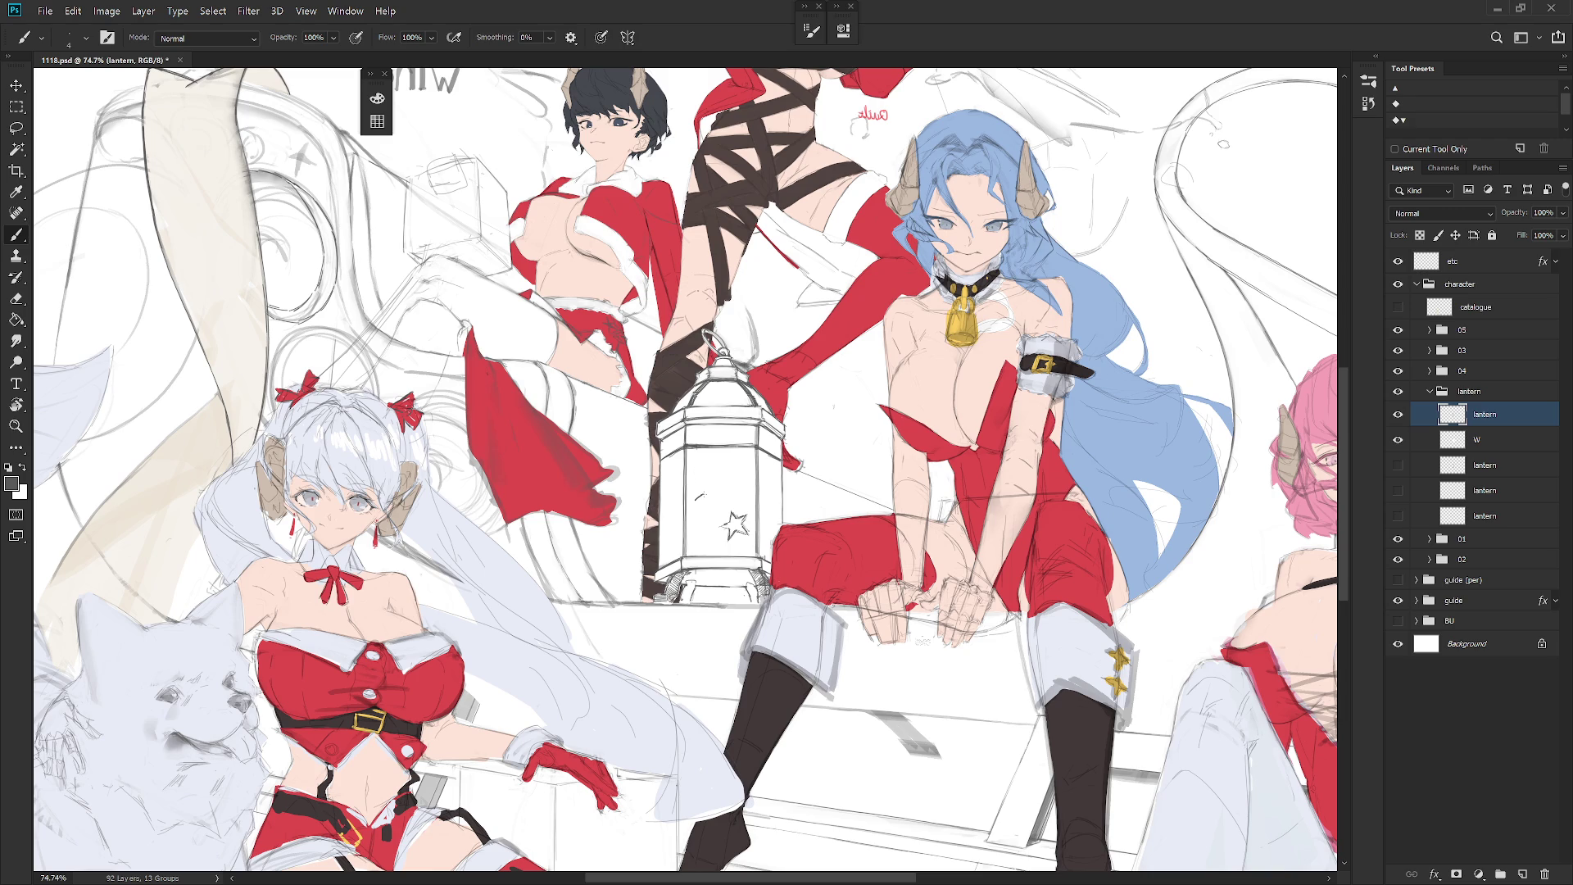
{"action": "left_click_drag", "start_coordinate": [702, 494], "coordinate": [703, 508]}
{"action": "key", "text": "ctrl+z"}
{"action": "mouse_move", "coordinate": [692, 510]}
{"action": "left_mouse_down"}
{"action": "mouse_move", "coordinate": [698, 525]}
{"action": "mouse_move", "coordinate": [711, 516]}
{"action": "mouse_move", "coordinate": [698, 495]}
{"action": "mouse_move", "coordinate": [706, 509]}
{"action": "left_mouse_up"}
{"action": "key", "text": "l"}
{"action": "mouse_move", "coordinate": [690, 485]}
{"action": "left_mouse_down"}
{"action": "mouse_move", "coordinate": [703, 541]}
{"action": "mouse_move", "coordinate": [750, 532]}
{"action": "mouse_move", "coordinate": [742, 491]}
{"action": "mouse_move", "coordinate": [701, 472]}
{"action": "left_mouse_up"}
Step: Redraw the lantern star as crossed strokes and extend its upper-right arm
{"action": "key", "text": "ctrl+d"}
{"action": "key", "text": "b"}
{"action": "key", "text": "ctrl+z"}
{"action": "key", "text": "ctrl+z"}
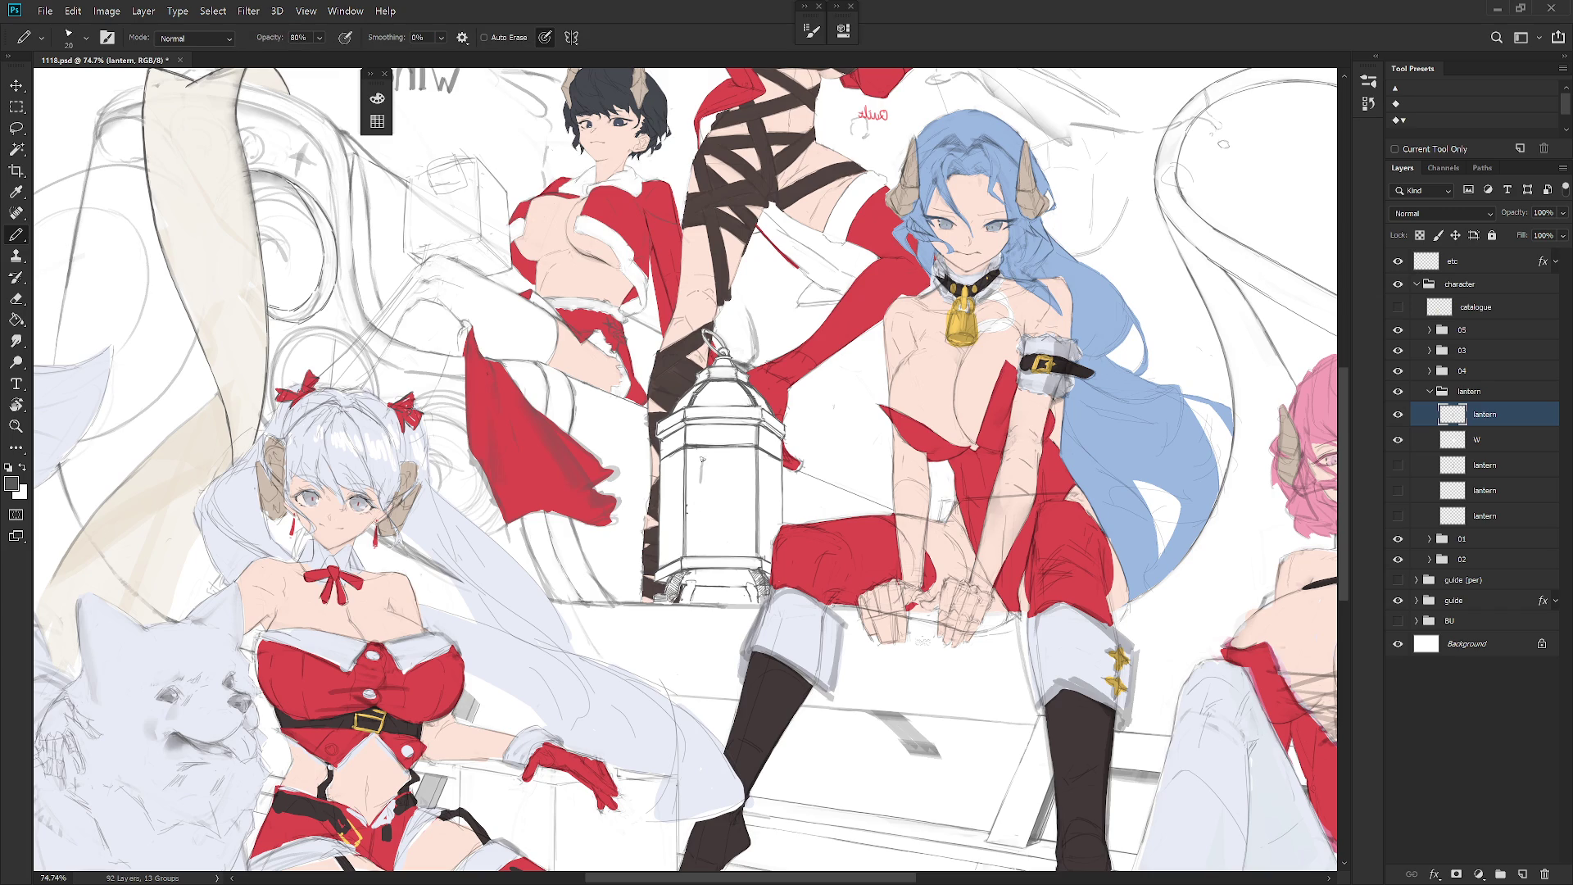
{"action": "left_click_drag", "start_coordinate": [703, 461], "coordinate": [697, 475]}
{"action": "key", "text": "ctrl+z"}
{"action": "left_click_drag", "start_coordinate": [693, 461], "coordinate": [717, 488]}
{"action": "key", "text": "b"}
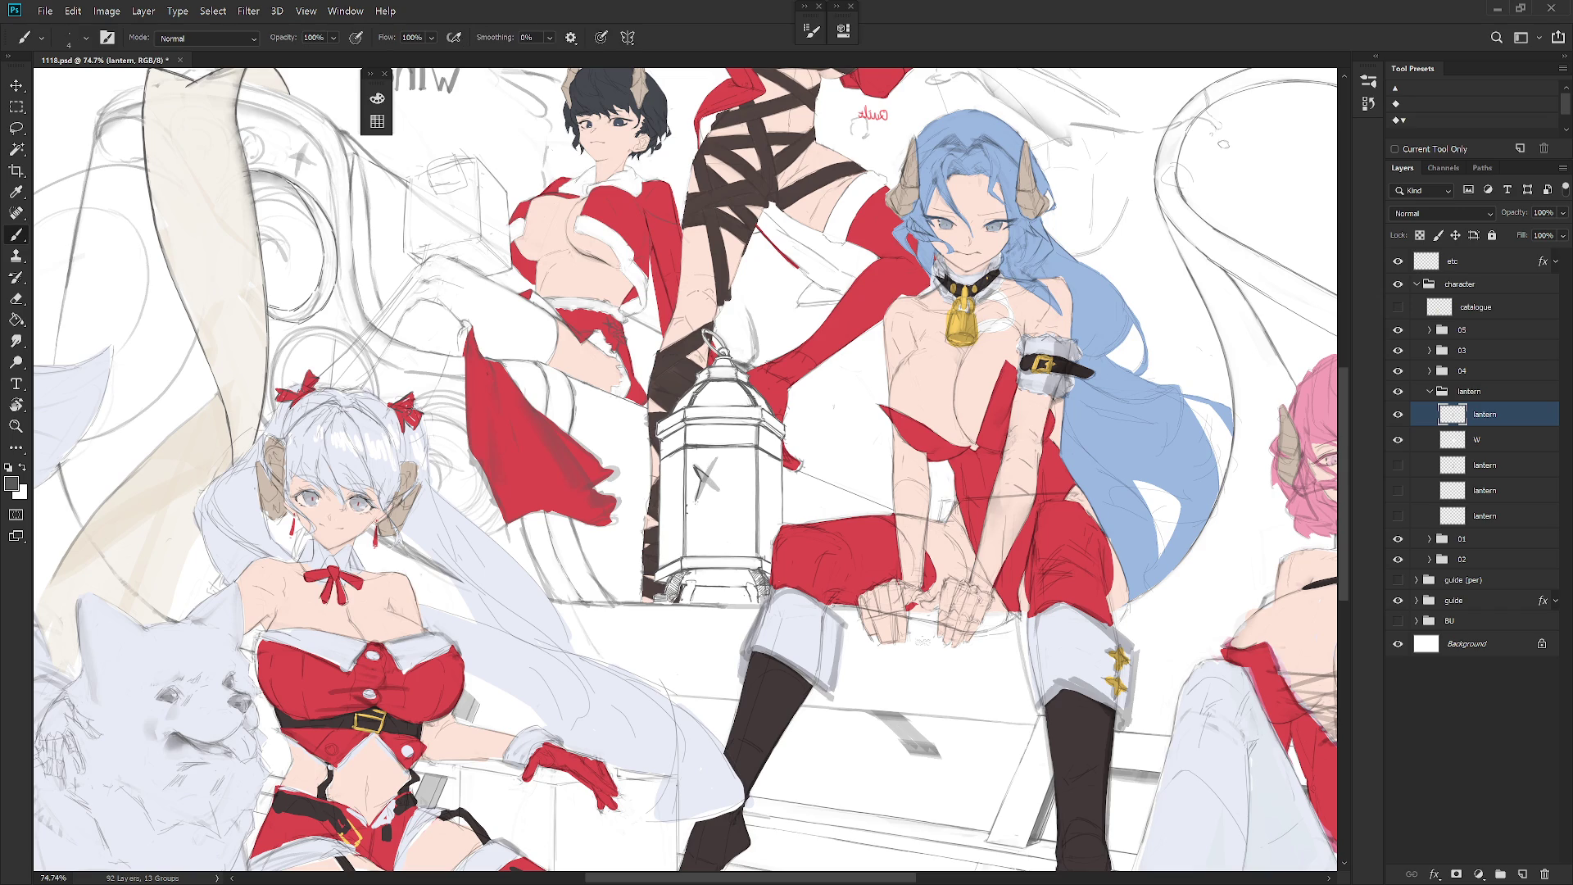
{"action": "left_click_drag", "start_coordinate": [705, 471], "coordinate": [719, 456]}
Step: Select the star's interior and clear its grey fill to white
{"action": "key", "text": "l"}
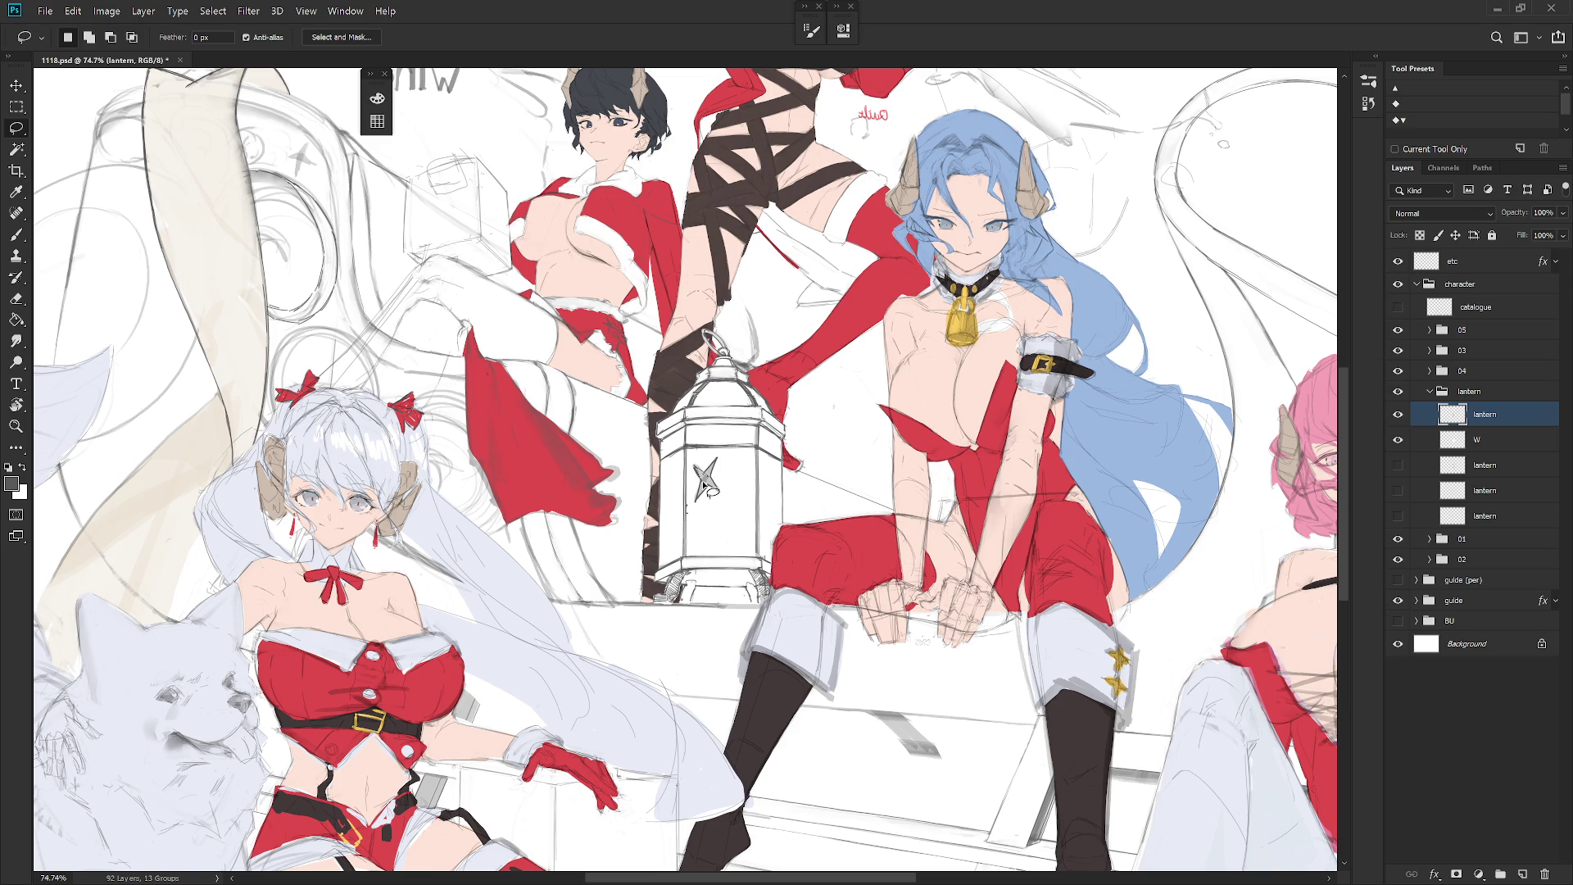
{"action": "left_click_drag", "start_coordinate": [709, 480], "coordinate": [709, 474]}
{"action": "key", "text": "Delete"}
{"action": "key", "text": "b"}
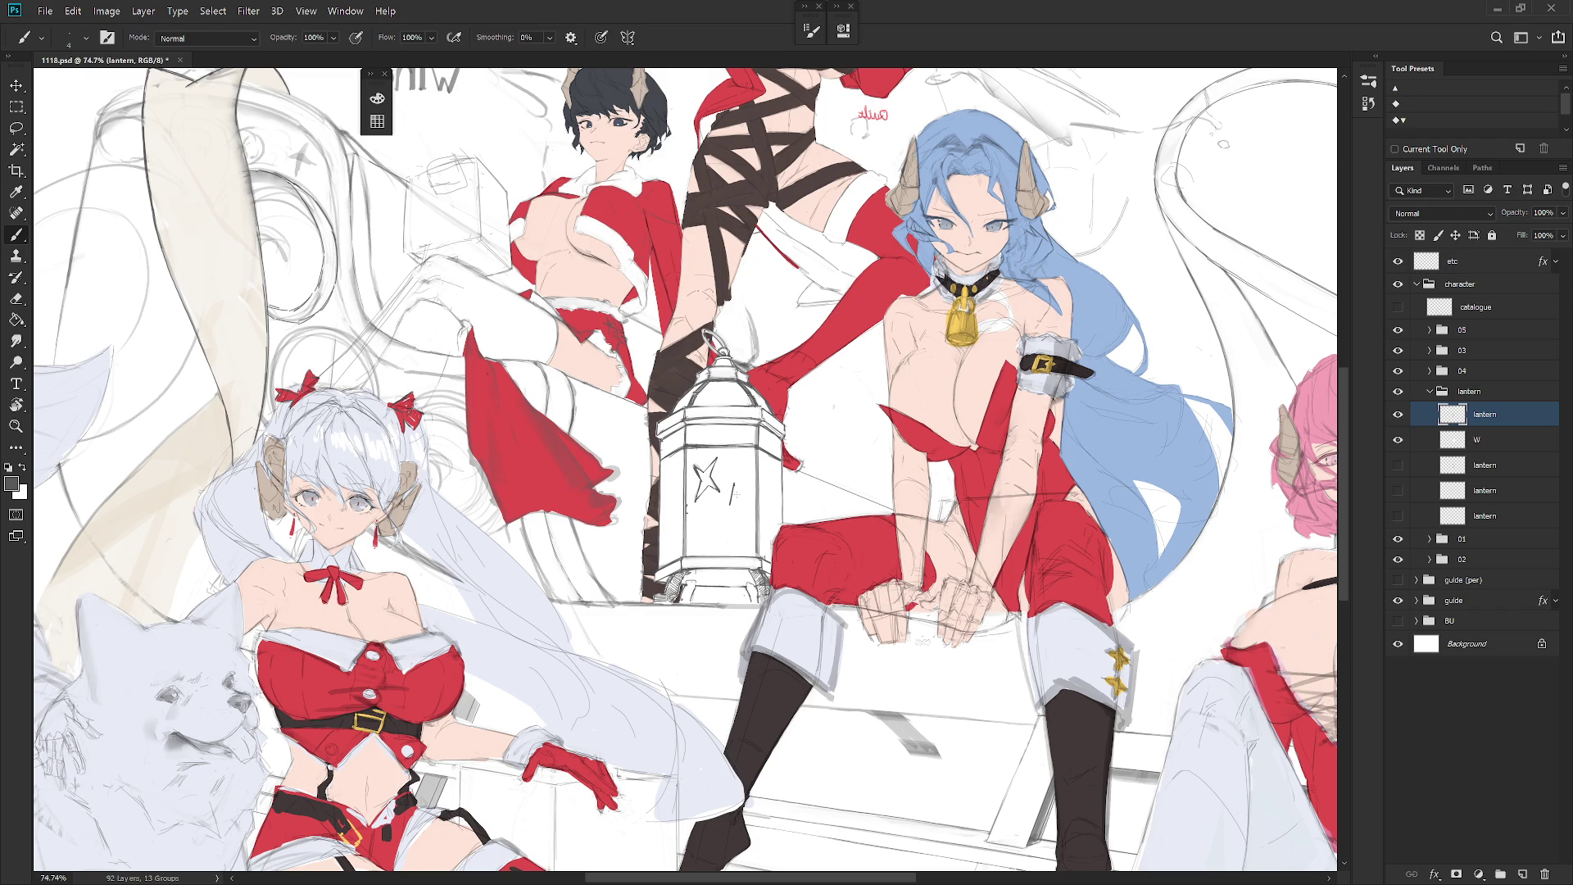
Step: Extend the right star's arm downward, whiten its fill, and fit the image on screen
{"action": "key", "text": "shift+b"}
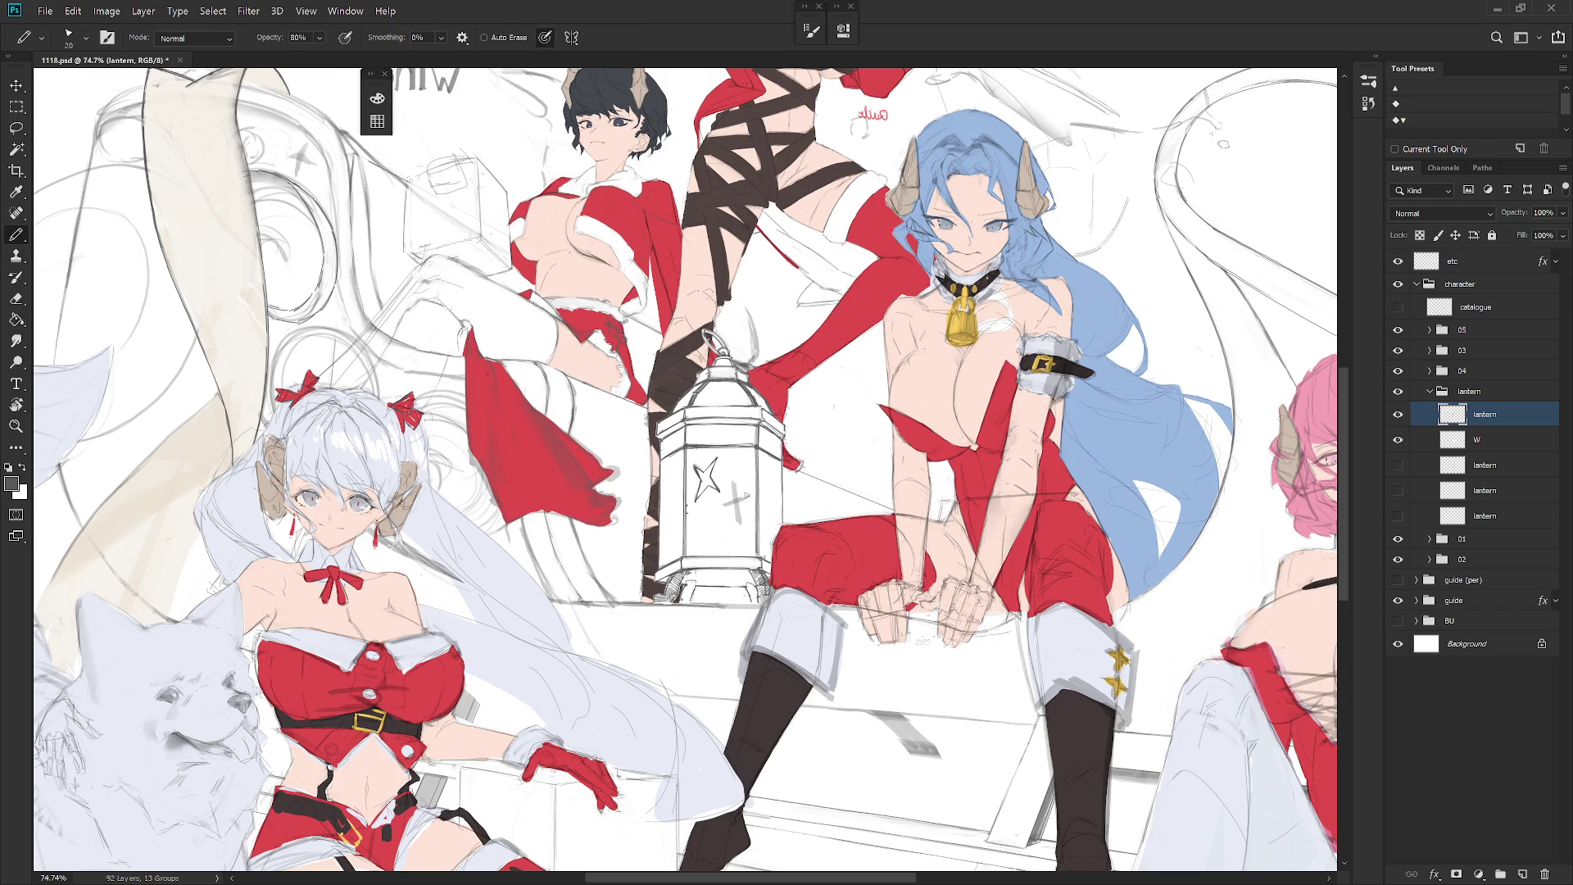
{"action": "key", "text": "shift+b"}
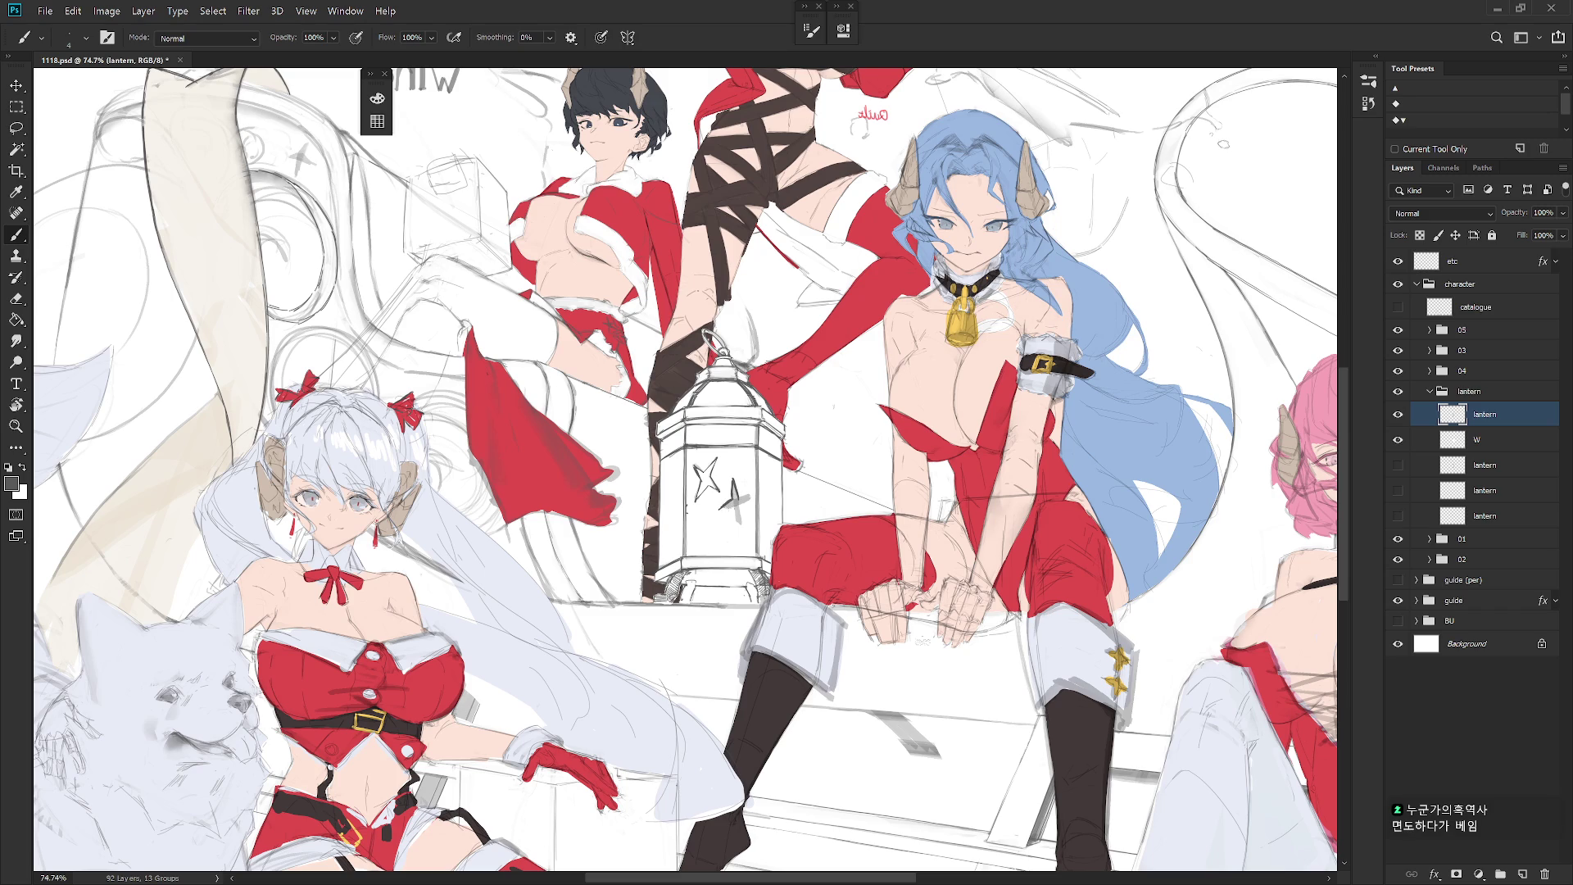
{"action": "left_click_drag", "start_coordinate": [734, 511], "coordinate": [741, 529]}
{"action": "key", "text": "l"}
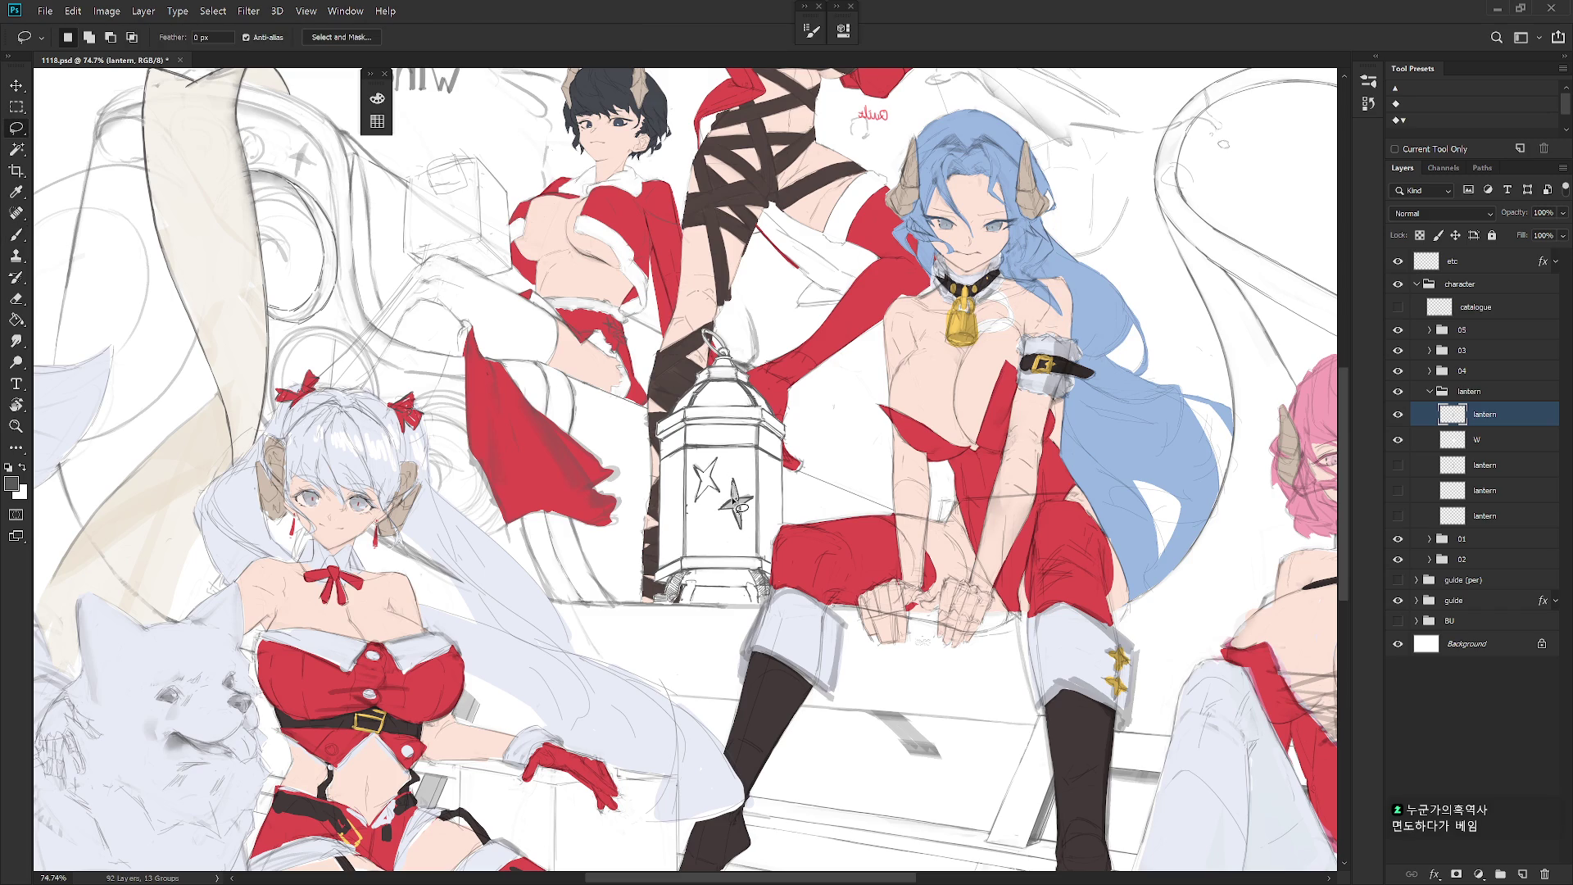
{"action": "mouse_move", "coordinate": [730, 516]}
{"action": "left_mouse_down"}
{"action": "mouse_move", "coordinate": [747, 541]}
{"action": "mouse_move", "coordinate": [756, 501]}
{"action": "left_mouse_up"}
{"action": "key", "text": "ctrl+0"}
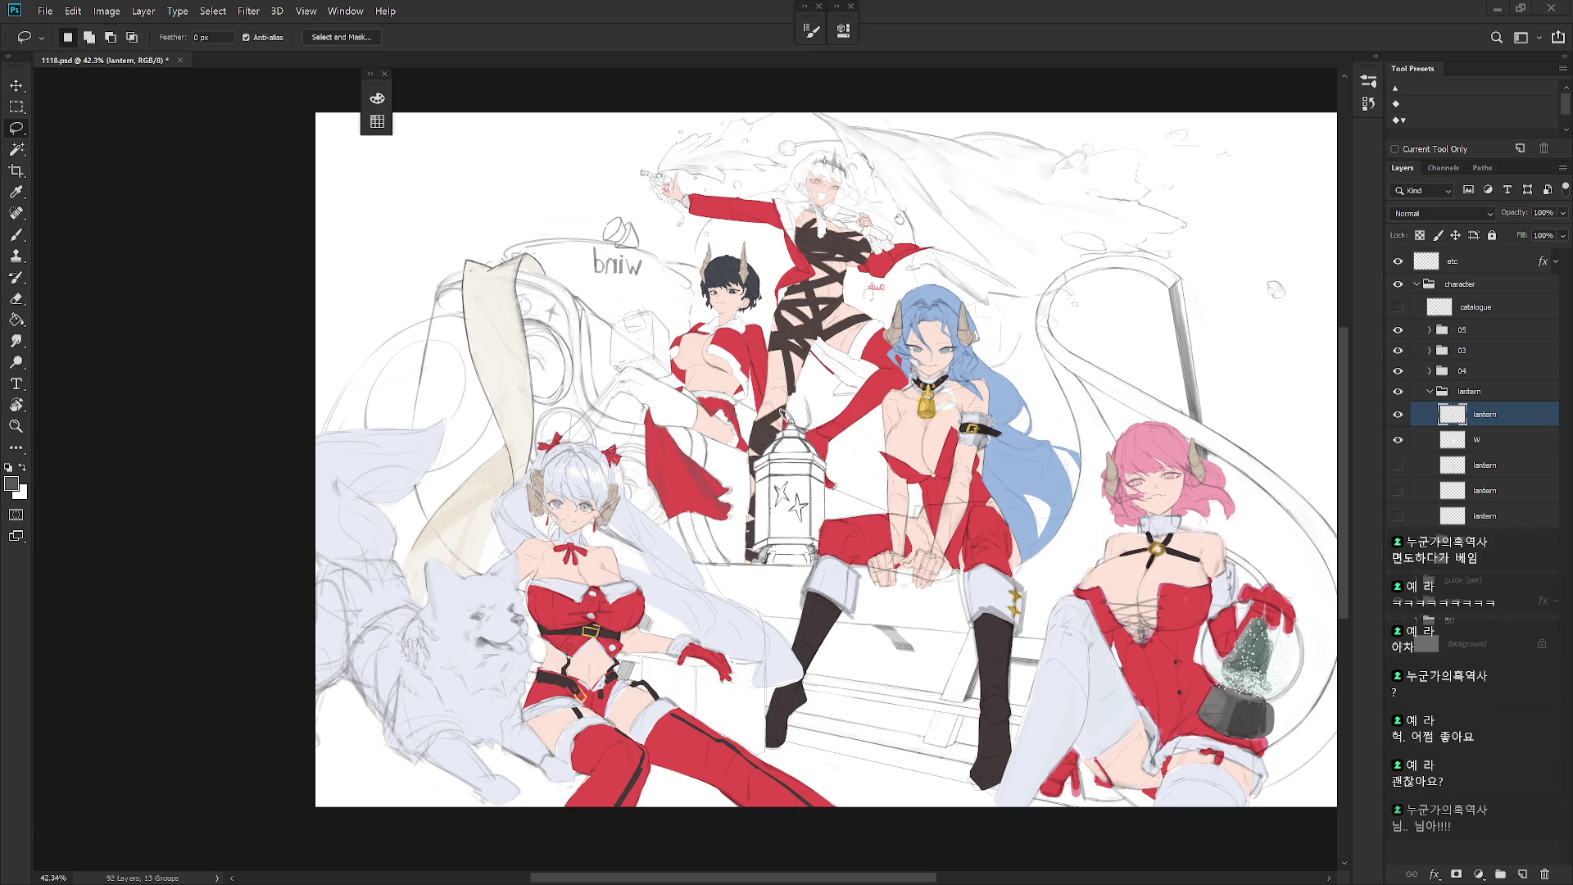
Step: Add a new layer above etc and unflip the view so 'wind' reads correctly
{"action": "left_click", "coordinate": [1496, 259]}
{"action": "key", "text": "ctrl+shift+n"}
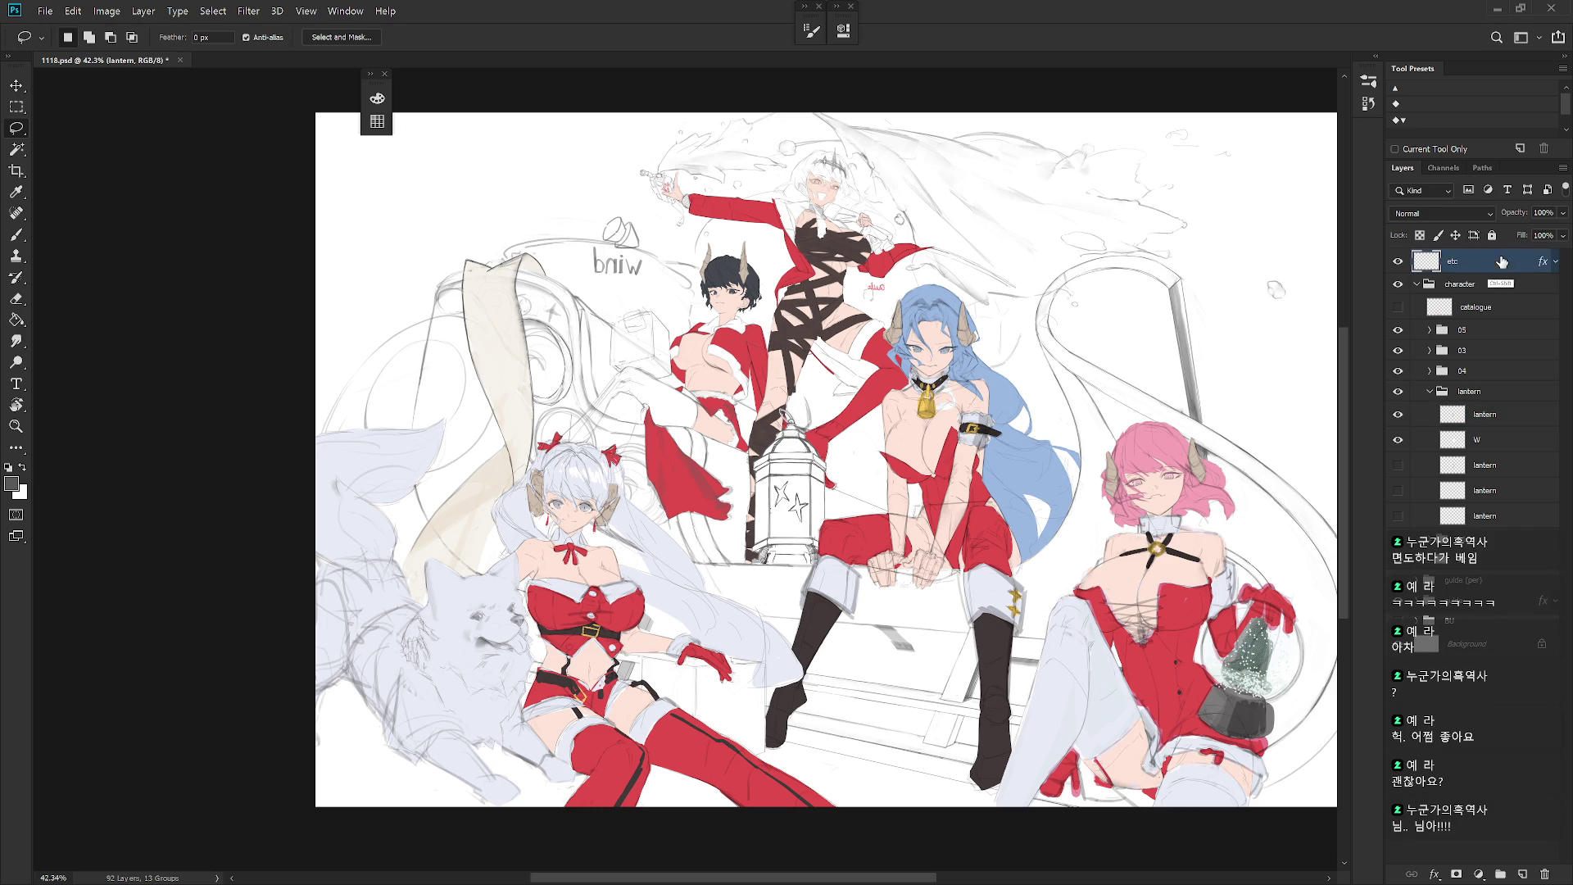
{"action": "key", "text": "Return"}
{"action": "key", "text": "b"}
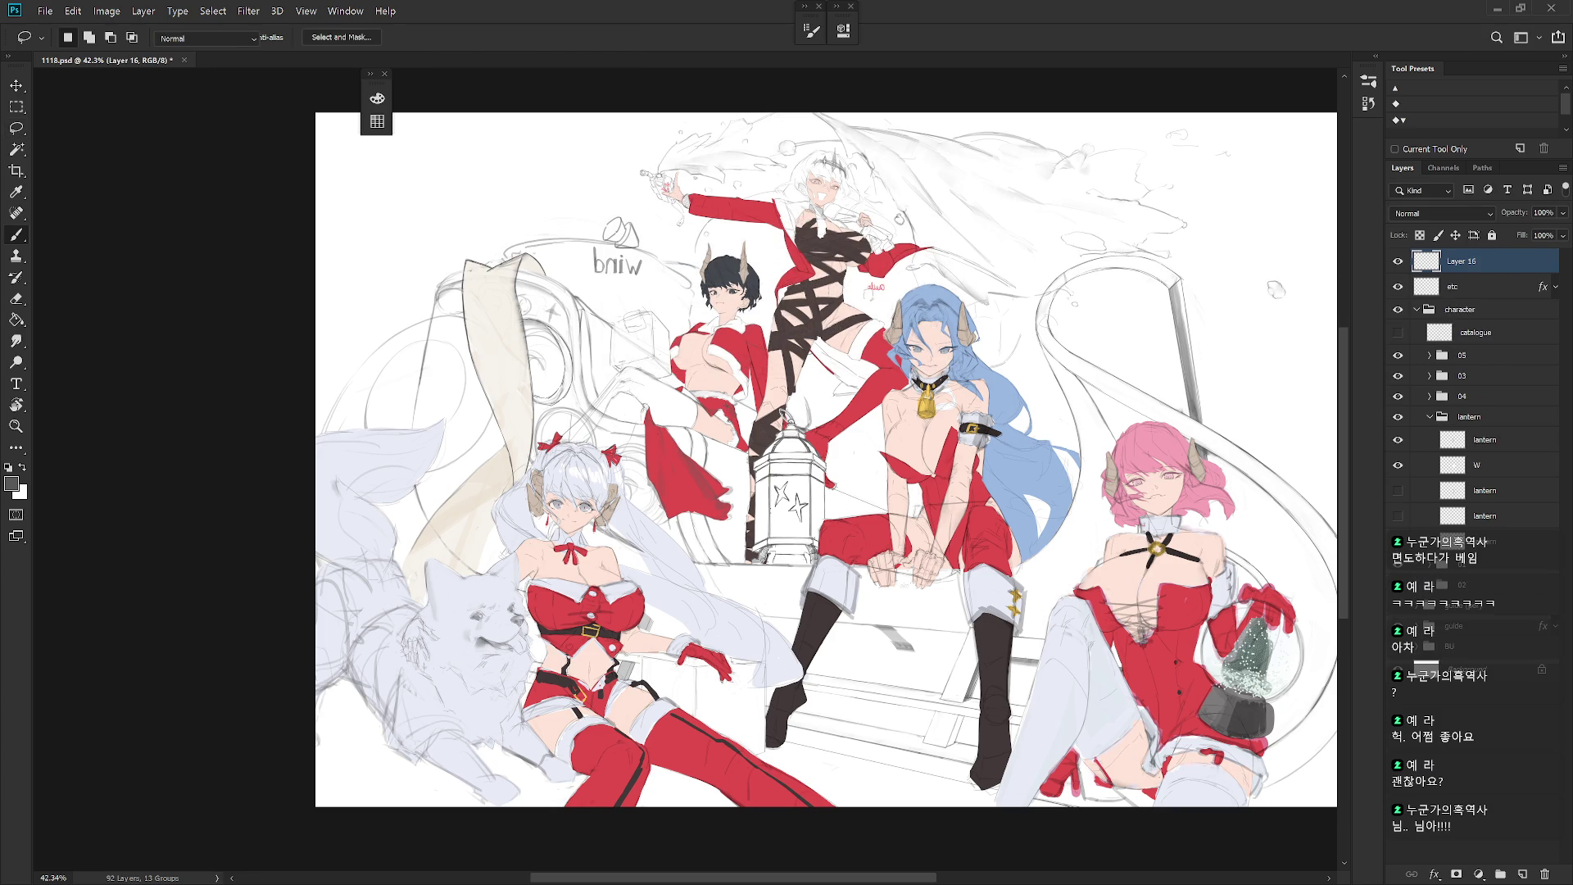
{"action": "key", "text": "x"}
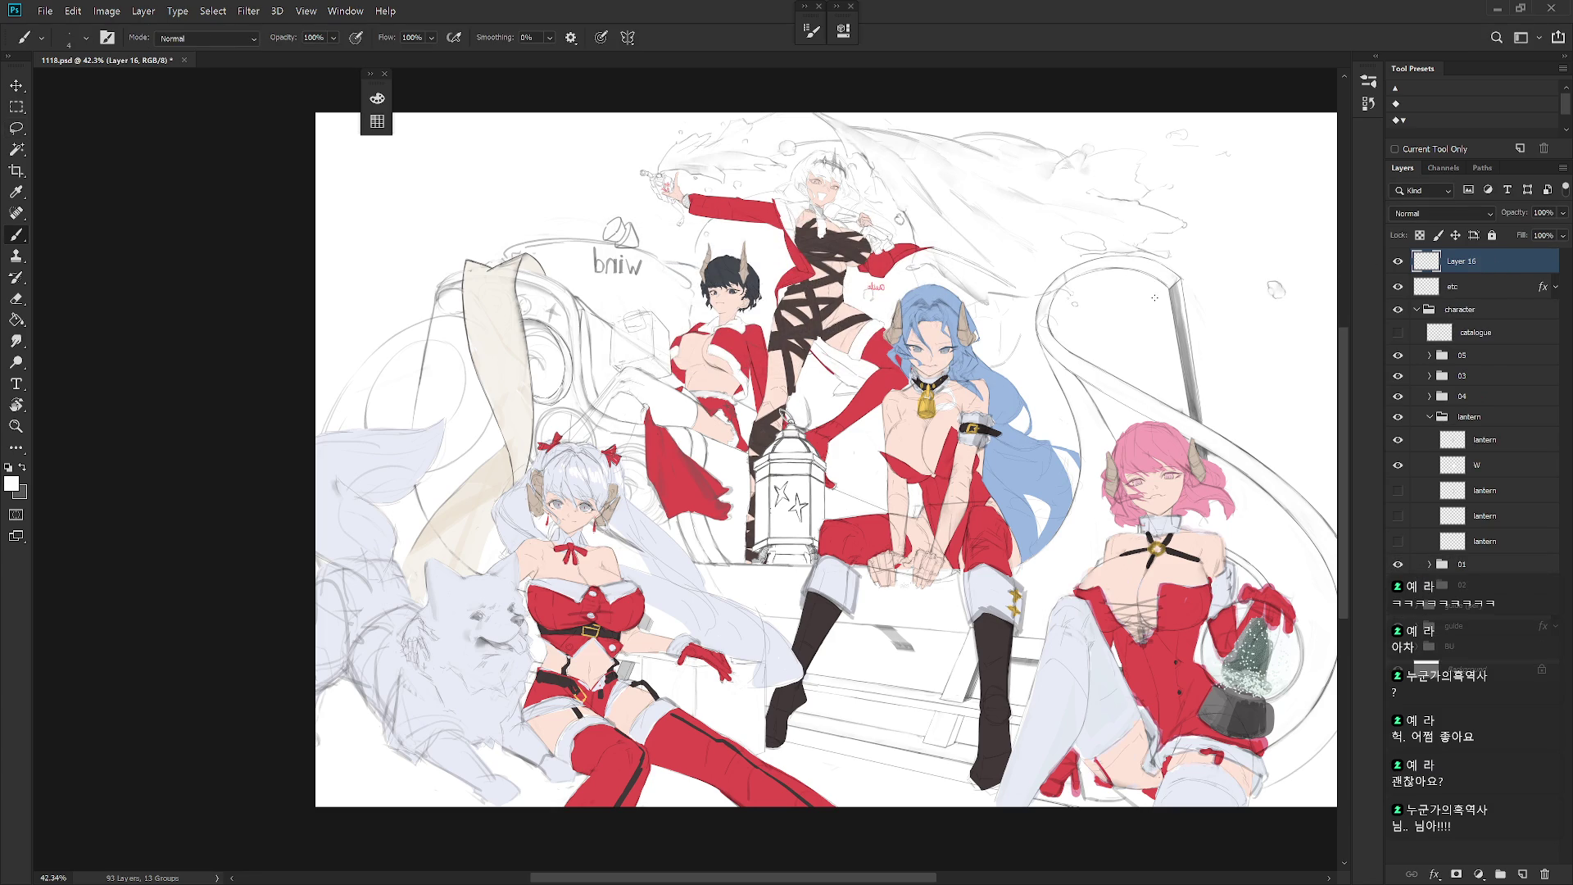
{"action": "key", "text": "Tab"}
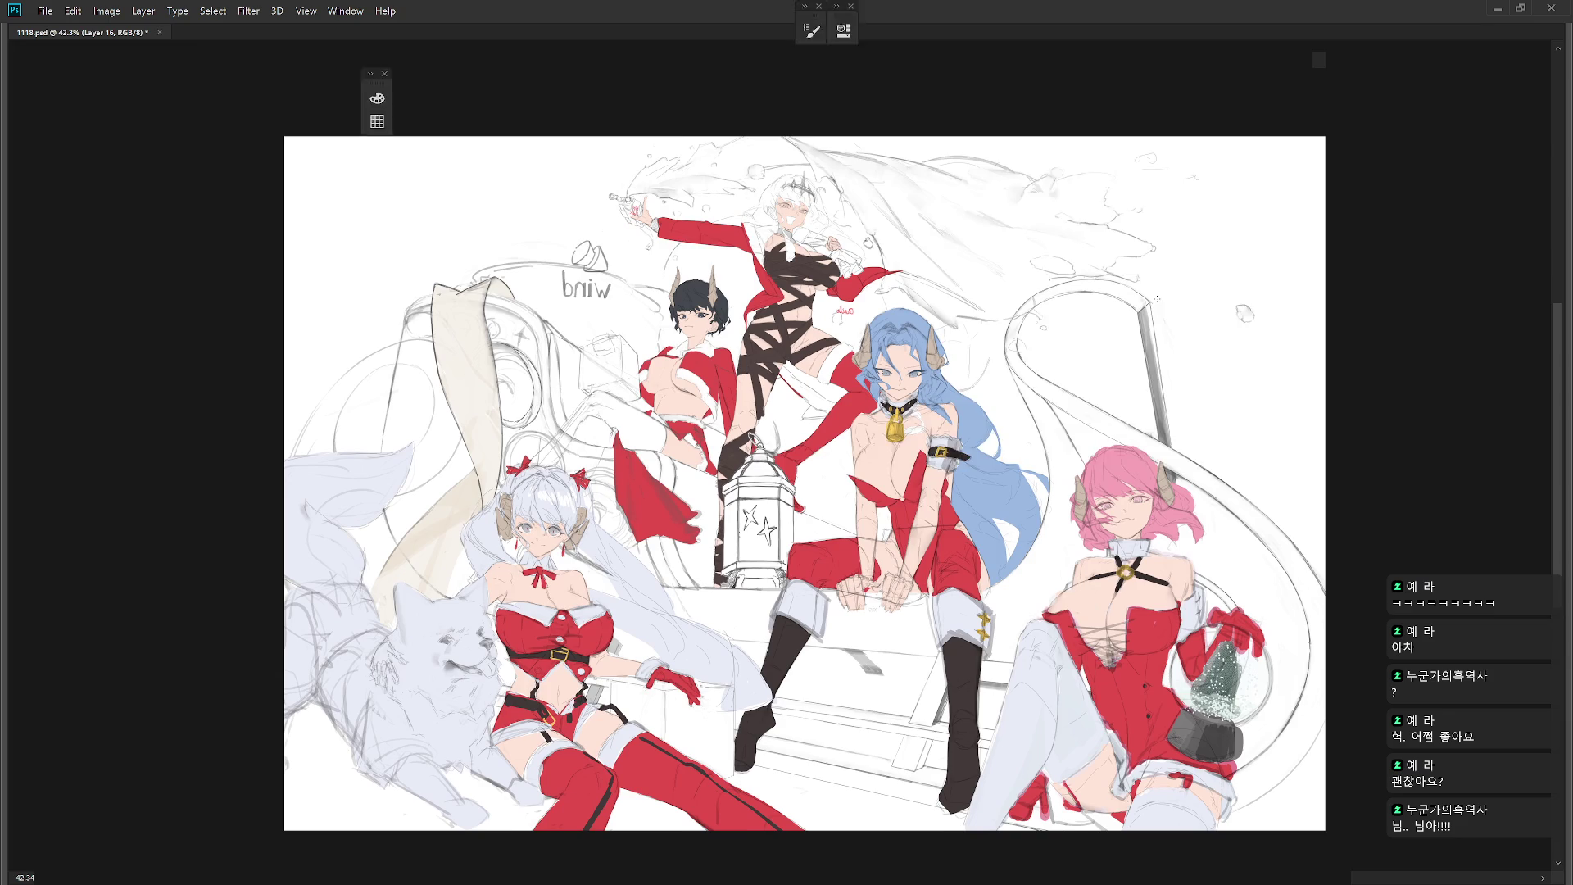
{"action": "key", "text": "h"}
{"action": "key", "text": "Tab"}
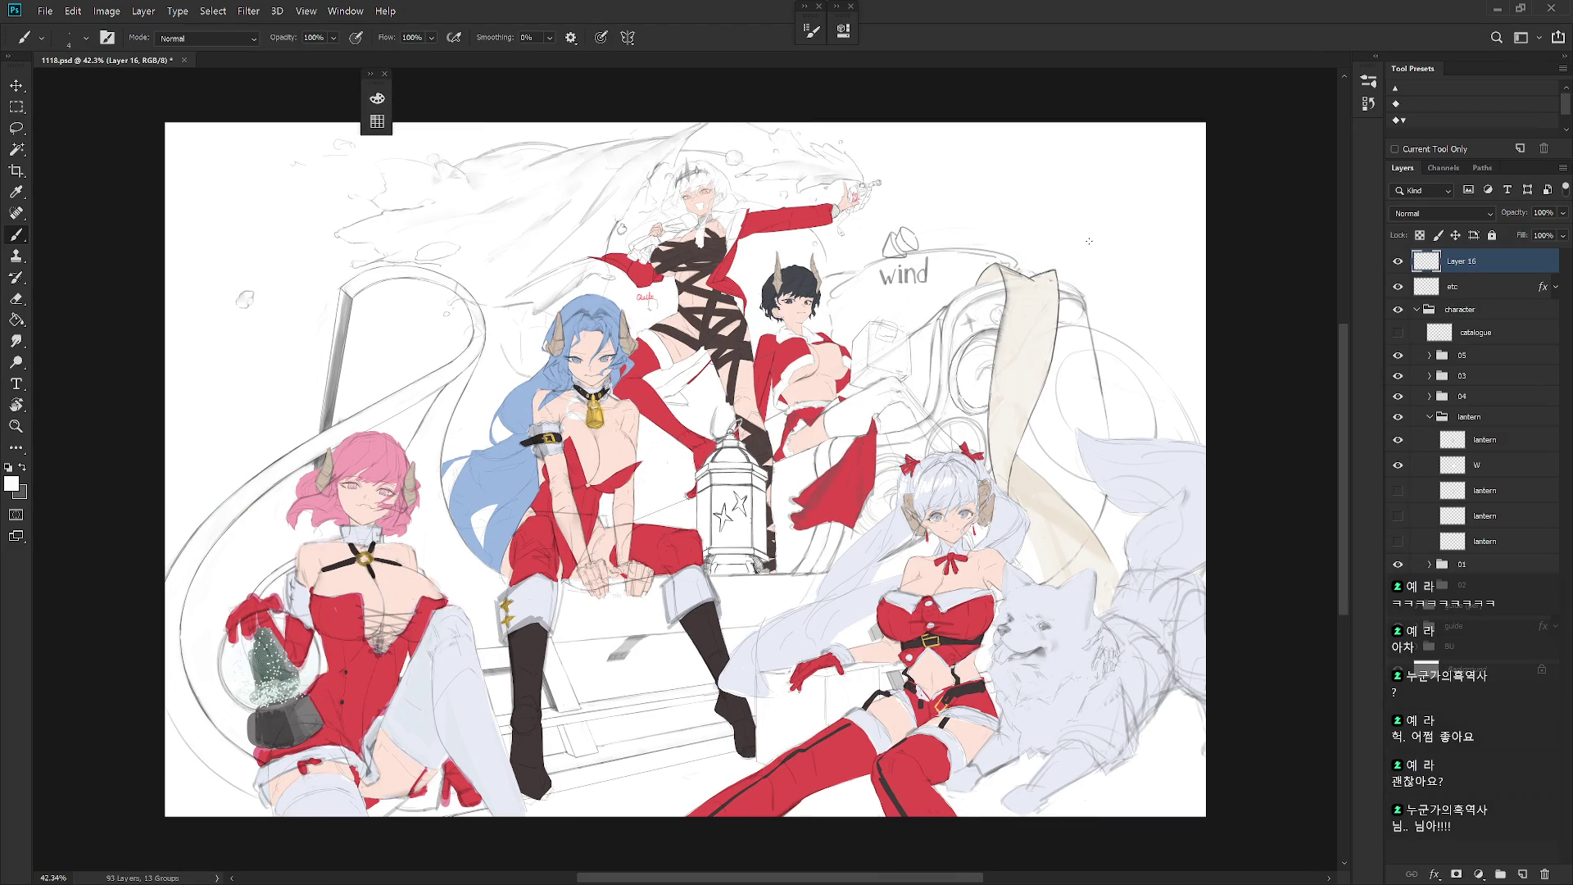
Step: Hand-letter 'Call' above the wind label with a 50 px dark brush, after undoing a trial
{"action": "key", "text": "period"}
{"action": "key", "text": "x"}
{"action": "left_click_drag", "start_coordinate": [975, 185], "coordinate": [971, 258]}
{"action": "left_click_drag", "start_coordinate": [1029, 215], "coordinate": [1034, 255]}
{"action": "key", "text": "ctrl+z"}
{"action": "key", "text": "ctrl+z"}
{"action": "key", "text": "bracketleft"}
{"action": "key", "text": "bracketleft"}
{"action": "key", "text": "bracketleft"}
{"action": "mouse_move", "coordinate": [952, 183]}
{"action": "left_mouse_down"}
{"action": "mouse_move", "coordinate": [955, 246]}
{"action": "mouse_move", "coordinate": [1005, 247]}
{"action": "left_mouse_up"}
{"action": "left_click_drag", "start_coordinate": [1020, 167], "coordinate": [1024, 246]}
{"action": "left_click_drag", "start_coordinate": [1037, 156], "coordinate": [1043, 239]}
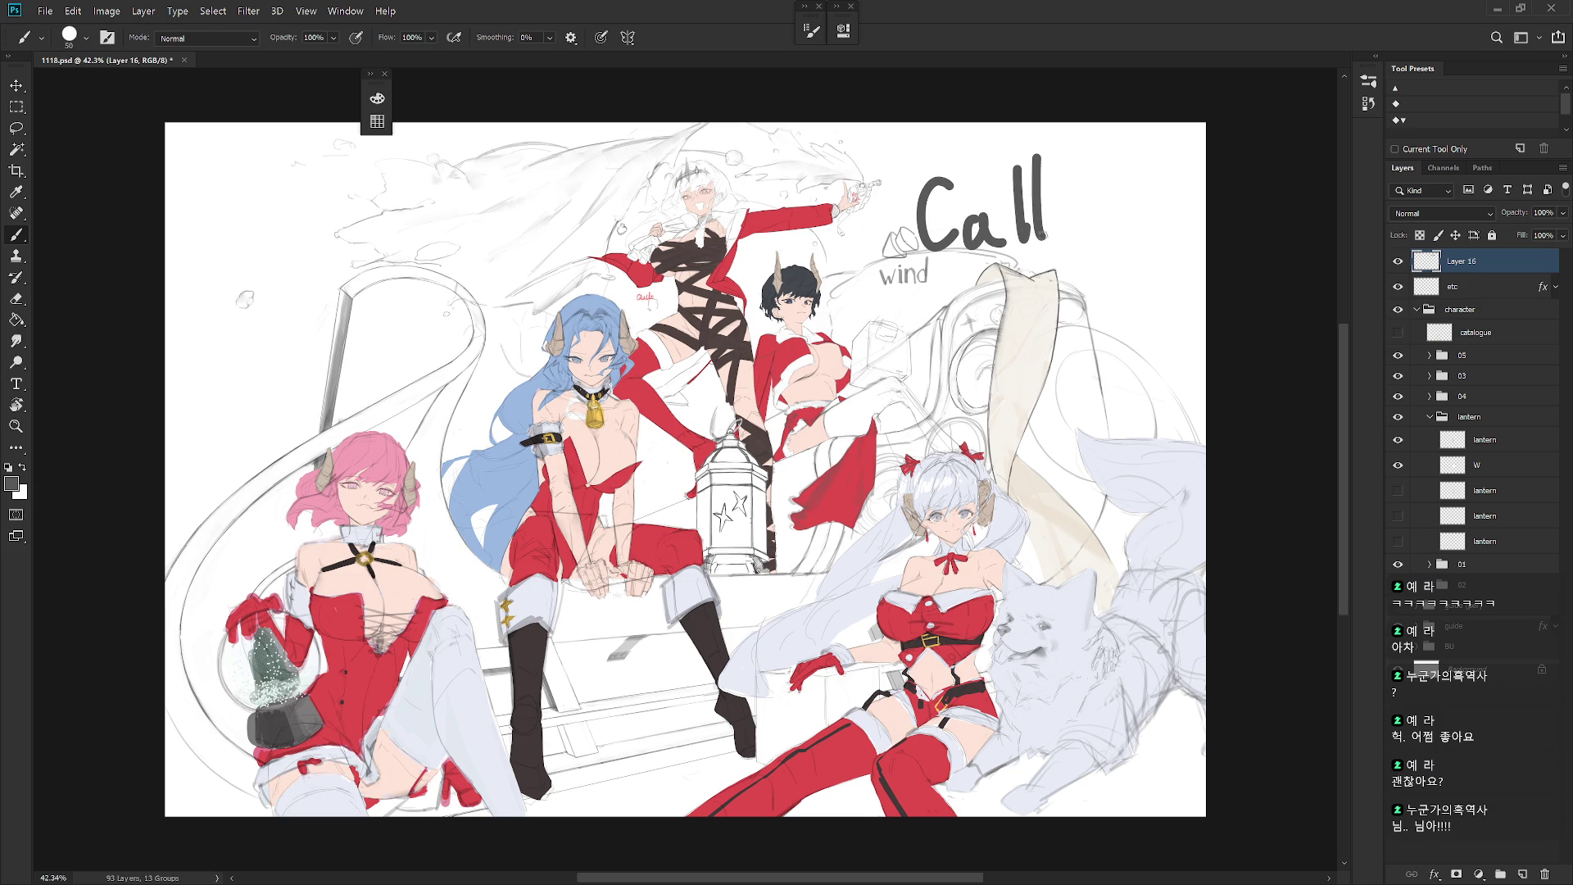
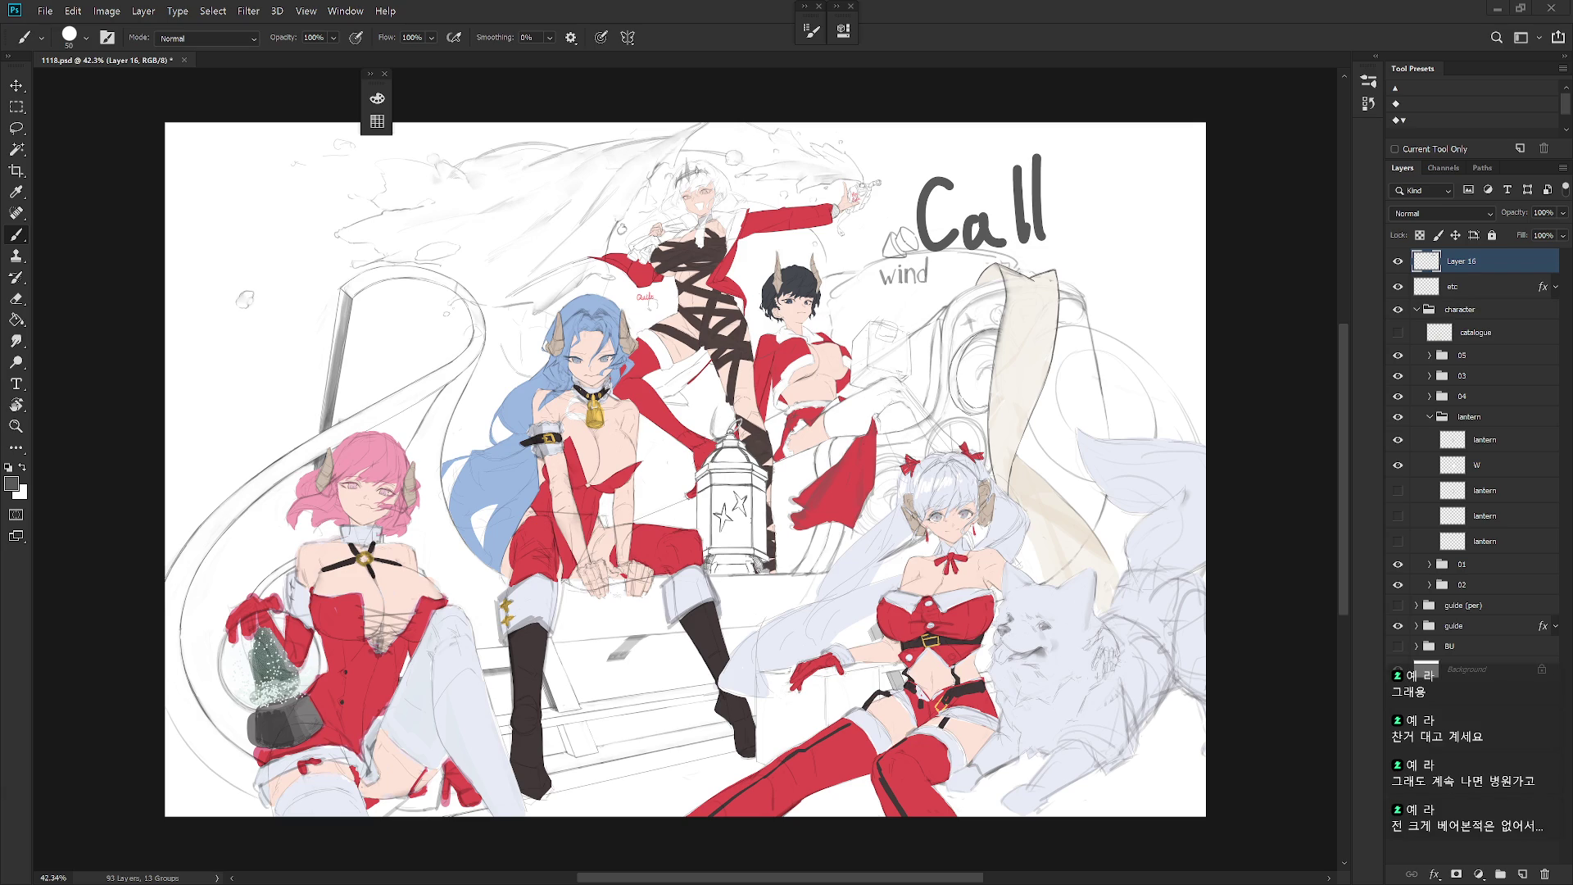
Step: Delete the Call lettering layer after checking it, then save 1118.psd
{"action": "left_click", "coordinate": [1398, 262]}
{"action": "left_click", "coordinate": [1397, 261]}
{"action": "key", "text": "Delete"}
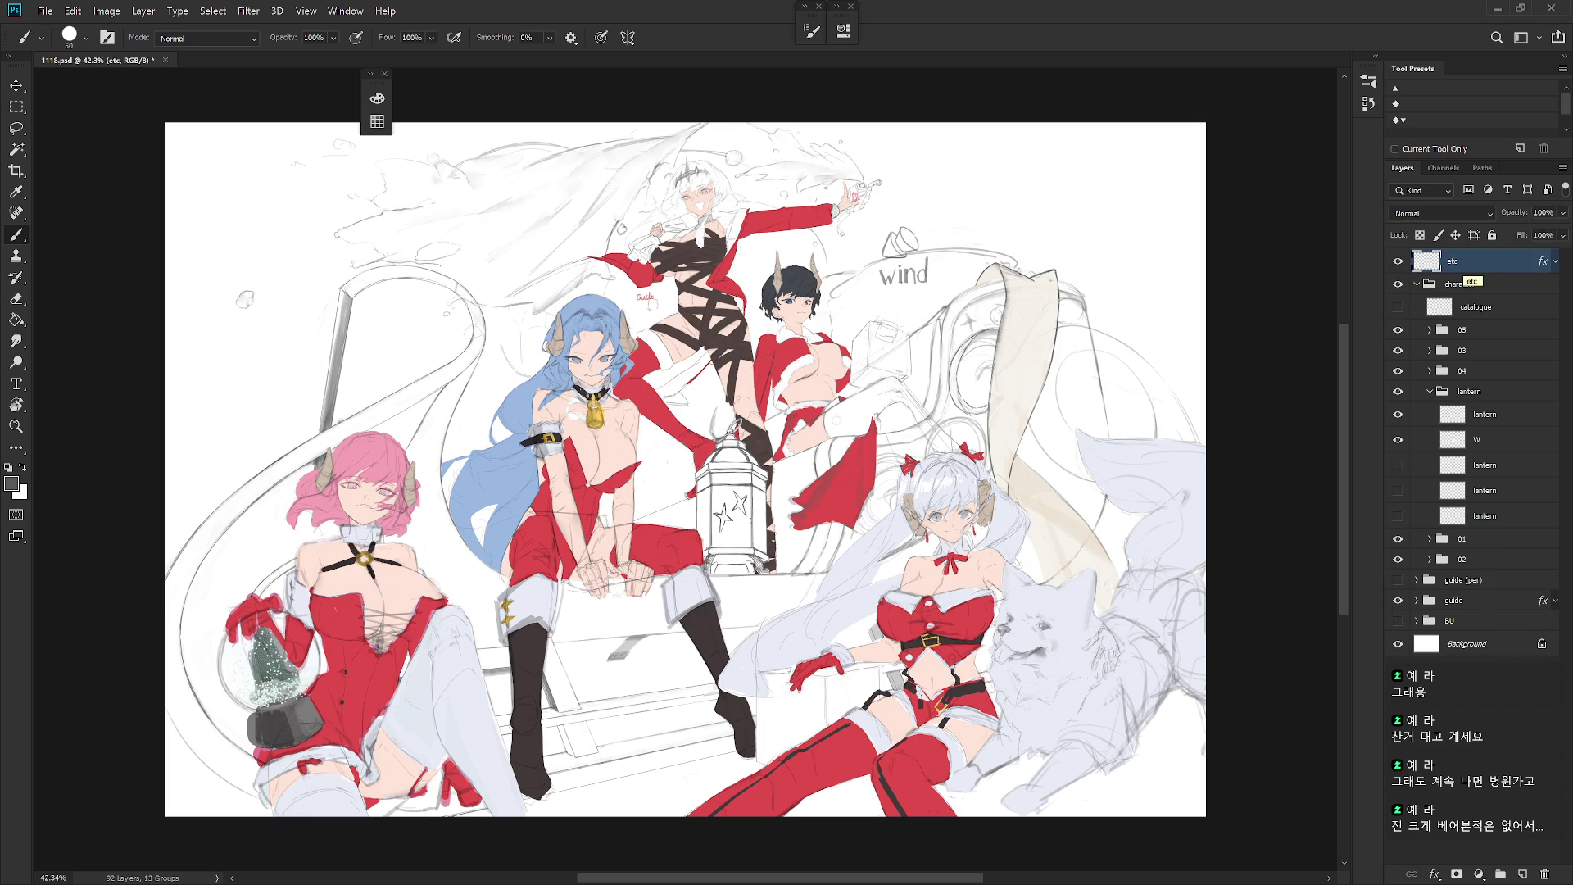
{"action": "scroll", "coordinate": [852, 435], "scroll_direction": "down", "scroll_amount": 2}
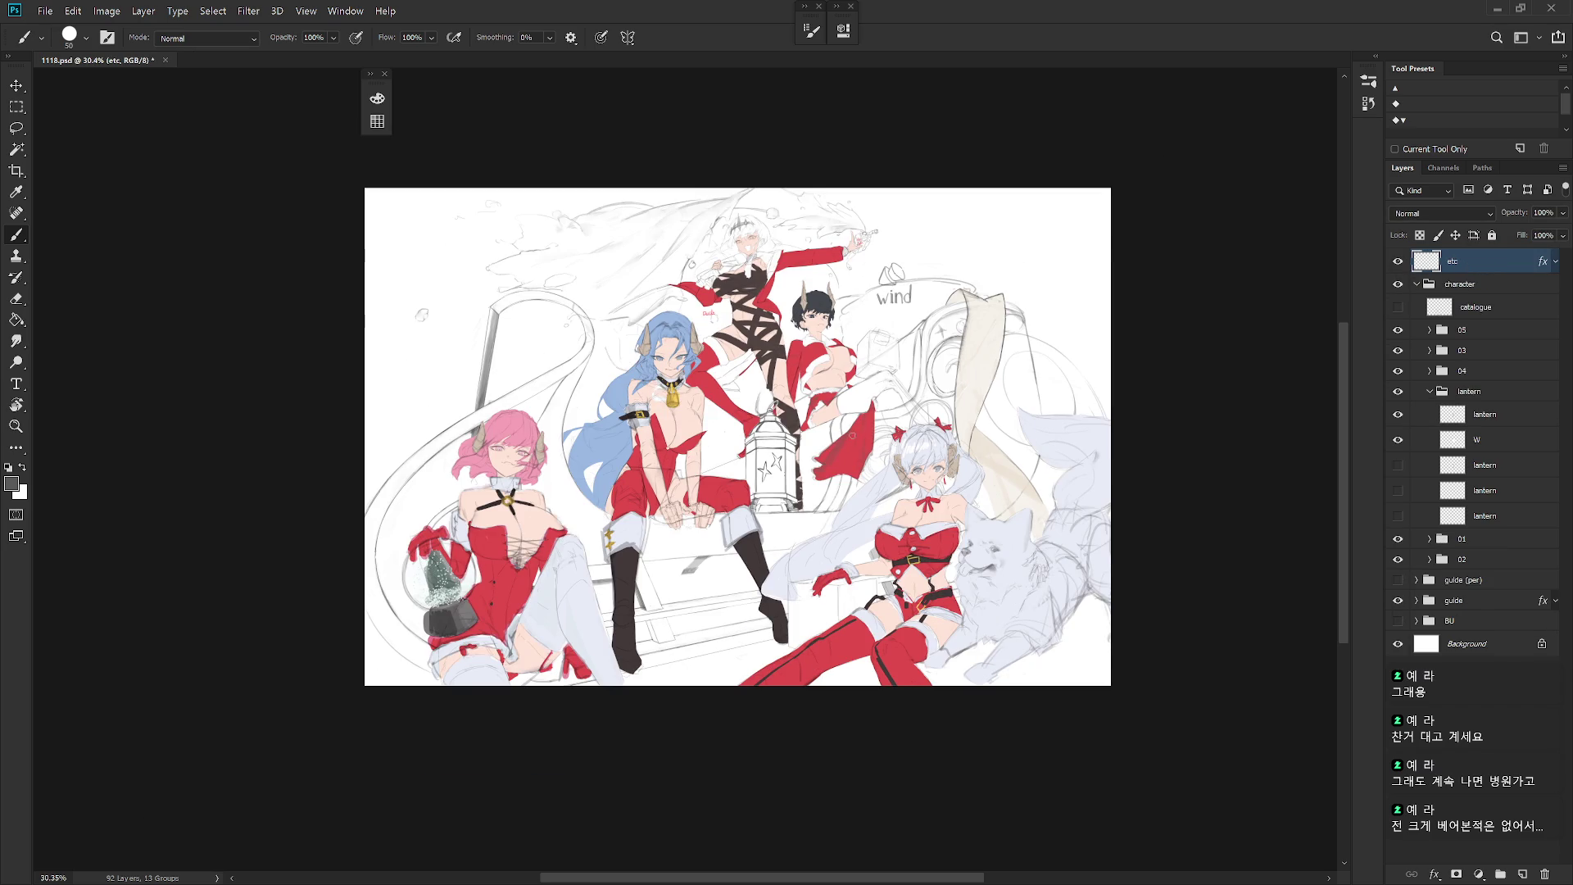
{"action": "key", "text": "ctrl+s"}
Step: Hide the 03 character group and expand the guide group
{"action": "left_click", "coordinate": [1398, 350]}
{"action": "scroll", "coordinate": [1101, 544], "scroll_direction": "up", "scroll_amount": 5}
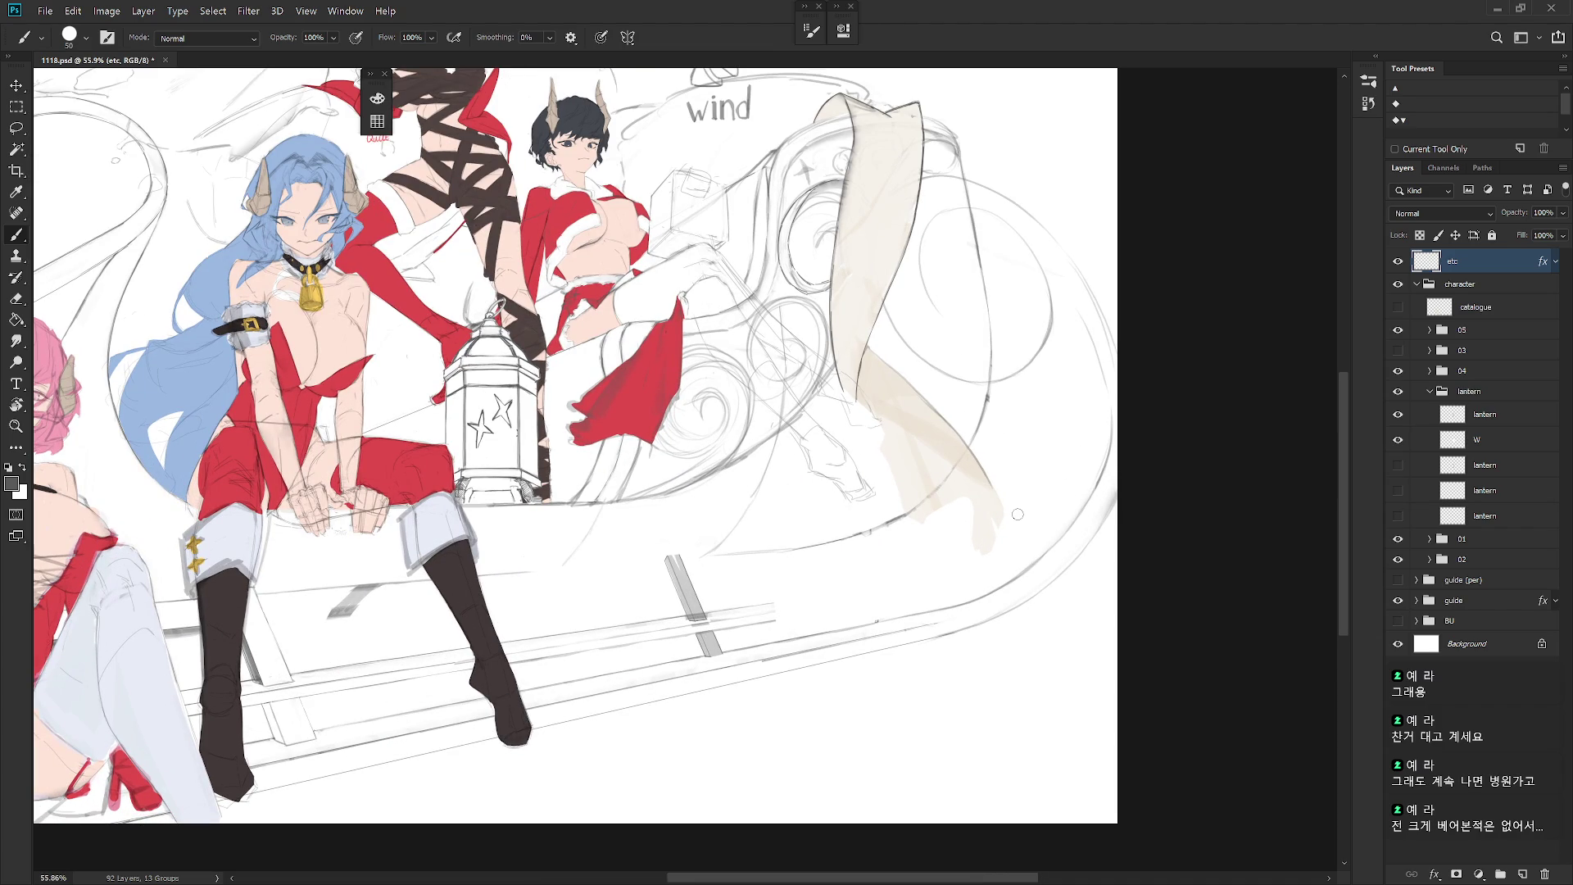
{"action": "left_click", "coordinate": [1417, 601]}
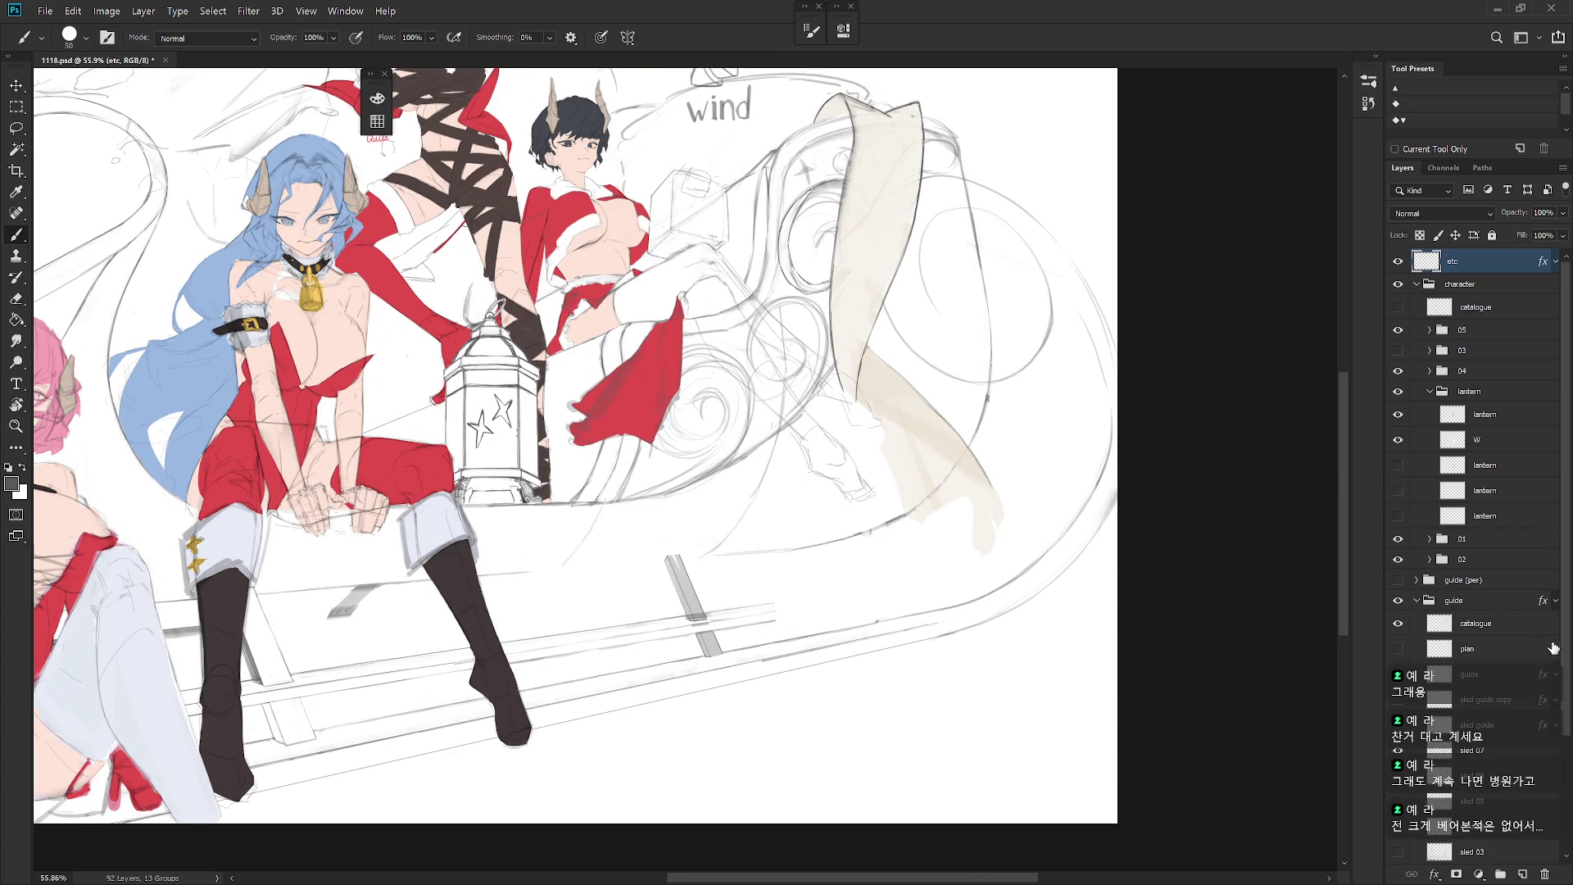
Step: Hide the beige catalogue shape on the sled after comparing it on and off
{"action": "left_click", "coordinate": [1090, 524], "text": "ctrl"}
{"action": "left_click_drag", "start_coordinate": [1091, 524], "coordinate": [1115, 584]}
{"action": "key", "text": "shift+b"}
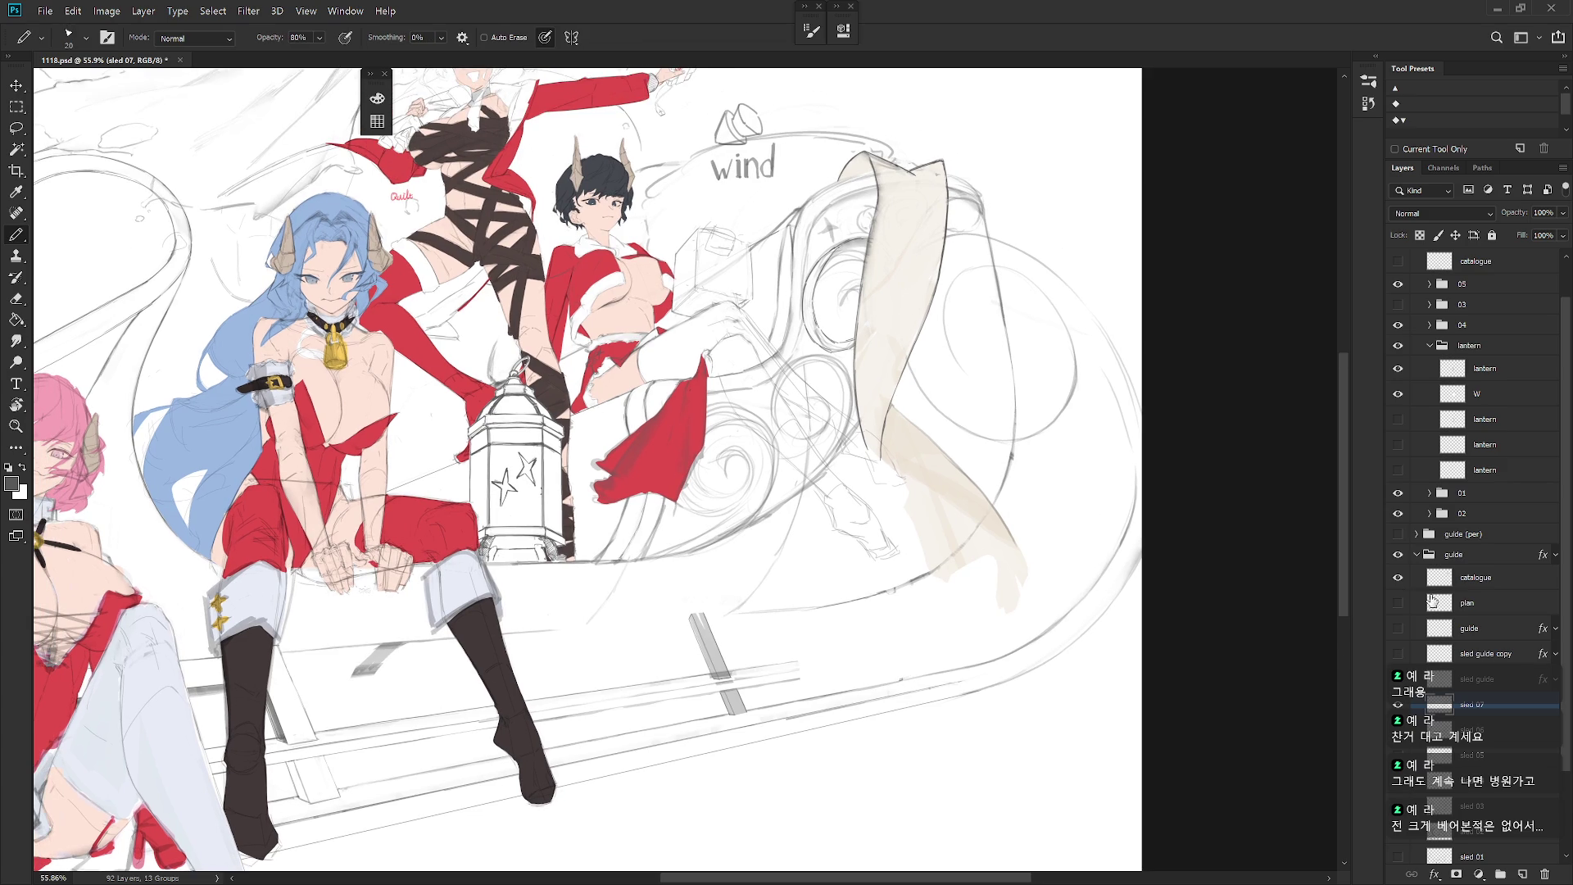
{"action": "left_click", "coordinate": [1398, 577]}
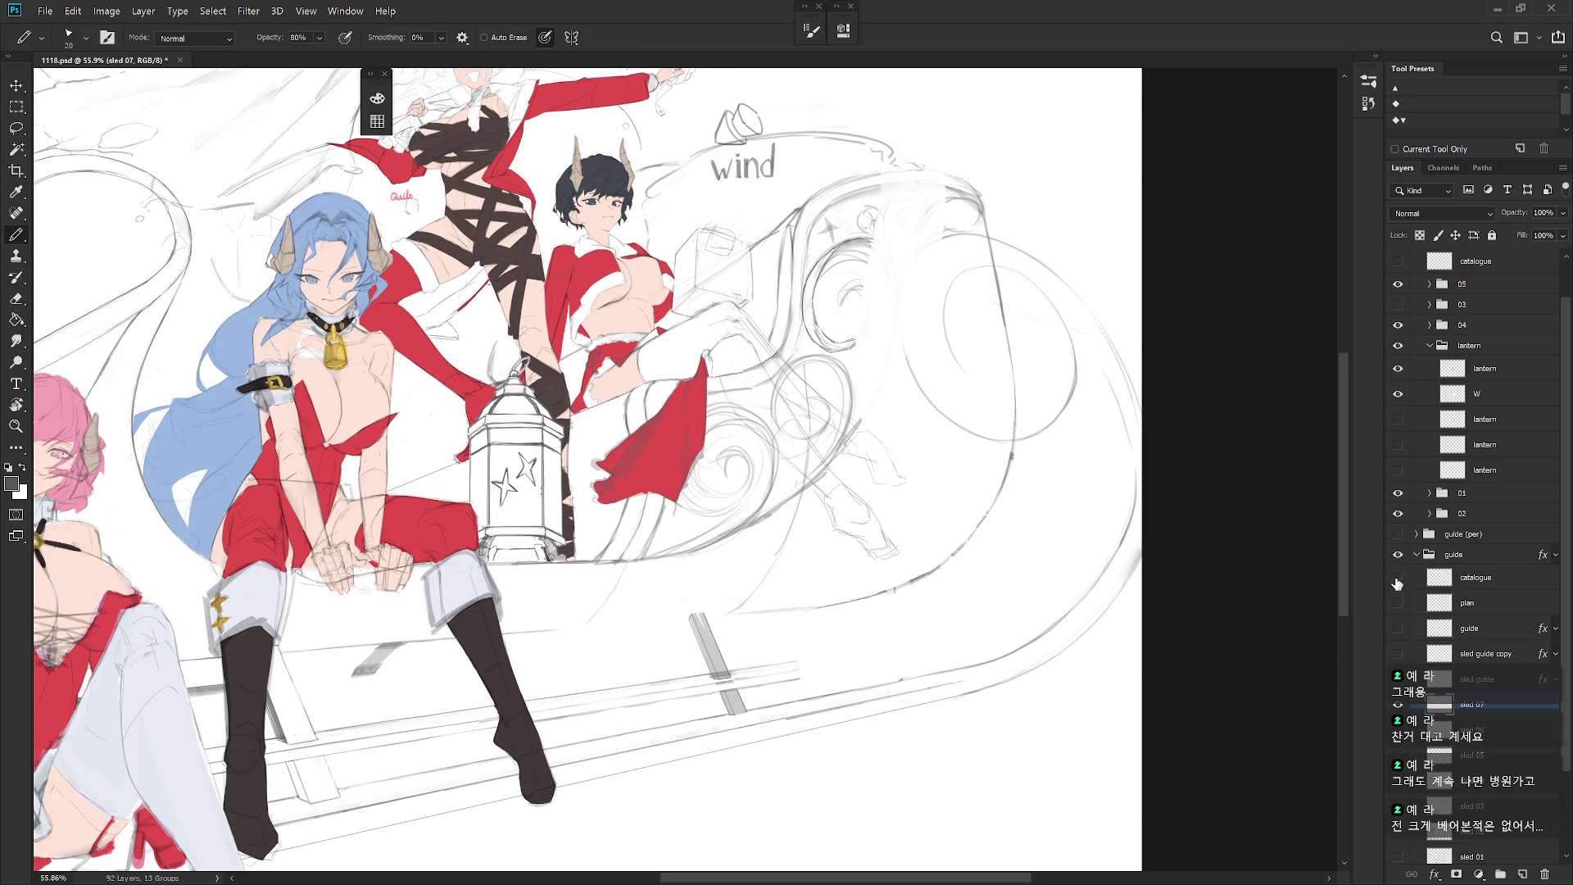
{"action": "left_click", "coordinate": [1398, 577]}
{"action": "left_click", "coordinate": [1398, 576]}
Step: Compare the sled sketch versions and fade sled 06 to 20% opacity
{"action": "left_click", "coordinate": [1397, 729]}
{"action": "left_click", "coordinate": [1398, 705]}
{"action": "left_click", "coordinate": [1491, 736]}
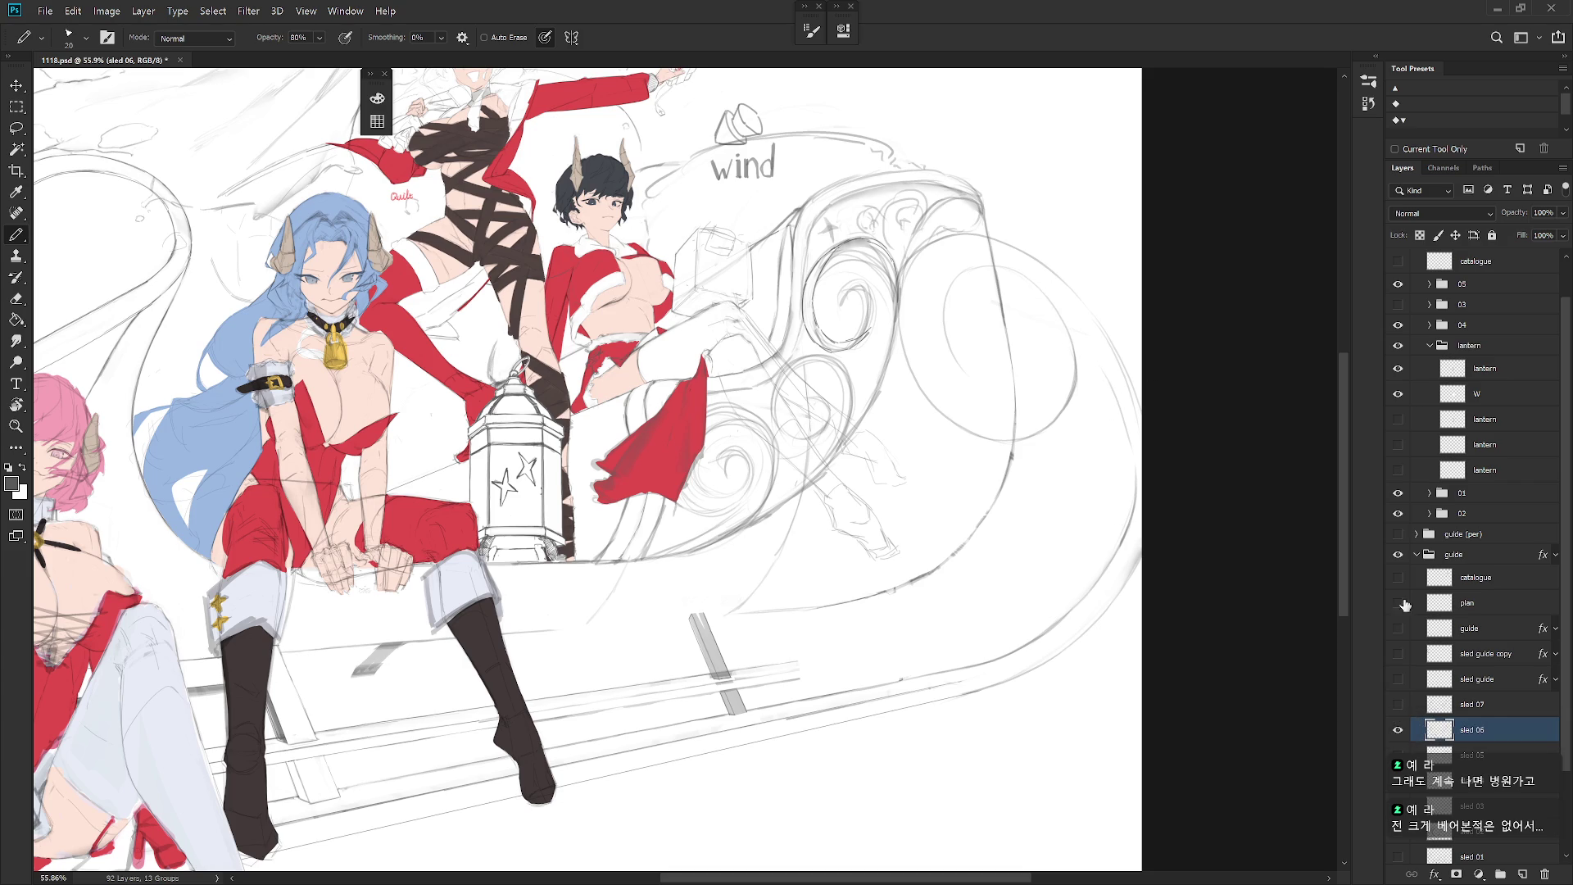
{"action": "left_click", "coordinate": [1475, 703]}
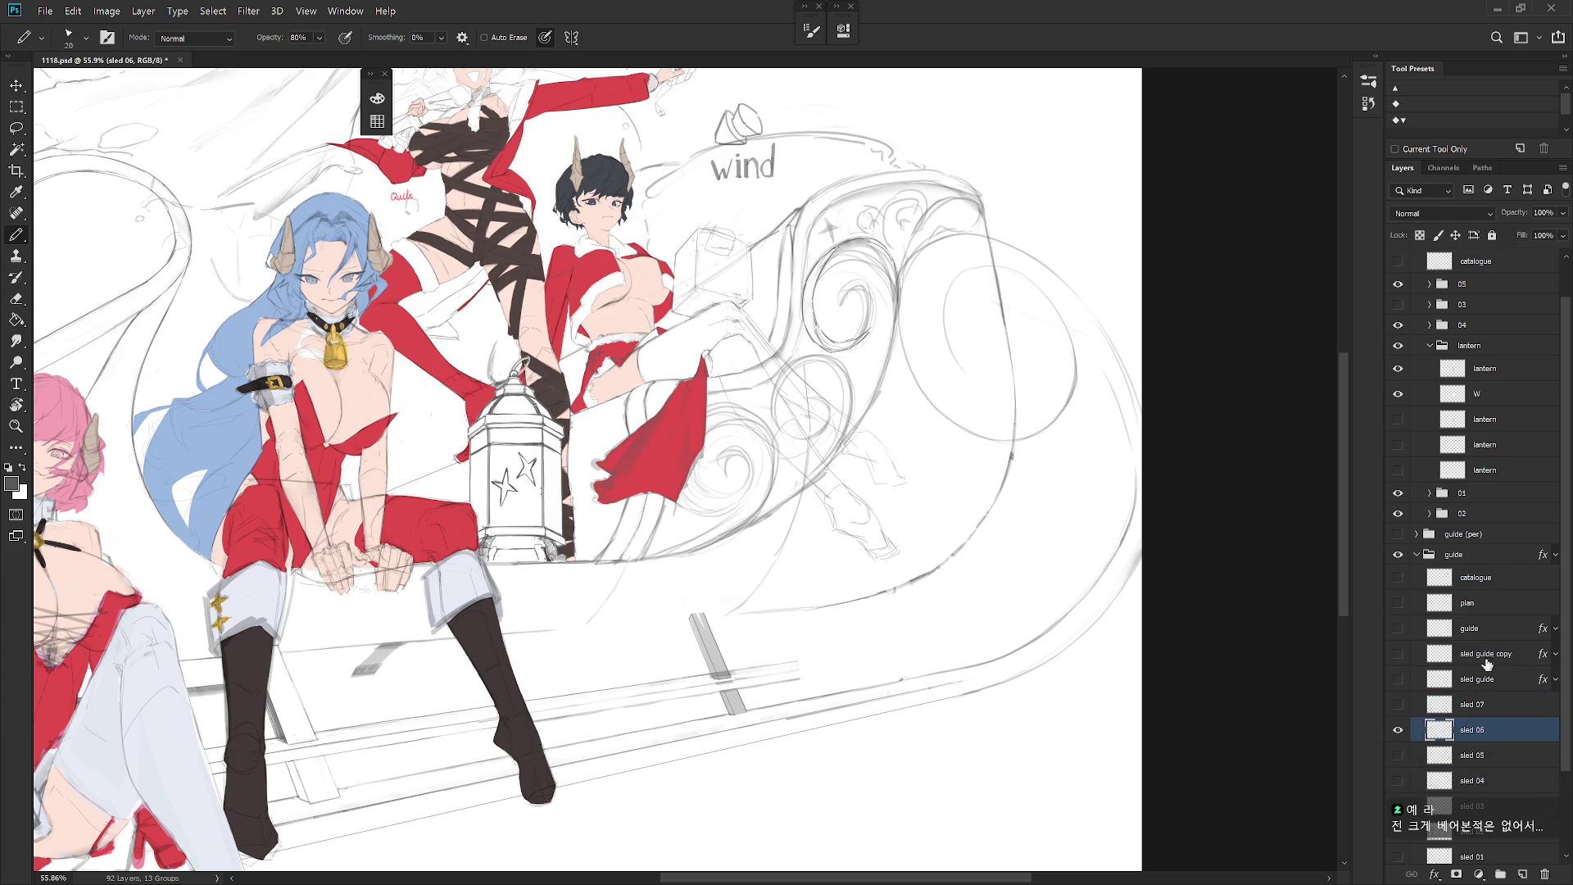
{"action": "left_click", "coordinate": [1543, 212]}
{"action": "type", "text": "20"}
{"action": "key", "text": "Return"}
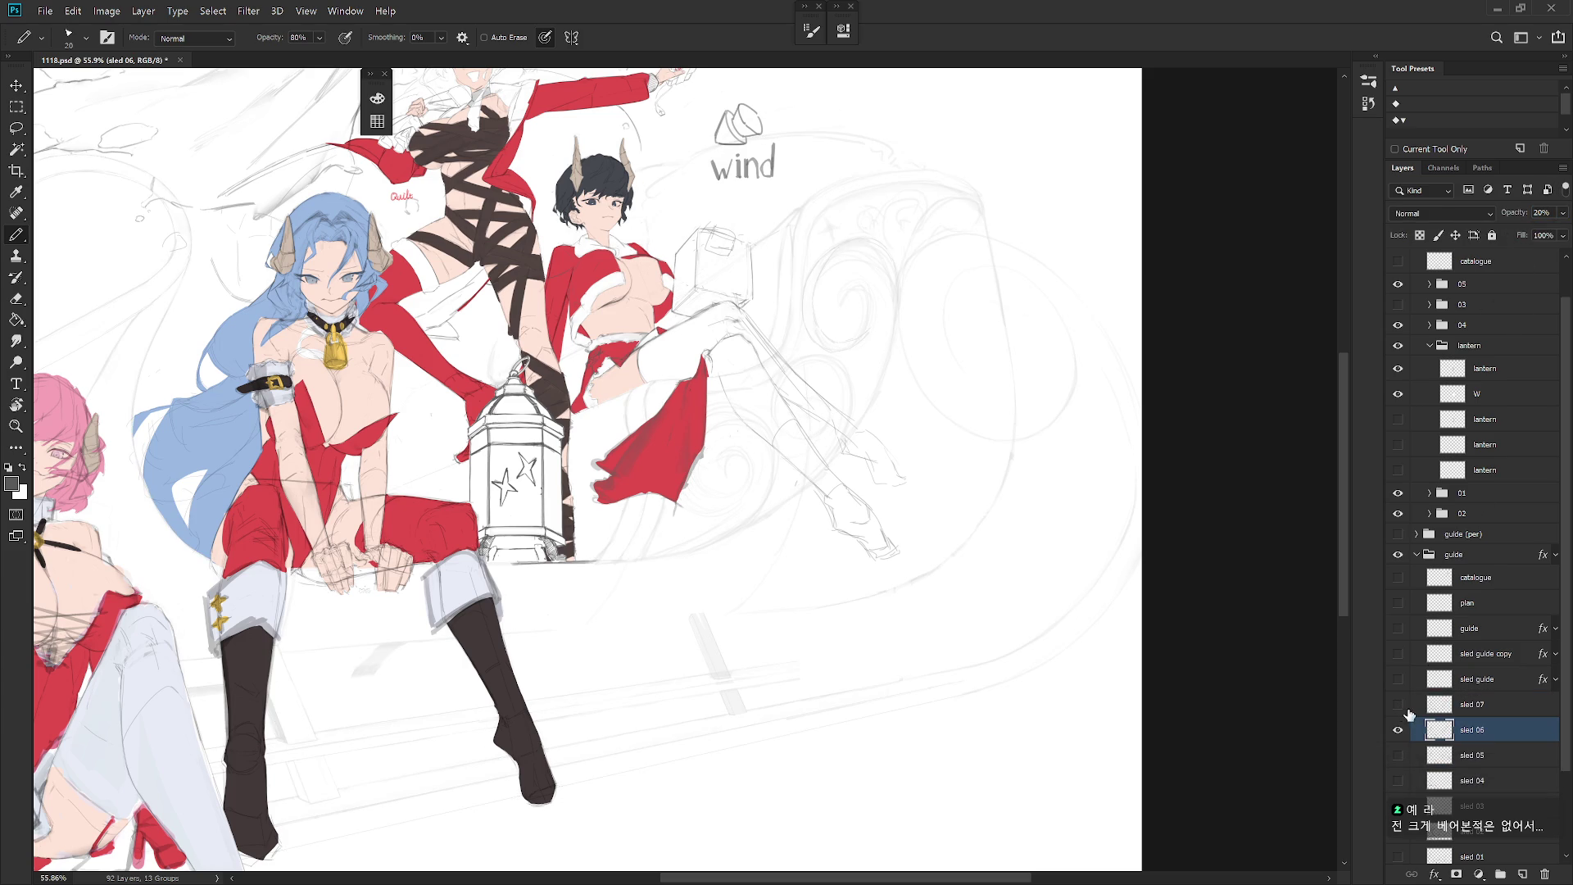
Step: Show the sled 07 sketch, make it active, and begin lassoing the round scroll
{"action": "left_click", "coordinate": [1398, 704]}
{"action": "left_click", "coordinate": [1475, 704]}
{"action": "mouse_move", "coordinate": [943, 574]}
{"action": "left_mouse_down"}
{"action": "mouse_move", "coordinate": [941, 604]}
{"action": "mouse_move", "coordinate": [997, 394]}
{"action": "left_mouse_up"}
{"action": "key", "text": "l"}
{"action": "mouse_move", "coordinate": [933, 267]}
{"action": "left_mouse_down"}
{"action": "mouse_move", "coordinate": [866, 213]}
{"action": "mouse_move", "coordinate": [800, 270]}
{"action": "mouse_move", "coordinate": [951, 376]}
{"action": "mouse_move", "coordinate": [934, 316]}
{"action": "left_mouse_up"}
Step: Select the round scroll and scale it to about 96% from its left edge
{"action": "key", "text": "shift"}
{"action": "mouse_move", "coordinate": [796, 237]}
{"action": "left_mouse_down"}
{"action": "mouse_move", "coordinate": [907, 386]}
{"action": "mouse_move", "coordinate": [910, 345]}
{"action": "left_mouse_up"}
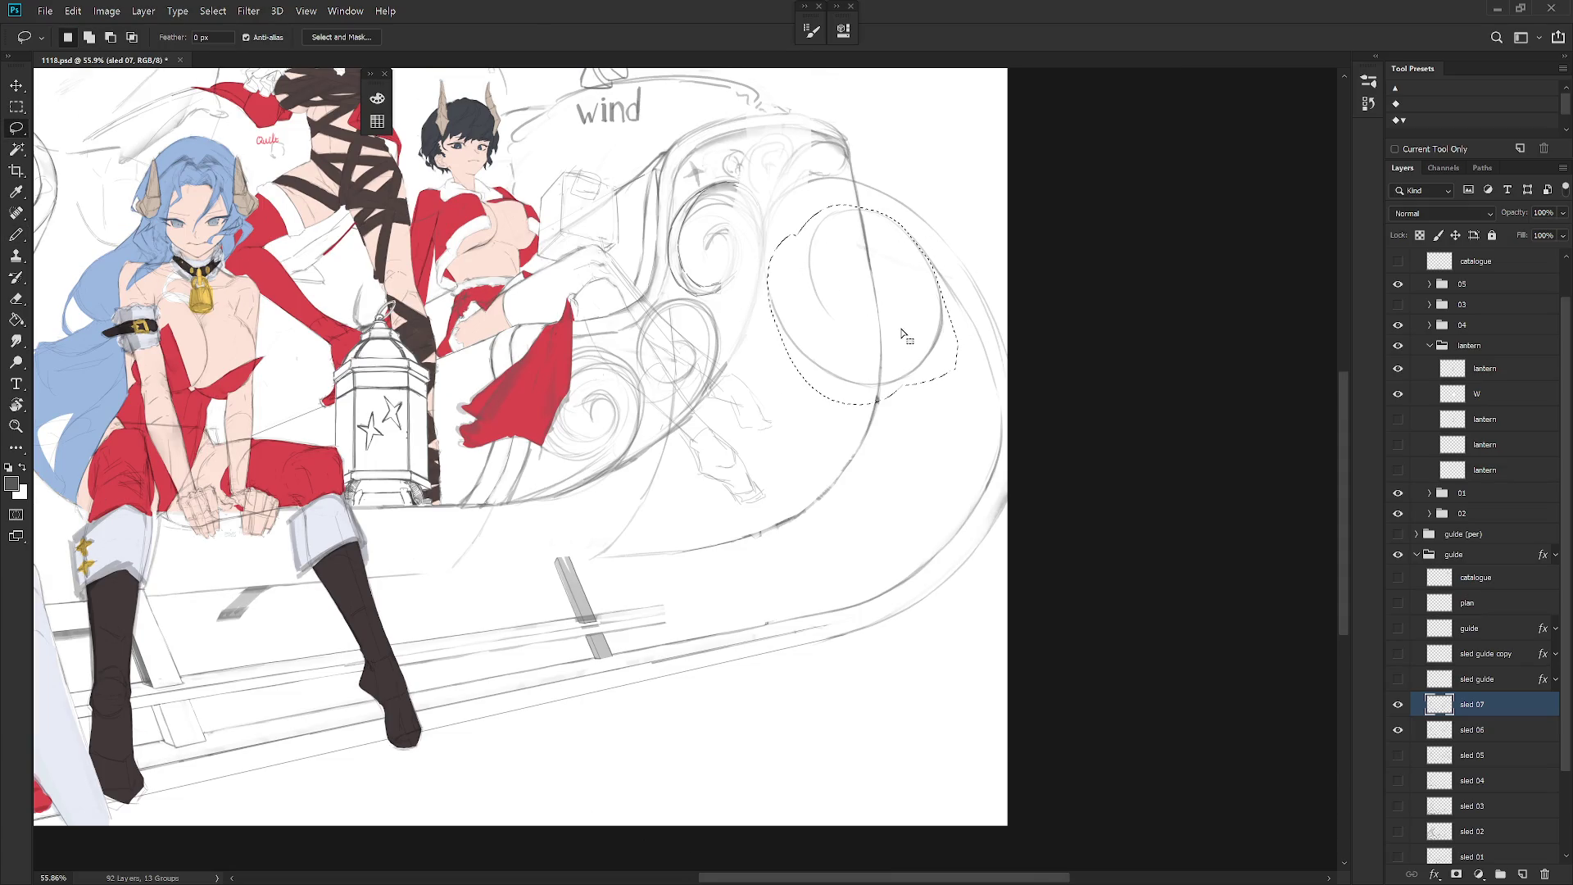
{"action": "key", "text": "ctrl+t"}
{"action": "left_click", "coordinate": [766, 261], "text": "alt"}
{"action": "left_click_drag", "start_coordinate": [957, 403], "coordinate": [943, 379]}
{"action": "key", "text": "Escape"}
{"action": "mouse_move", "coordinate": [864, 214]}
{"action": "left_mouse_down"}
{"action": "mouse_move", "coordinate": [881, 393]}
{"action": "mouse_move", "coordinate": [904, 366]}
{"action": "left_mouse_up"}
{"action": "key", "text": "ctrl+t"}
{"action": "left_click_drag", "start_coordinate": [863, 306], "coordinate": [766, 274]}
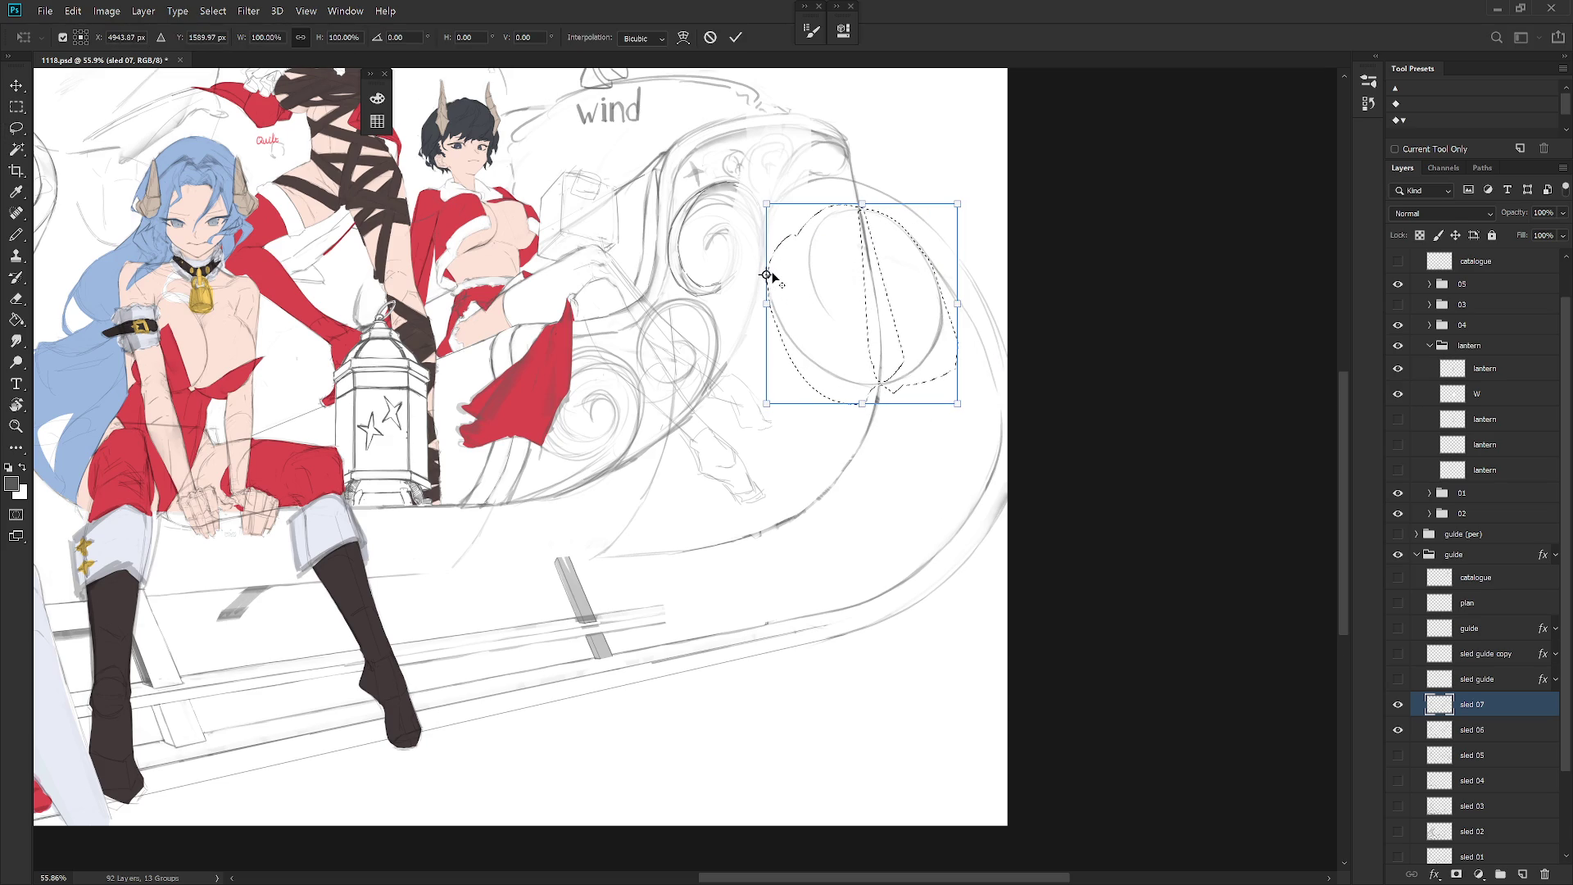
{"action": "left_click_drag", "start_coordinate": [957, 402], "coordinate": [929, 384]}
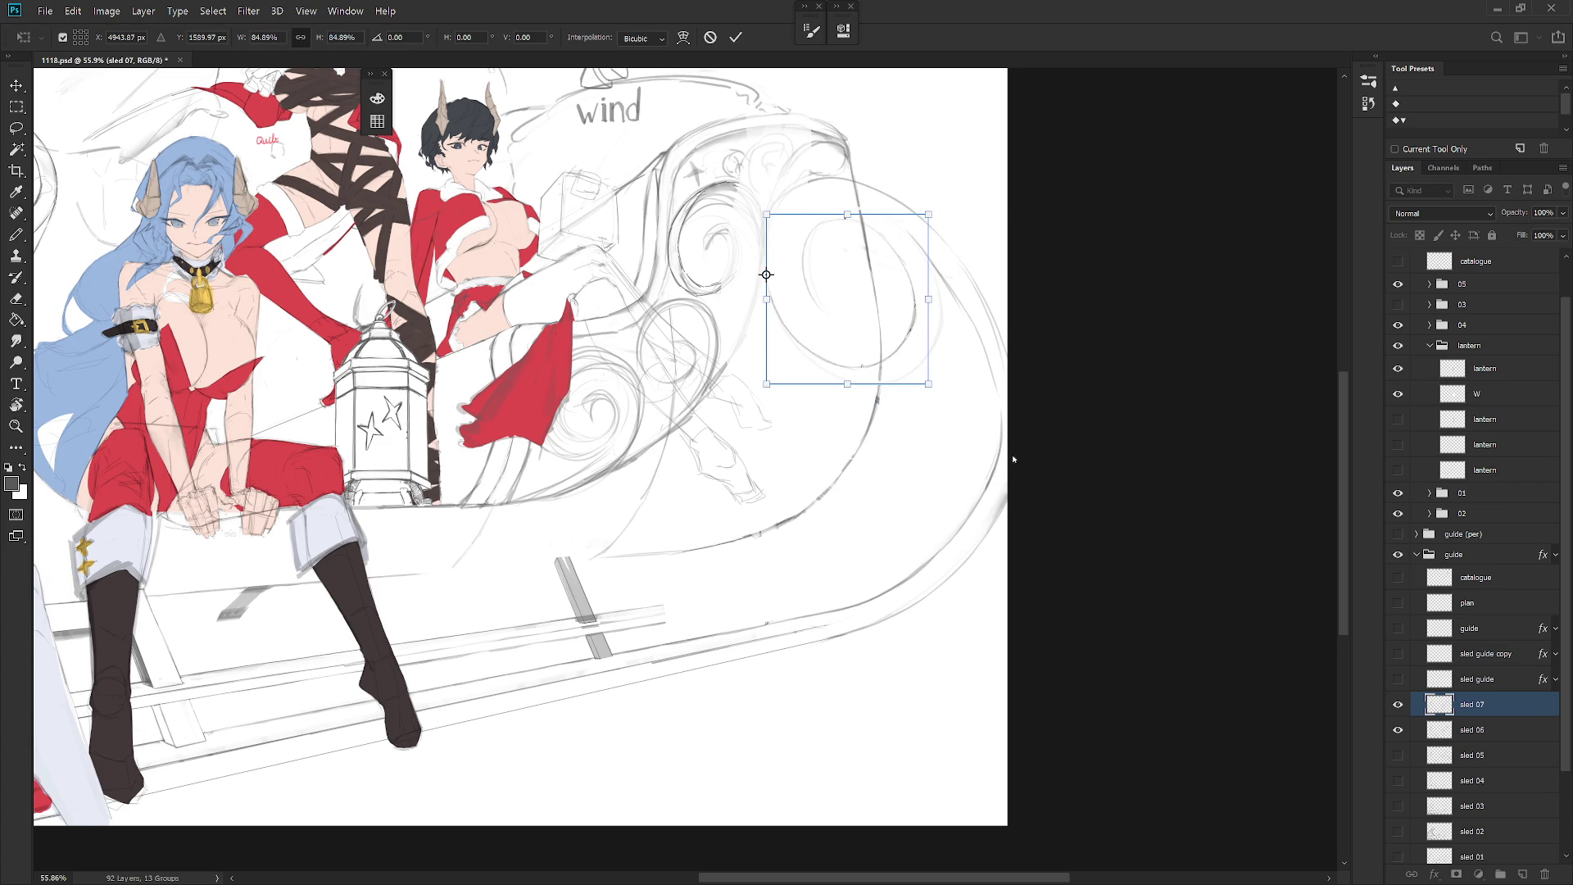
{"action": "key", "text": "Return"}
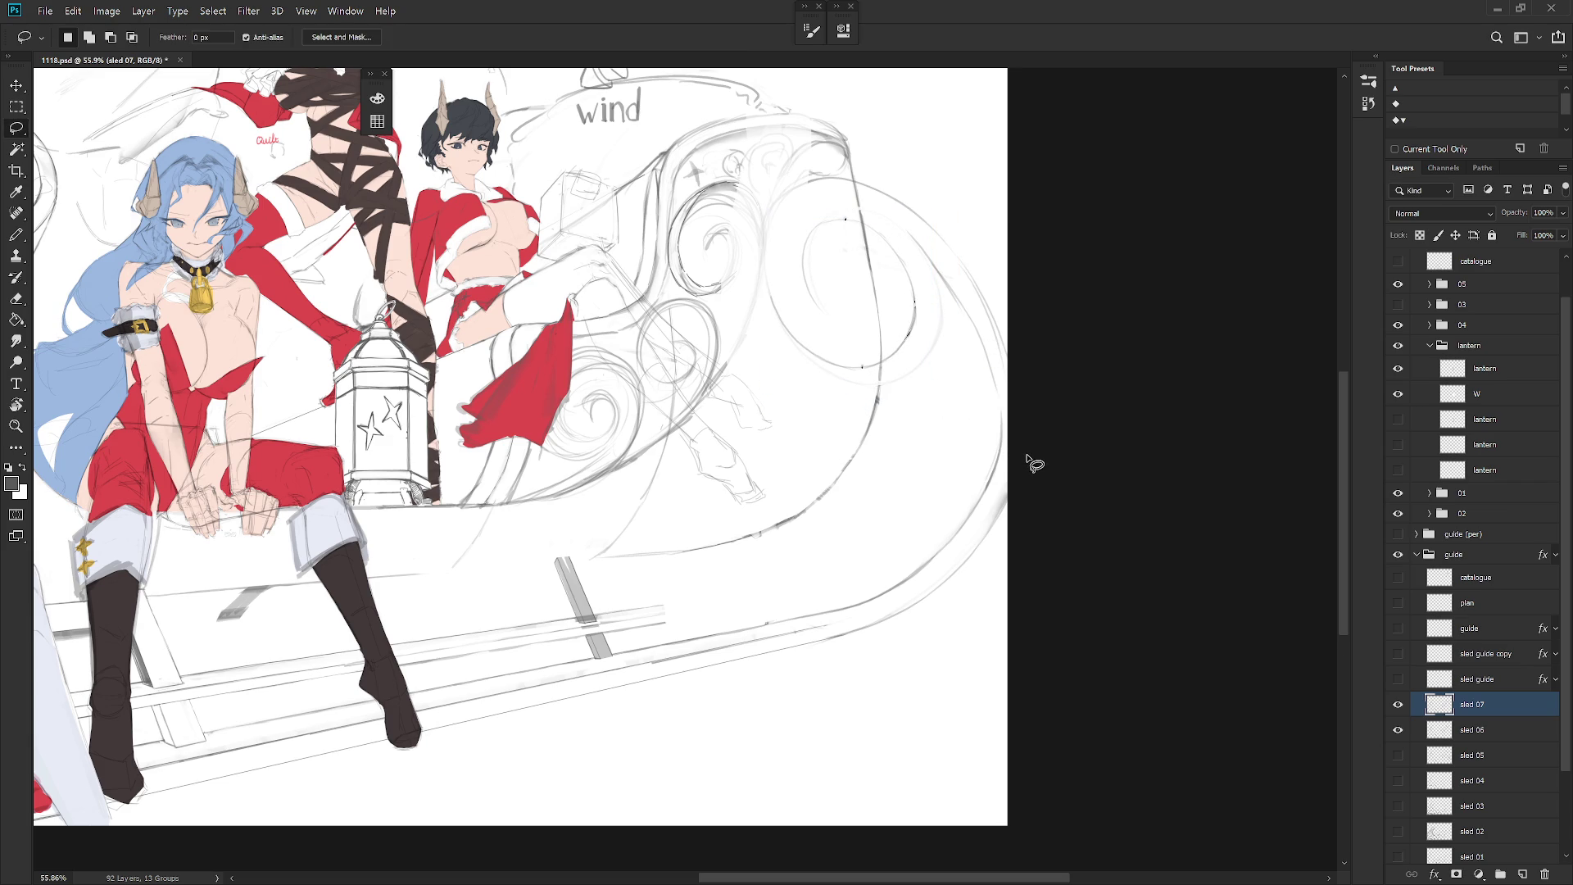
Step: Squash the scroll's height to about 89% from the top and hide sled 06
{"action": "key", "text": "ctrl+t"}
{"action": "left_click_drag", "start_coordinate": [842, 295], "coordinate": [842, 217]}
{"action": "left_click_drag", "start_coordinate": [842, 371], "coordinate": [846, 353]}
{"action": "key", "text": "Return"}
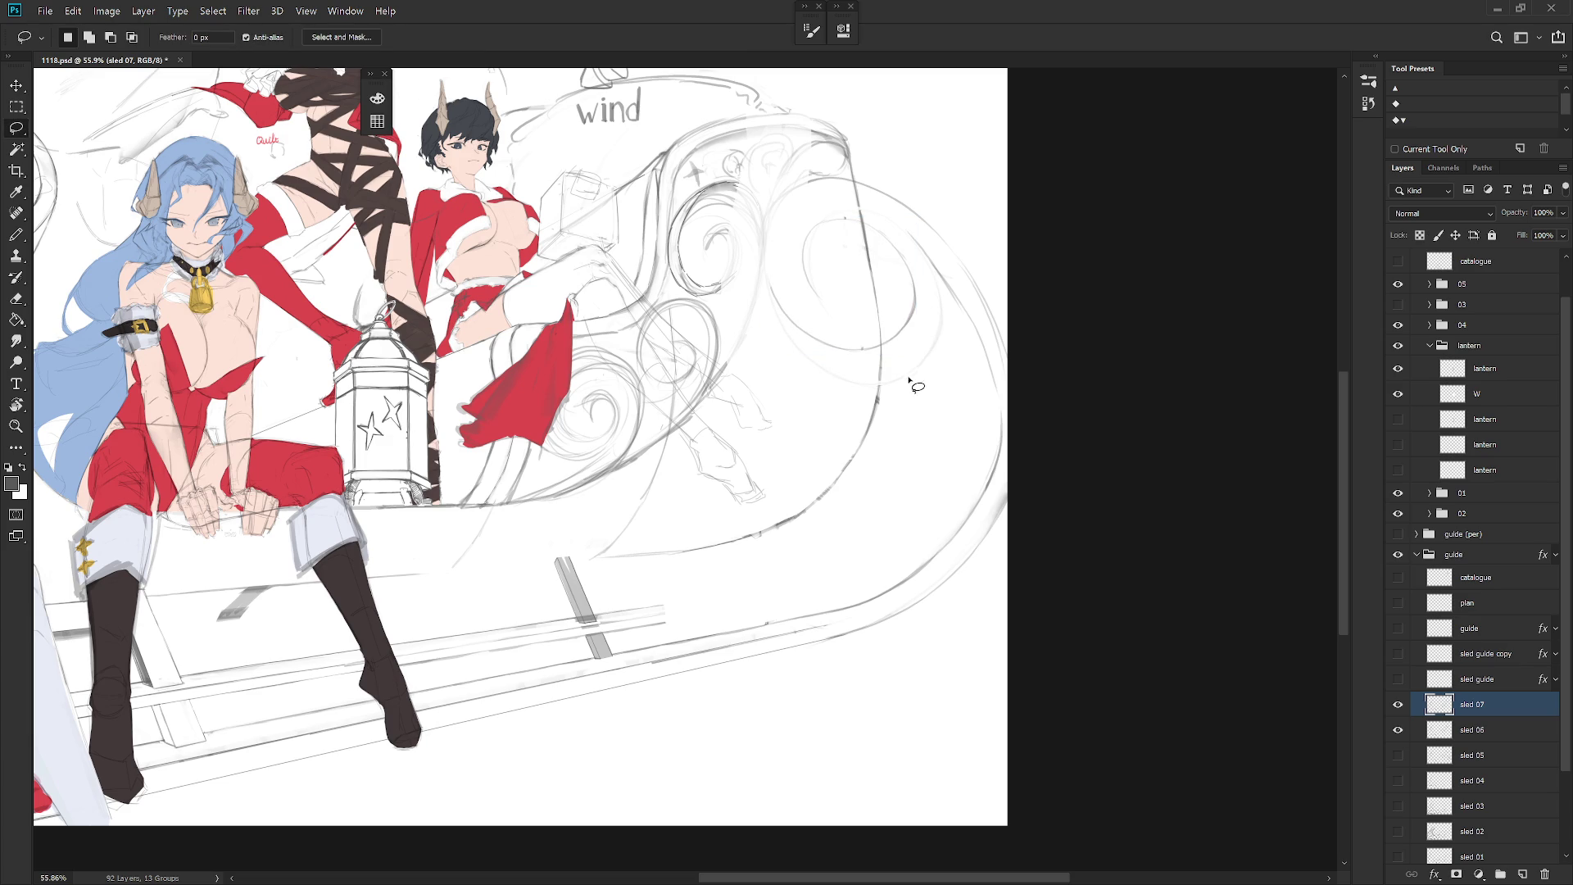
{"action": "left_click", "coordinate": [1398, 729]}
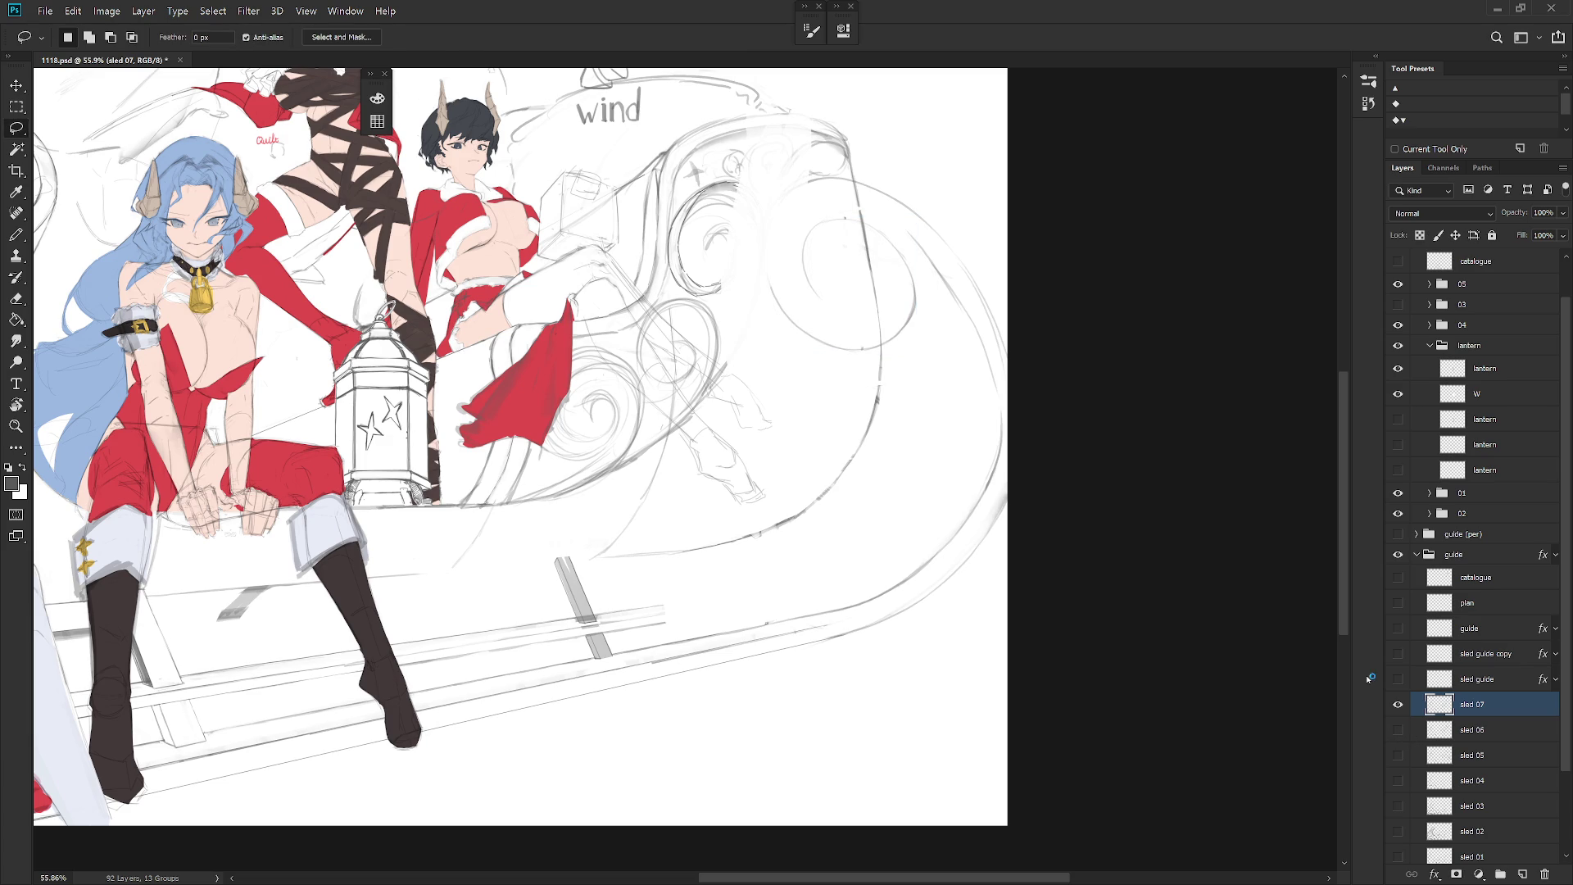
{"action": "key", "text": "b"}
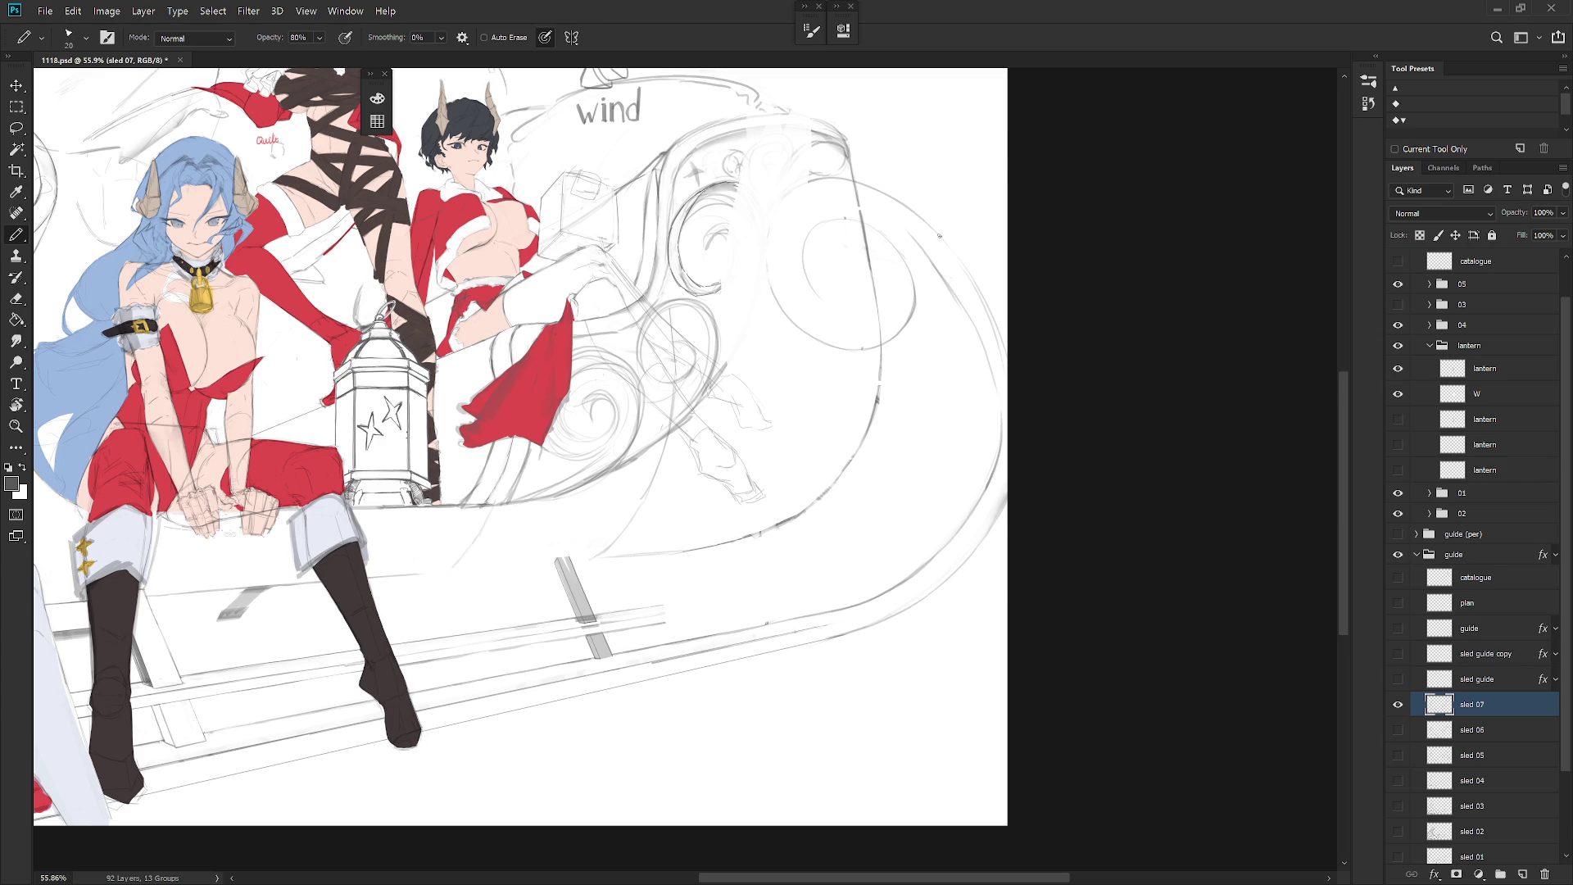
Step: Trace two pencil strokes down the sled's right outer curve on a rotated view
{"action": "left_click_drag", "start_coordinate": [924, 226], "coordinate": [959, 352]}
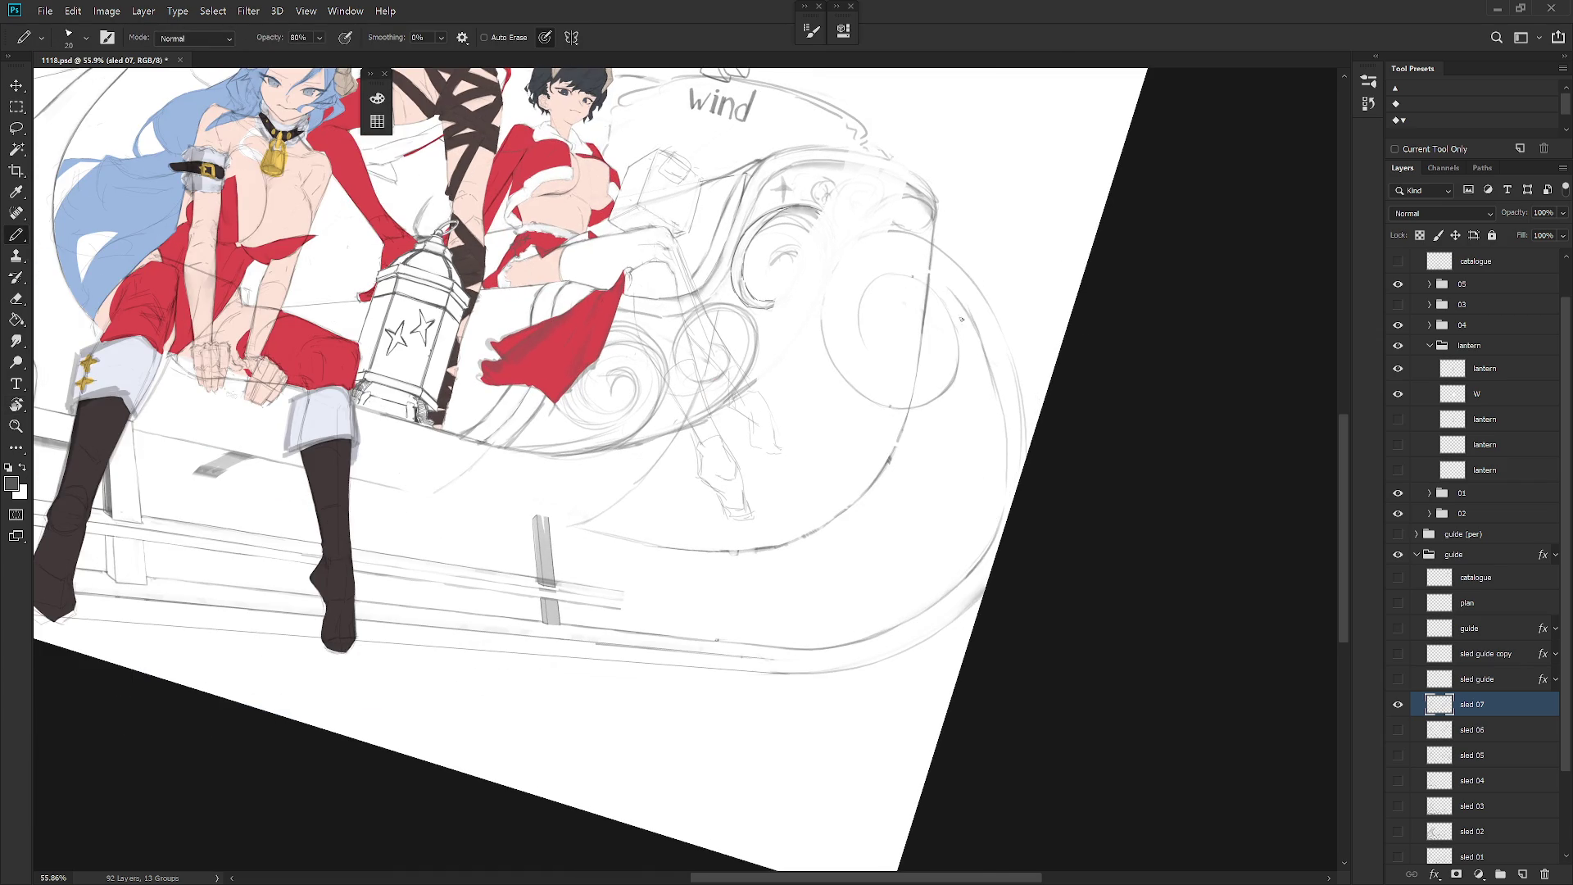
{"action": "key", "text": "e"}
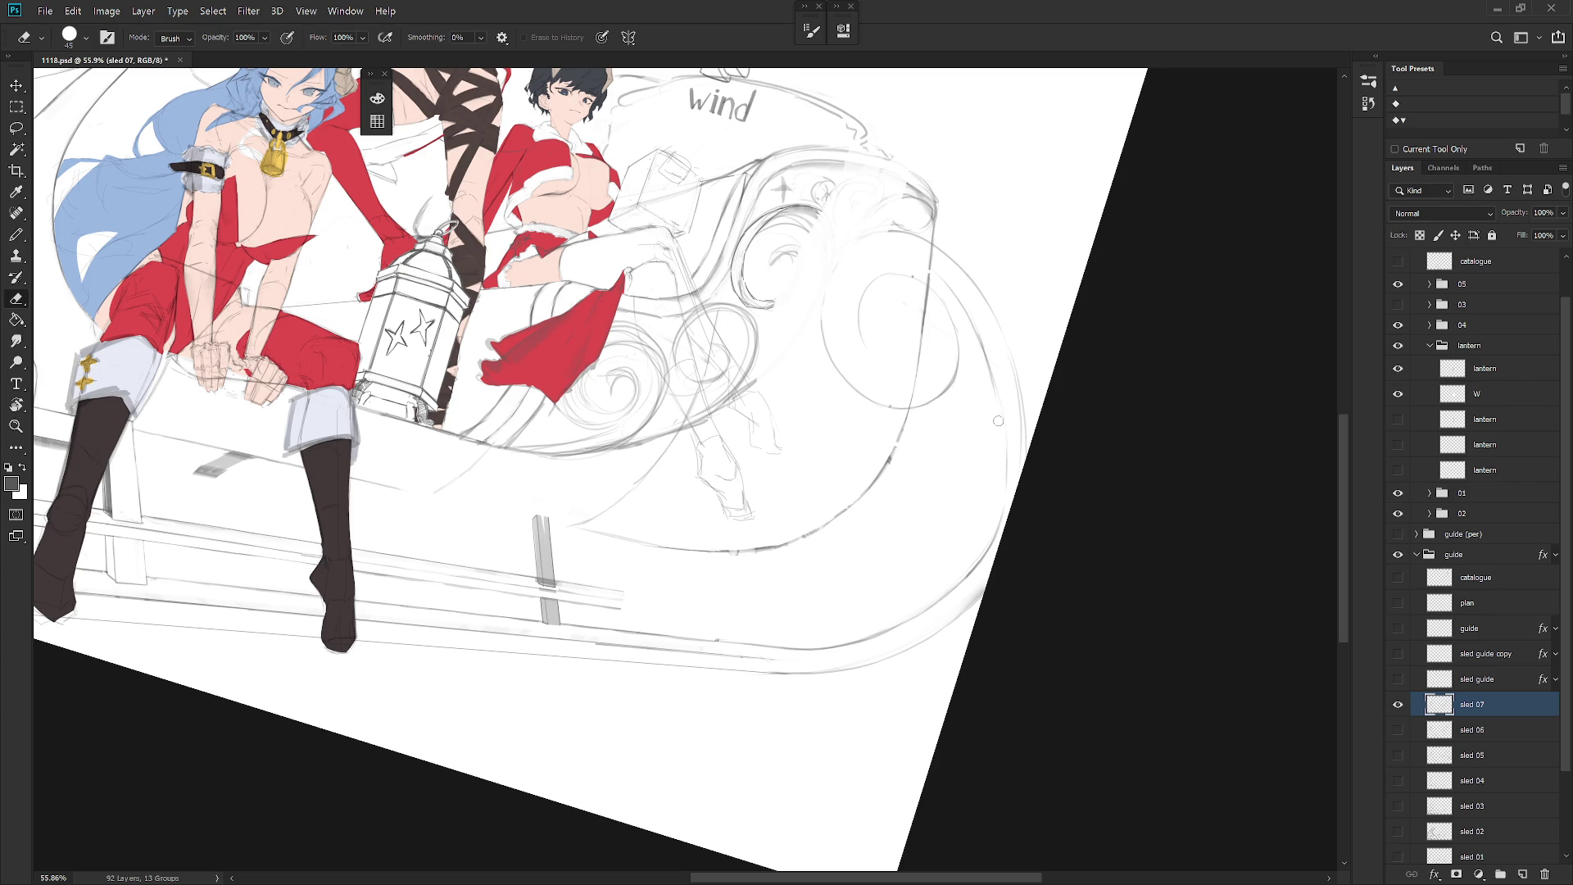
{"action": "key", "text": "b"}
{"action": "left_click_drag", "start_coordinate": [985, 344], "coordinate": [1006, 509]}
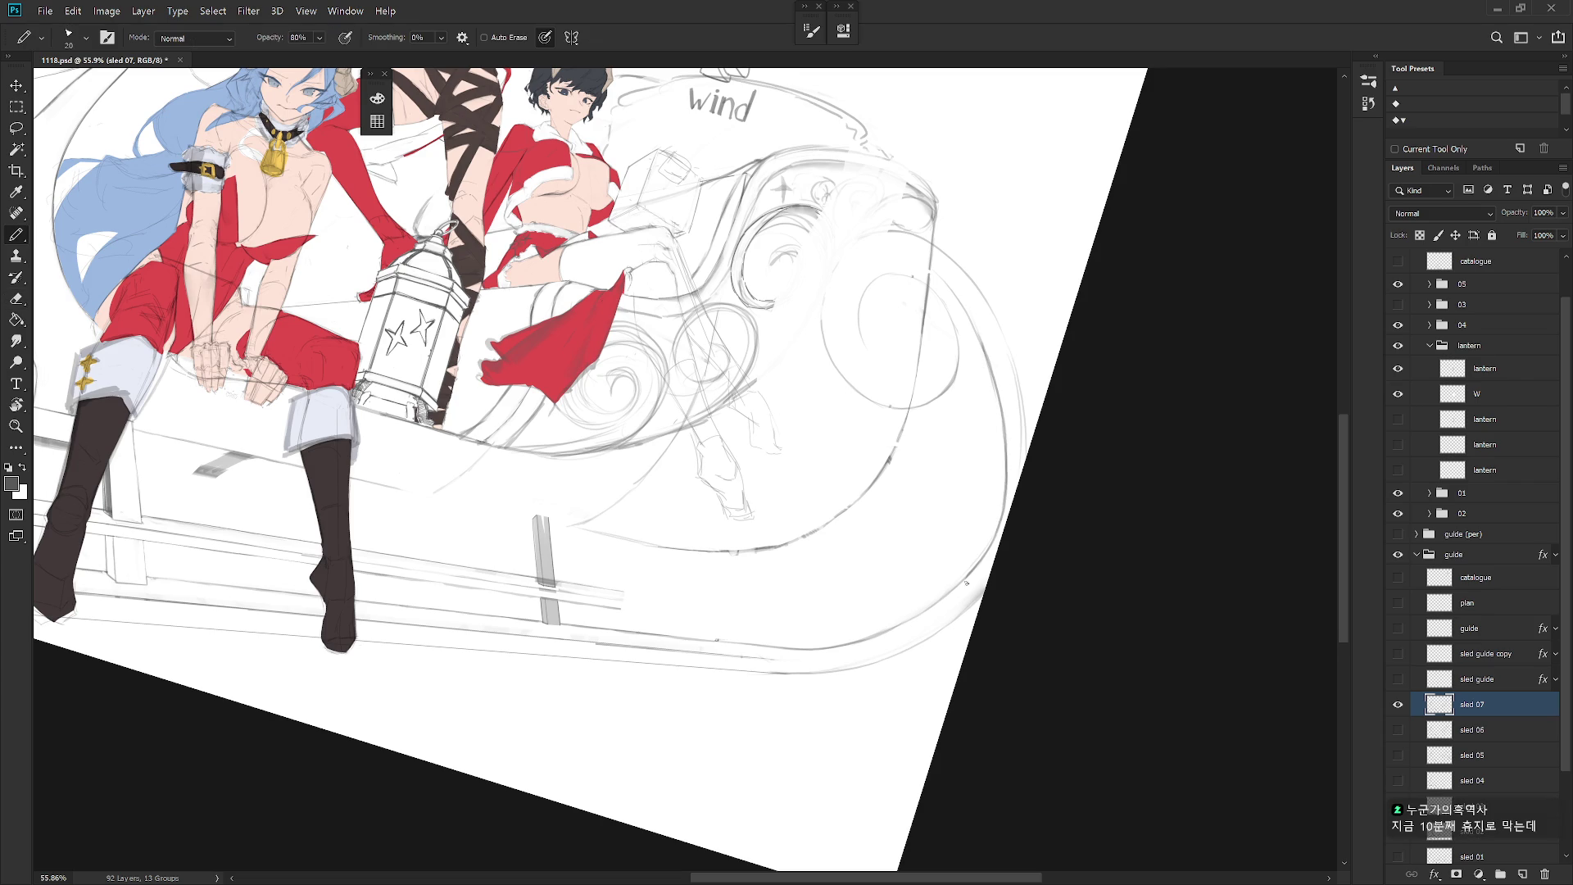
{"action": "left_click_drag", "start_coordinate": [1004, 458], "coordinate": [988, 543]}
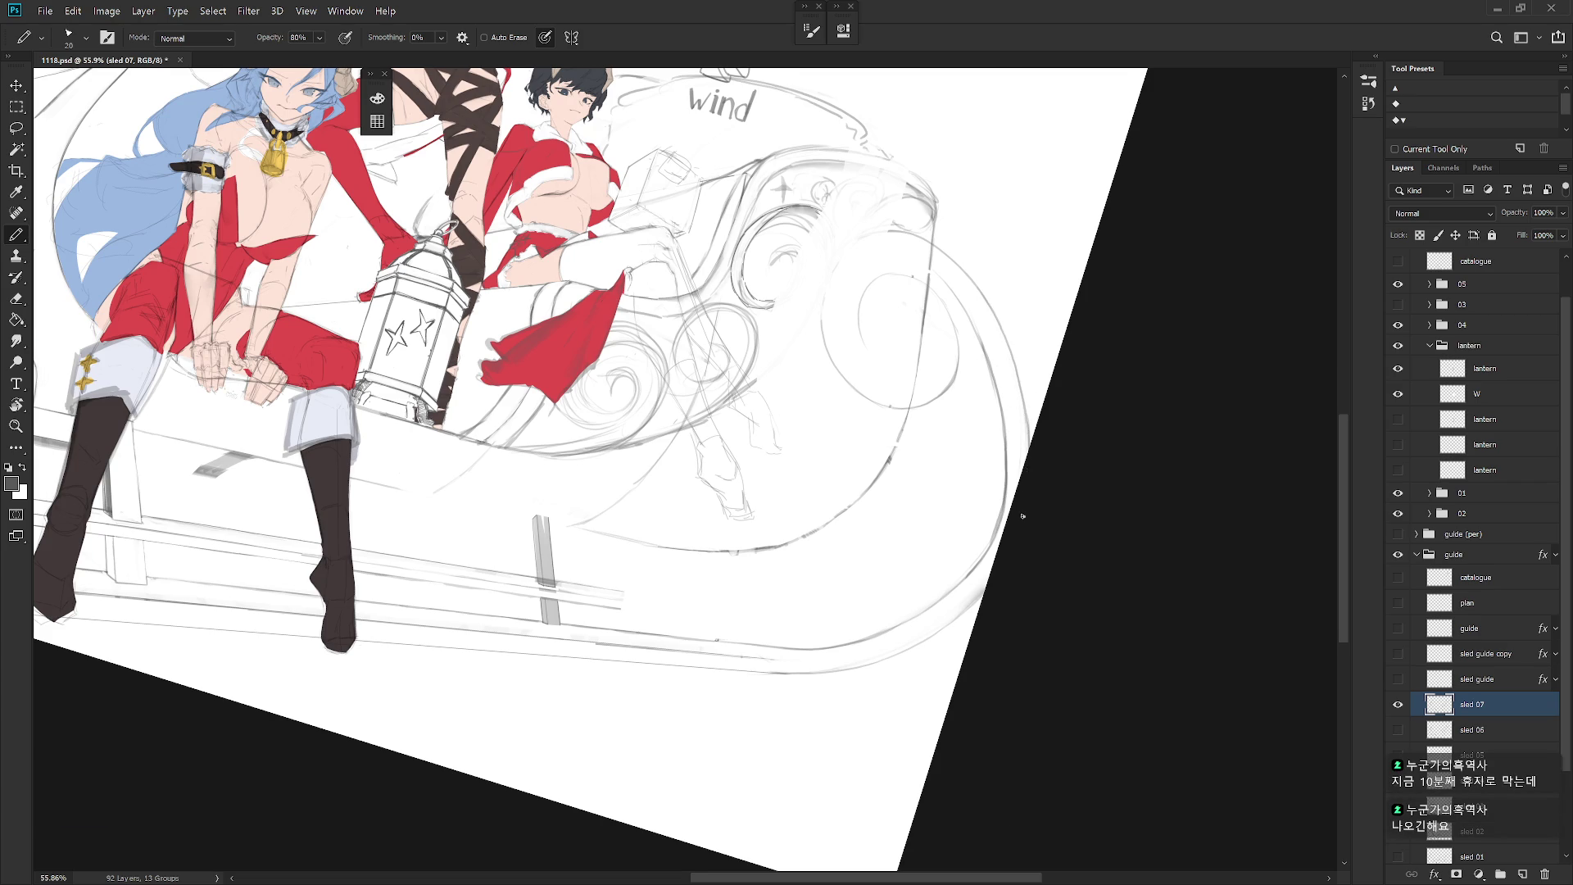
{"action": "key", "text": "Escape"}
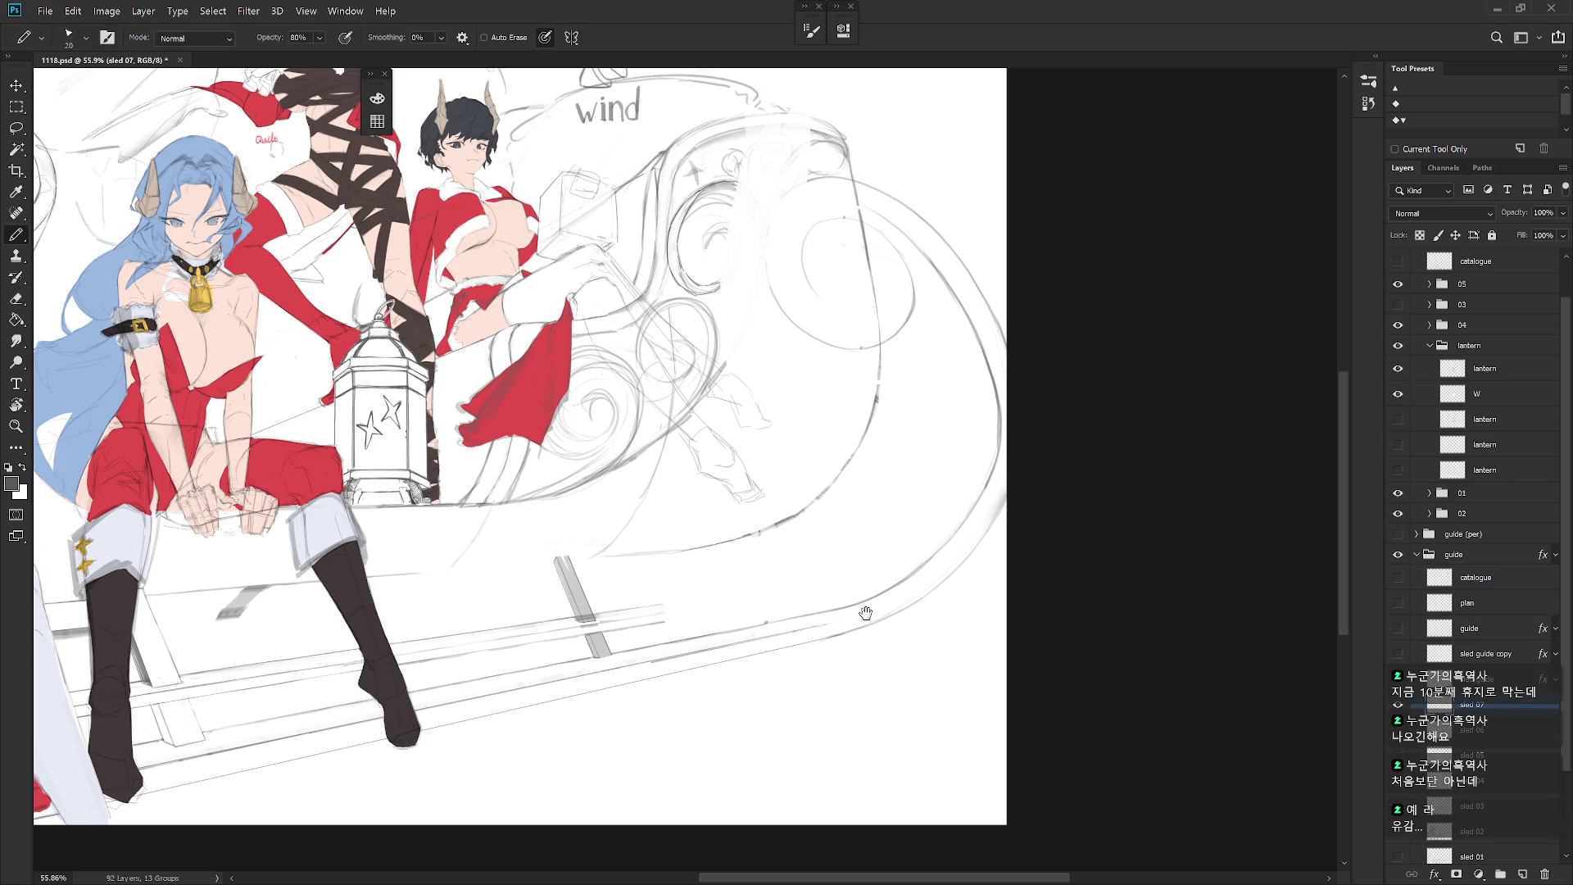
{"action": "left_click_drag", "start_coordinate": [688, 443], "coordinate": [784, 497]}
{"action": "scroll", "coordinate": [784, 496], "scroll_direction": "down", "scroll_amount": 1}
{"action": "key", "text": "h"}
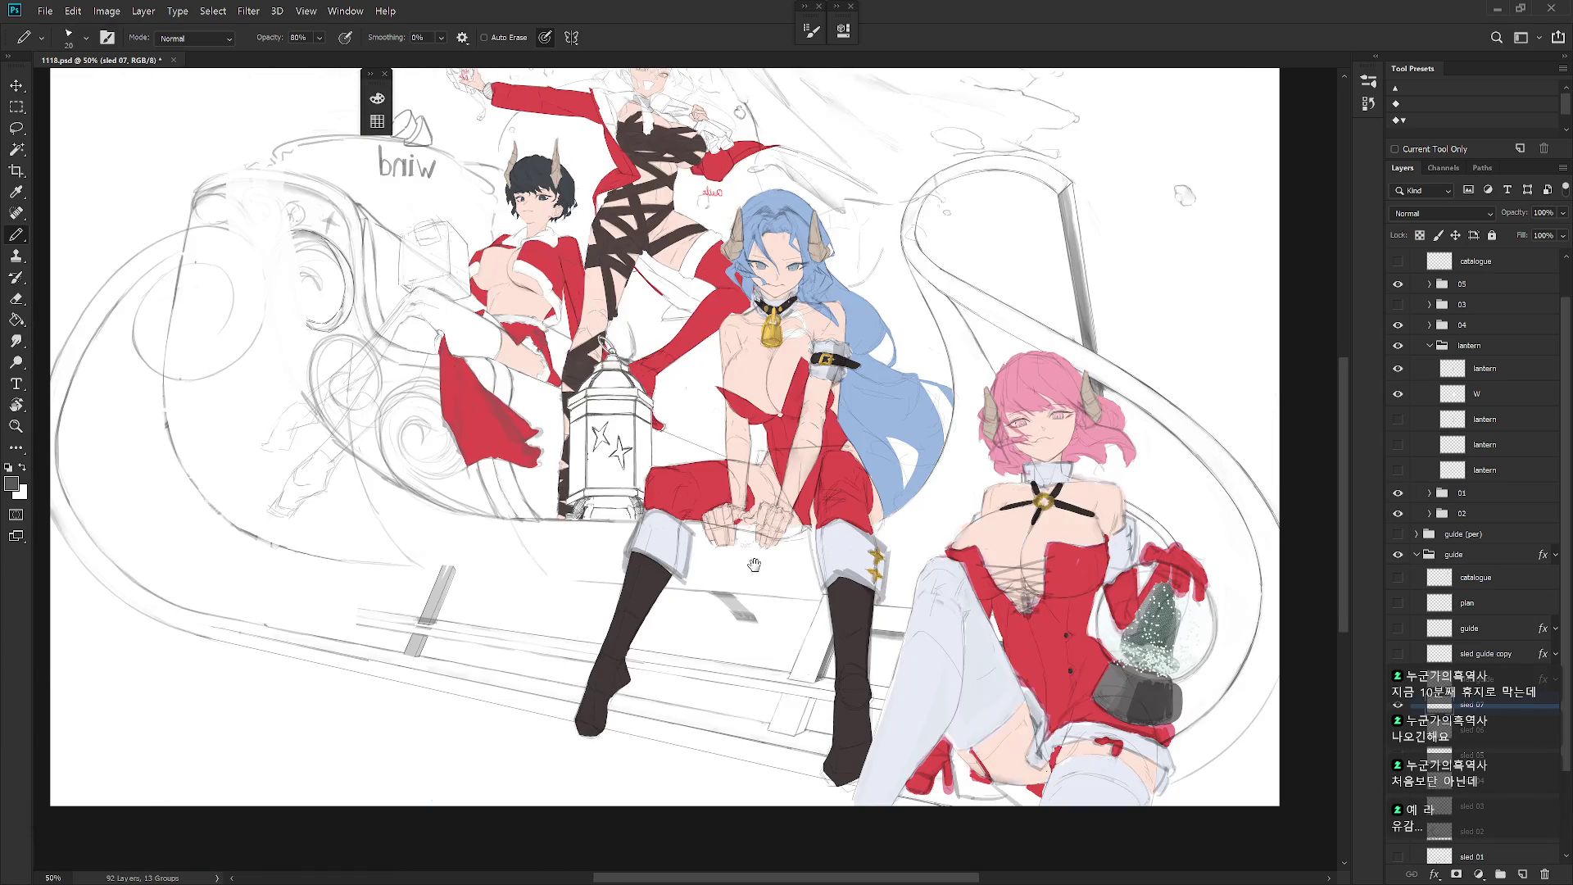
{"action": "scroll", "coordinate": [614, 325], "scroll_direction": "up", "scroll_amount": 1}
{"action": "key", "text": "e"}
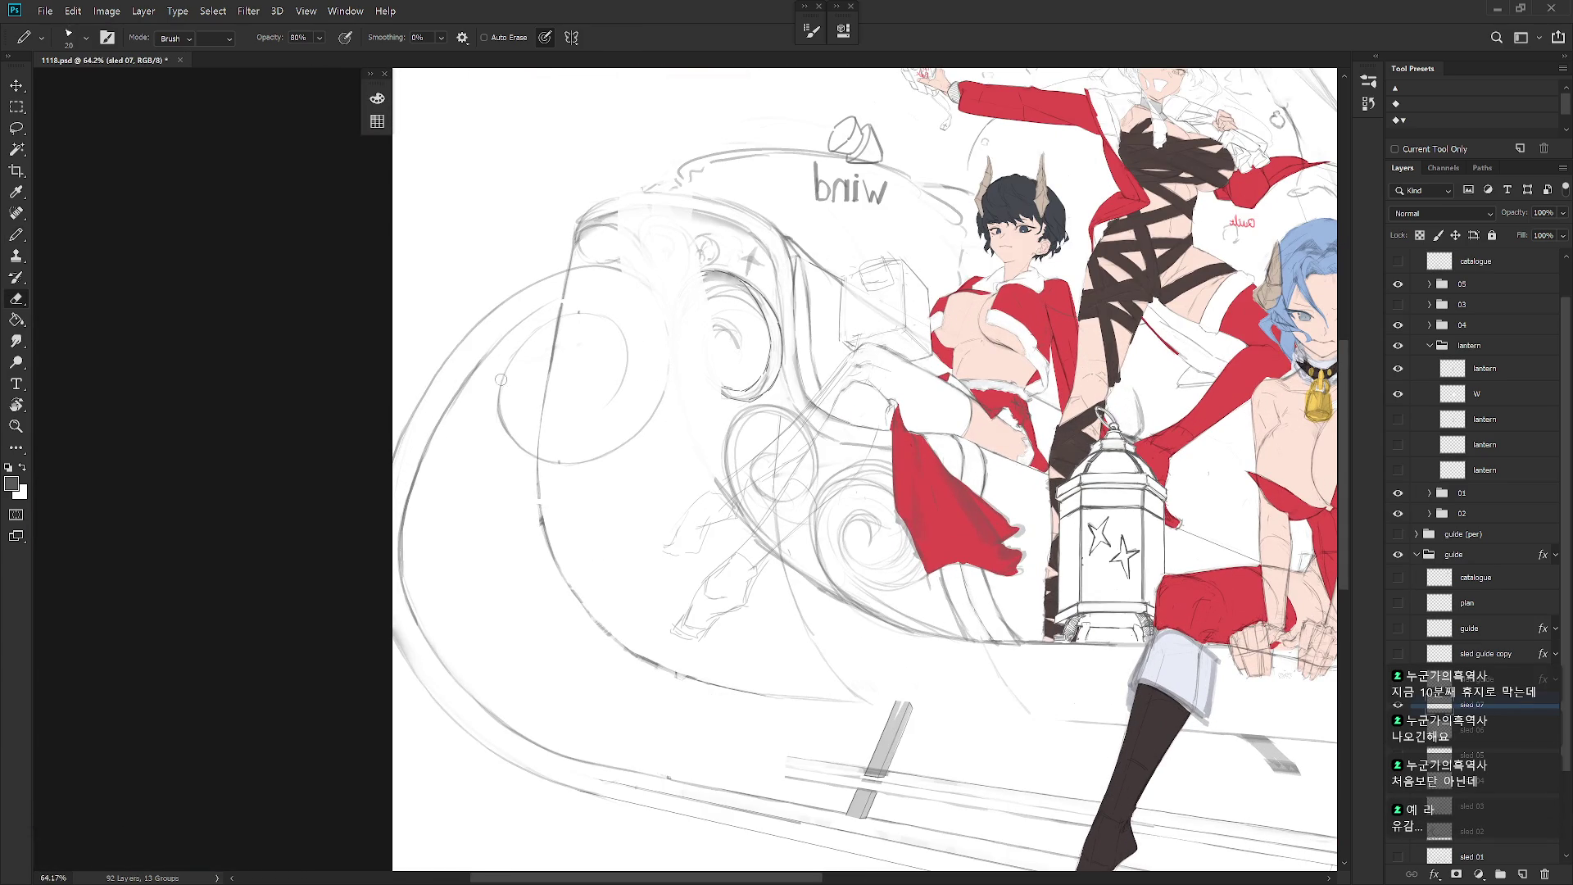
{"action": "key", "text": "b"}
{"action": "key", "text": "e"}
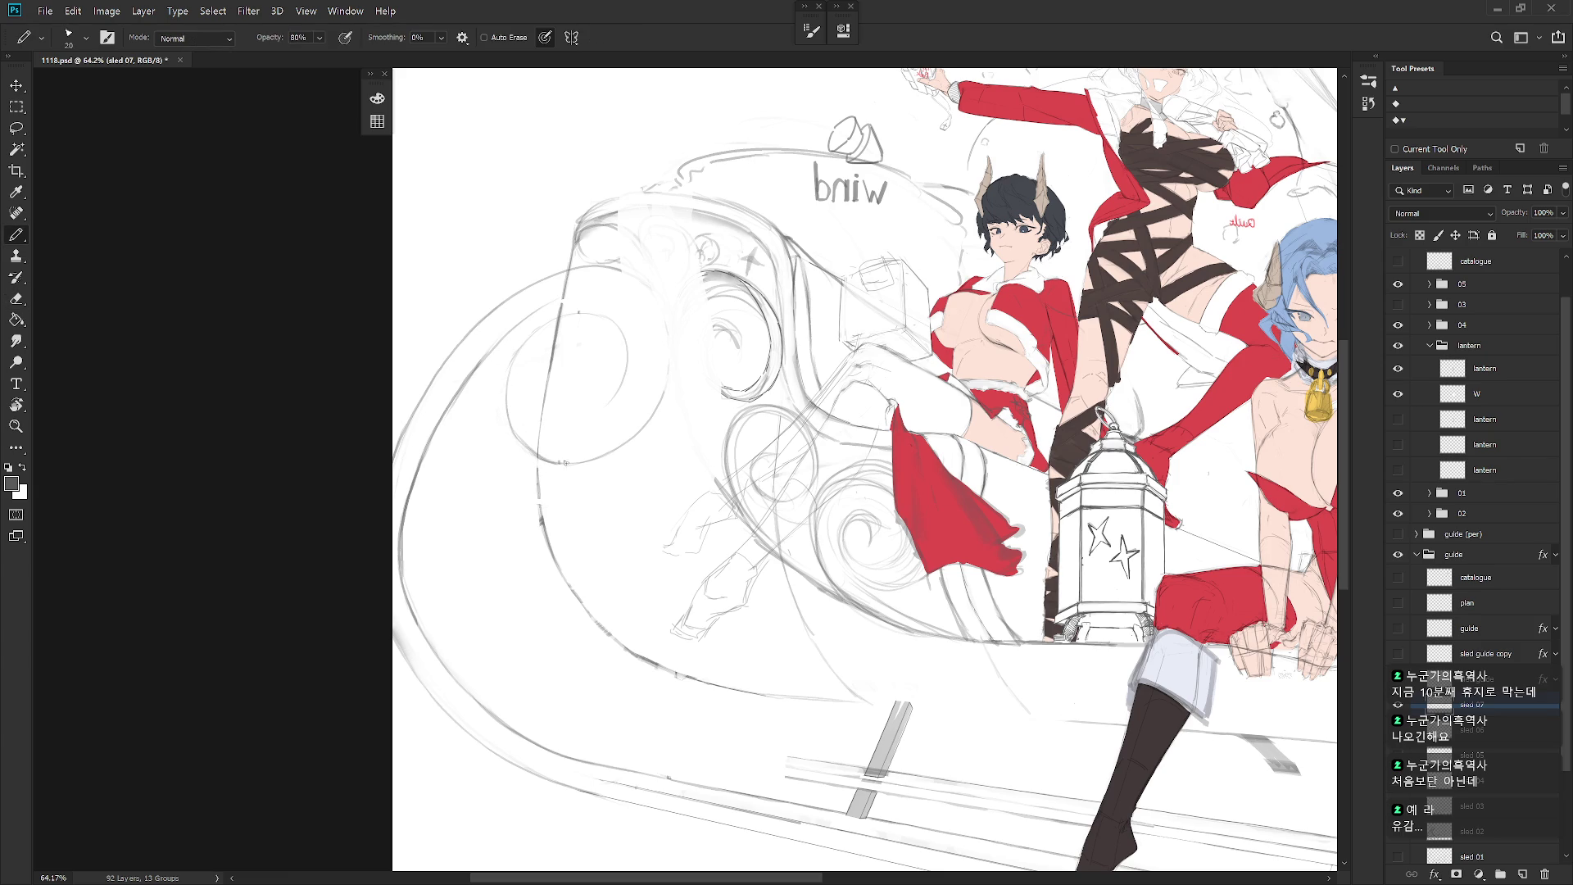
{"action": "key", "text": "b"}
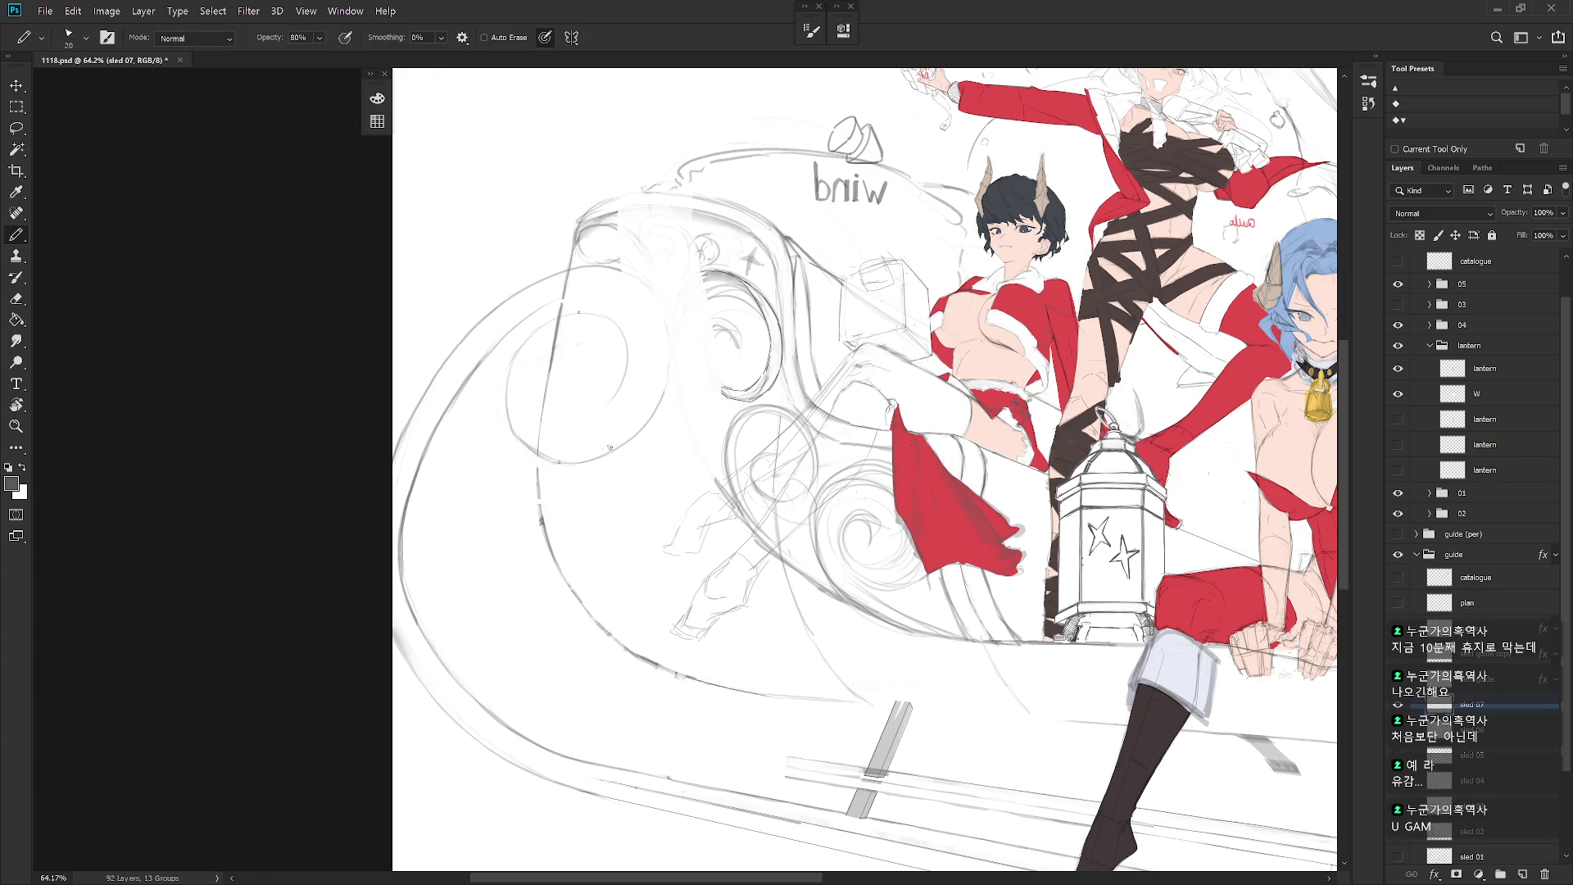
{"action": "key", "text": "e"}
{"action": "key", "text": "b"}
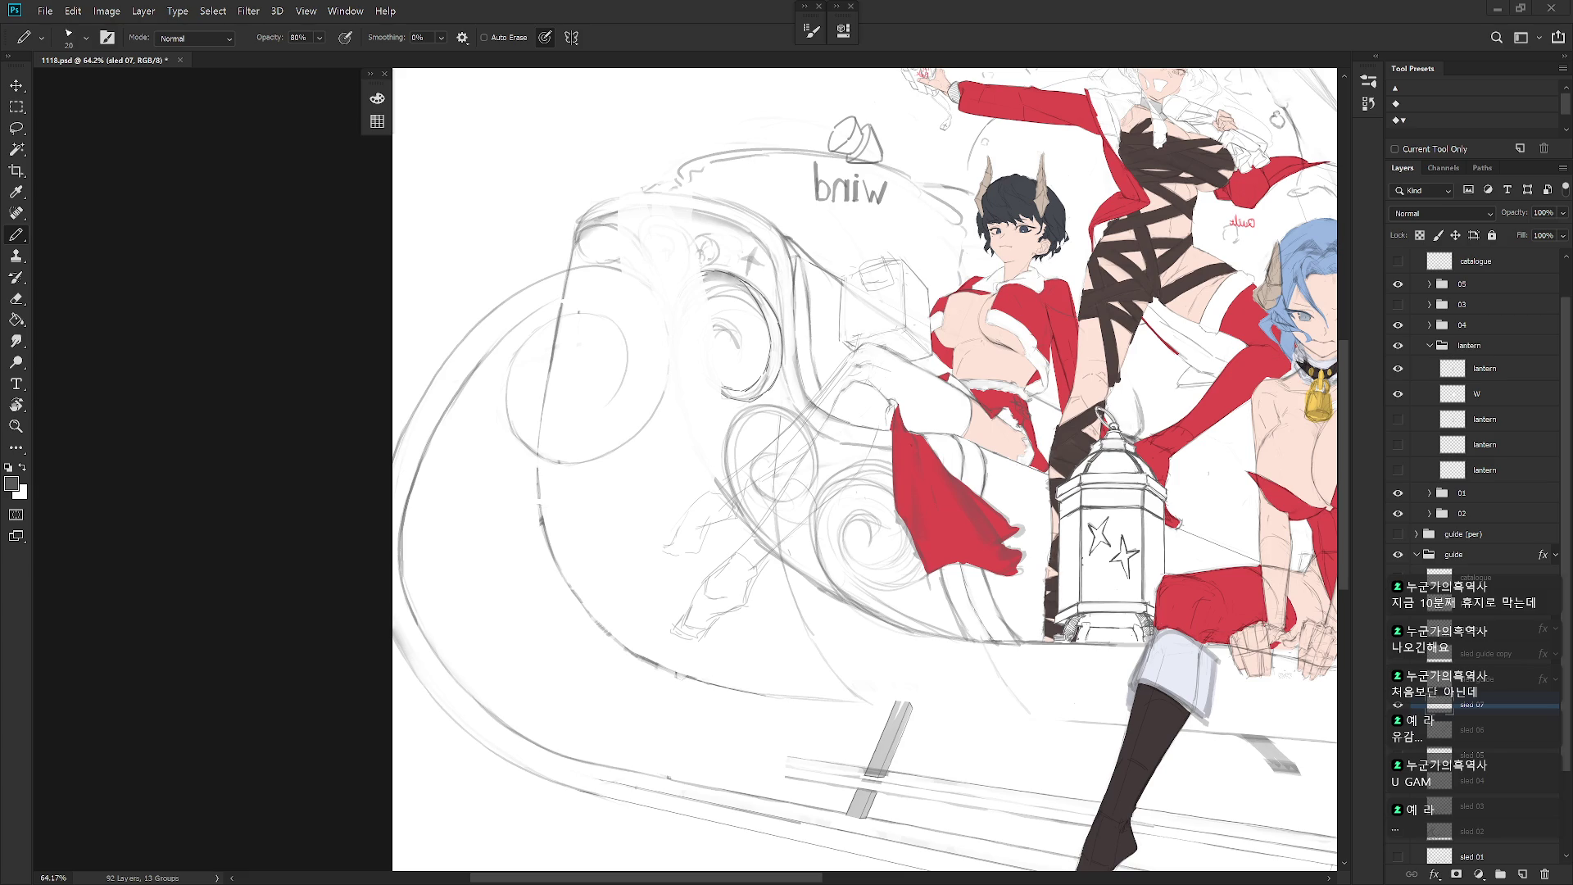
Step: Draw a pencil stroke along the sleigh's inner spiral, redoing it longer after an undo
{"action": "mouse_move", "coordinate": [1188, 663]}
{"action": "left_mouse_down"}
{"action": "mouse_move", "coordinate": [607, 482]}
{"action": "mouse_move", "coordinate": [398, 574]}
{"action": "left_mouse_up"}
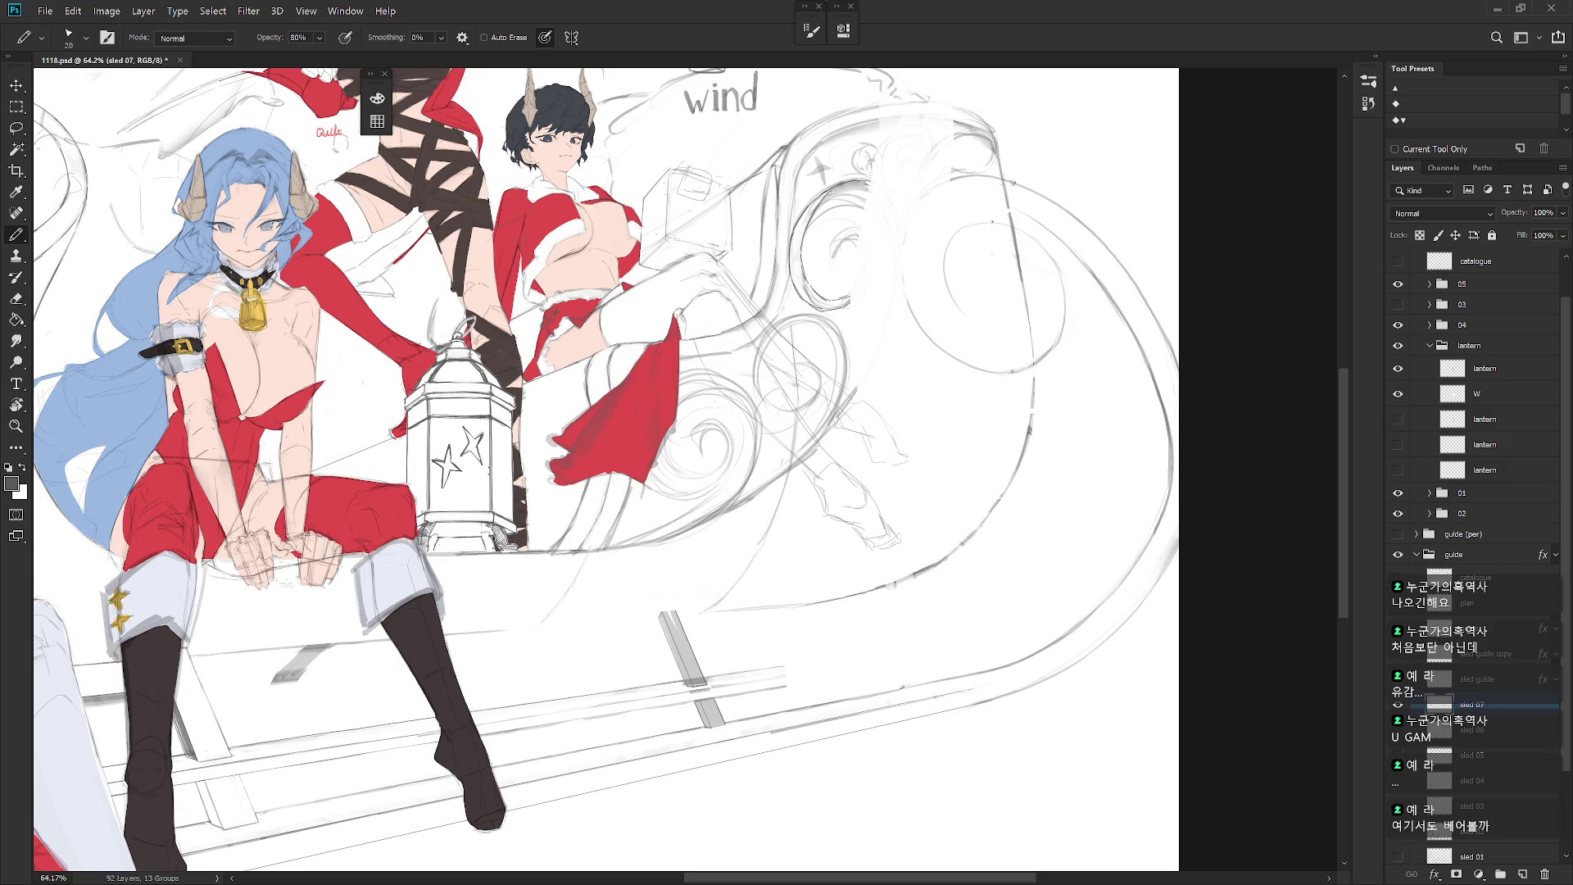
{"action": "mouse_move", "coordinate": [981, 205]}
{"action": "left_mouse_down"}
{"action": "mouse_move", "coordinate": [1025, 210]}
{"action": "mouse_move", "coordinate": [937, 225]}
{"action": "left_mouse_up"}
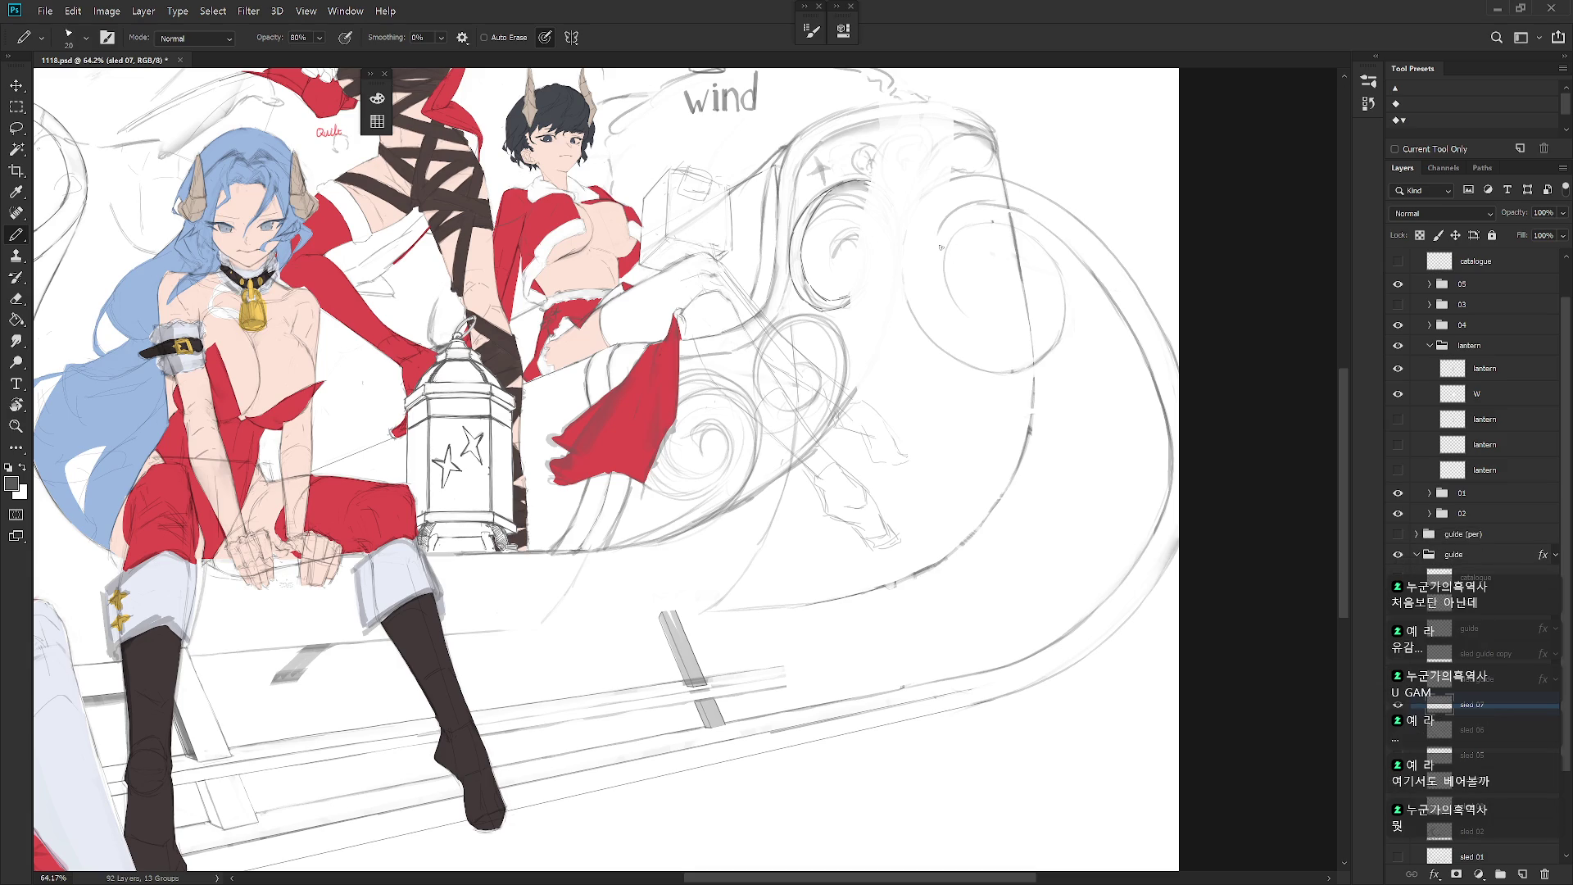
{"action": "mouse_move", "coordinate": [943, 225]}
{"action": "left_mouse_down"}
{"action": "mouse_move", "coordinate": [934, 292]}
{"action": "mouse_move", "coordinate": [961, 306]}
{"action": "mouse_move", "coordinate": [934, 300]}
{"action": "mouse_move", "coordinate": [957, 311]}
{"action": "left_mouse_up"}
{"action": "key", "text": "ctrl+z"}
{"action": "key", "text": "ctrl+z"}
{"action": "key", "text": "ctrl+z"}
{"action": "left_click_drag", "start_coordinate": [965, 333], "coordinate": [1039, 336]}
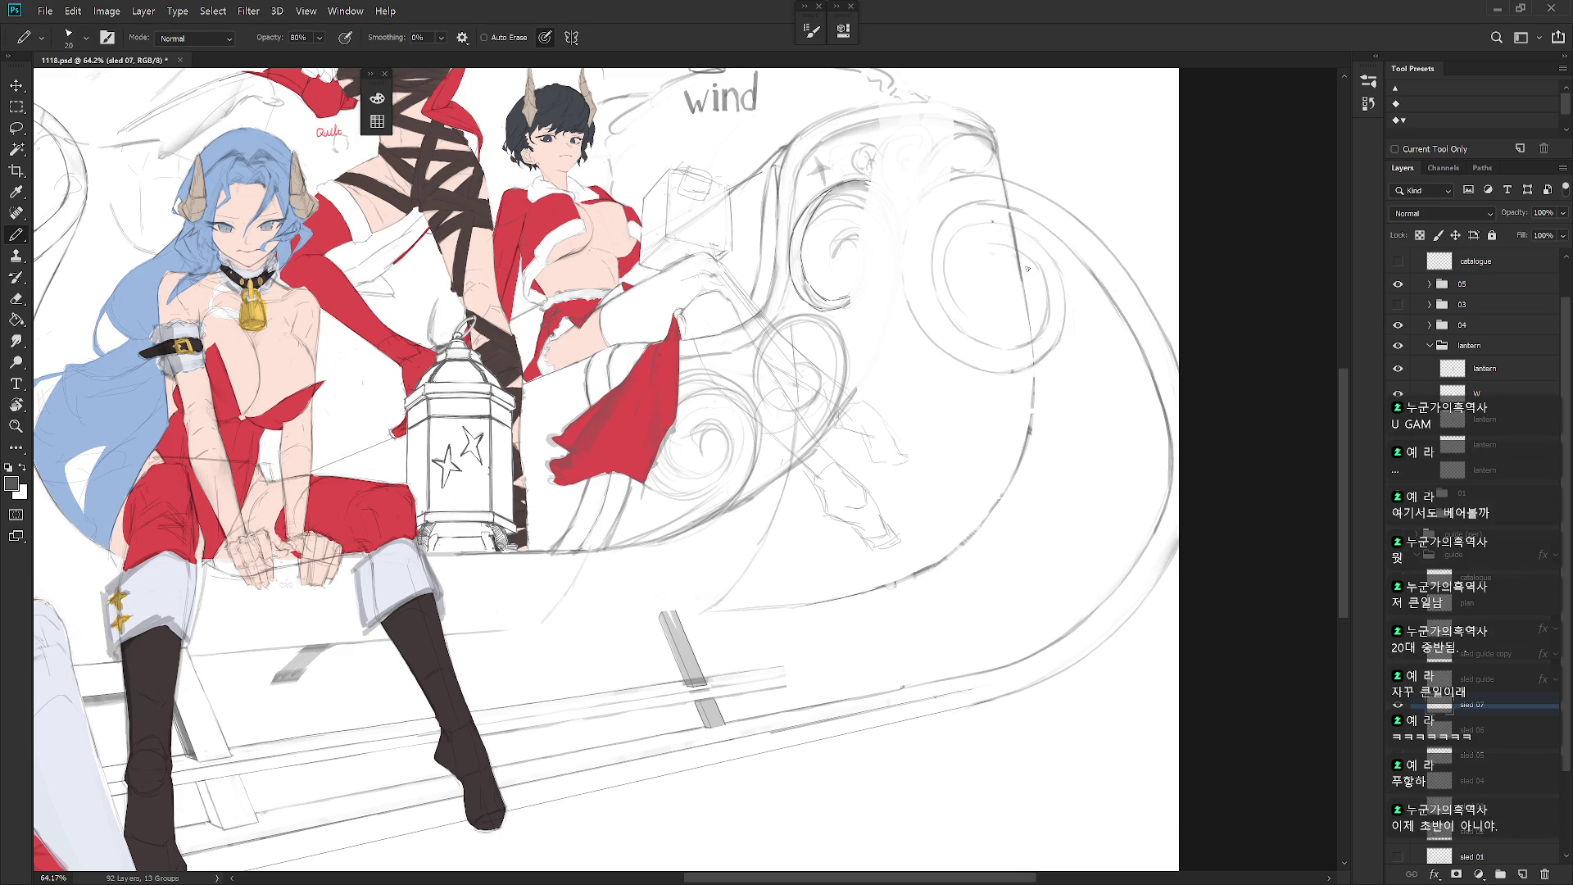
{"action": "scroll", "coordinate": [1016, 373], "scroll_direction": "down", "scroll_amount": 2}
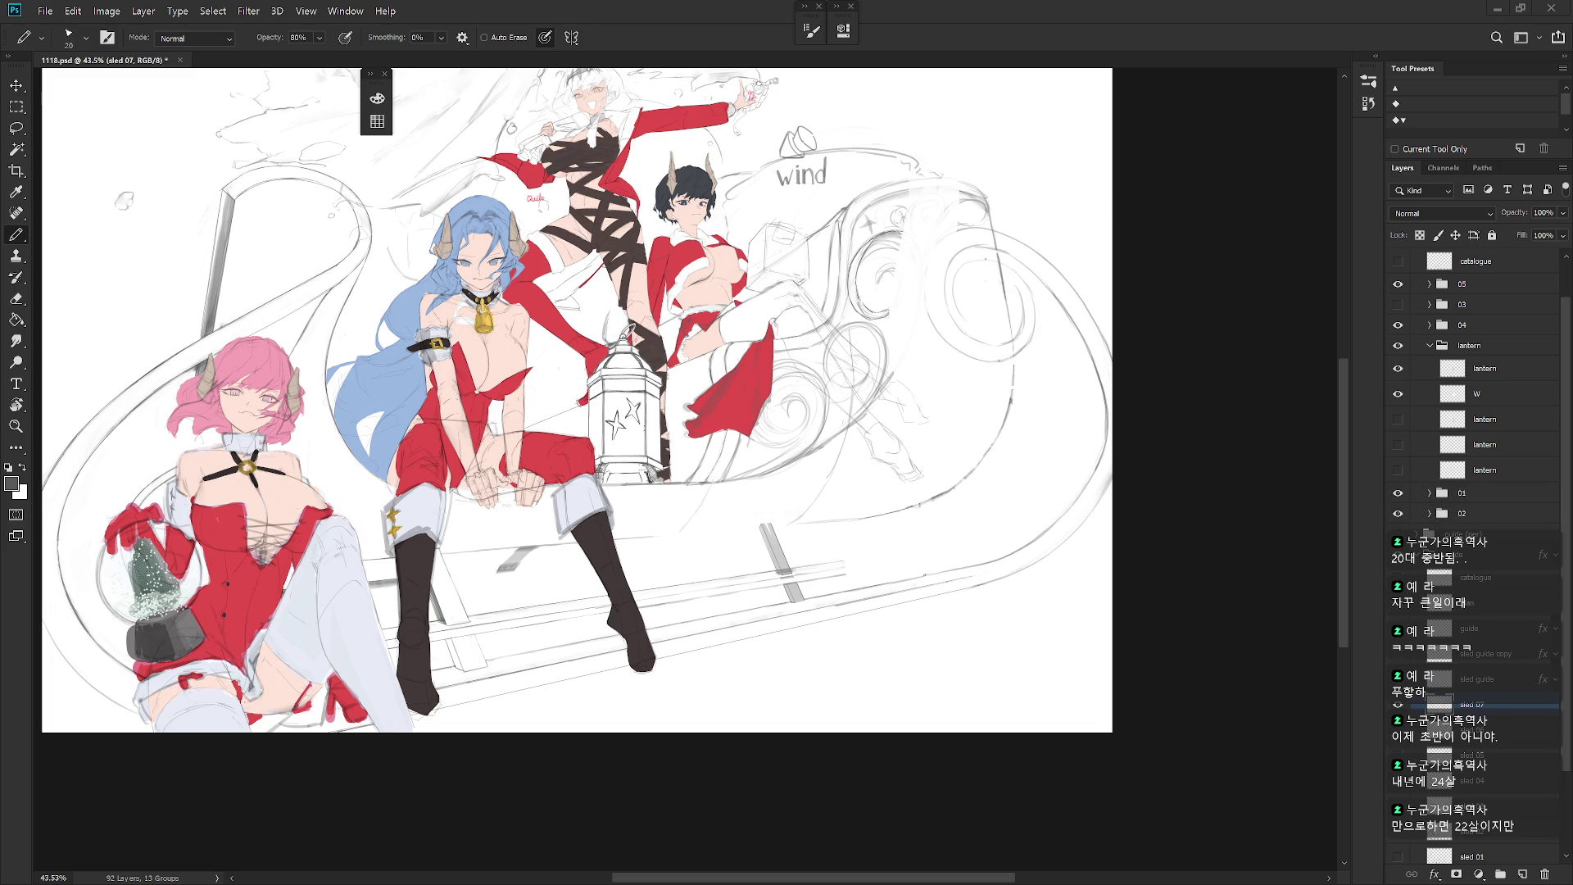
Step: Show the guide (per) perspective group, expand it and hide its ▶ layer
{"action": "scroll", "coordinate": [1021, 519], "scroll_direction": "up", "scroll_amount": 2}
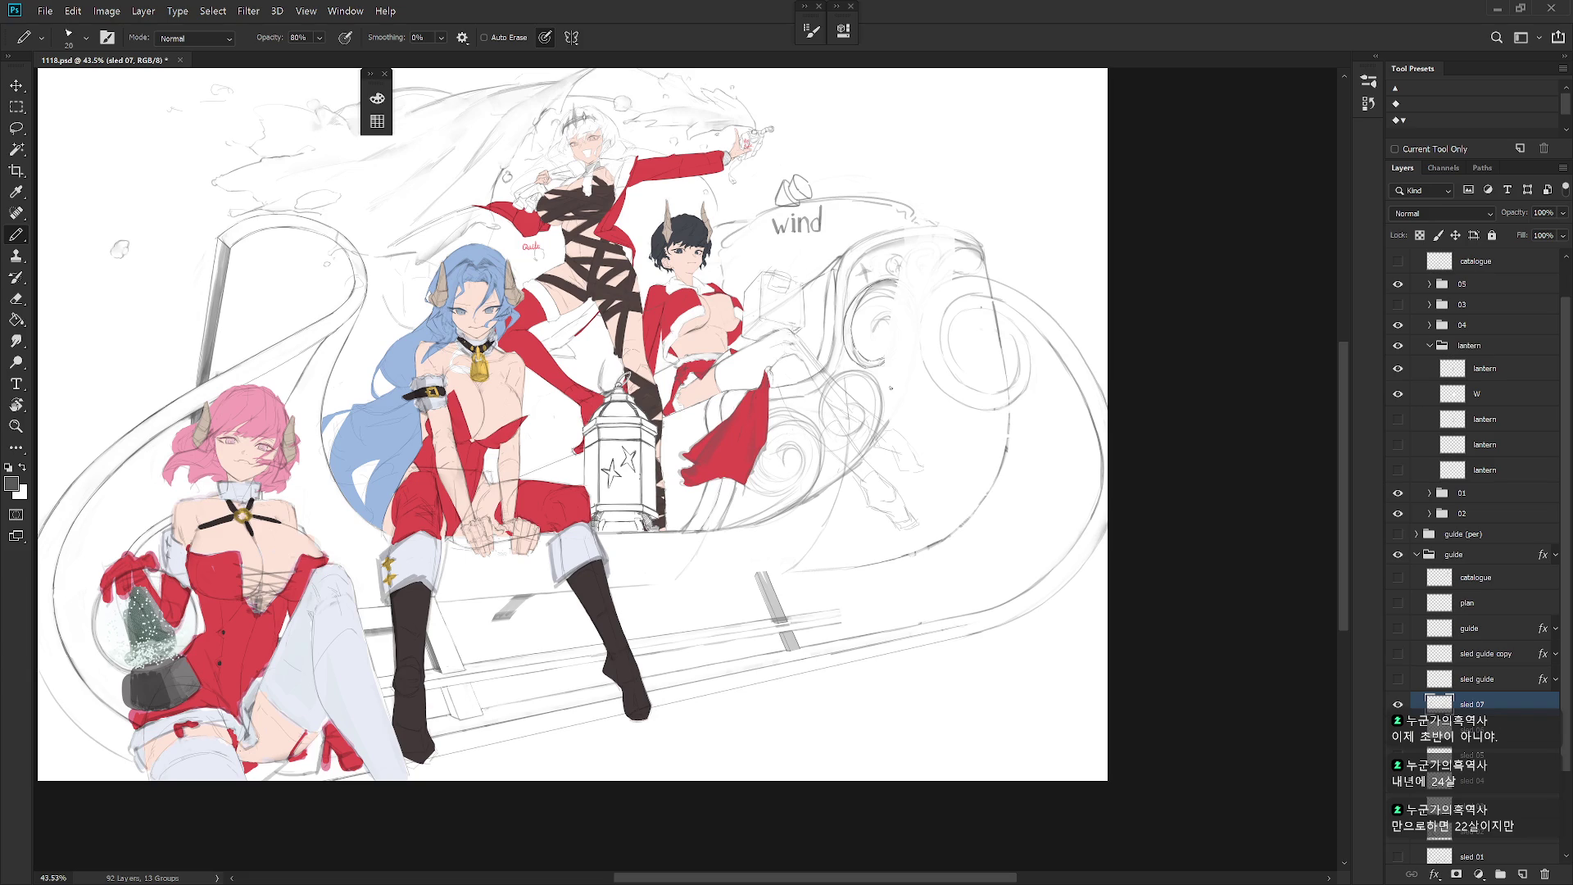
{"action": "left_click", "coordinate": [1398, 534]}
{"action": "scroll", "coordinate": [983, 540], "scroll_direction": "up", "scroll_amount": 1}
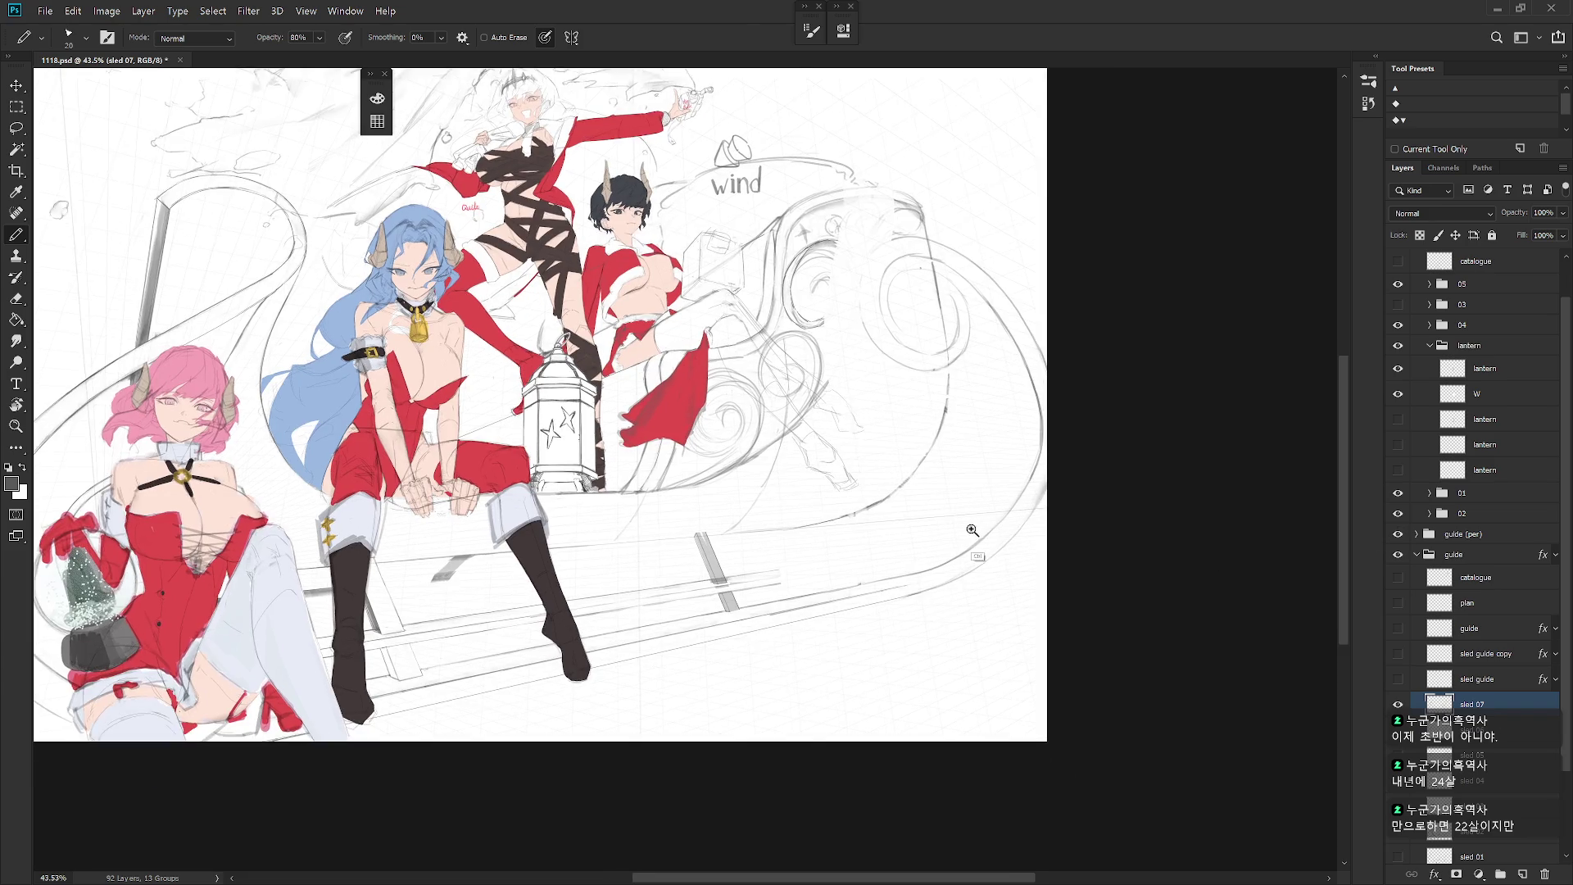
{"action": "left_click", "coordinate": [1416, 534]}
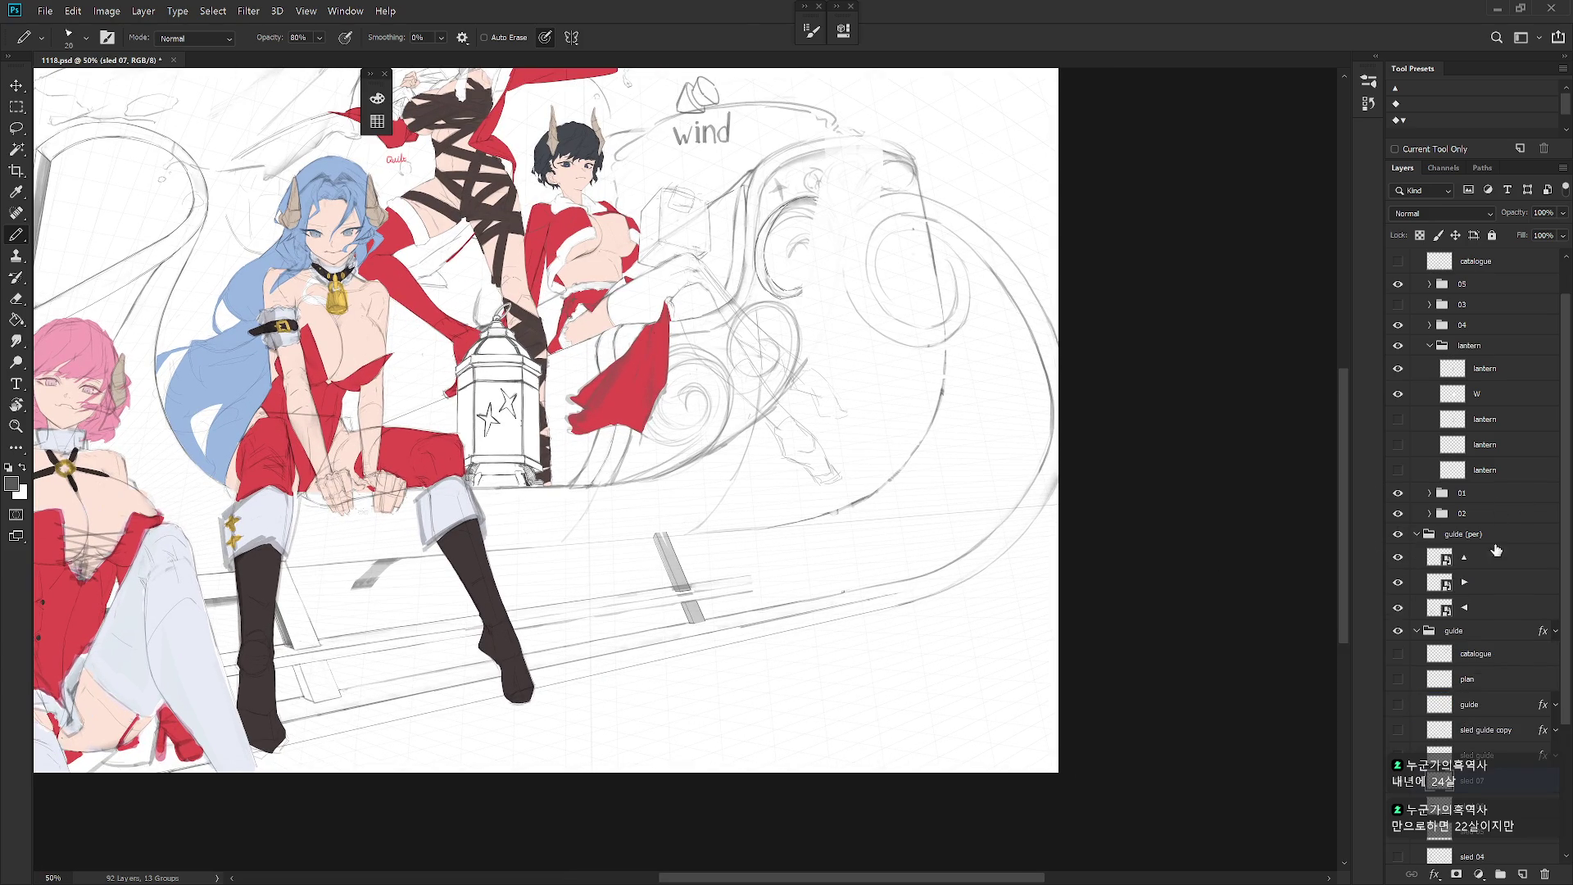
{"action": "left_click", "coordinate": [1408, 583]}
Step: Draw two near-horizontal pencil lines across the sleigh's side, then briefly check the 03 group
{"action": "left_click_drag", "start_coordinate": [1039, 677], "coordinate": [967, 621]}
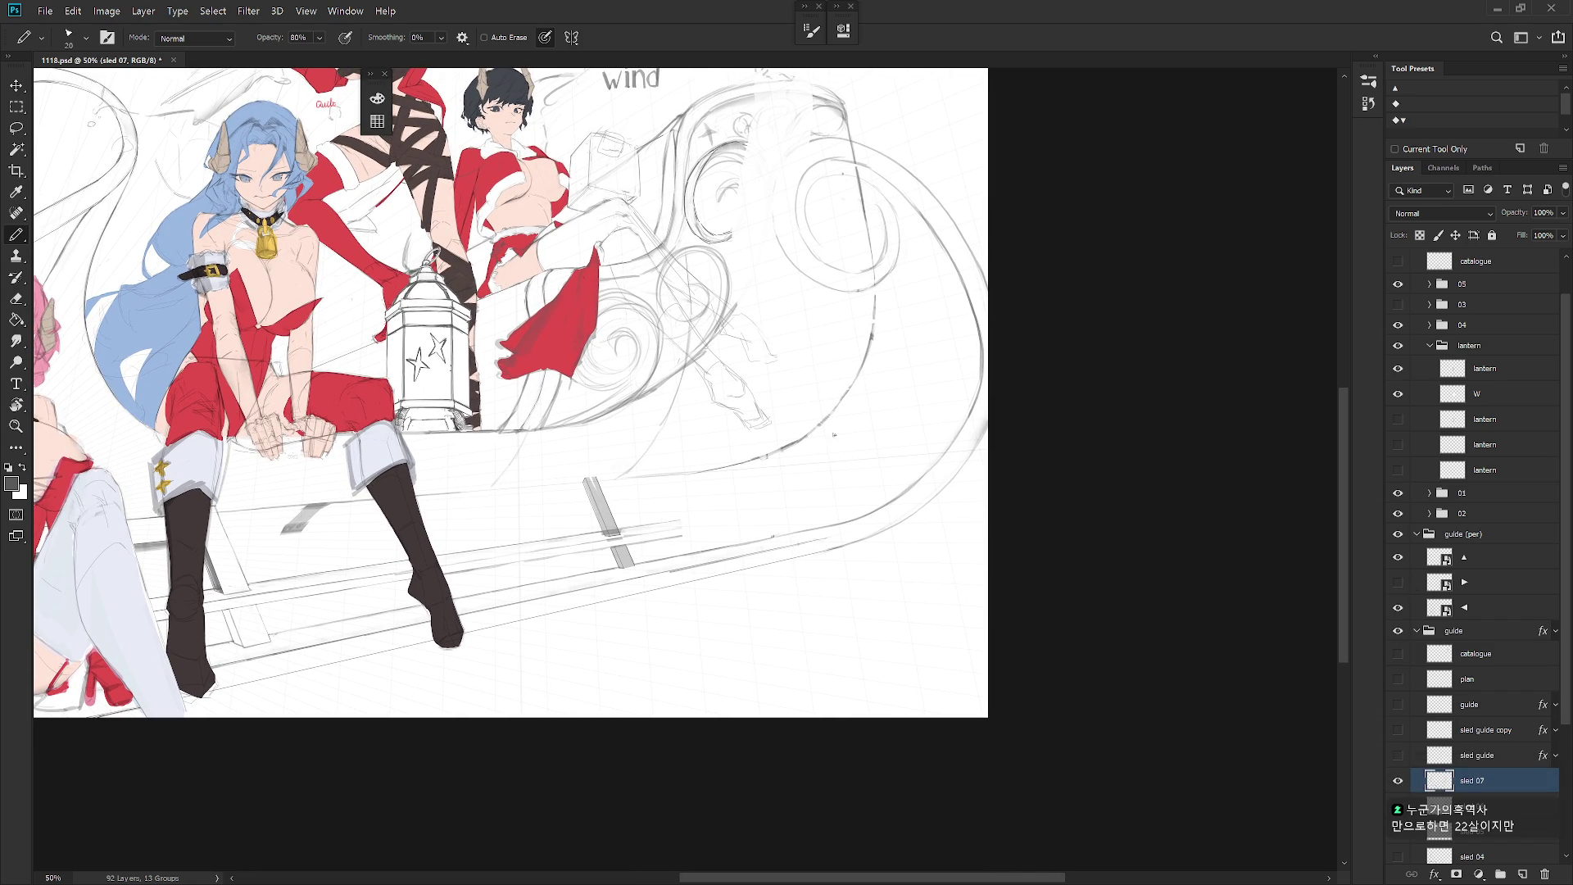
{"action": "left_click_drag", "start_coordinate": [814, 435], "coordinate": [950, 421]}
{"action": "key", "text": "ctrl+z"}
{"action": "left_click_drag", "start_coordinate": [803, 440], "coordinate": [973, 418]}
{"action": "left_click_drag", "start_coordinate": [762, 511], "coordinate": [892, 505]}
{"action": "key", "text": "ctrl+z"}
{"action": "left_click_drag", "start_coordinate": [754, 509], "coordinate": [883, 504]}
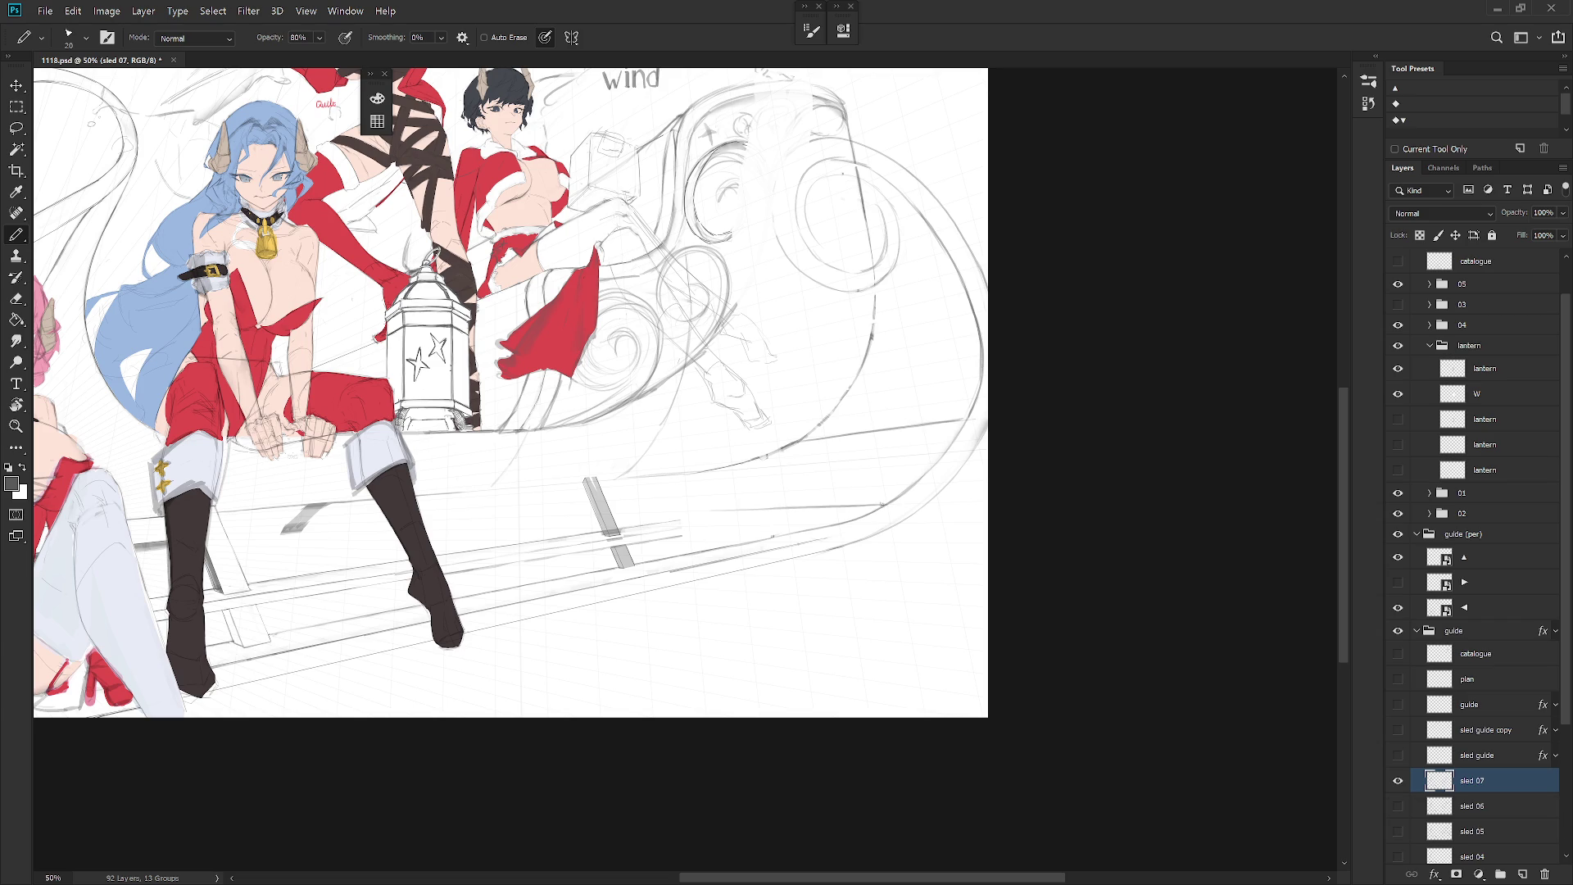
{"action": "left_click", "coordinate": [1397, 305]}
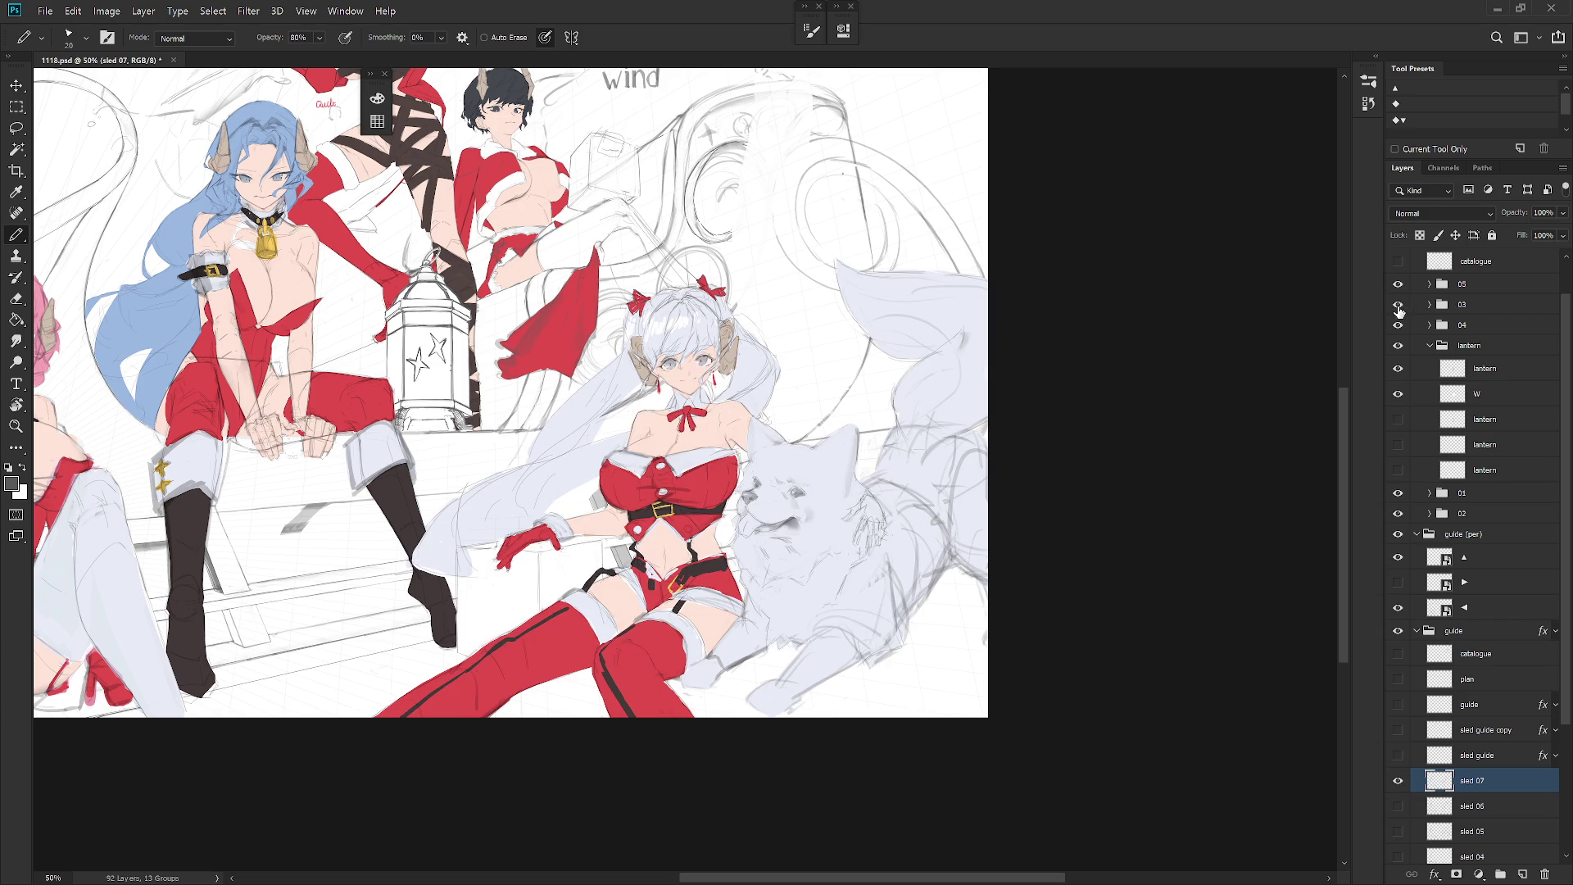
{"action": "left_click", "coordinate": [1397, 305]}
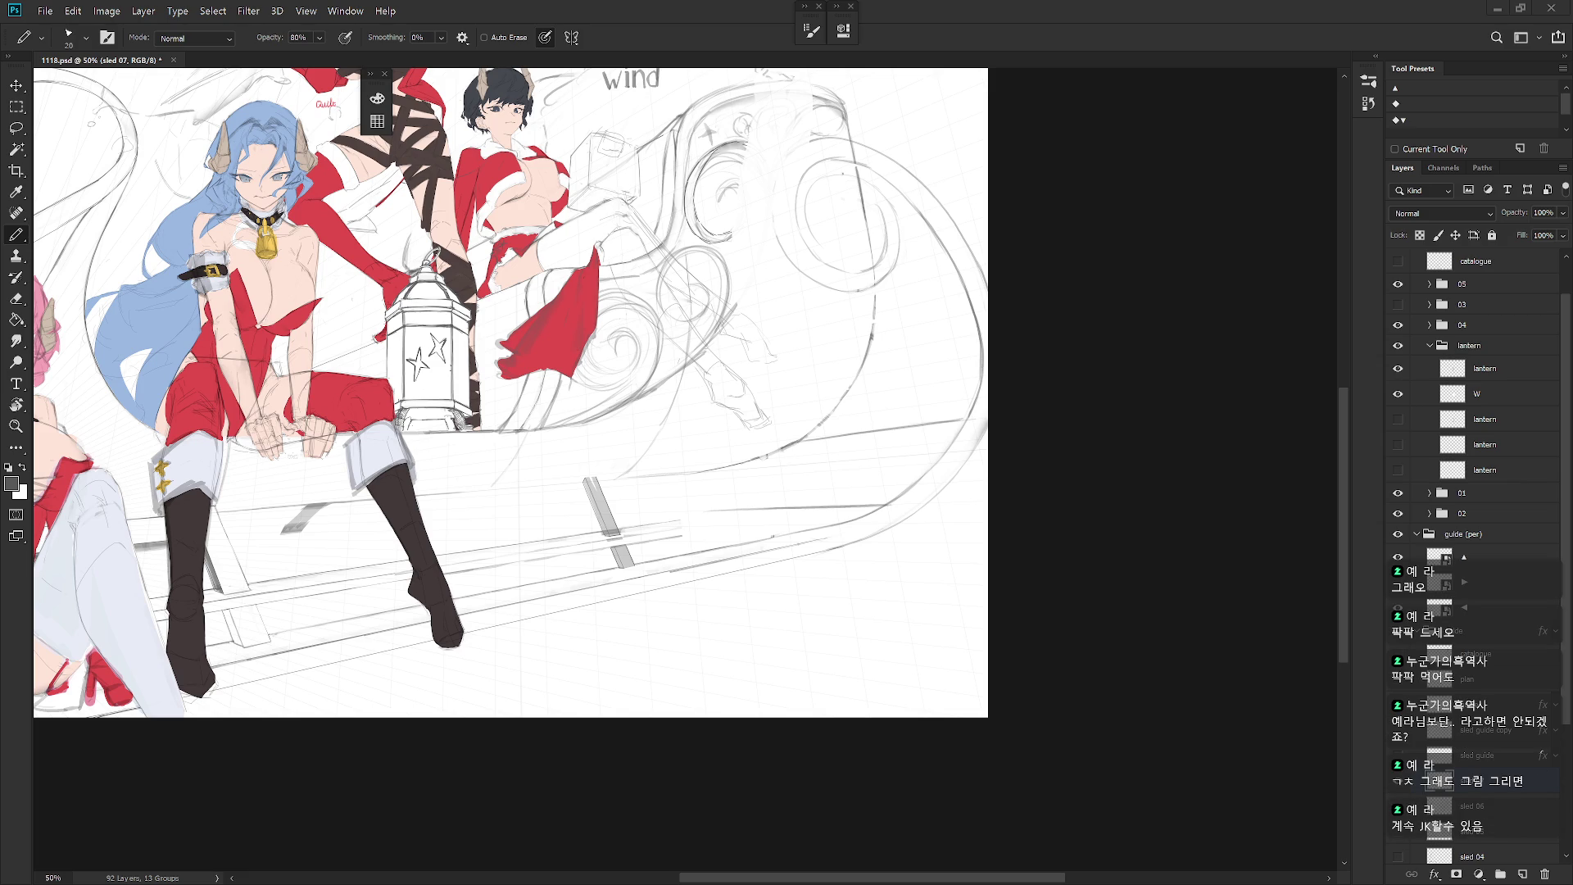
Step: Lasso the curved pencil stroke at the sleigh's front curl
{"action": "left_click_drag", "start_coordinate": [892, 366], "coordinate": [967, 421]}
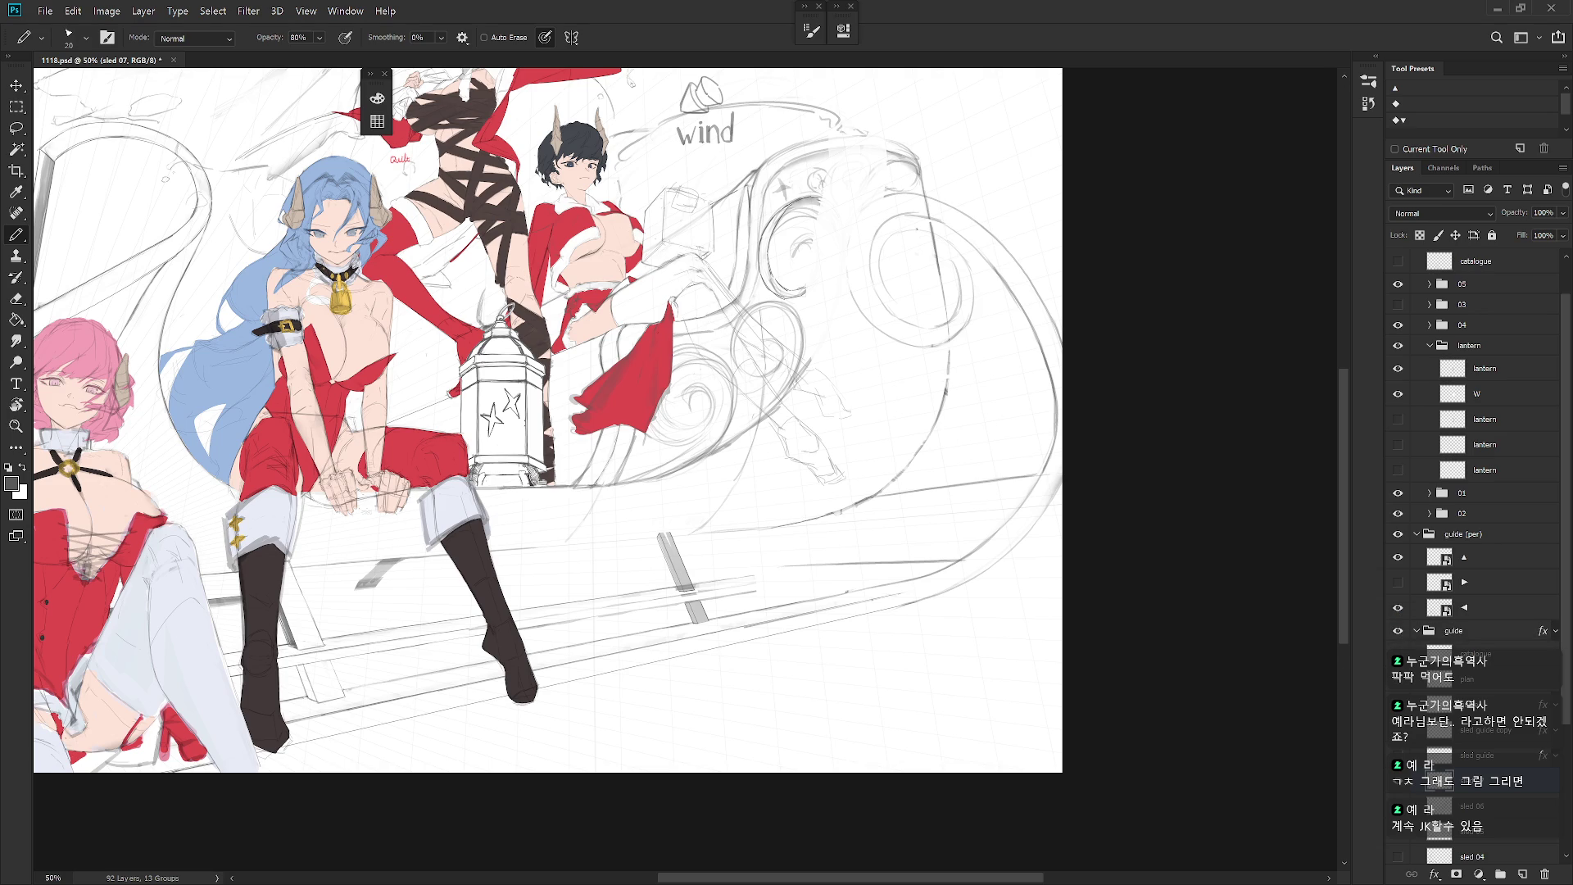
{"action": "key", "text": "l"}
{"action": "mouse_move", "coordinate": [940, 303]}
{"action": "left_mouse_down"}
{"action": "mouse_move", "coordinate": [936, 255]}
{"action": "mouse_move", "coordinate": [893, 238]}
{"action": "mouse_move", "coordinate": [934, 320]}
{"action": "mouse_move", "coordinate": [938, 299]}
{"action": "left_mouse_up"}
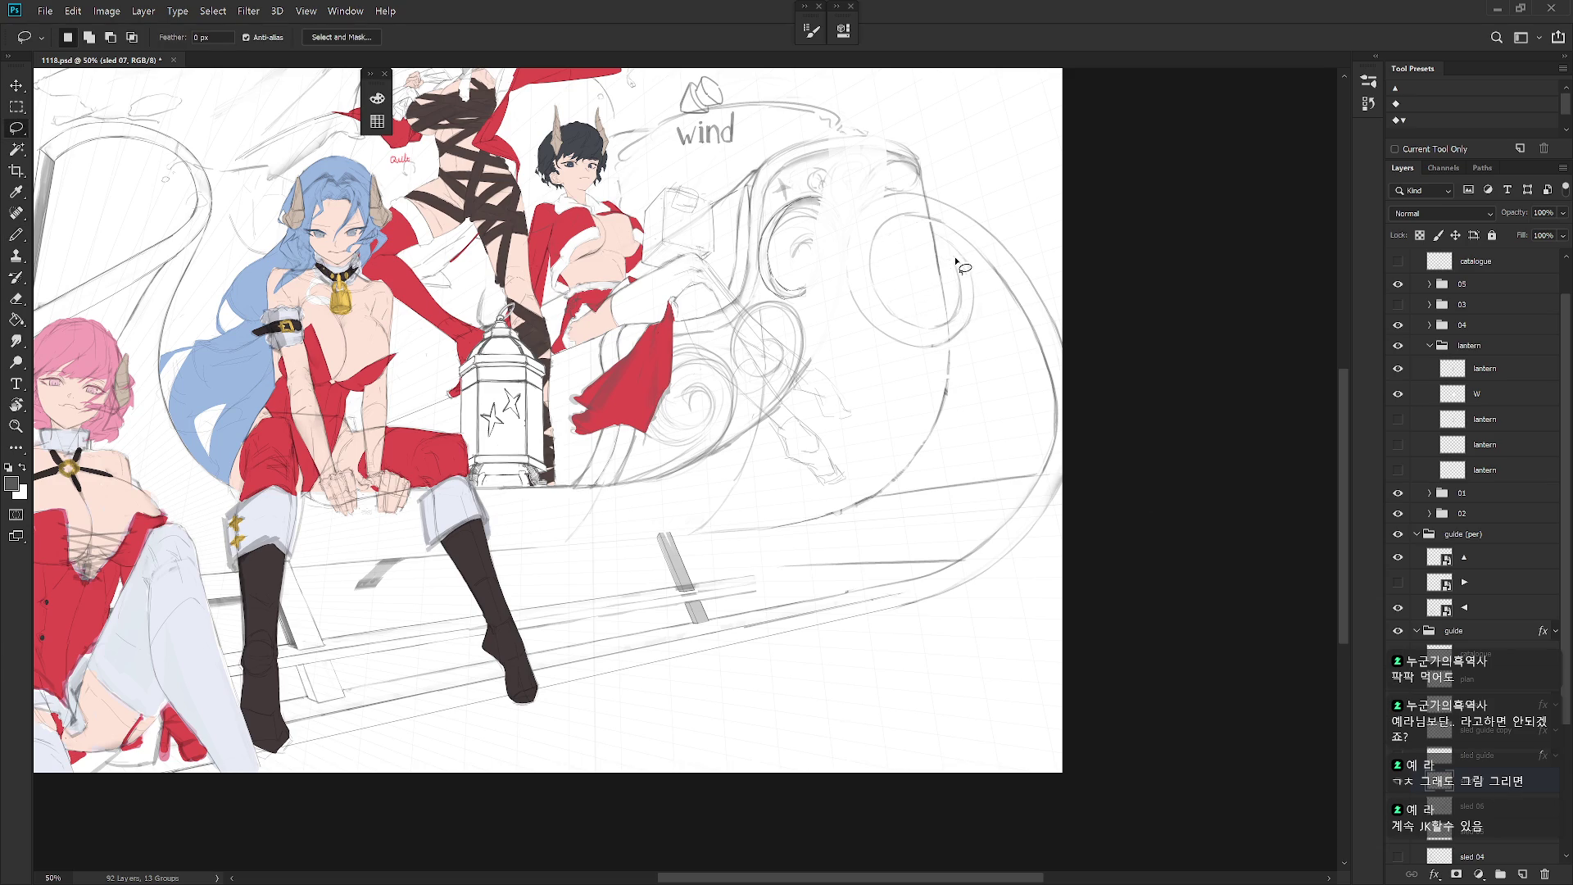
{"action": "key", "text": "b"}
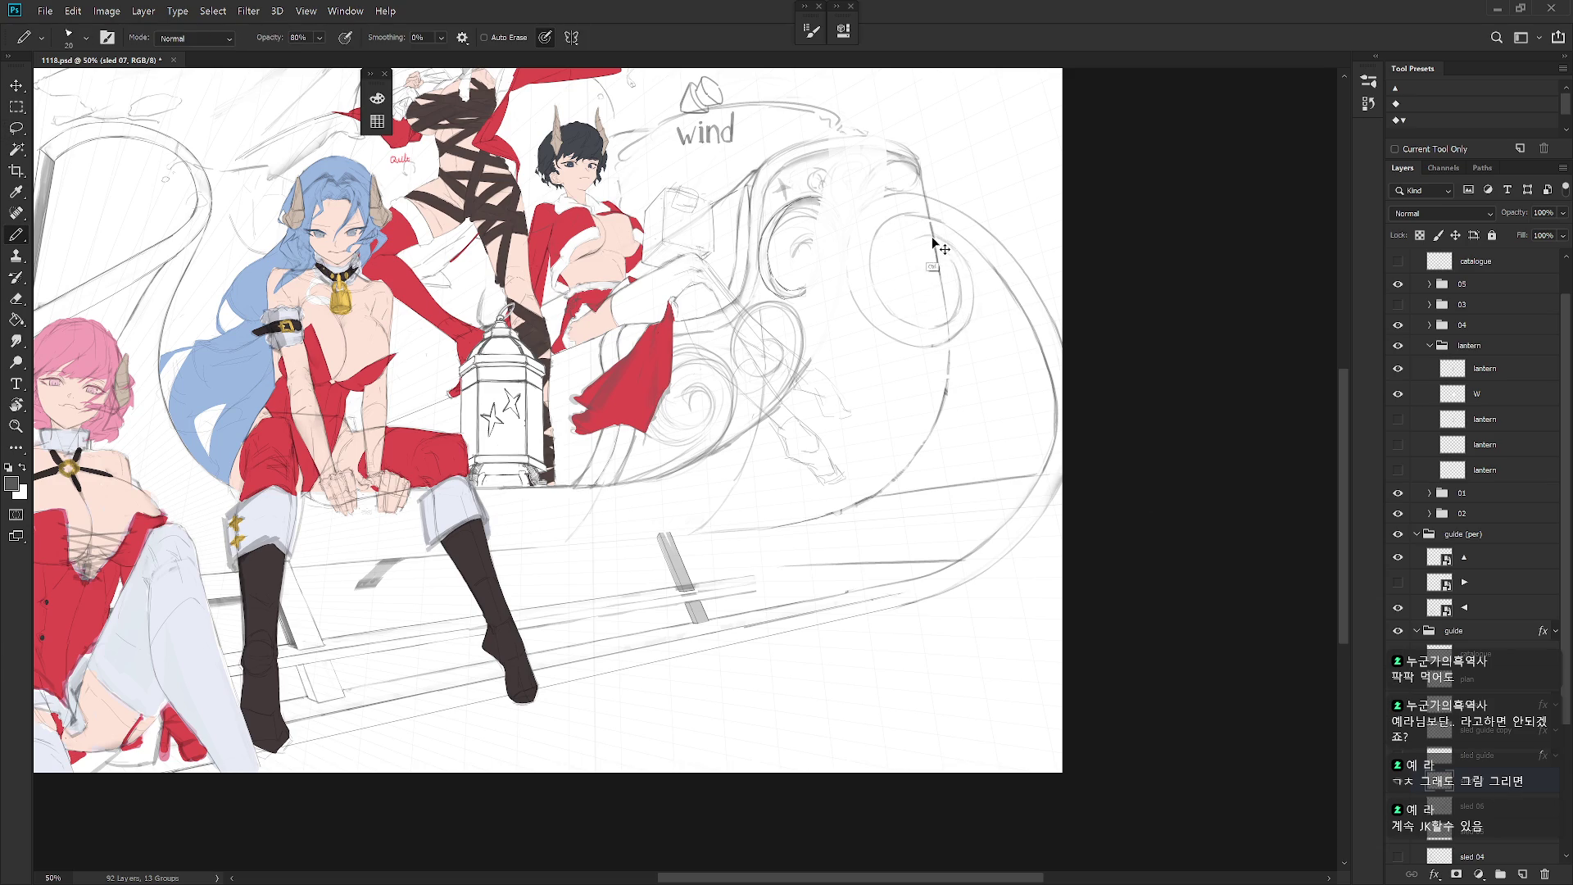
{"action": "key", "text": "ctrl"}
{"action": "key", "text": "l"}
{"action": "left_click_drag", "start_coordinate": [929, 315], "coordinate": [942, 361]}
{"action": "mouse_move", "coordinate": [975, 264]}
{"action": "left_mouse_down"}
{"action": "mouse_move", "coordinate": [942, 233]}
{"action": "mouse_move", "coordinate": [946, 367]}
{"action": "mouse_move", "coordinate": [951, 352]}
{"action": "left_mouse_up"}
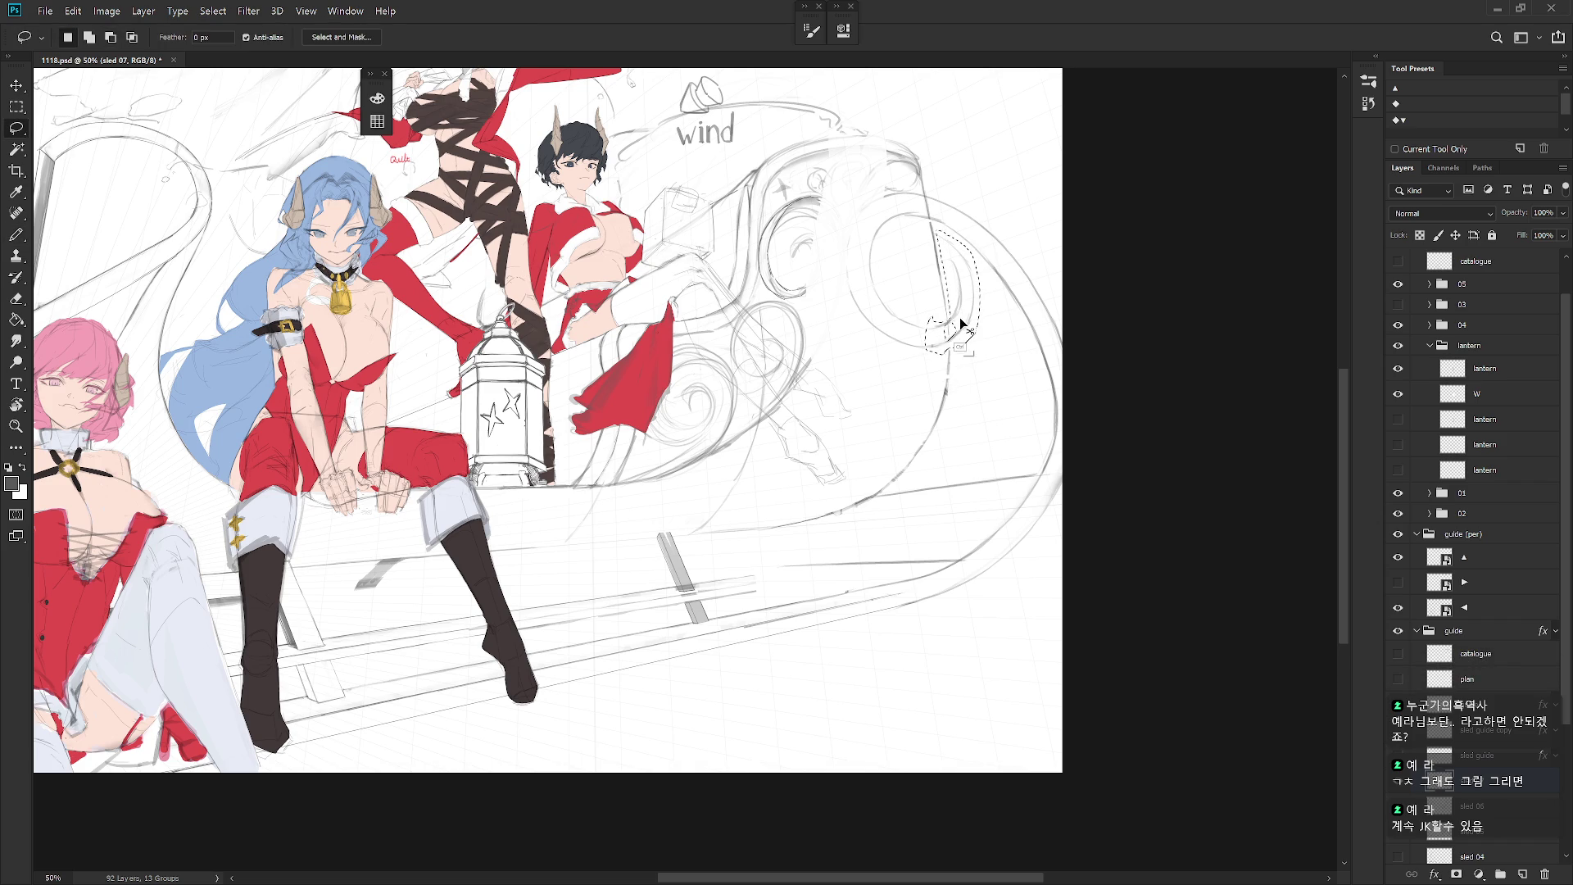
Step: Scale the selected curl stroke to about 86% and retrace the spiral's right edge
{"action": "key", "text": "ctrl+t"}
{"action": "left_click_drag", "start_coordinate": [979, 232], "coordinate": [972, 245]}
{"action": "key", "text": "Return"}
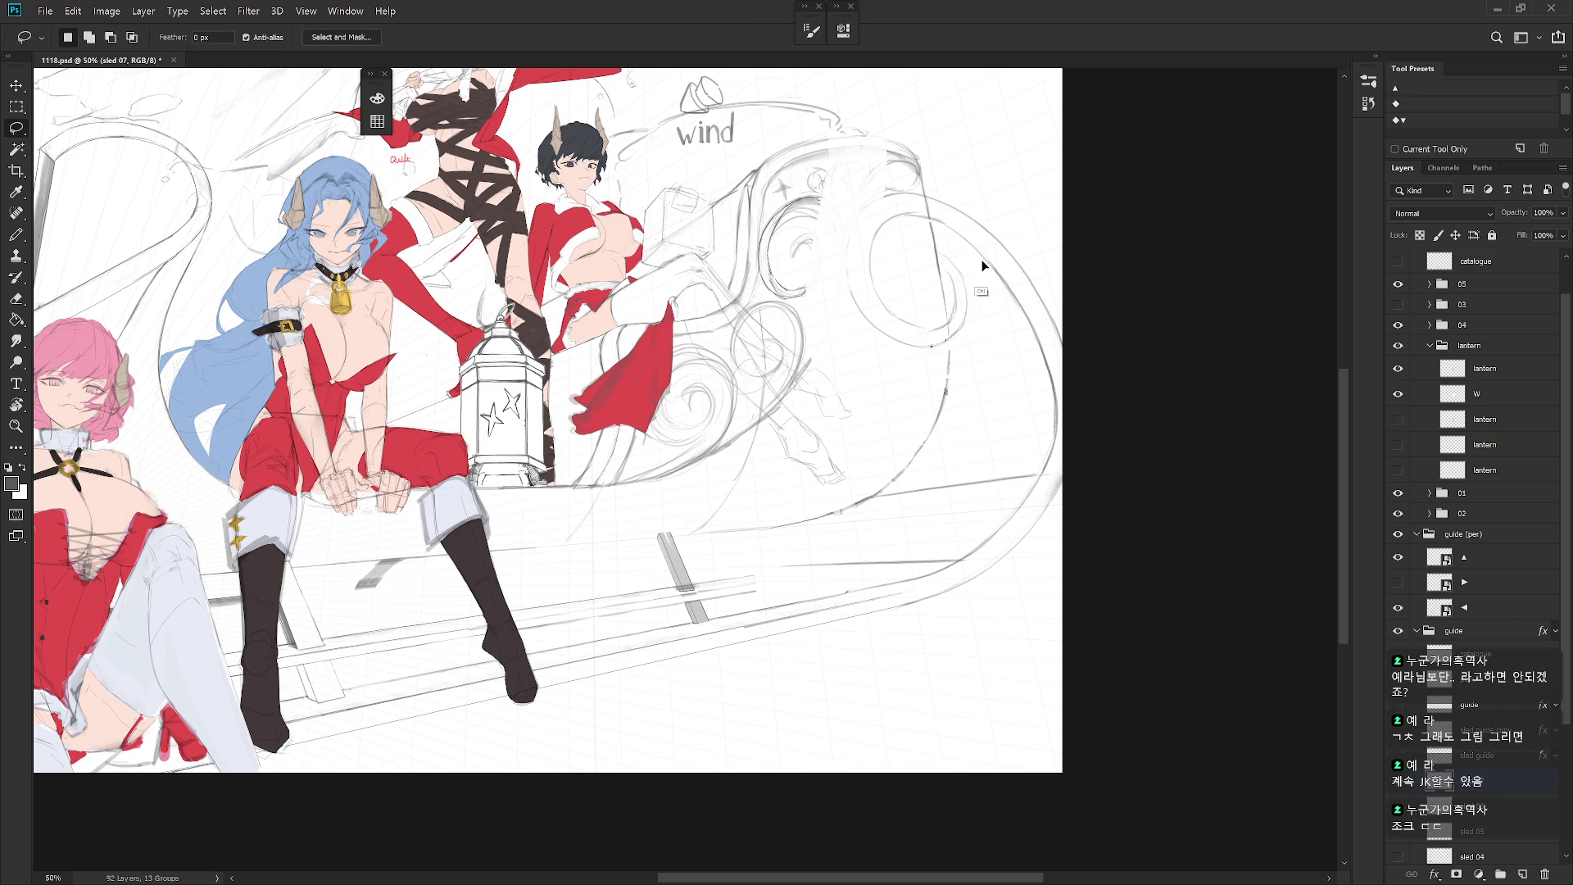
{"action": "key", "text": "b"}
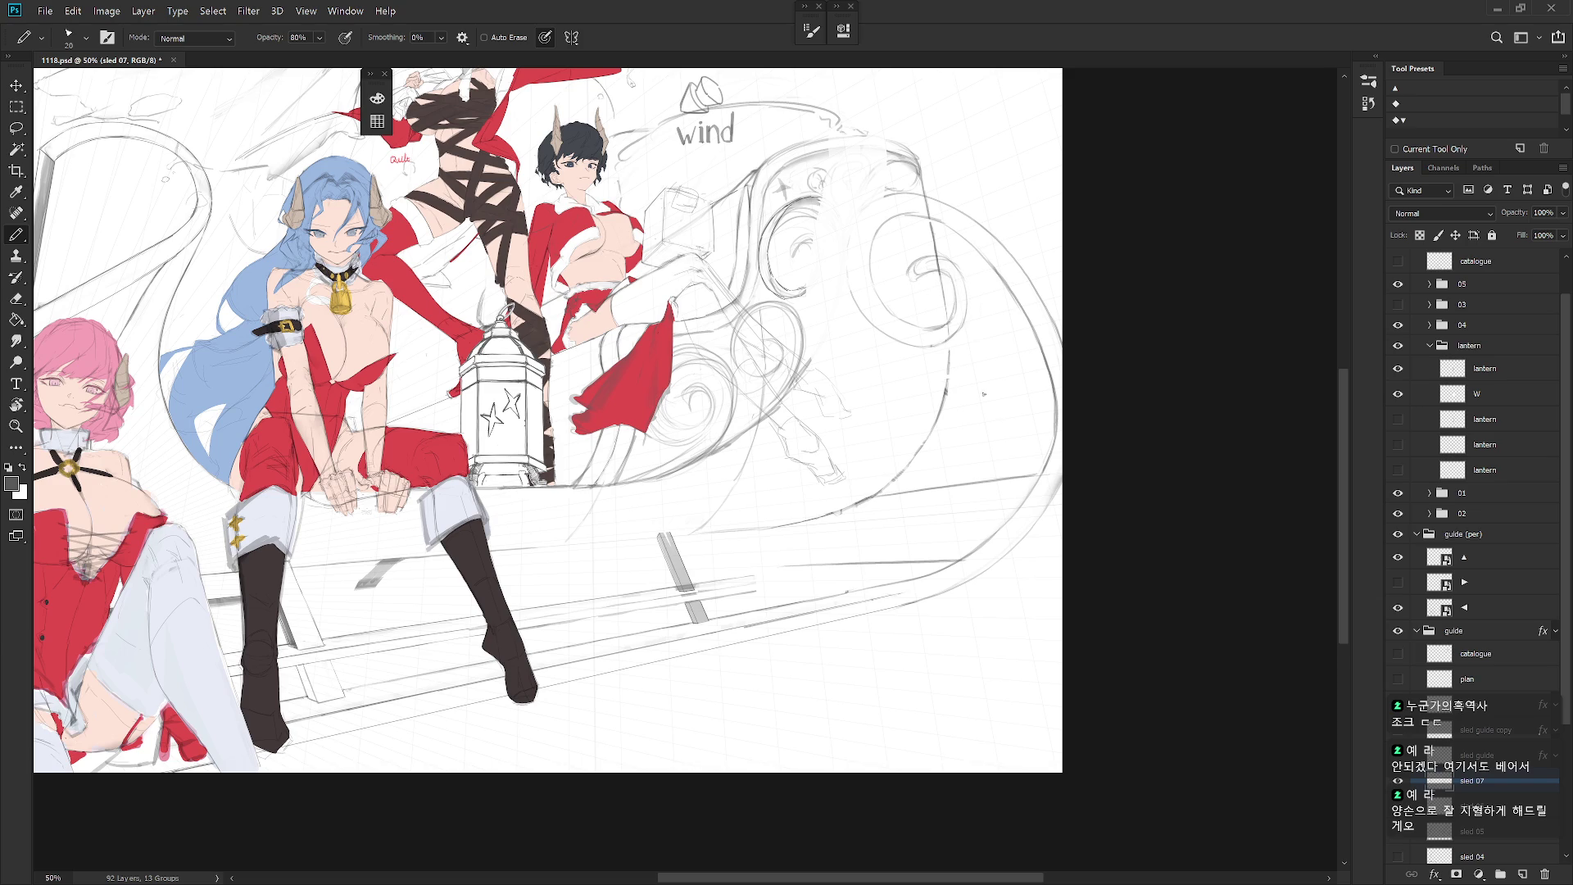
{"action": "left_click_drag", "start_coordinate": [948, 278], "coordinate": [954, 315]}
Step: Darken the spiral's right side and sketch along its bottom with pencil strokes
{"action": "mouse_move", "coordinate": [951, 262]}
{"action": "left_mouse_down"}
{"action": "mouse_move", "coordinate": [972, 318]}
{"action": "mouse_move", "coordinate": [965, 304]}
{"action": "mouse_move", "coordinate": [936, 348]}
{"action": "mouse_move", "coordinate": [941, 325]}
{"action": "left_mouse_up"}
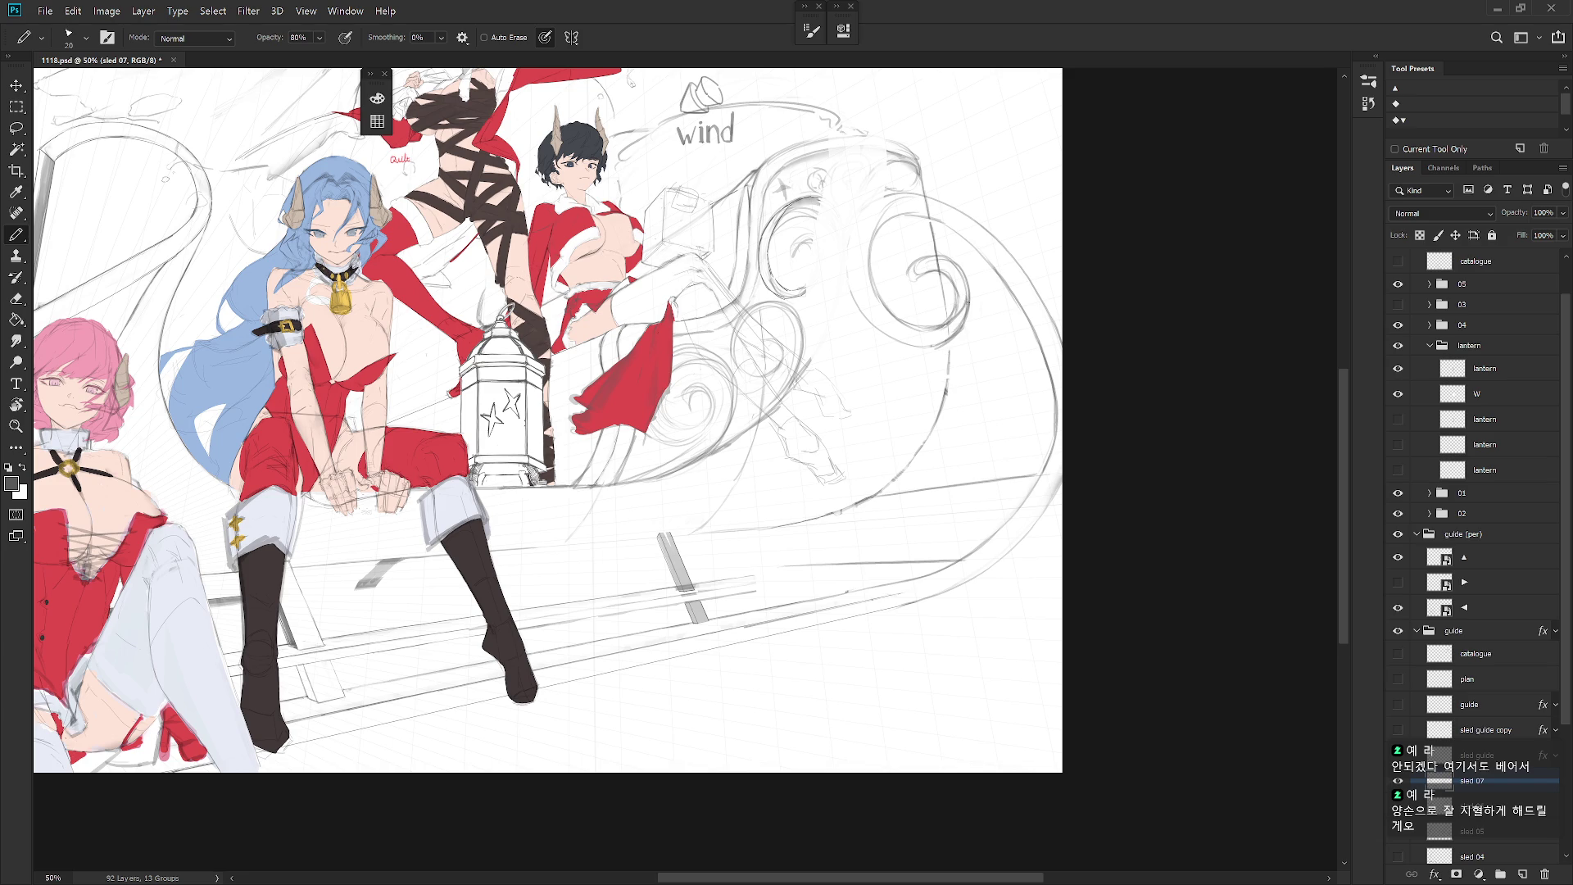
{"action": "left_click_drag", "start_coordinate": [966, 305], "coordinate": [968, 286]}
{"action": "left_click_drag", "start_coordinate": [876, 334], "coordinate": [927, 342]}
{"action": "left_click_drag", "start_coordinate": [876, 323], "coordinate": [894, 321]}
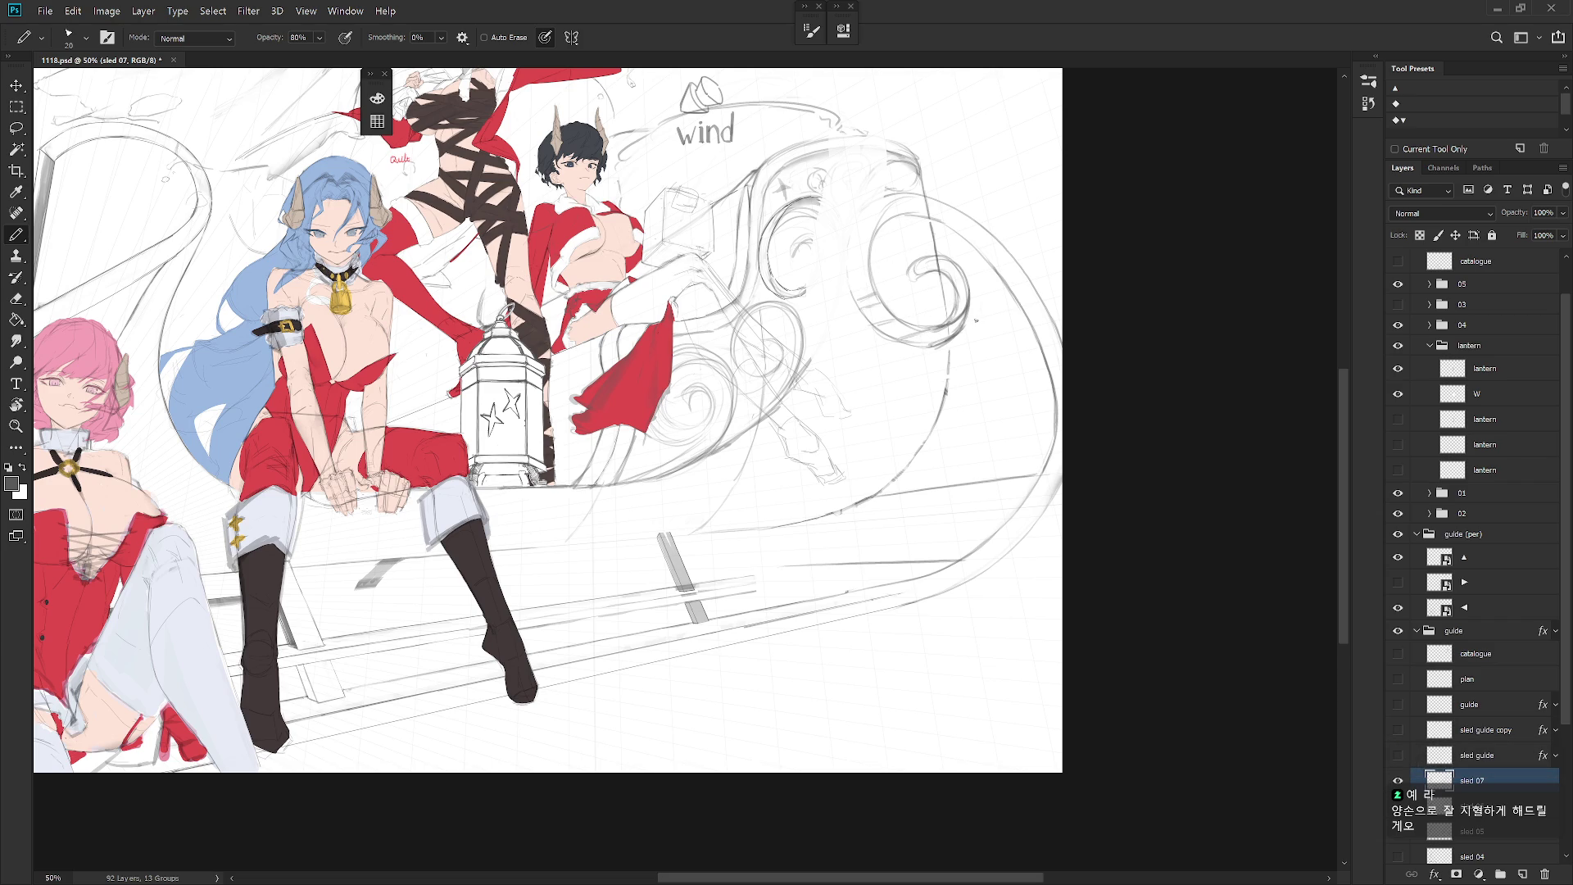
{"action": "key", "text": "e"}
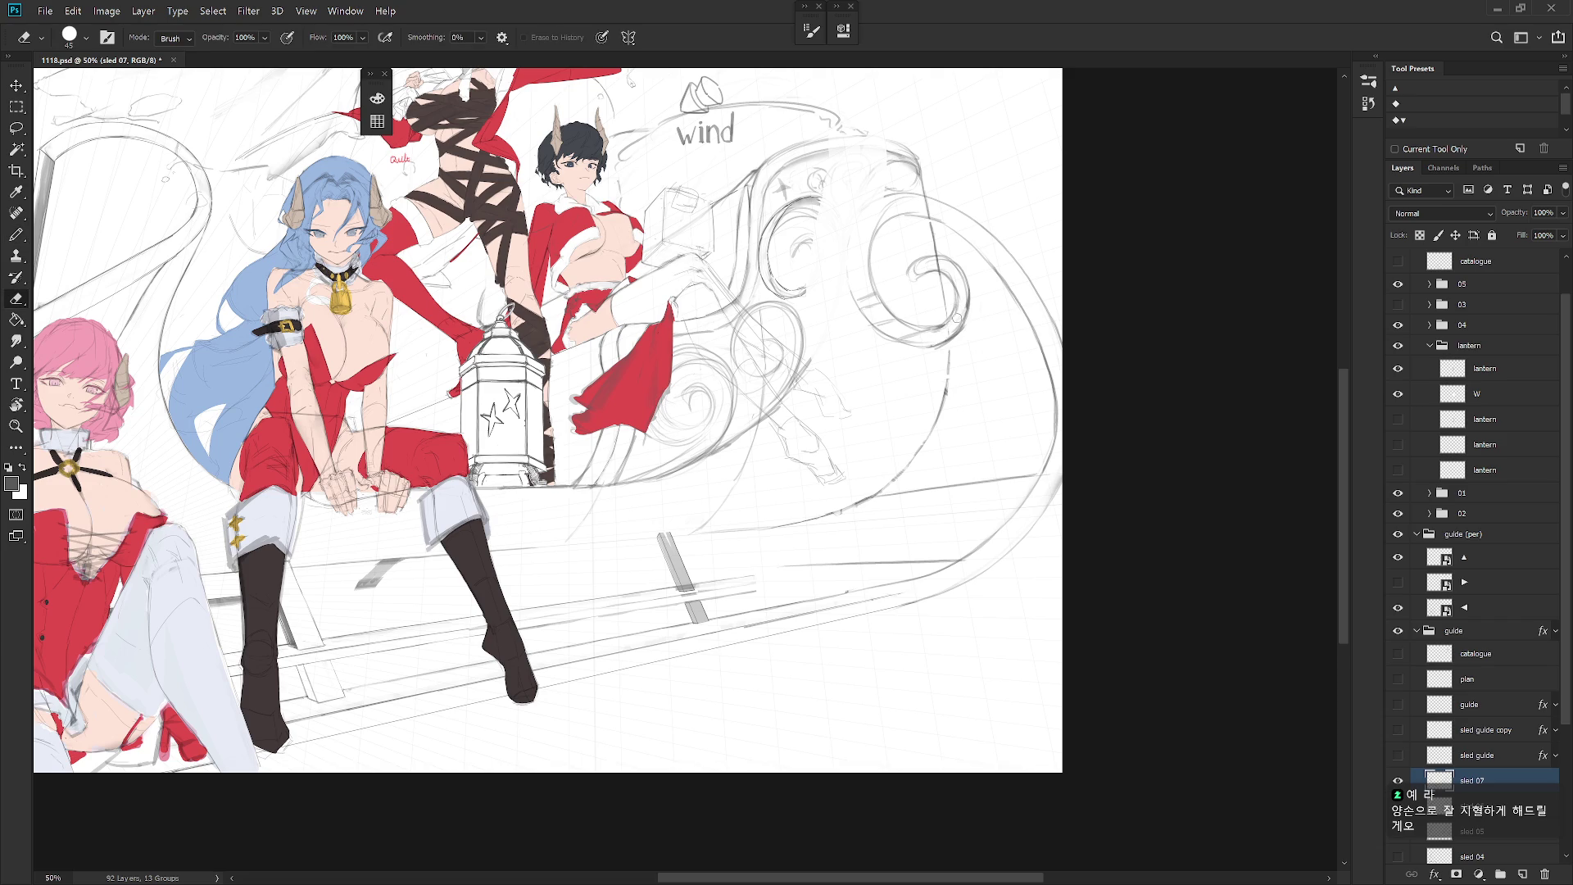
{"action": "key", "text": "b"}
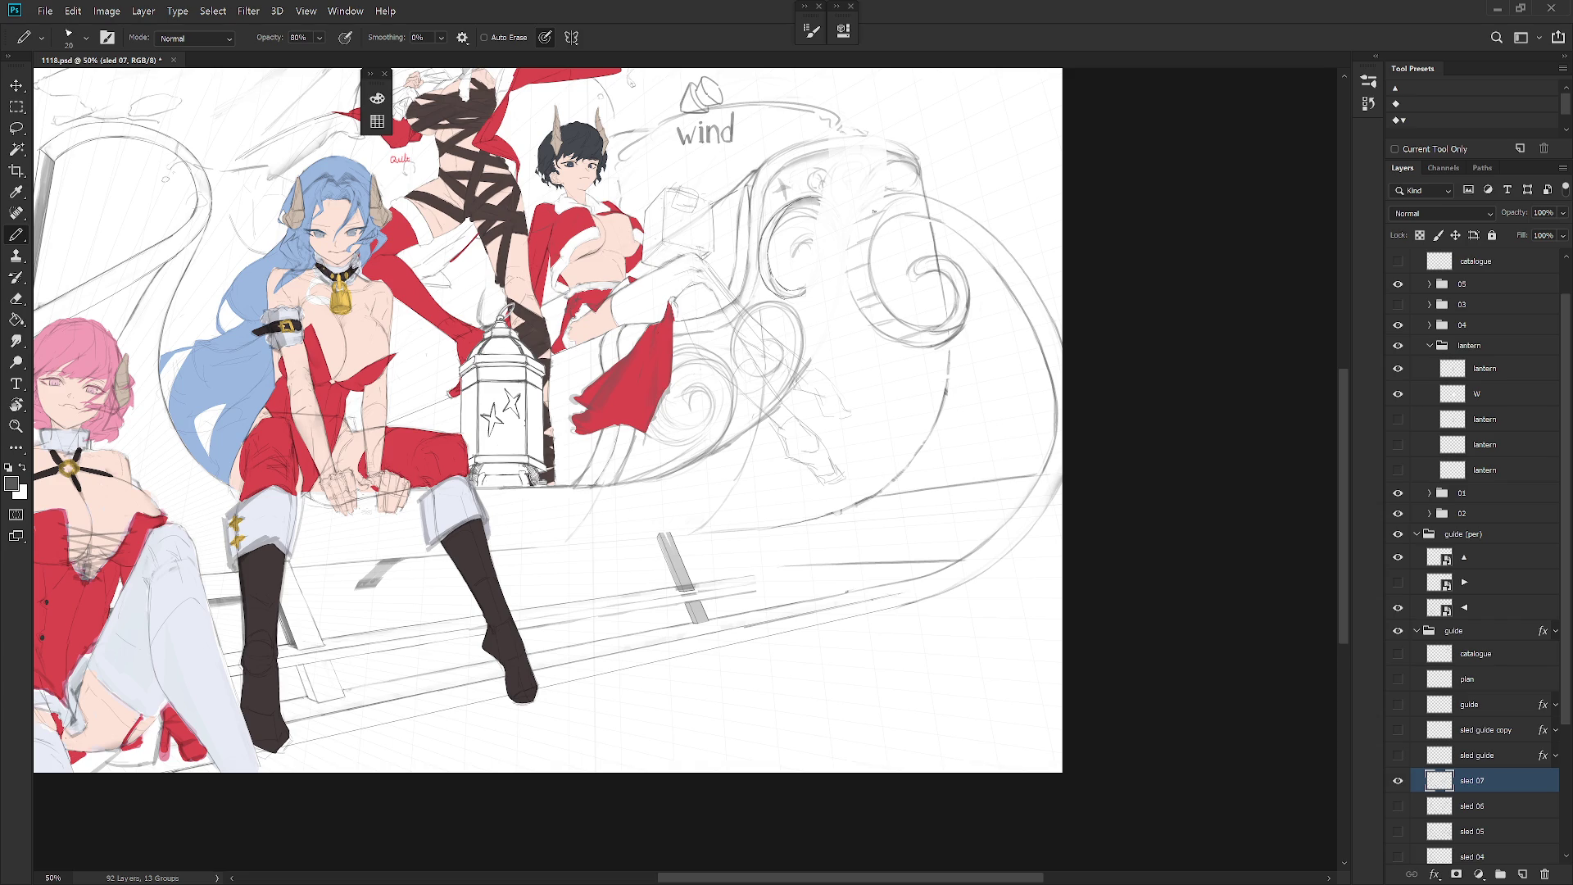
Step: Redraw the spiral's left edge darker, then tilt the view to about -52 degrees
{"action": "left_click_drag", "start_coordinate": [846, 249], "coordinate": [853, 302]}
{"action": "left_click_drag", "start_coordinate": [877, 210], "coordinate": [847, 264]}
{"action": "left_click_drag", "start_coordinate": [883, 202], "coordinate": [845, 270]}
{"action": "left_click_drag", "start_coordinate": [883, 199], "coordinate": [848, 271]}
{"action": "key", "text": "r"}
{"action": "mouse_move", "coordinate": [895, 211]}
{"action": "left_mouse_down"}
{"action": "mouse_move", "coordinate": [868, 196]}
{"action": "mouse_move", "coordinate": [902, 263]}
{"action": "mouse_move", "coordinate": [650, 311]}
{"action": "left_mouse_up"}
{"action": "key", "text": "b"}
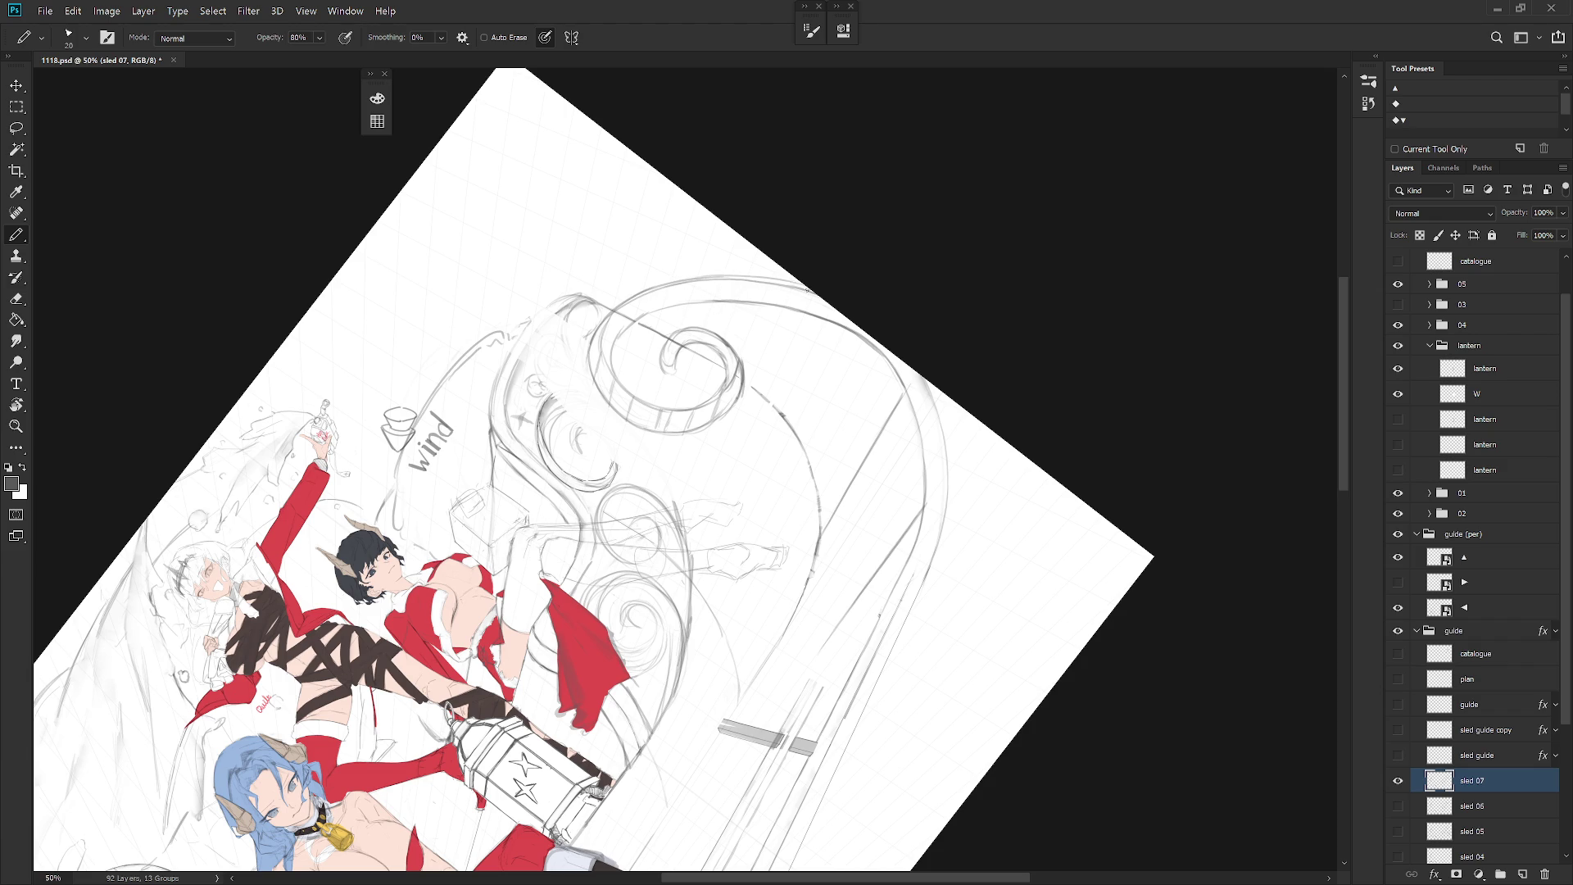
Step: Show the beige catalogue drape over the sled's right scroll and zoom out to the full canvas
{"action": "key", "text": "Escape"}
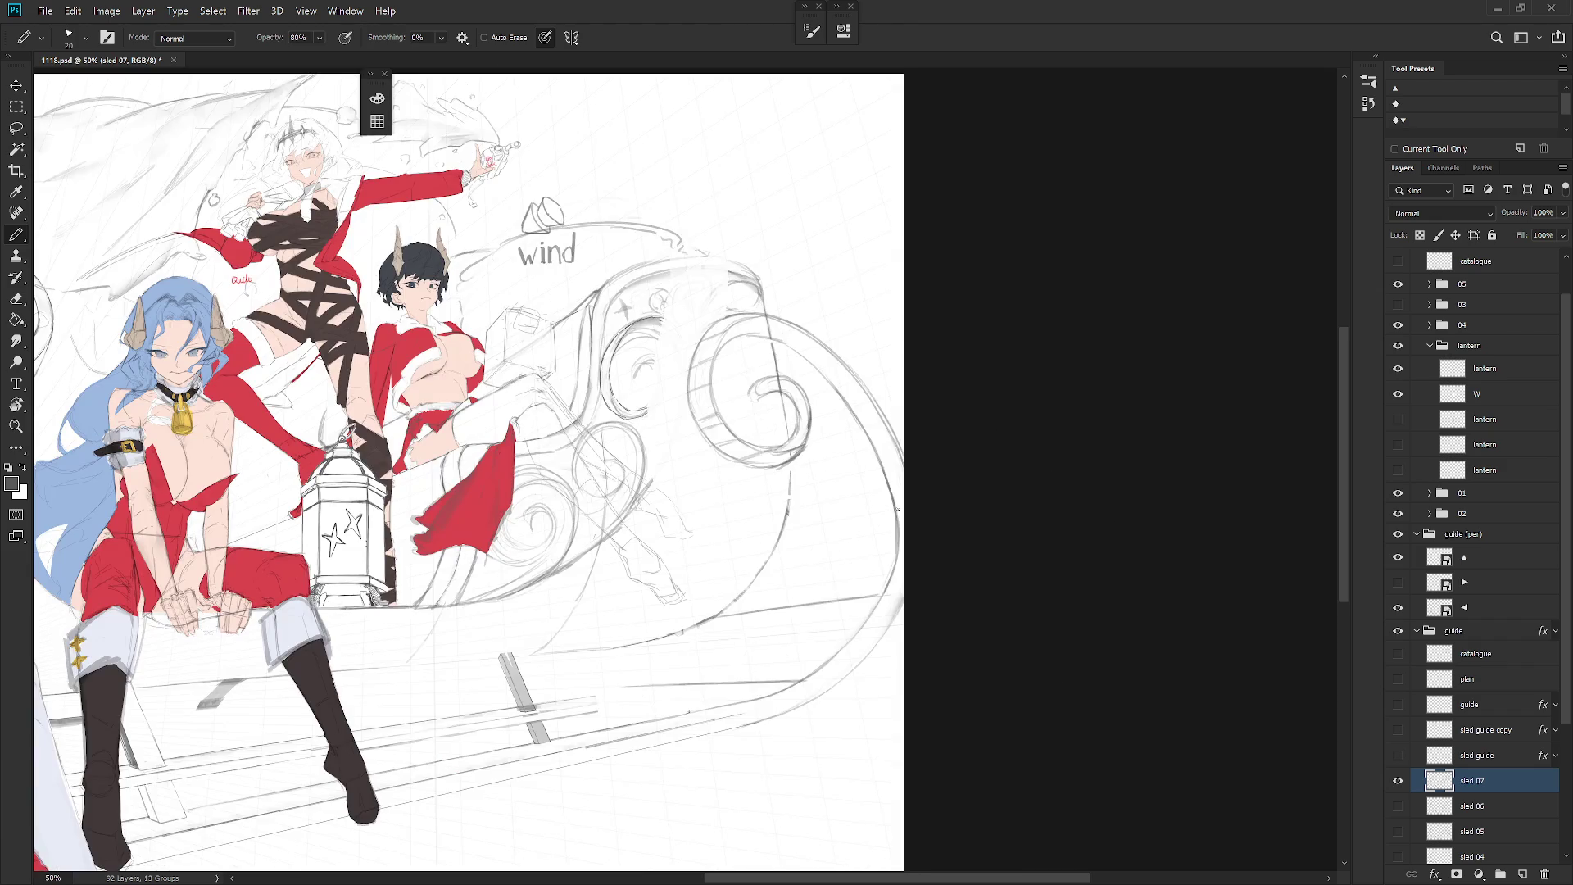
{"action": "left_click_drag", "start_coordinate": [835, 559], "coordinate": [760, 499]}
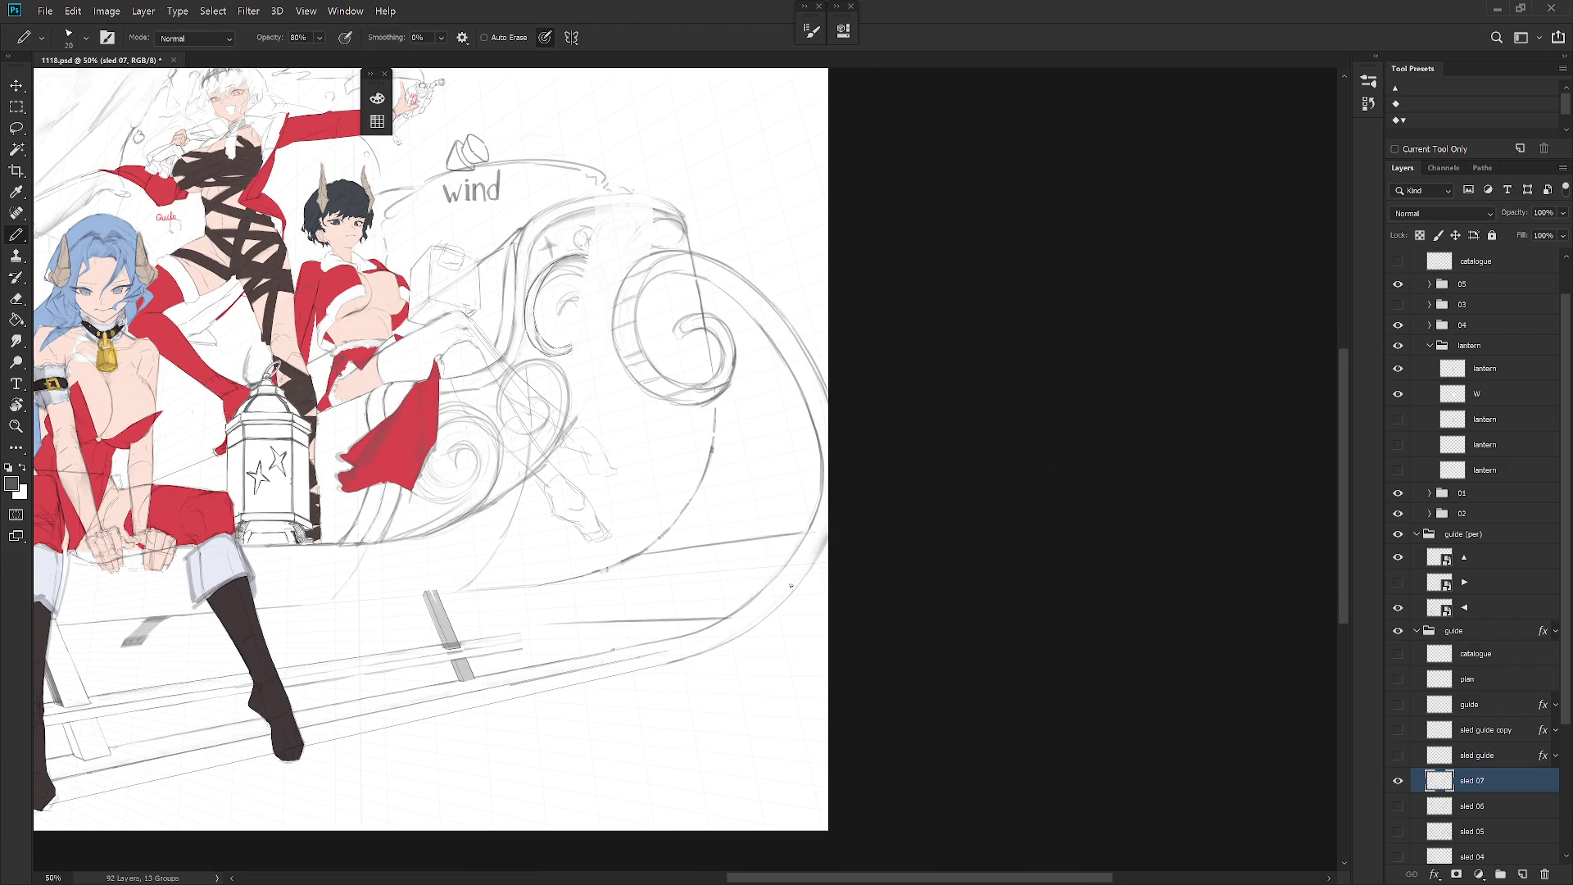
{"action": "mouse_move", "coordinate": [843, 435]}
{"action": "left_mouse_down"}
{"action": "mouse_move", "coordinate": [734, 597]}
{"action": "mouse_move", "coordinate": [882, 442]}
{"action": "left_mouse_up"}
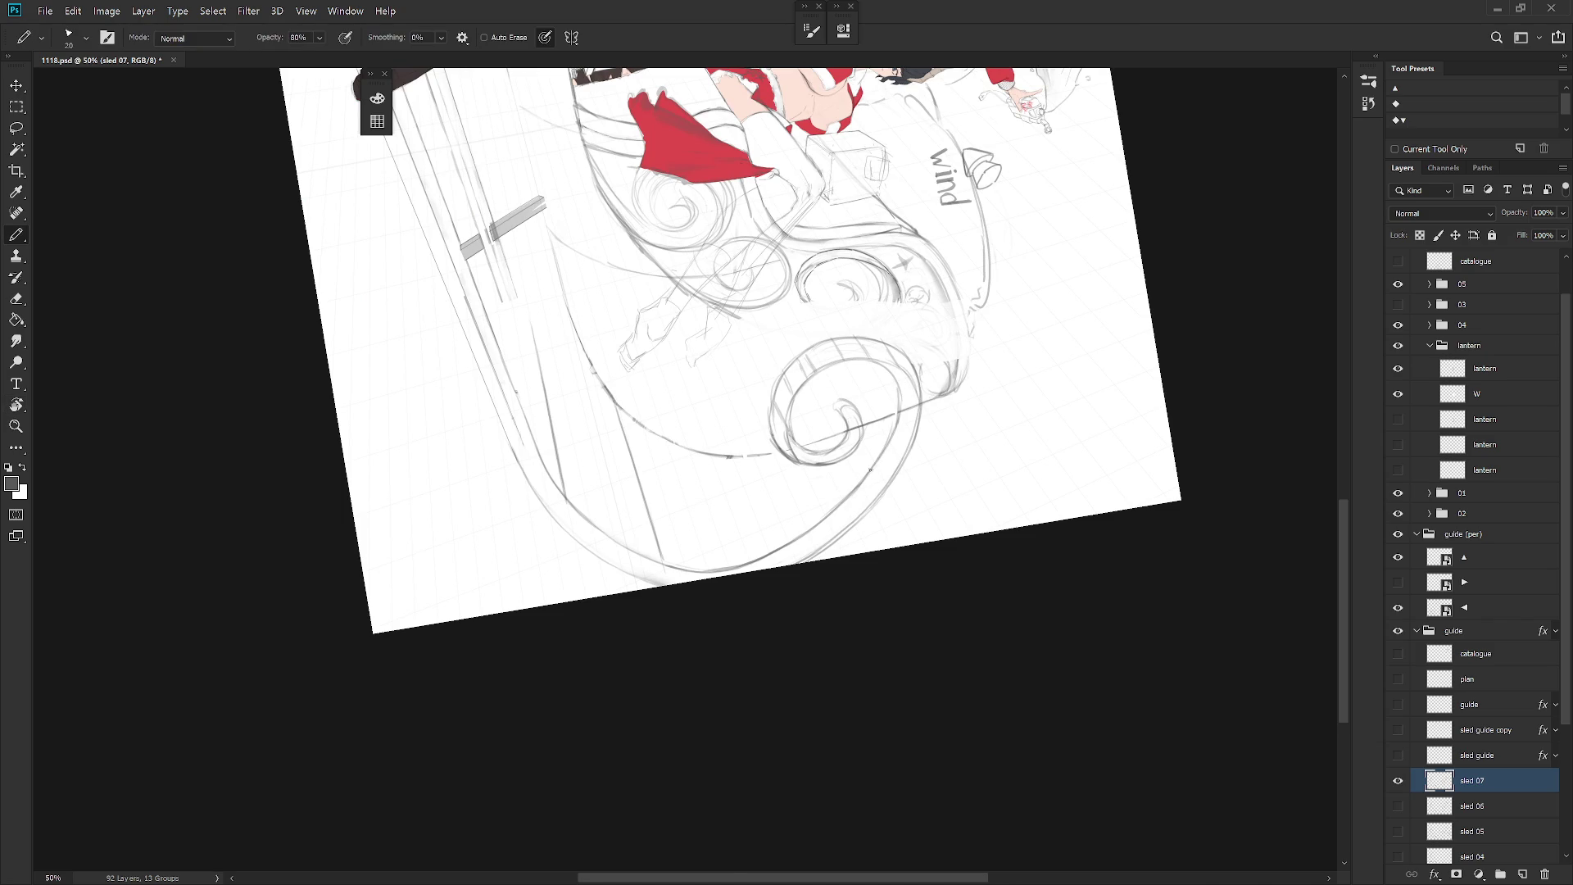
{"action": "key", "text": "Escape"}
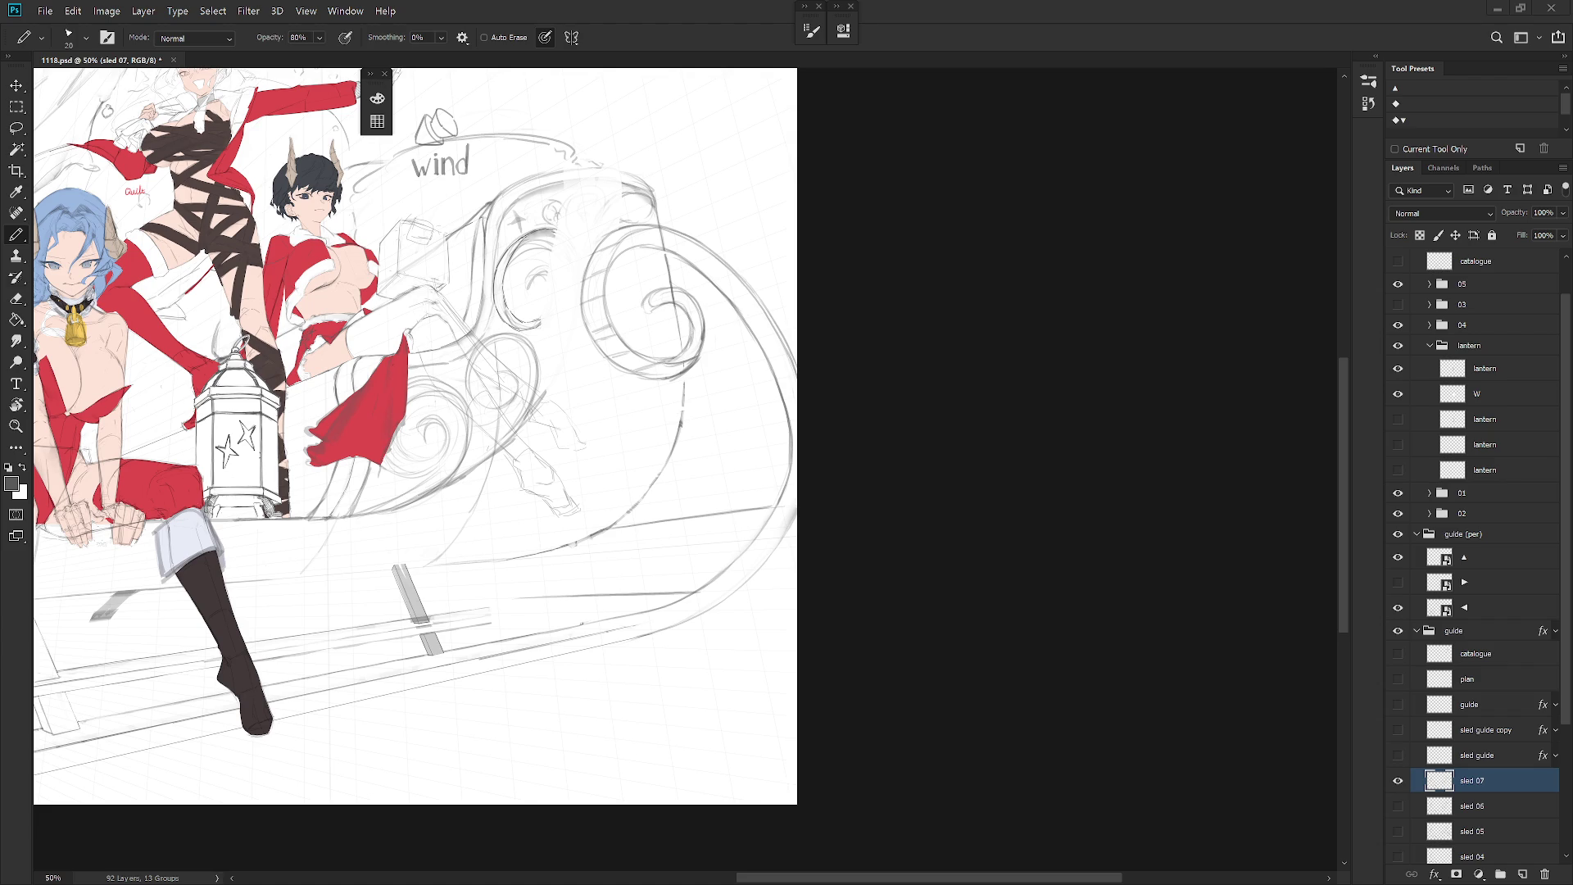
{"action": "left_click", "coordinate": [1398, 653]}
{"action": "scroll", "coordinate": [688, 565], "scroll_direction": "down", "scroll_amount": 3}
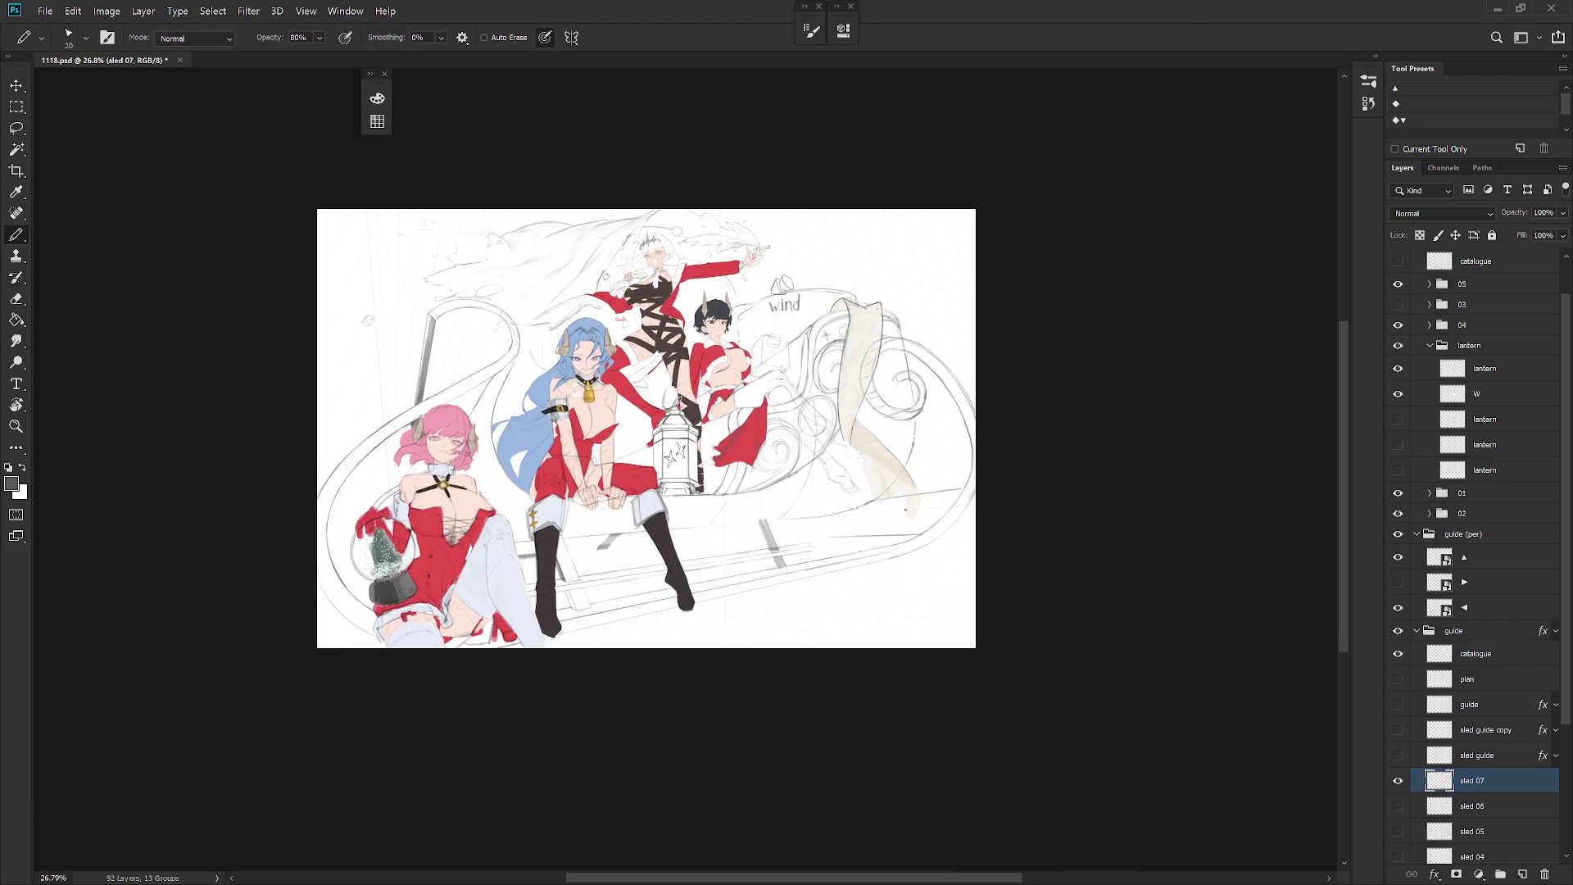
Step: Lasso-select the beige drape's right edge in two parts and erase it with a 250, then 175 eraser
{"action": "scroll", "coordinate": [868, 494], "scroll_direction": "up", "scroll_amount": 1}
{"action": "scroll", "coordinate": [873, 278], "scroll_direction": "up", "scroll_amount": 3}
{"action": "key", "text": "l"}
{"action": "mouse_move", "coordinate": [899, 237]}
{"action": "left_mouse_down"}
{"action": "mouse_move", "coordinate": [896, 336]}
{"action": "mouse_move", "coordinate": [849, 456]}
{"action": "mouse_move", "coordinate": [893, 283]}
{"action": "left_mouse_up"}
{"action": "key", "text": "e"}
{"action": "key", "text": "bracketright"}
{"action": "key", "text": "bracketright"}
{"action": "key", "text": "bracketright"}
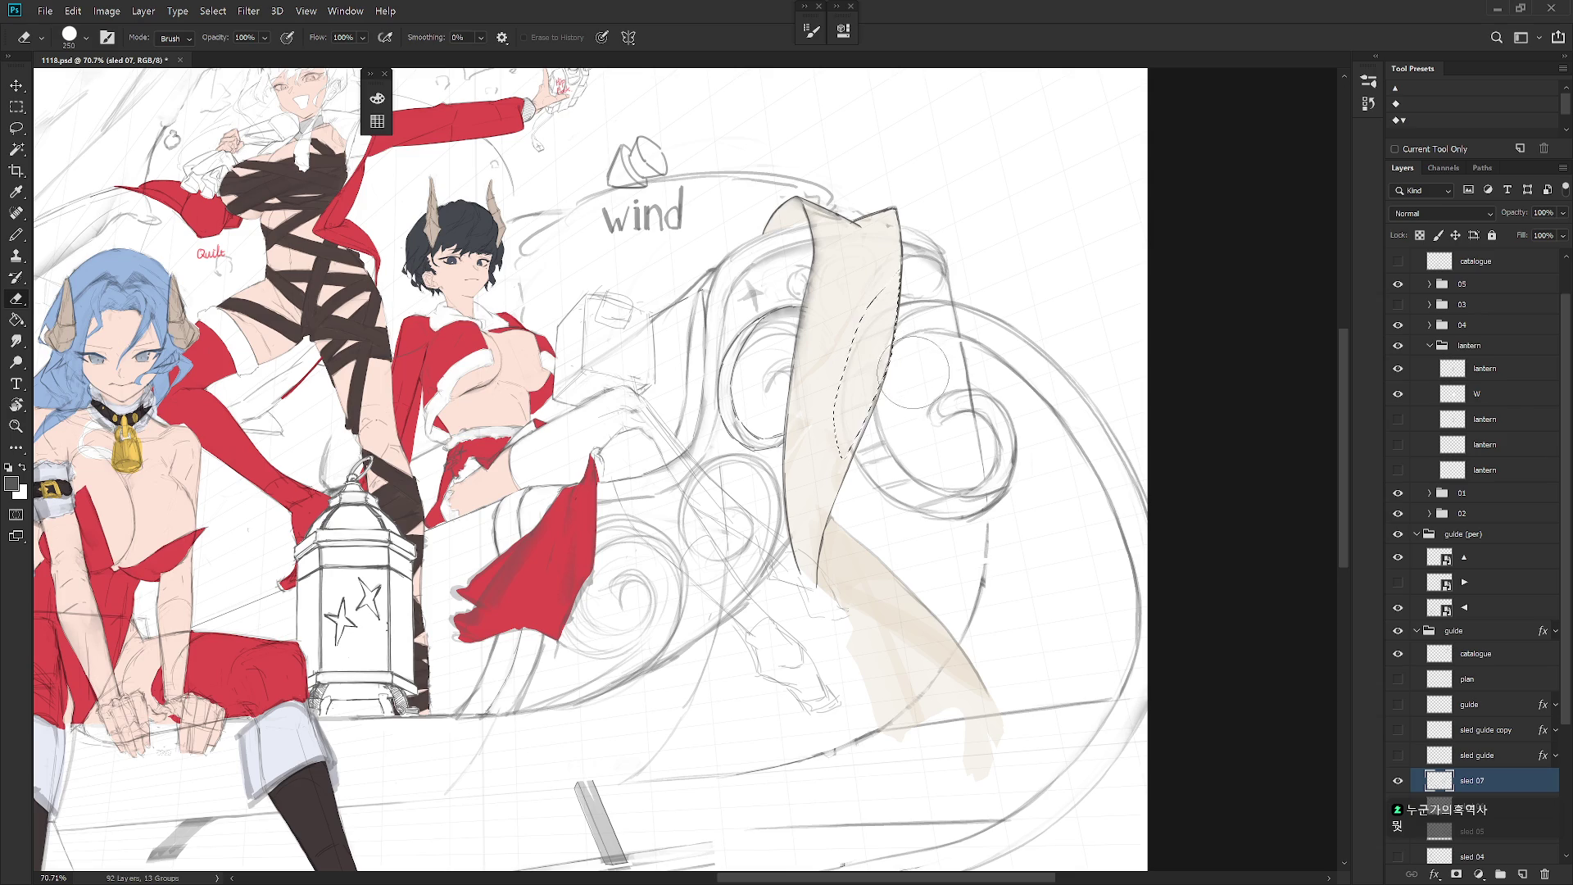
{"action": "key", "text": "l"}
{"action": "left_click_drag", "start_coordinate": [893, 352], "coordinate": [848, 483]}
{"action": "left_click_drag", "start_coordinate": [863, 383], "coordinate": [893, 336]}
{"action": "key", "text": "e"}
{"action": "scroll", "coordinate": [1060, 492], "scroll_direction": "down", "scroll_amount": 9}
{"action": "key", "text": "bracketleft"}
{"action": "key", "text": "bracketleft"}
{"action": "scroll", "coordinate": [1017, 477], "scroll_direction": "up", "scroll_amount": 5}
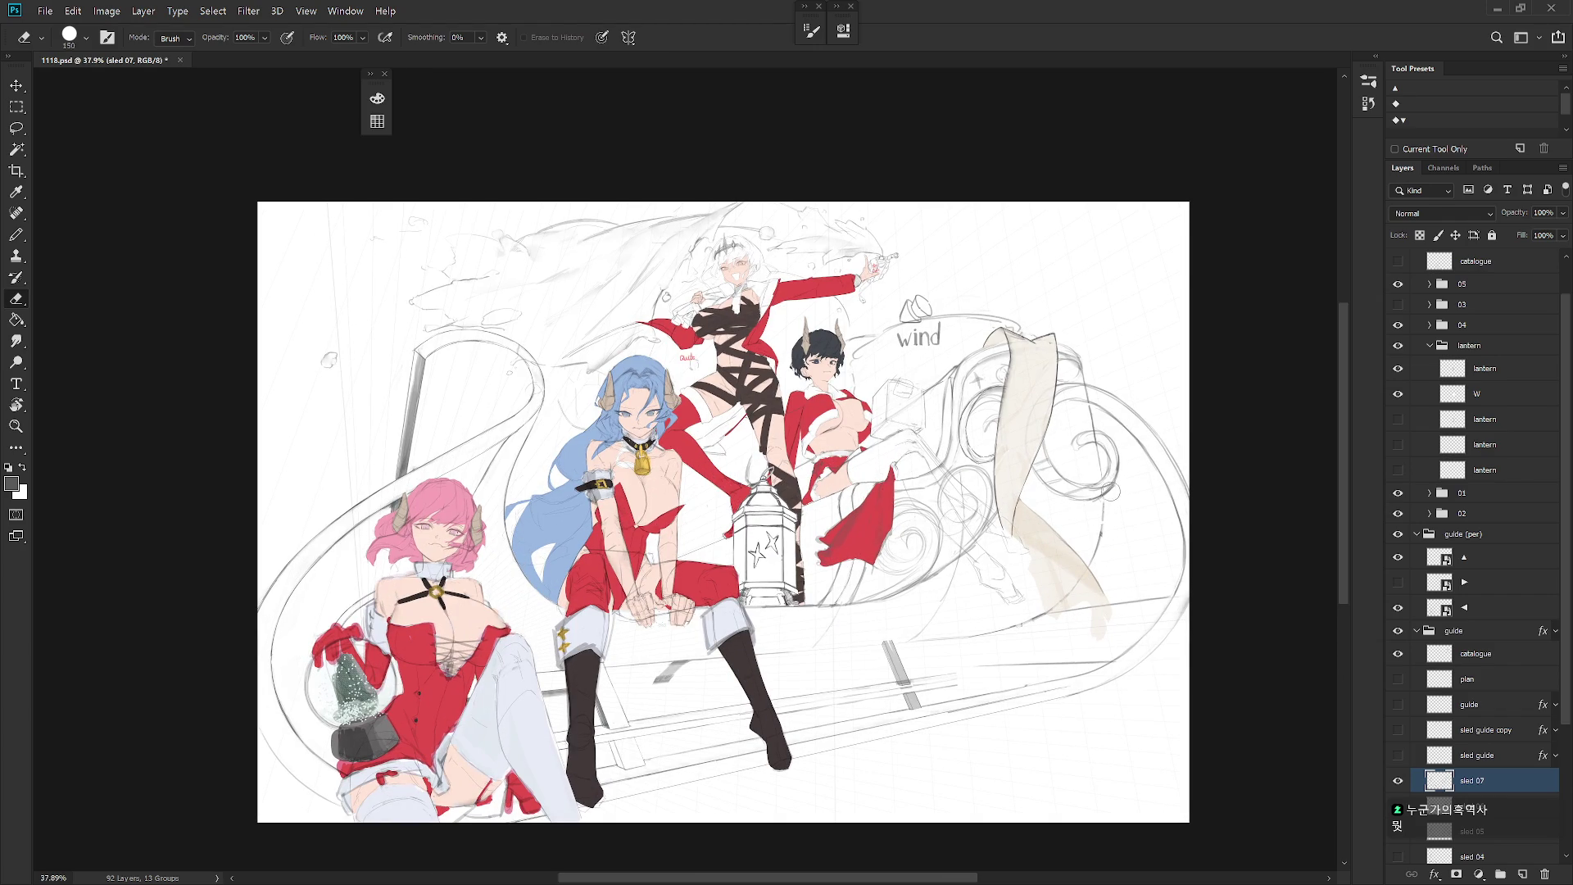
Step: Paint a short dark stroke on the sled, then set the brush to Hard Round M65 at 2 px
{"action": "key", "text": "b"}
{"action": "left_click_drag", "start_coordinate": [1108, 492], "coordinate": [1083, 499]}
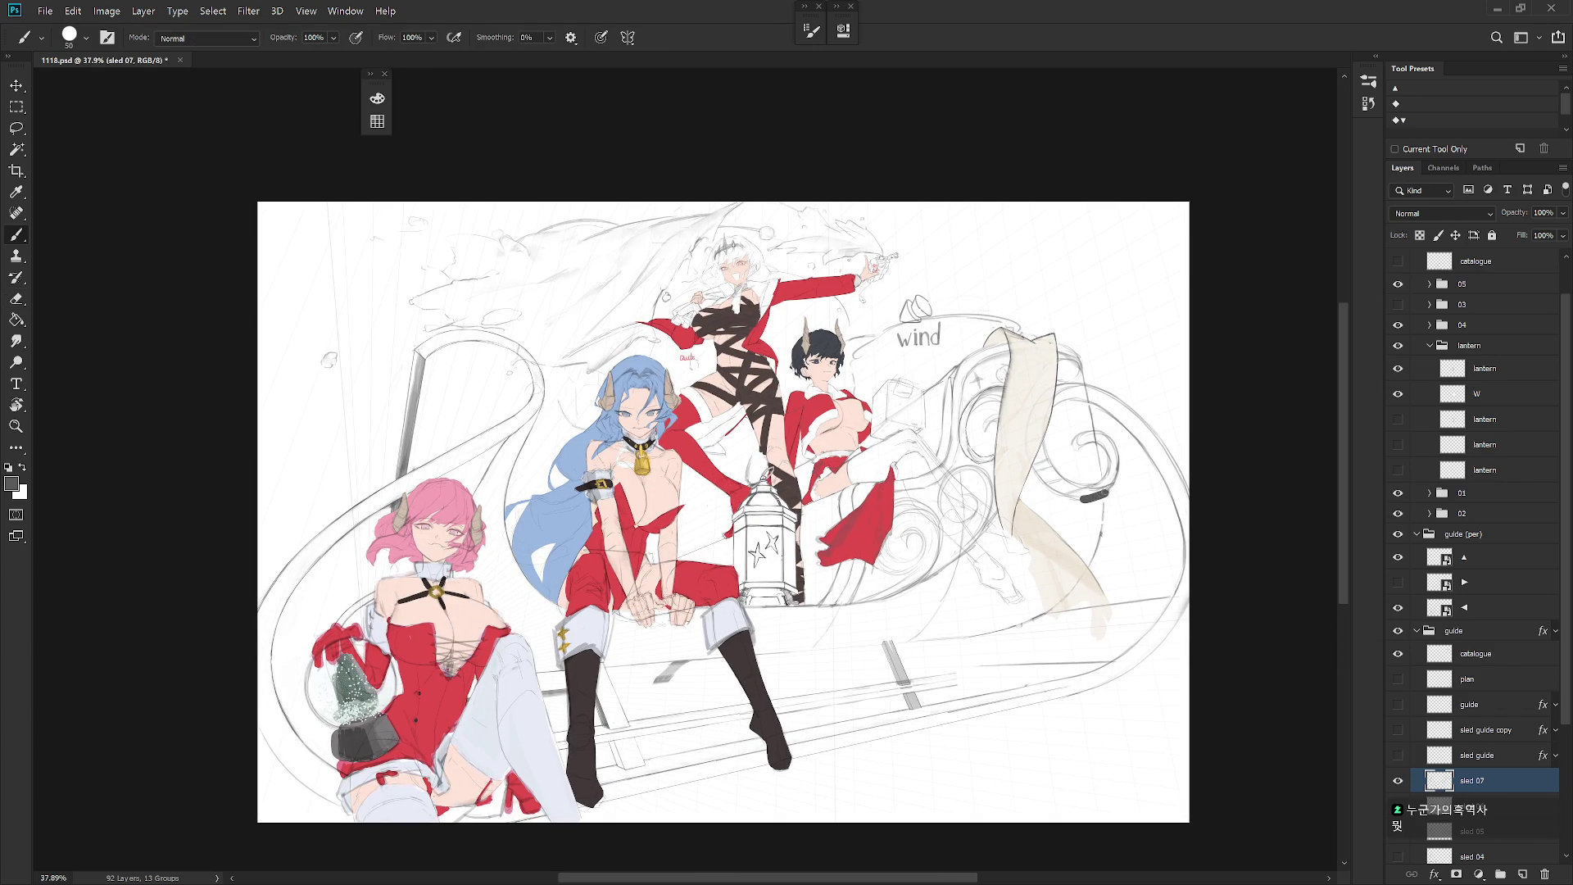
{"action": "right_click", "coordinate": [1102, 492]}
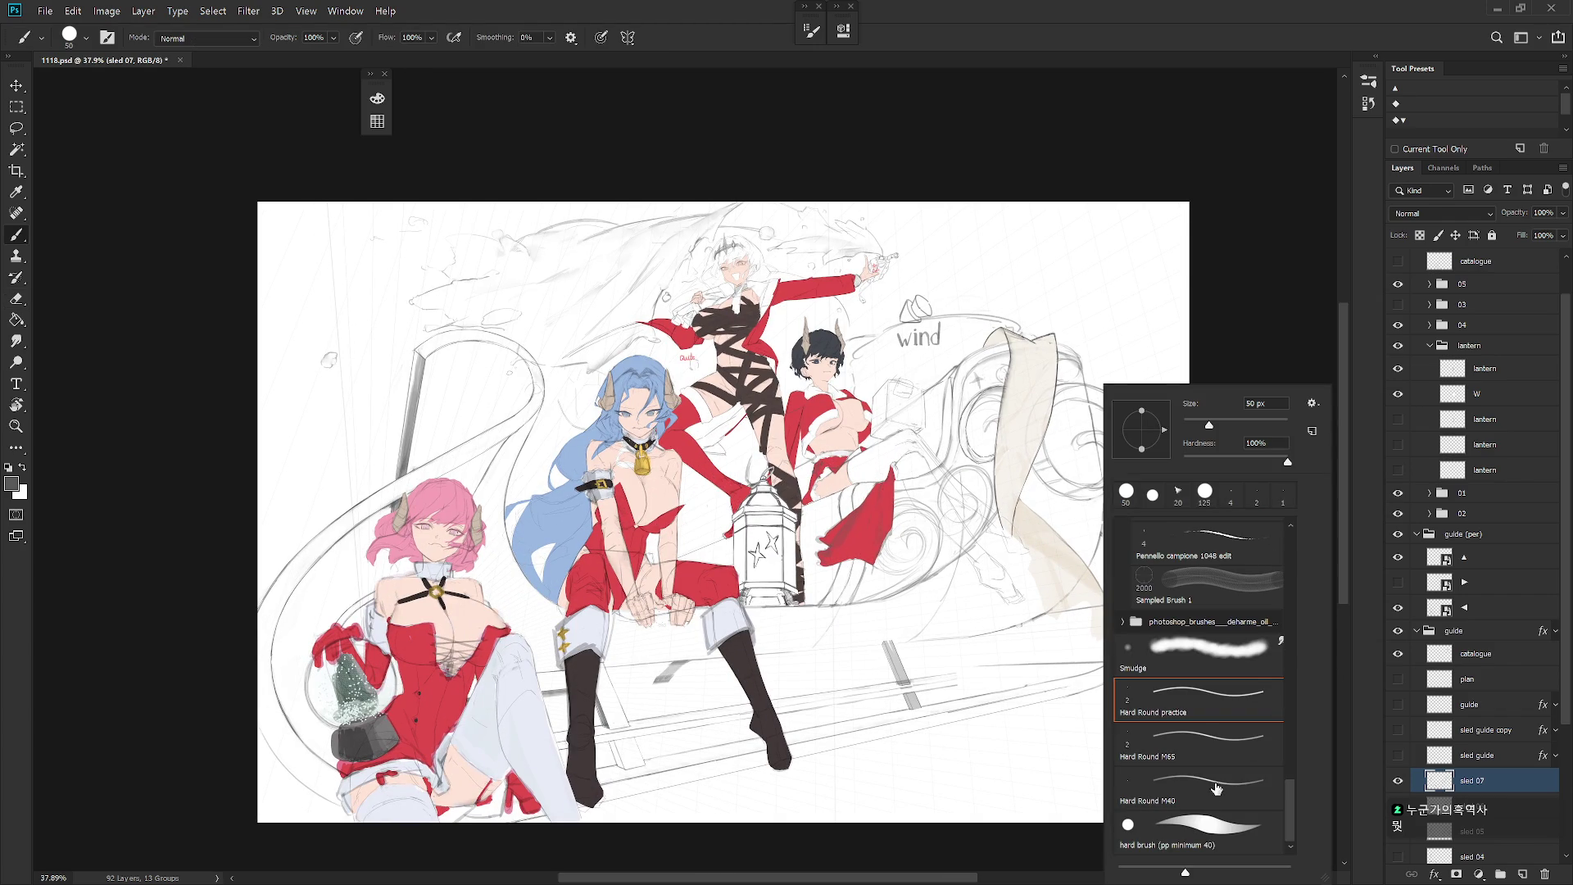
{"action": "left_click", "coordinate": [1209, 736]}
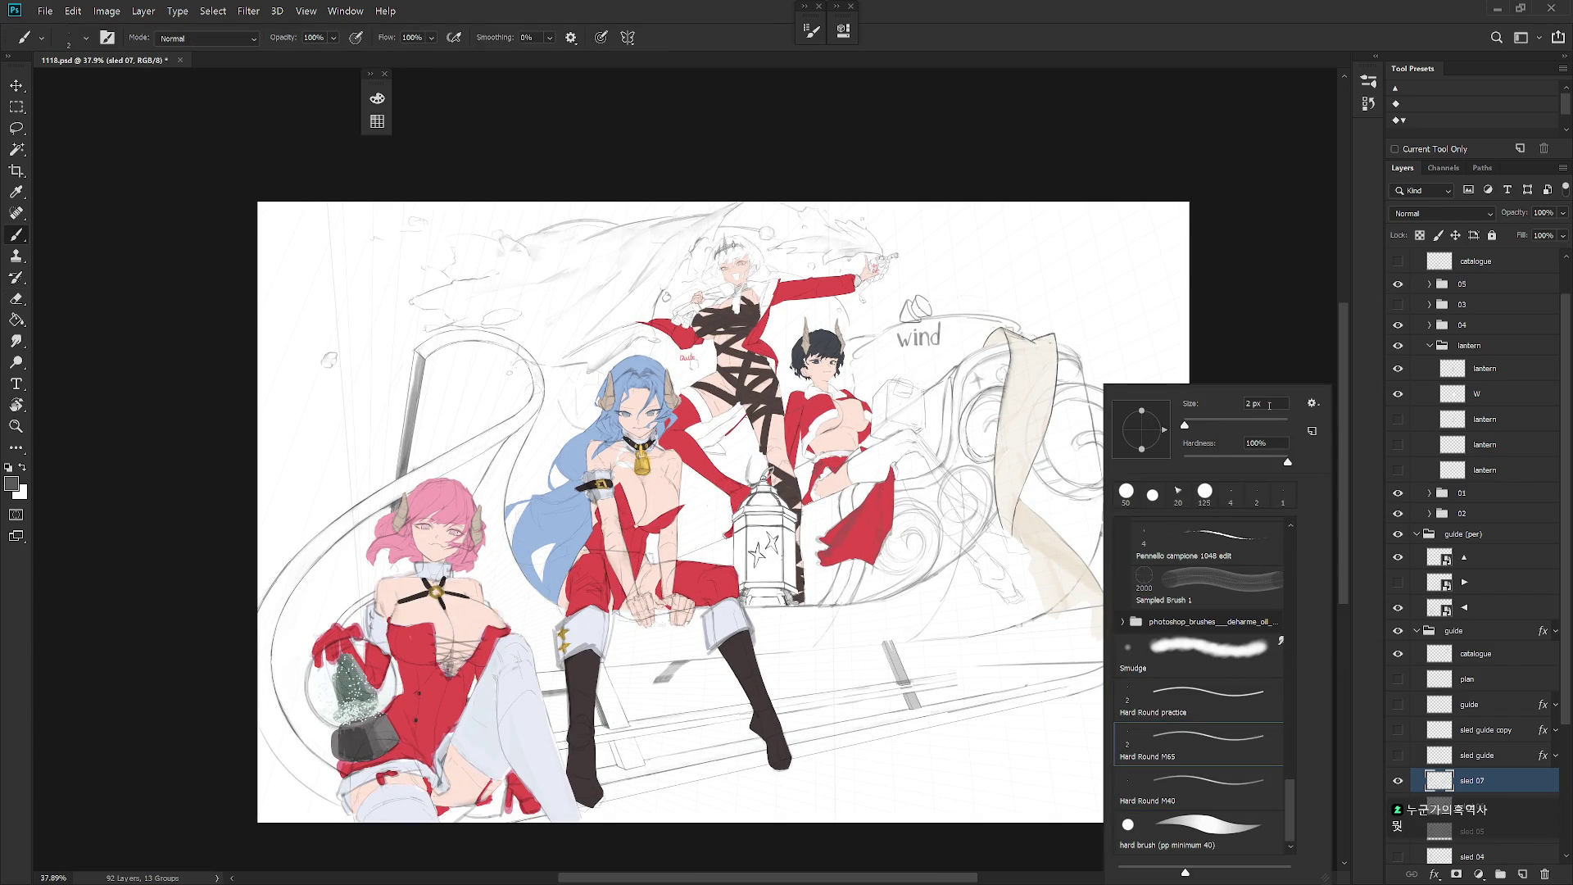
{"action": "scroll", "coordinate": [1101, 473], "scroll_direction": "up", "scroll_amount": 3}
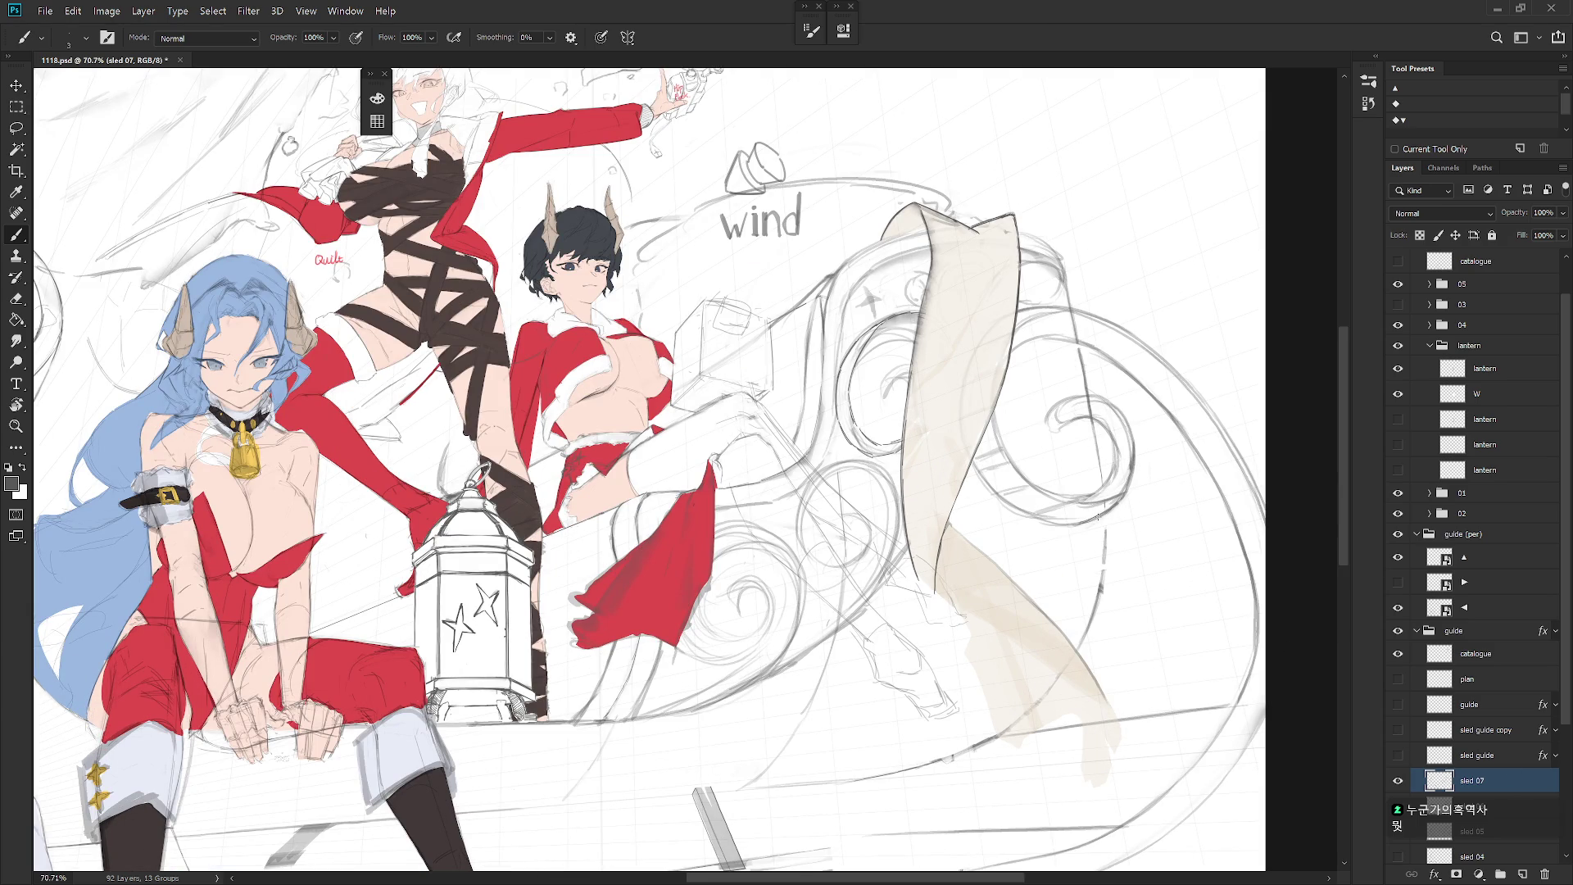
Step: Rotate the view and redraw the spiral's left edge, extending it down to the lower left
{"action": "mouse_move", "coordinate": [1099, 556]}
{"action": "left_mouse_down"}
{"action": "mouse_move", "coordinate": [1024, 672]}
{"action": "mouse_move", "coordinate": [901, 623]}
{"action": "mouse_move", "coordinate": [819, 518]}
{"action": "left_mouse_up"}
{"action": "left_click_drag", "start_coordinate": [814, 456], "coordinate": [820, 539]}
{"action": "left_click_drag", "start_coordinate": [813, 456], "coordinate": [823, 550]}
{"action": "key", "text": "ctrl+z"}
{"action": "mouse_move", "coordinate": [811, 464]}
{"action": "left_mouse_down"}
{"action": "mouse_move", "coordinate": [820, 545]}
{"action": "mouse_move", "coordinate": [845, 563]}
{"action": "left_mouse_up"}
{"action": "mouse_move", "coordinate": [811, 454]}
{"action": "left_mouse_down"}
{"action": "mouse_move", "coordinate": [823, 542]}
{"action": "mouse_move", "coordinate": [856, 572]}
{"action": "mouse_move", "coordinate": [866, 559]}
{"action": "mouse_move", "coordinate": [882, 621]}
{"action": "left_mouse_up"}
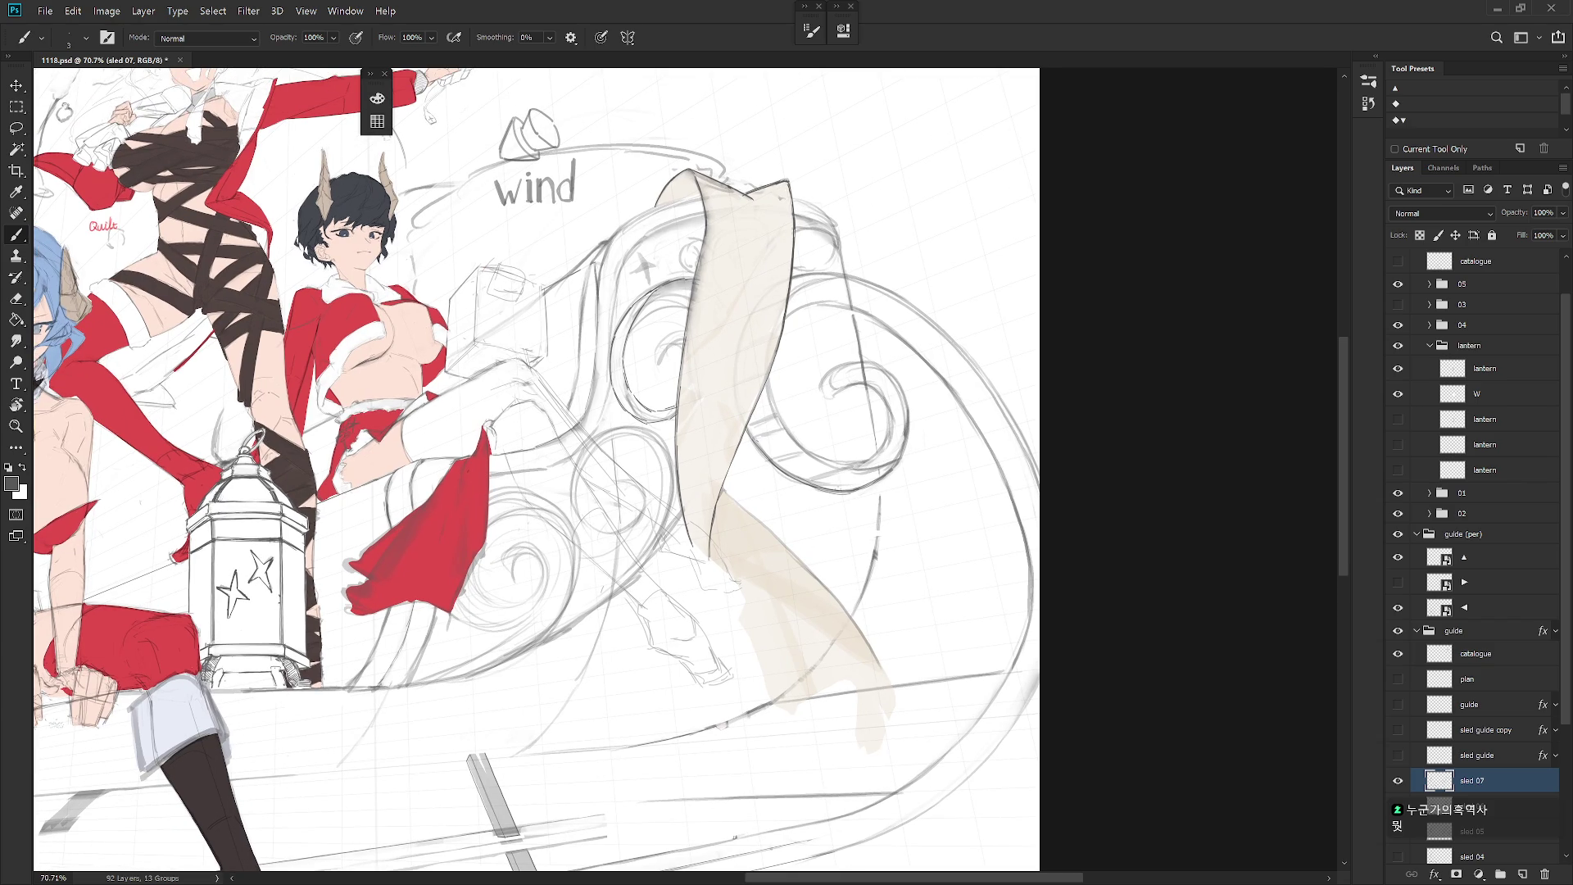
Step: Delete the spiral's stray bottom stroke and start filling the gap in the vertical sketch line
{"action": "key", "text": "l"}
{"action": "mouse_move", "coordinate": [807, 490]}
{"action": "left_mouse_down"}
{"action": "mouse_move", "coordinate": [844, 491]}
{"action": "mouse_move", "coordinate": [844, 516]}
{"action": "left_mouse_up"}
{"action": "key", "text": "Delete"}
{"action": "key", "text": "ctrl+d"}
{"action": "left_click_drag", "start_coordinate": [877, 548], "coordinate": [881, 511]}
Step: Remove the dark stroke beside the vertical line and brush in the line's missing section
{"action": "key", "text": "l"}
{"action": "mouse_move", "coordinate": [882, 485]}
{"action": "left_mouse_down"}
{"action": "mouse_move", "coordinate": [881, 549]}
{"action": "mouse_move", "coordinate": [914, 512]}
{"action": "mouse_move", "coordinate": [901, 500]}
{"action": "left_mouse_up"}
{"action": "key", "text": "Delete"}
{"action": "key", "text": "ctrl+d"}
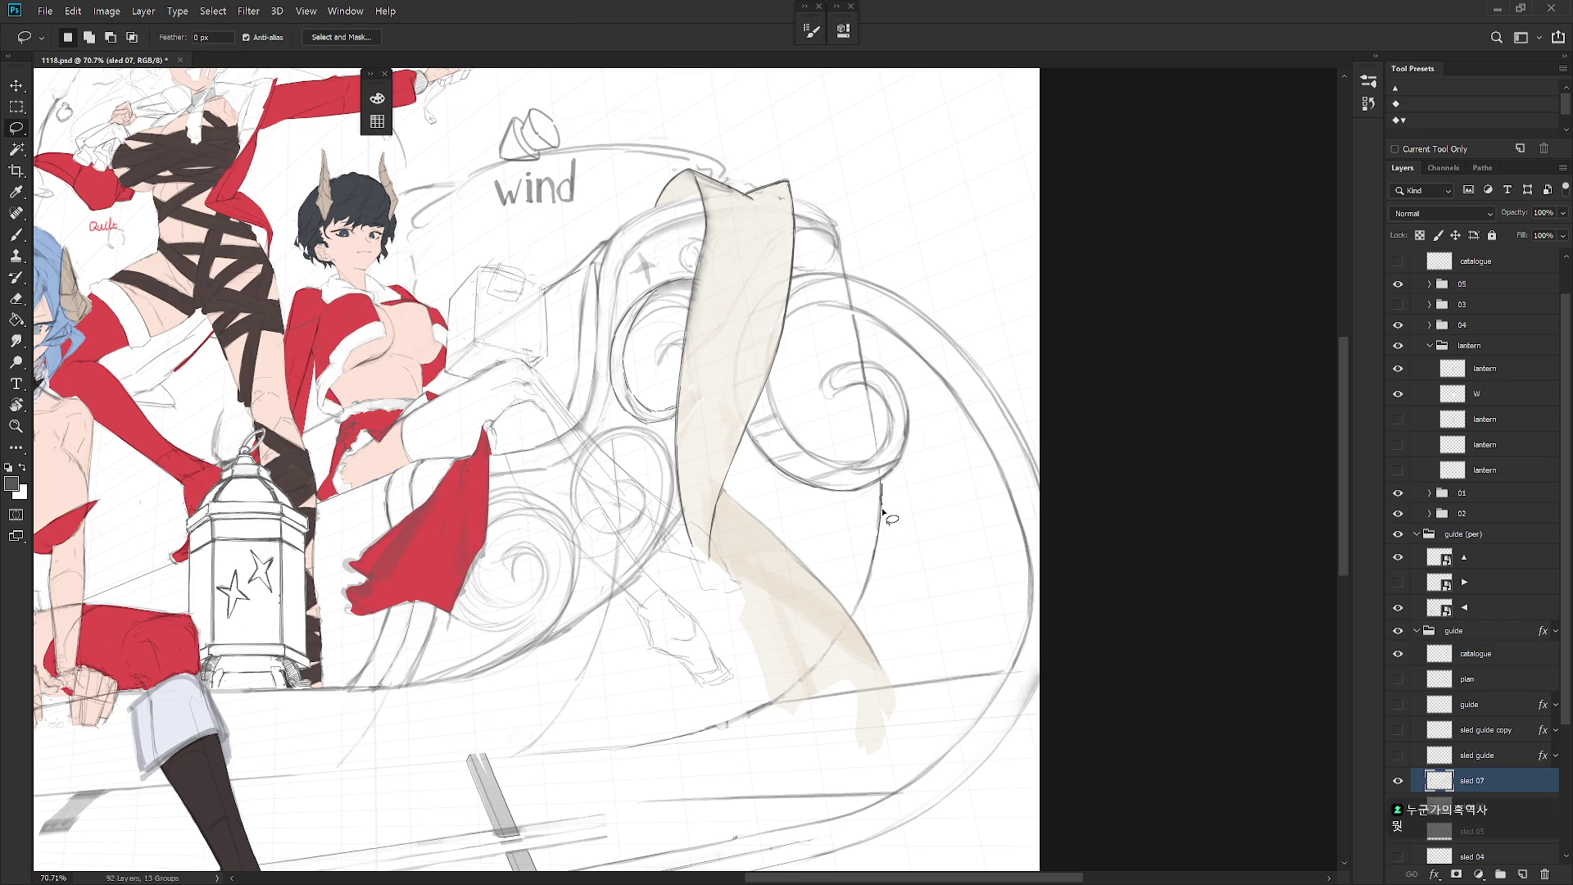
{"action": "key", "text": "b"}
{"action": "left_click_drag", "start_coordinate": [881, 490], "coordinate": [876, 513]}
{"action": "scroll", "coordinate": [901, 571], "scroll_direction": "down", "scroll_amount": 3}
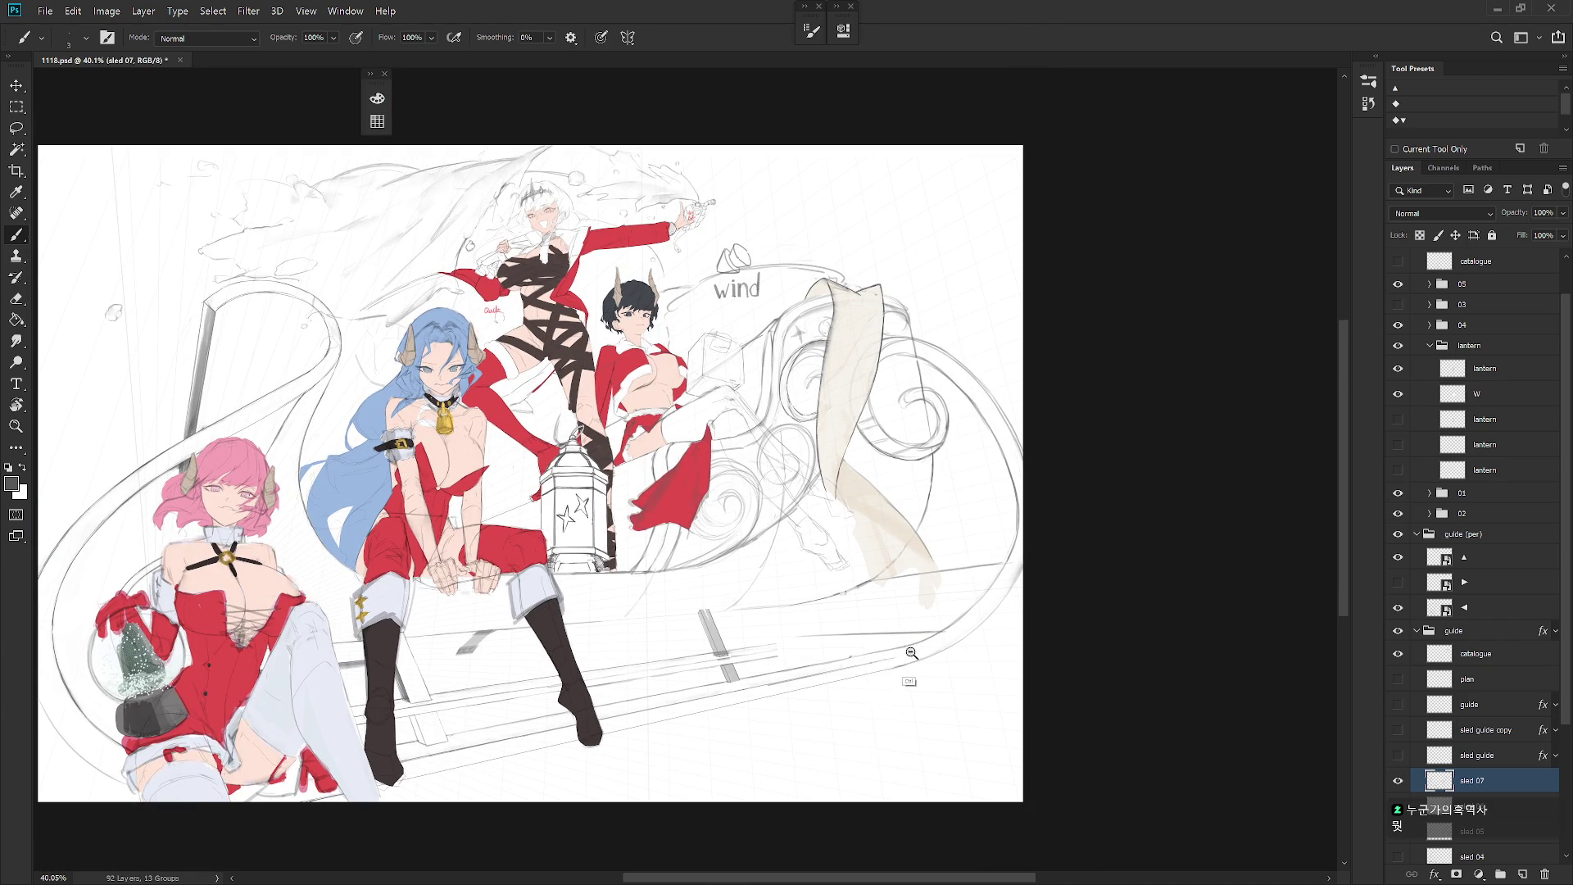
Step: Draw a pencil line under the sled, then redraw it, extend it and darken it
{"action": "scroll", "coordinate": [972, 629], "scroll_direction": "up", "scroll_amount": 2}
{"action": "key", "text": "shift+b"}
{"action": "mouse_move", "coordinate": [725, 604]}
{"action": "left_mouse_down"}
{"action": "mouse_move", "coordinate": [965, 602]}
{"action": "mouse_move", "coordinate": [853, 596]}
{"action": "mouse_move", "coordinate": [1013, 584]}
{"action": "left_mouse_up"}
{"action": "key", "text": "ctrl+z"}
{"action": "key", "text": "ctrl+z"}
{"action": "key", "text": "ctrl+z"}
{"action": "key", "text": "ctrl+z"}
{"action": "left_click_drag", "start_coordinate": [731, 601], "coordinate": [986, 585]}
{"action": "left_click_drag", "start_coordinate": [852, 591], "coordinate": [1008, 586]}
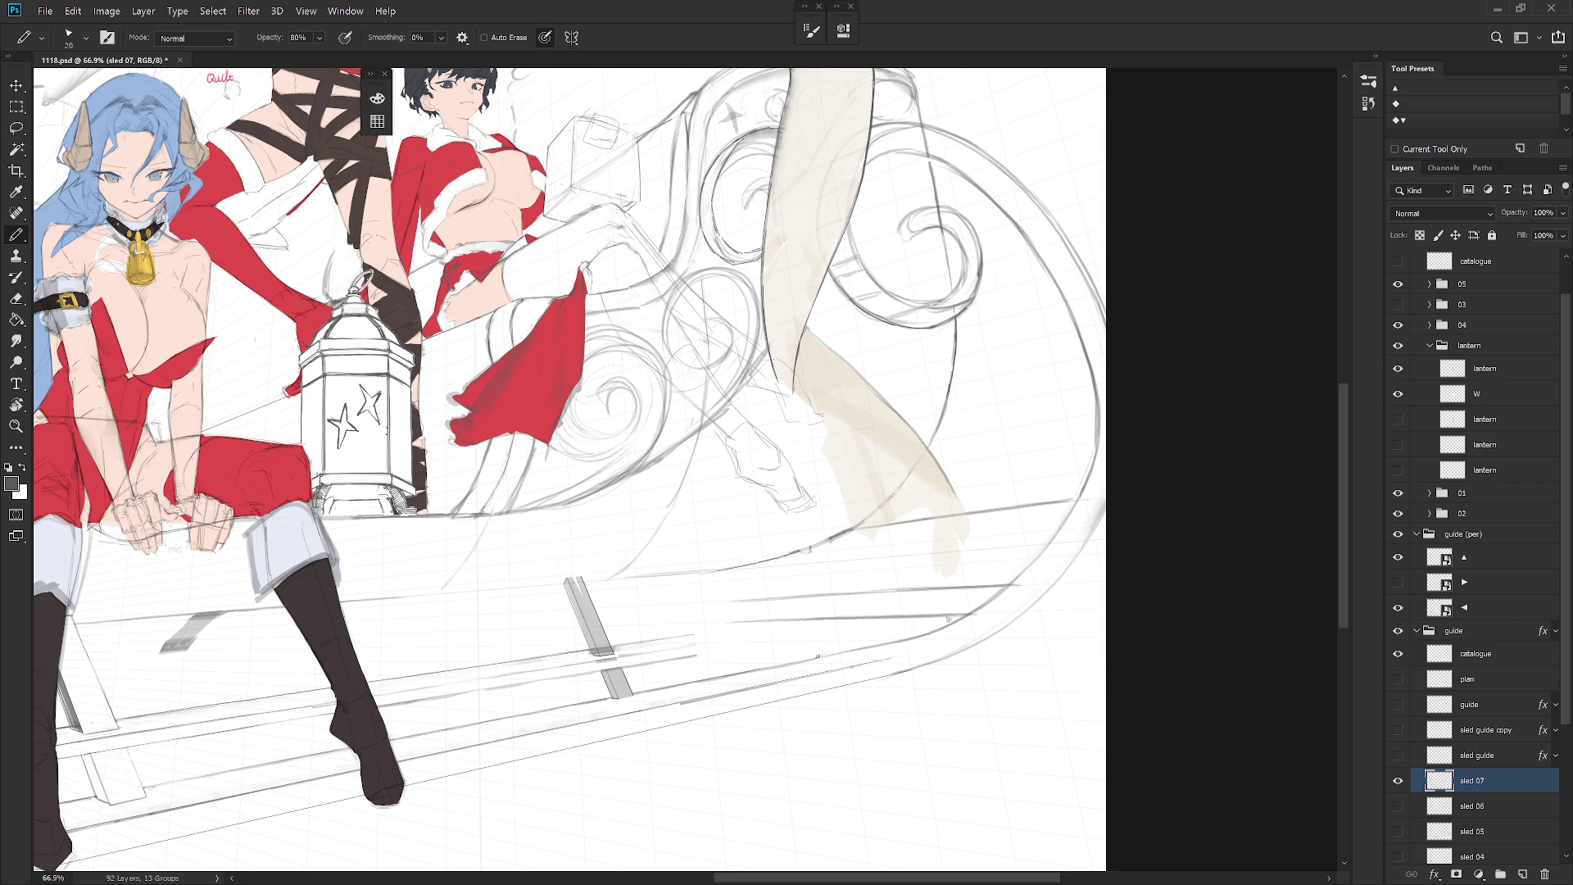
{"action": "key", "text": "e"}
{"action": "key", "text": "b"}
Step: Add a diagonal stroke and lines down the sled's right side, toggling the white-haired girl's group to check
{"action": "left_click_drag", "start_coordinate": [796, 558], "coordinate": [757, 595]}
{"action": "scroll", "coordinate": [980, 551], "scroll_direction": "down", "scroll_amount": 5}
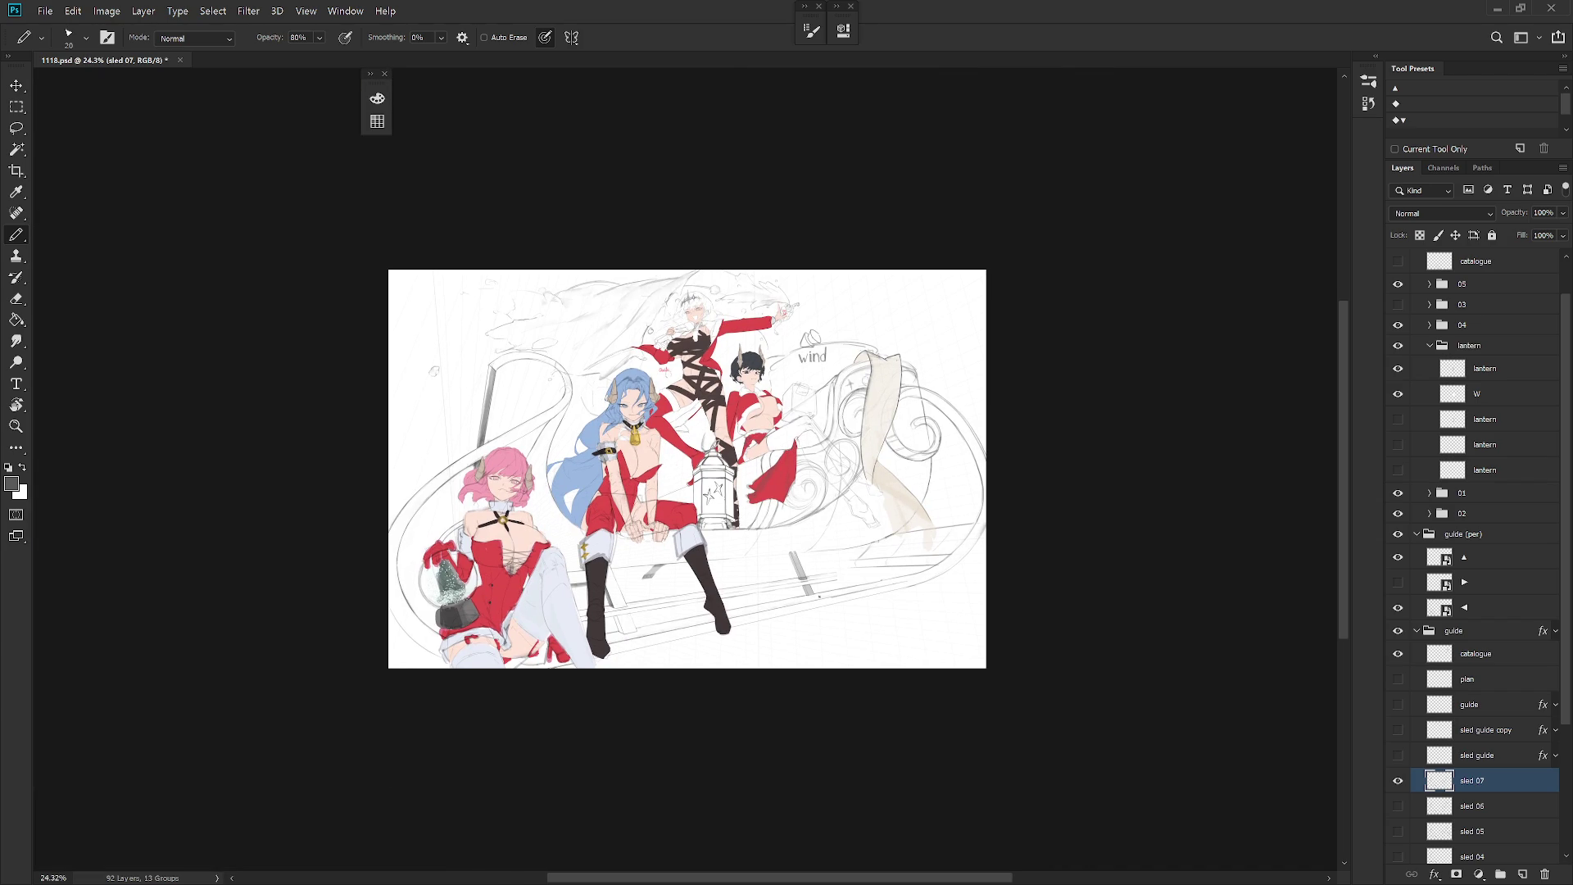
{"action": "scroll", "coordinate": [941, 508], "scroll_direction": "up", "scroll_amount": 2}
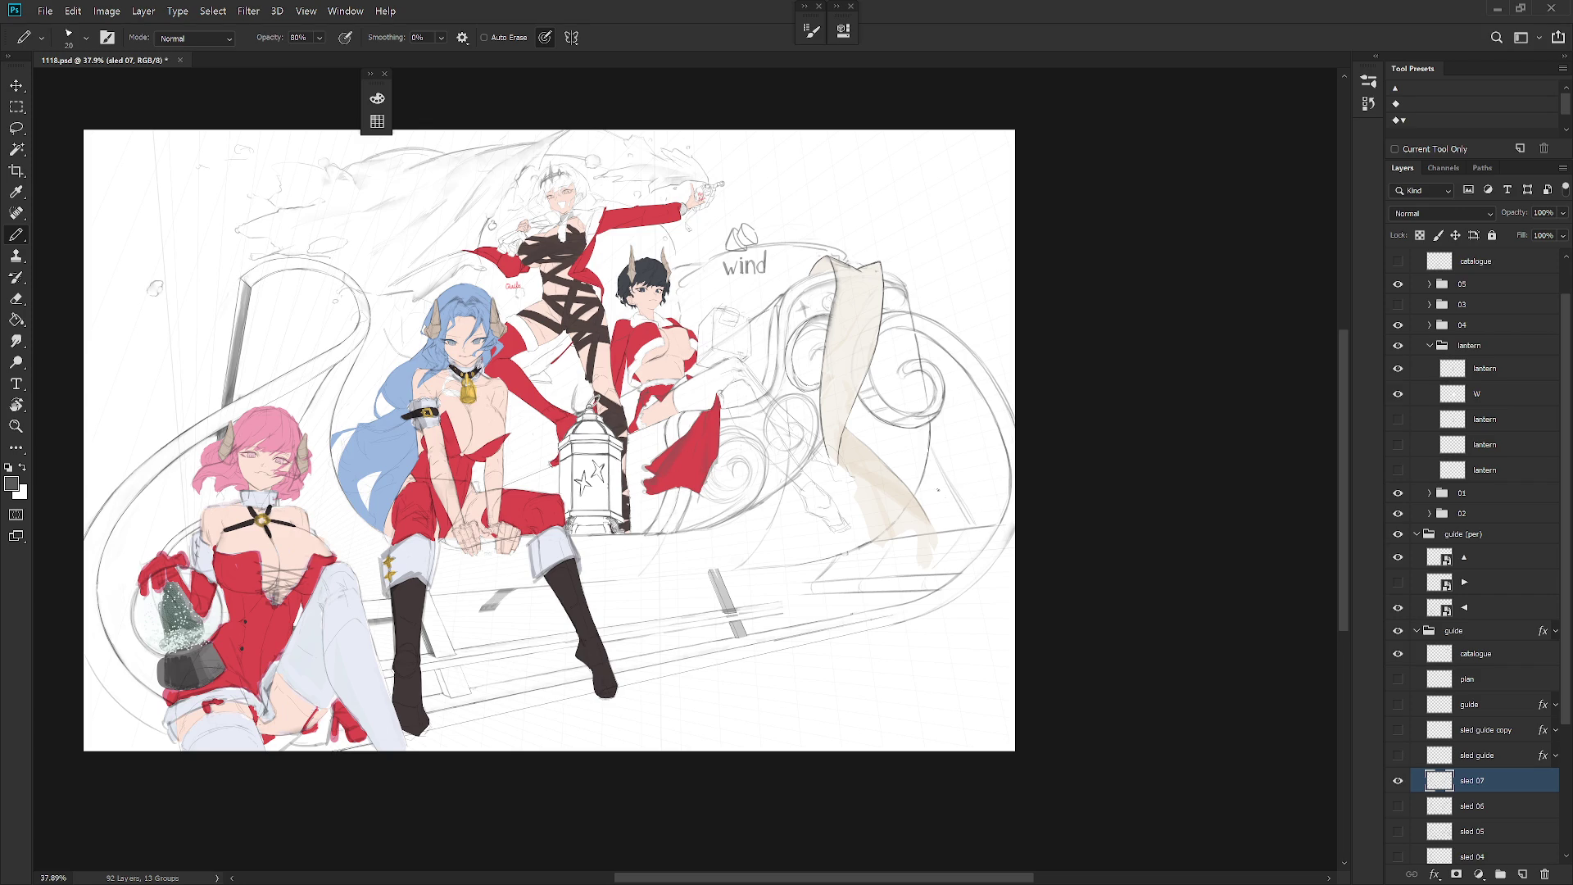
{"action": "left_click_drag", "start_coordinate": [952, 490], "coordinate": [952, 535]}
{"action": "left_click_drag", "start_coordinate": [939, 477], "coordinate": [964, 523]}
{"action": "left_click_drag", "start_coordinate": [939, 461], "coordinate": [965, 524]}
{"action": "key", "text": "e"}
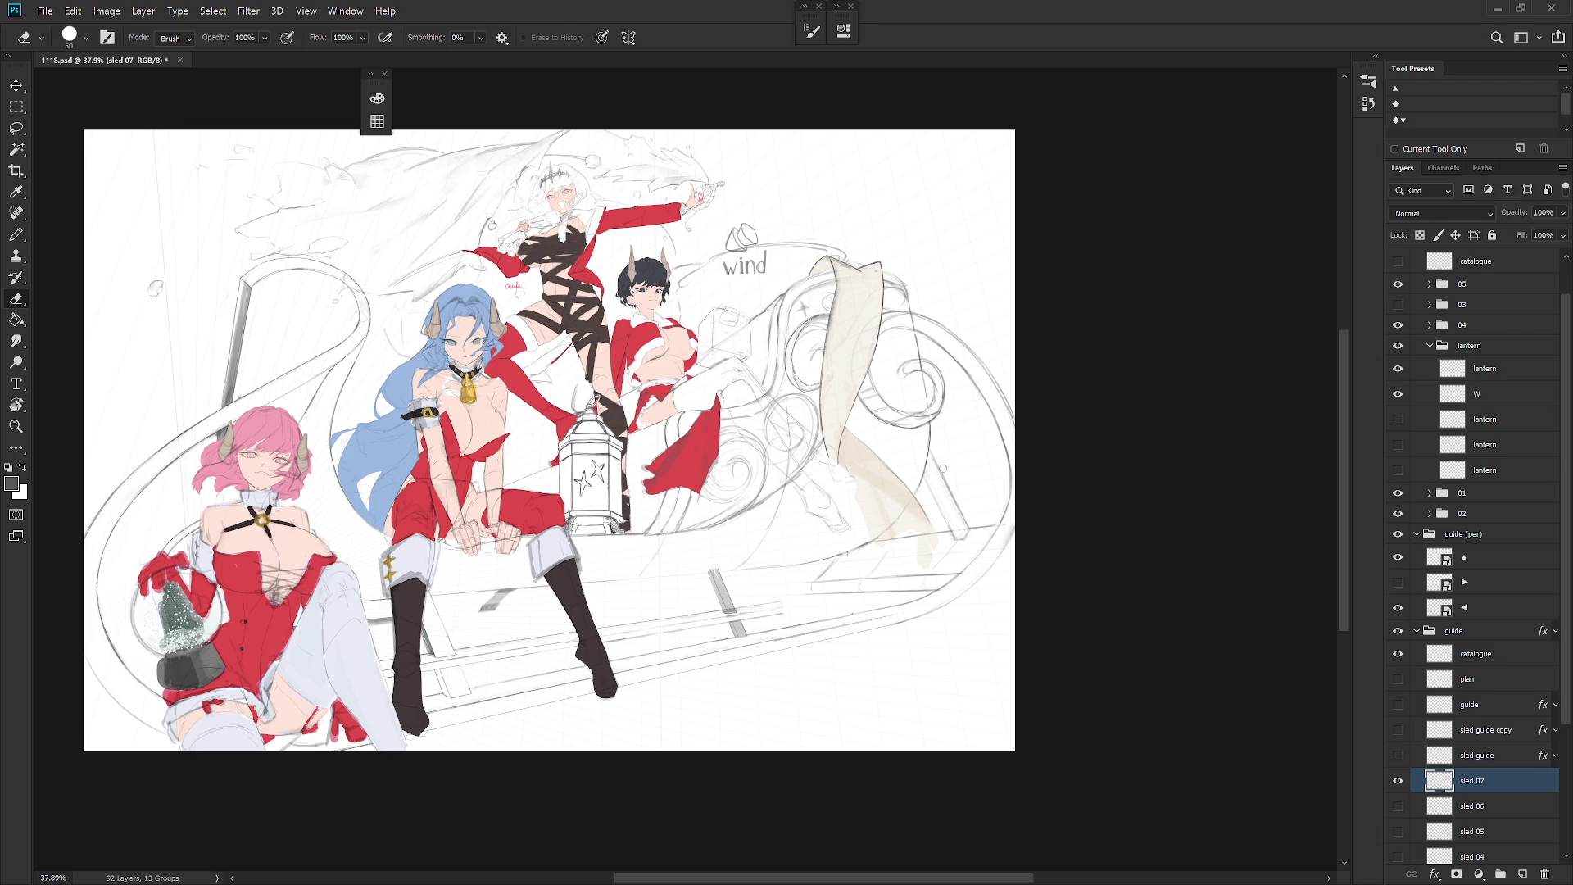
{"action": "left_click", "coordinate": [1399, 304]}
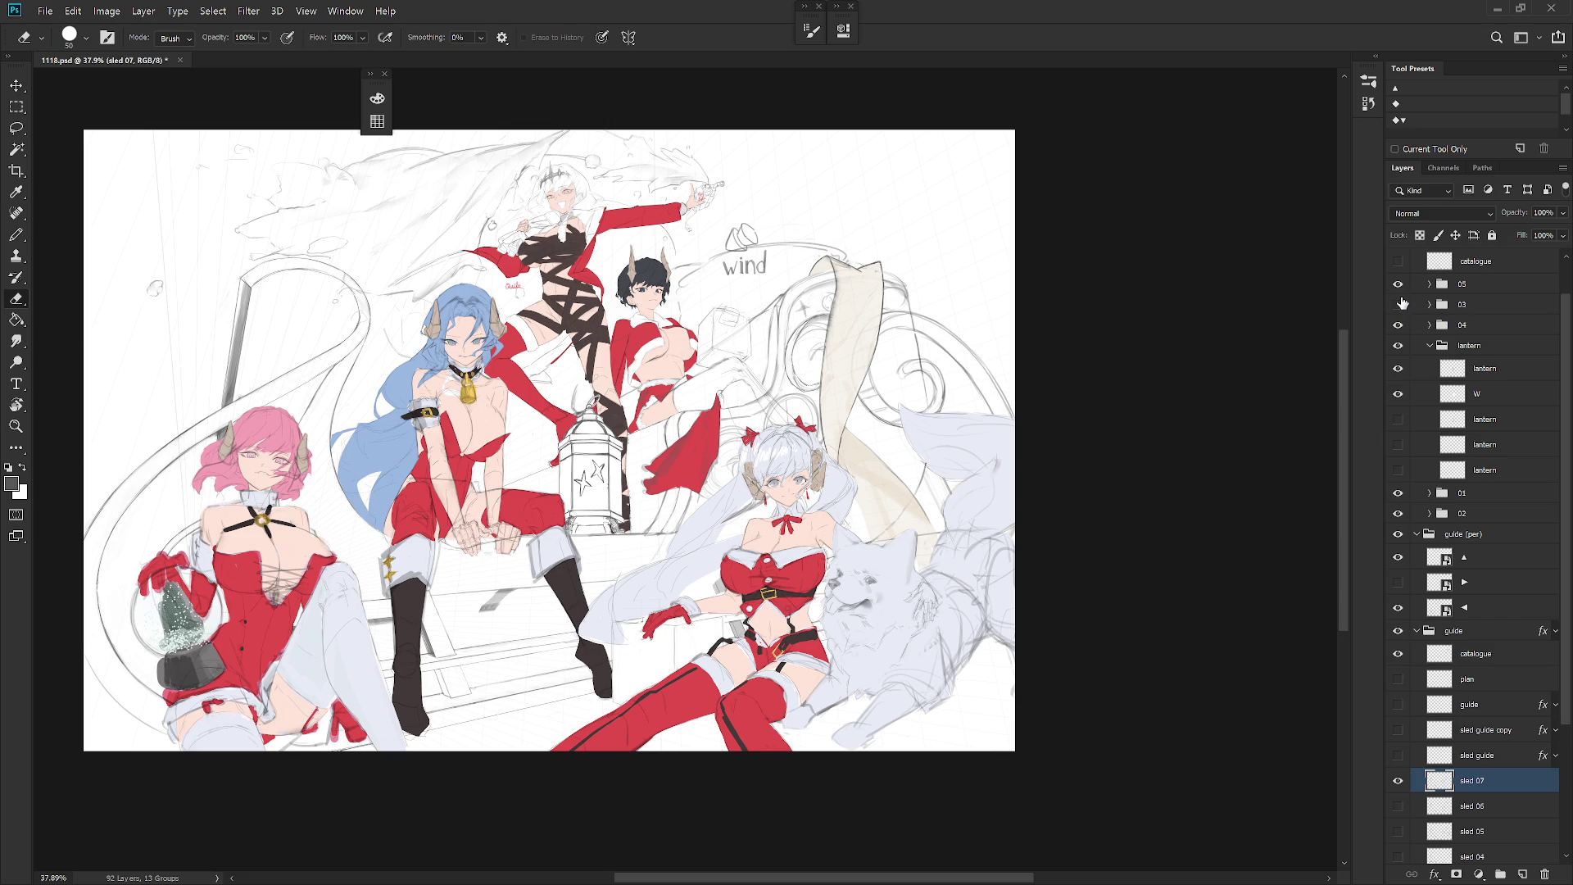
{"action": "left_click", "coordinate": [1398, 304]}
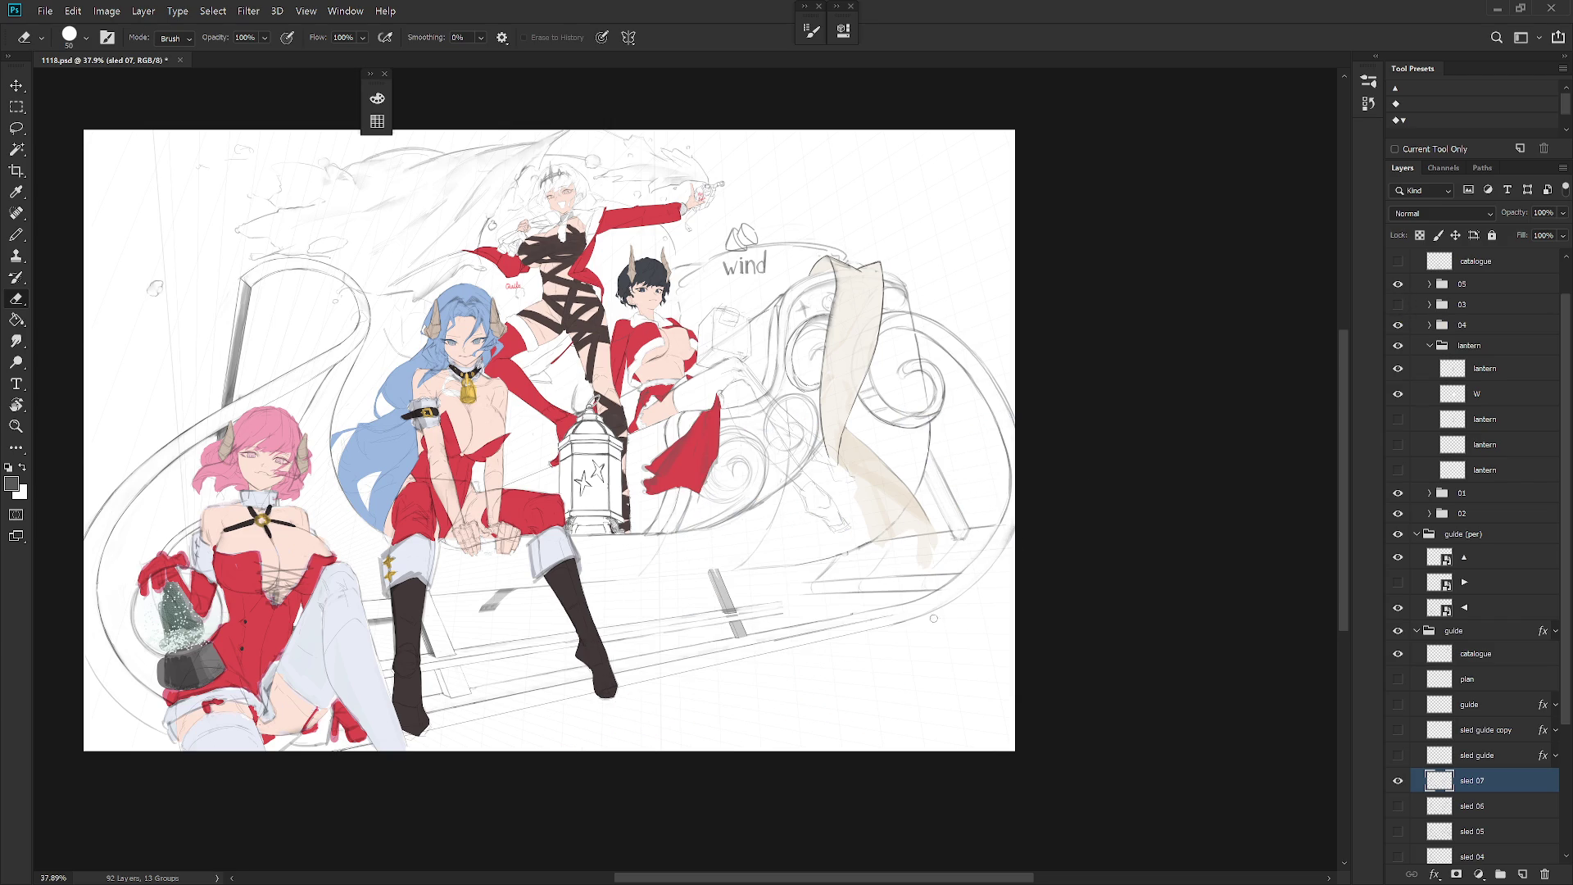
Step: Extend the right runner line up and to the right with the brush and thicken its curve, comparing against the white-haired girl
{"action": "left_click_drag", "start_coordinate": [906, 607], "coordinate": [940, 592]}
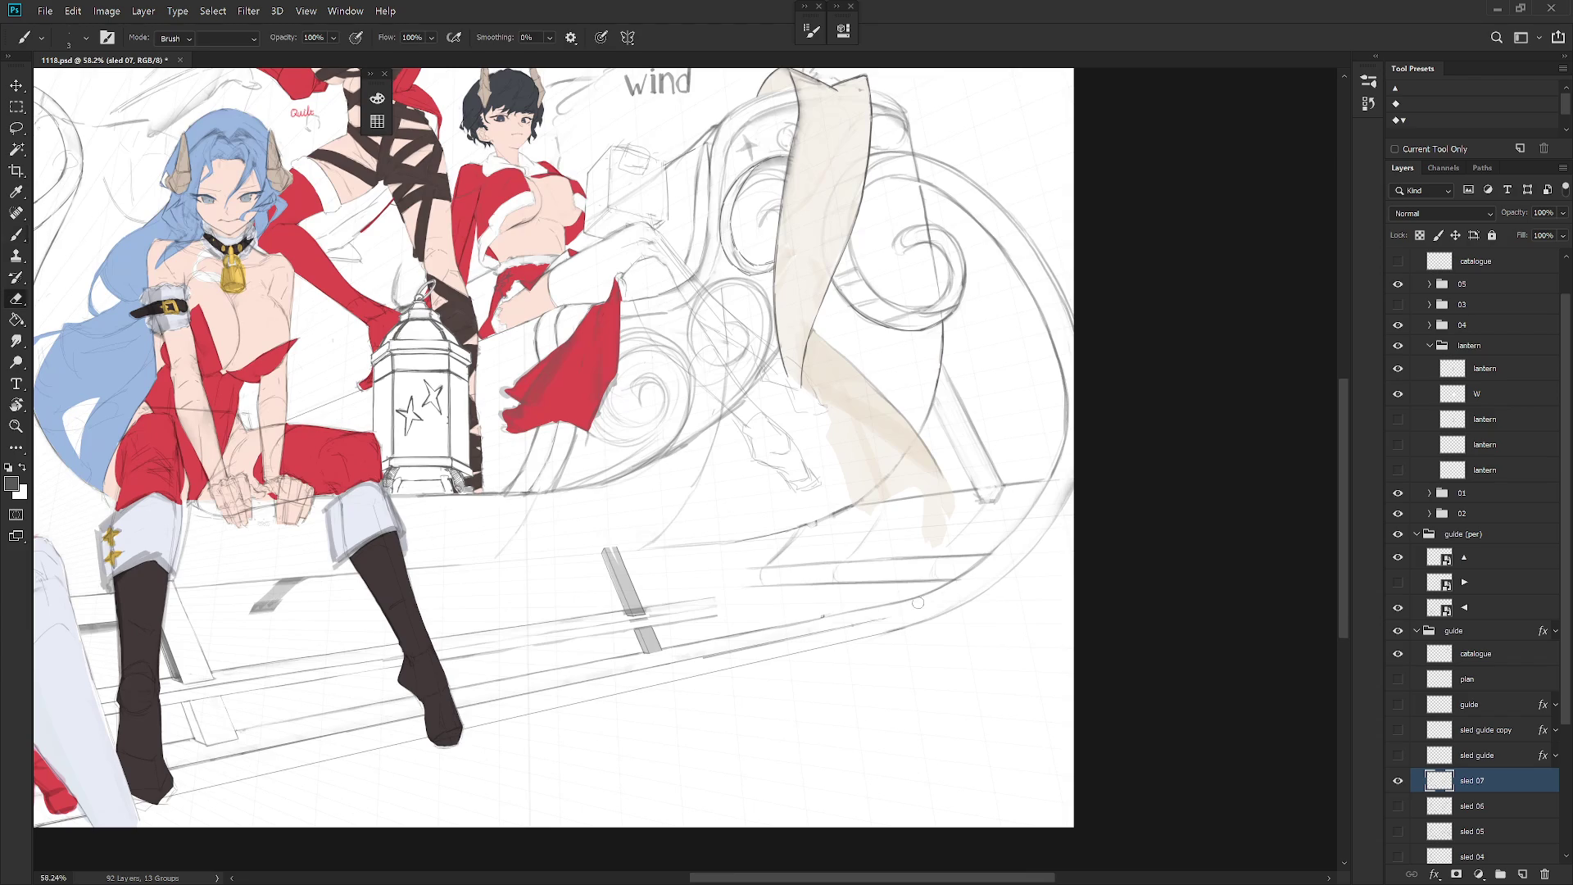
{"action": "key", "text": "b"}
{"action": "left_click_drag", "start_coordinate": [896, 618], "coordinate": [995, 570]}
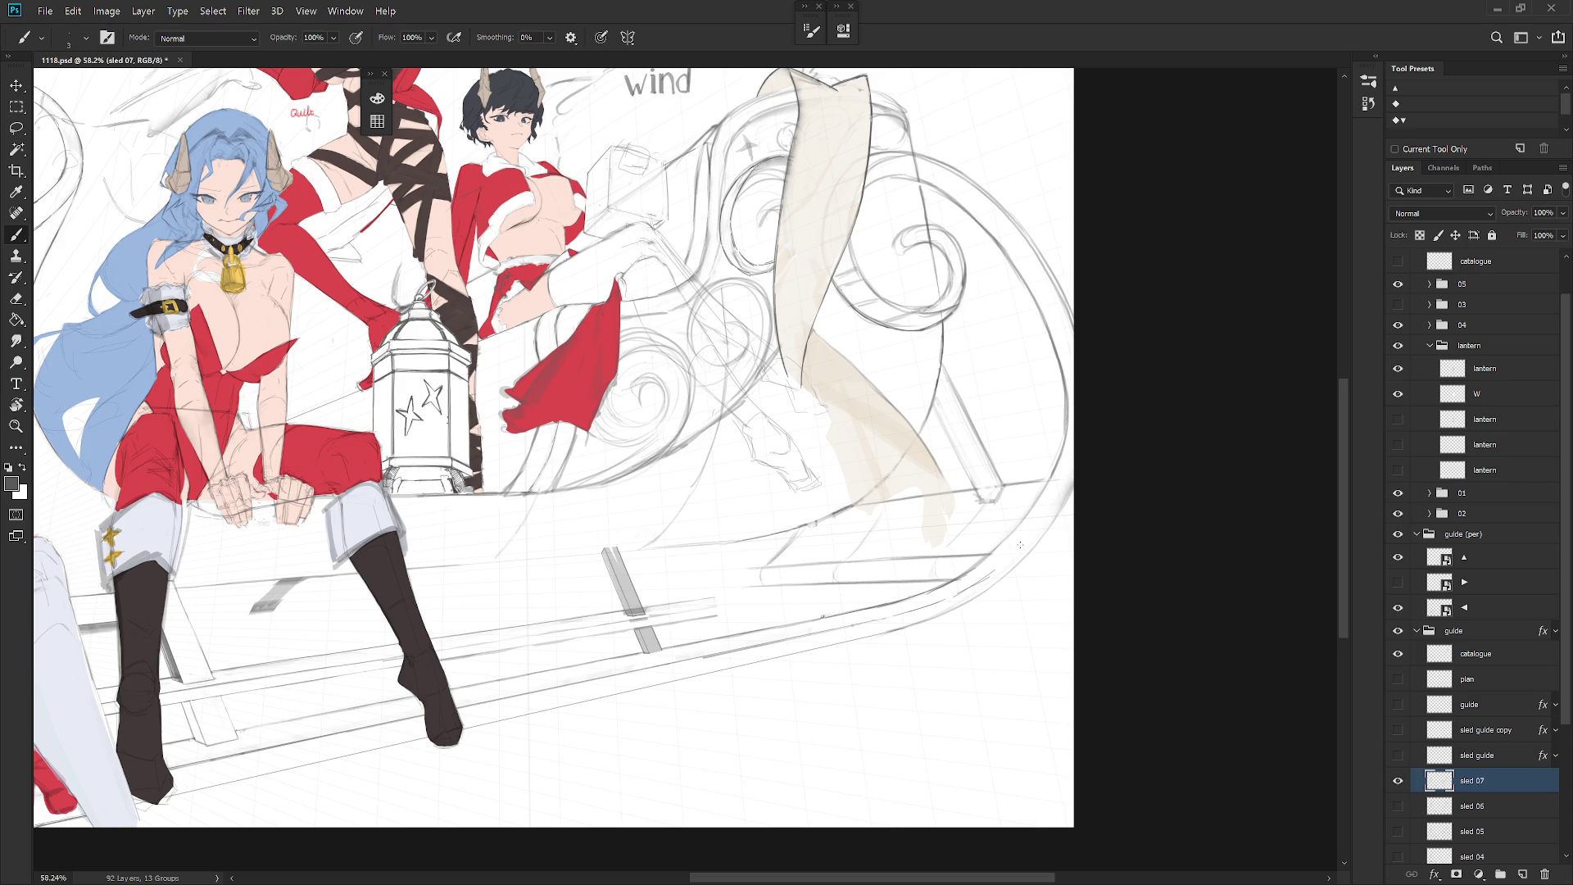
{"action": "left_click_drag", "start_coordinate": [989, 576], "coordinate": [1034, 530]}
{"action": "left_click", "coordinate": [1398, 304]}
{"action": "left_click", "coordinate": [1398, 304]}
{"action": "scroll", "coordinate": [1084, 502], "scroll_direction": "down", "scroll_amount": 5}
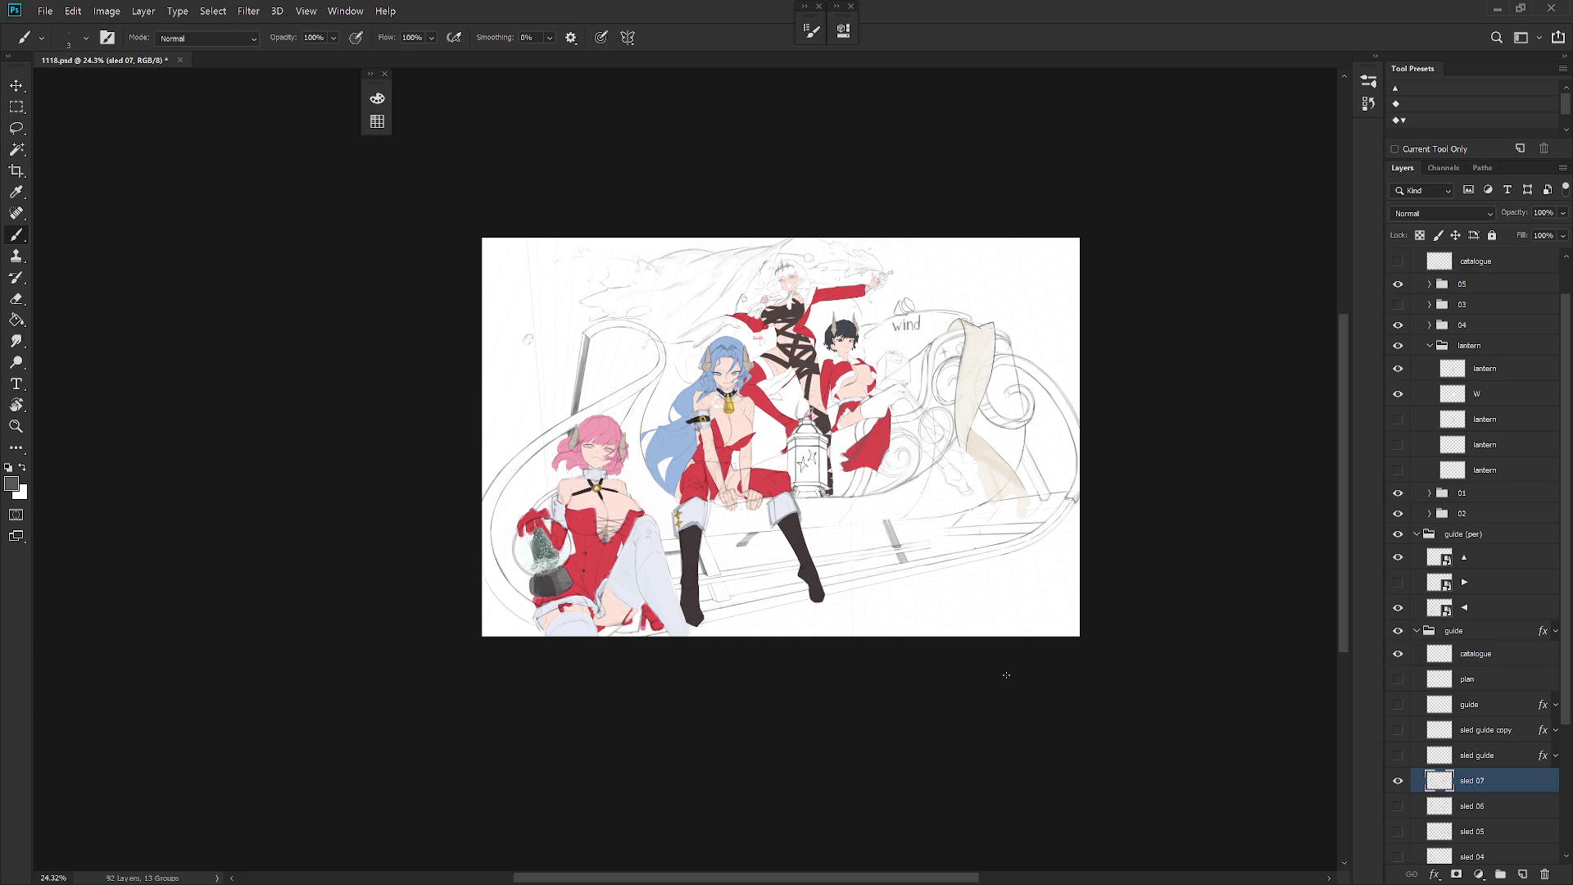
{"action": "left_click", "coordinate": [1399, 304]}
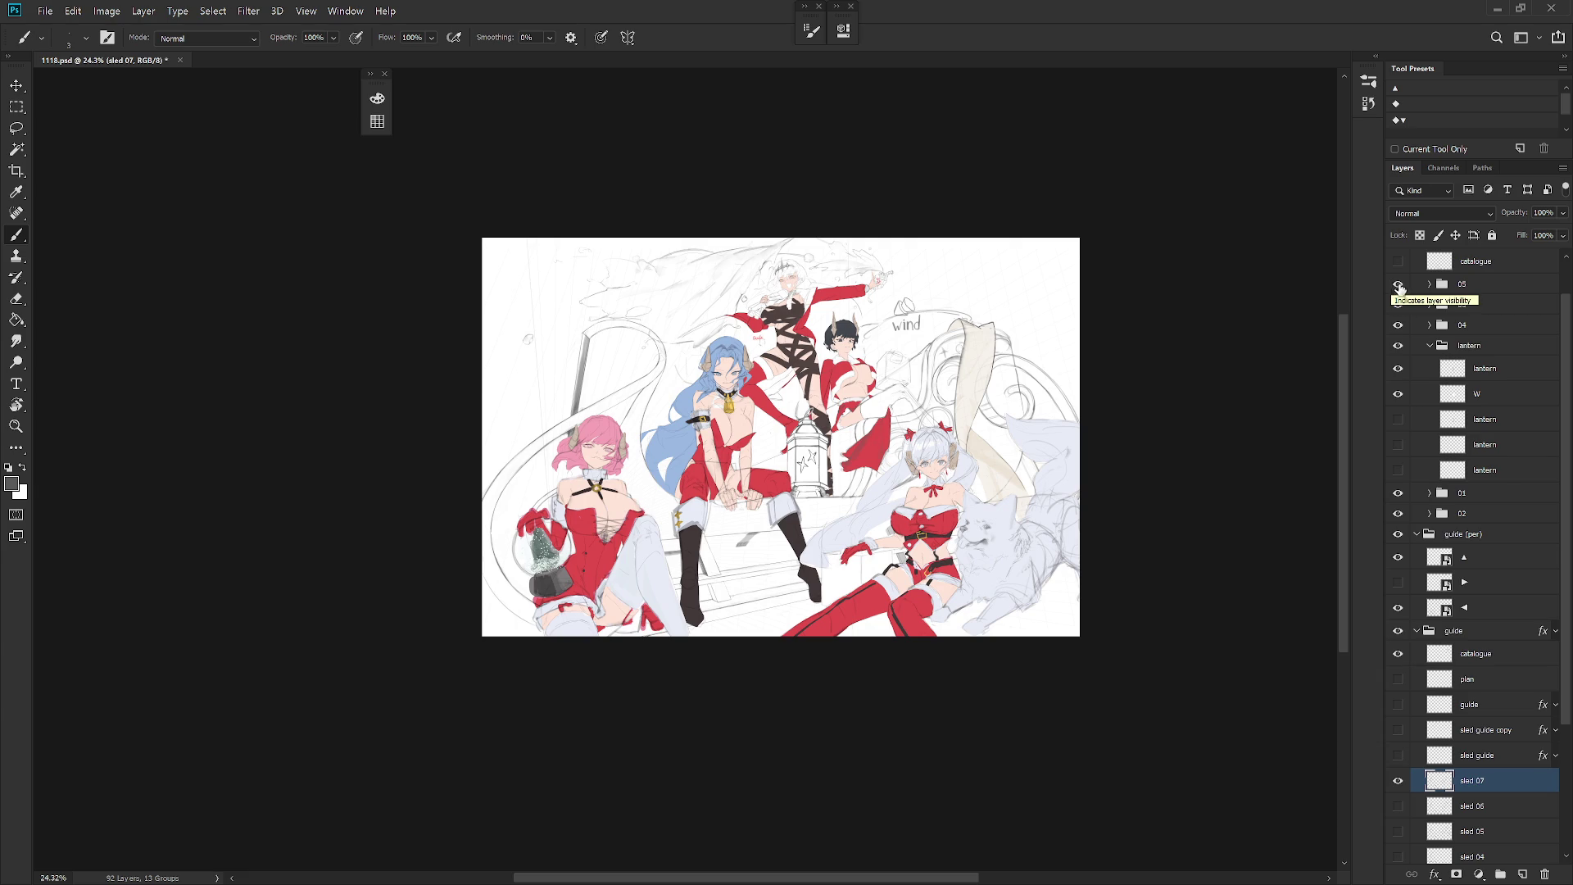
Step: Collapse the lantern group and turn off the 'character' group's visibility so only the sled sketch shows
{"action": "left_click", "coordinate": [1398, 284]}
{"action": "left_click", "coordinate": [1397, 283]}
{"action": "left_click", "coordinate": [1430, 345]}
{"action": "left_click_drag", "start_coordinate": [1565, 336], "coordinate": [1567, 249]}
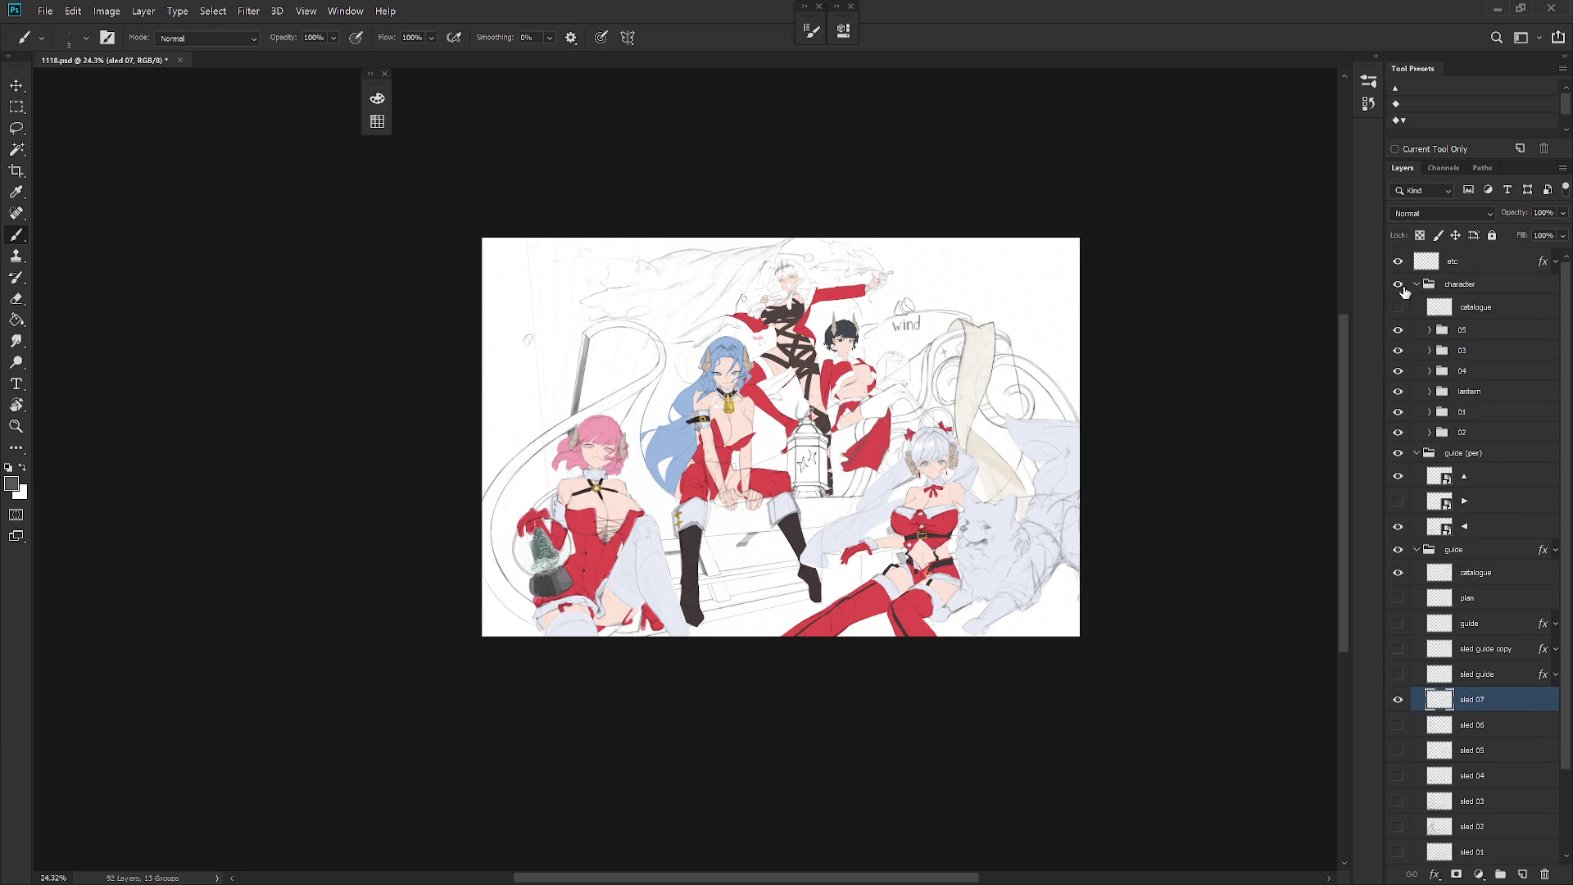
{"action": "left_click", "coordinate": [1397, 283]}
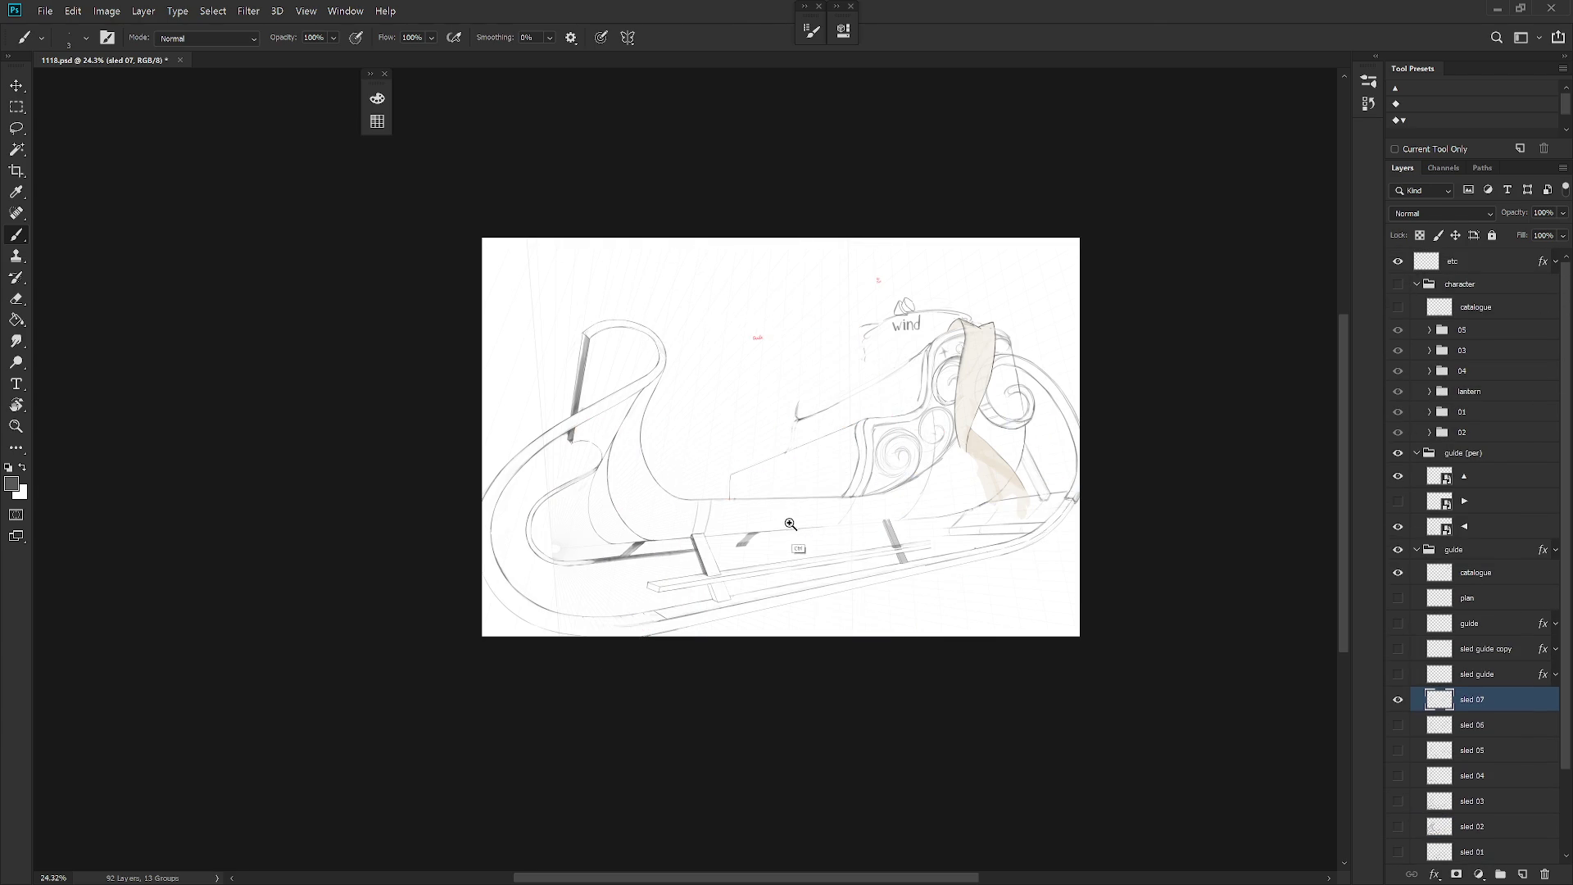
Step: Zoom in and draw short faint pencil lines along the sled's top edge, undoing two unwanted strokes
{"action": "scroll", "coordinate": [847, 555], "scroll_direction": "up", "scroll_amount": 2}
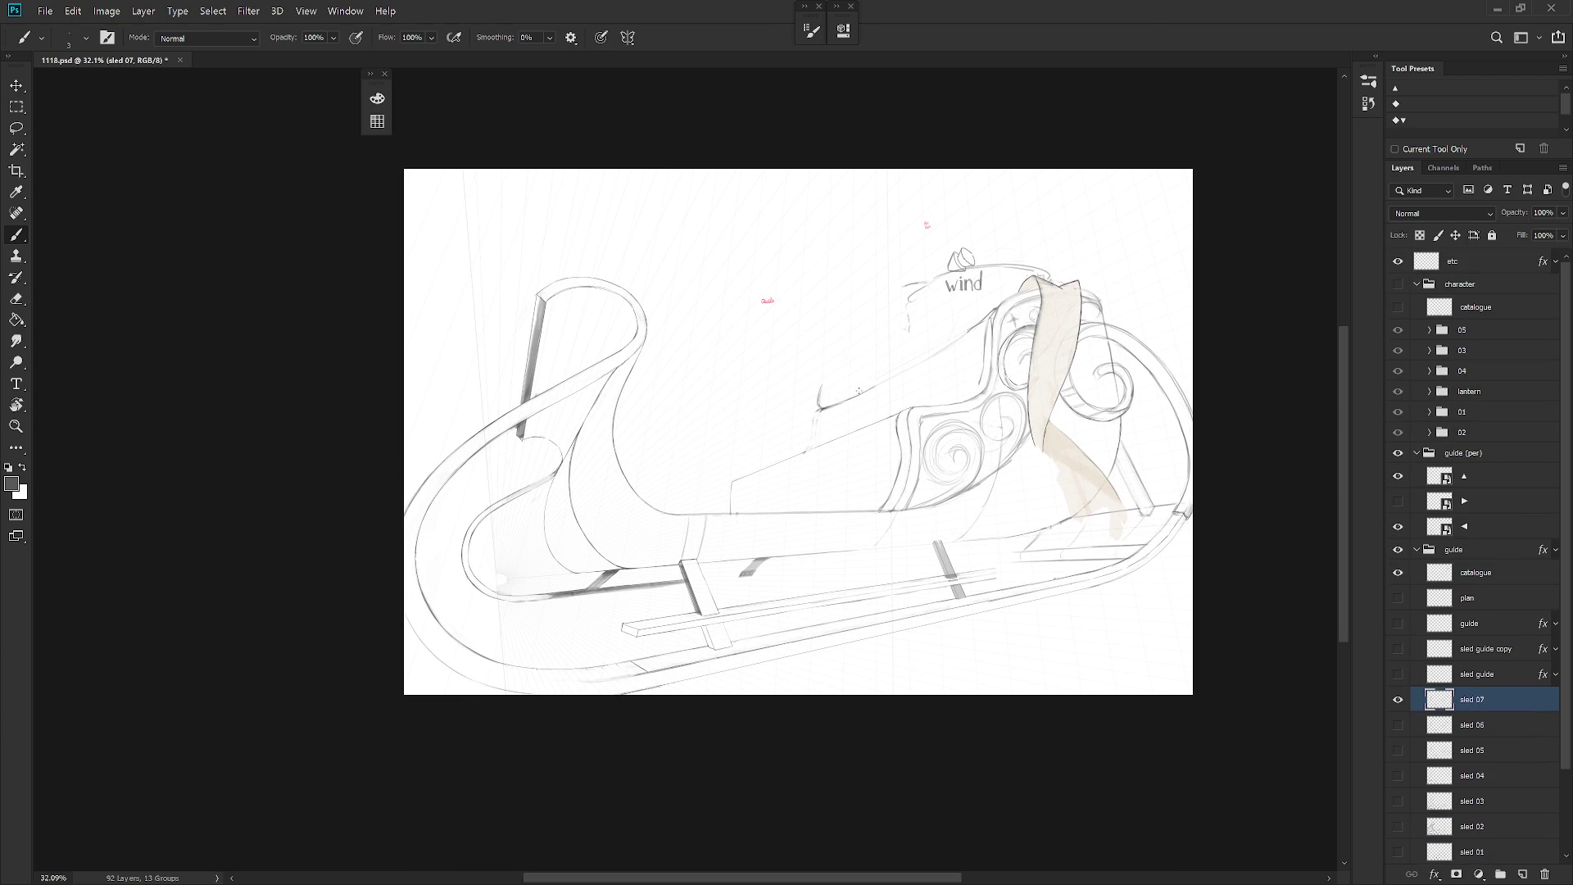
{"action": "scroll", "coordinate": [859, 391], "scroll_direction": "up", "scroll_amount": 2}
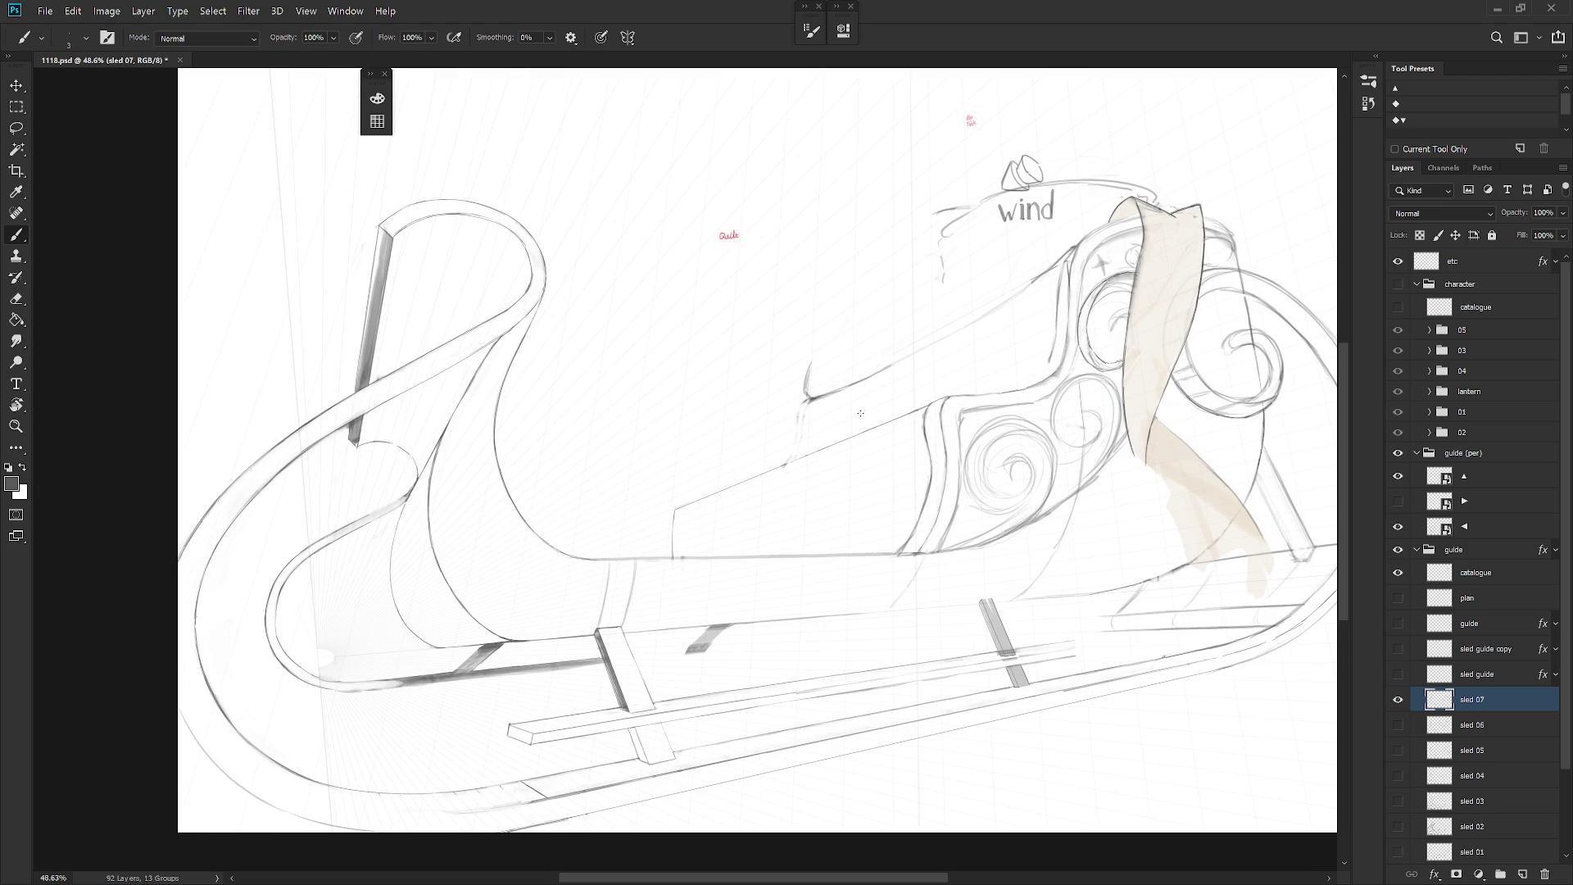
{"action": "key", "text": "shift+b"}
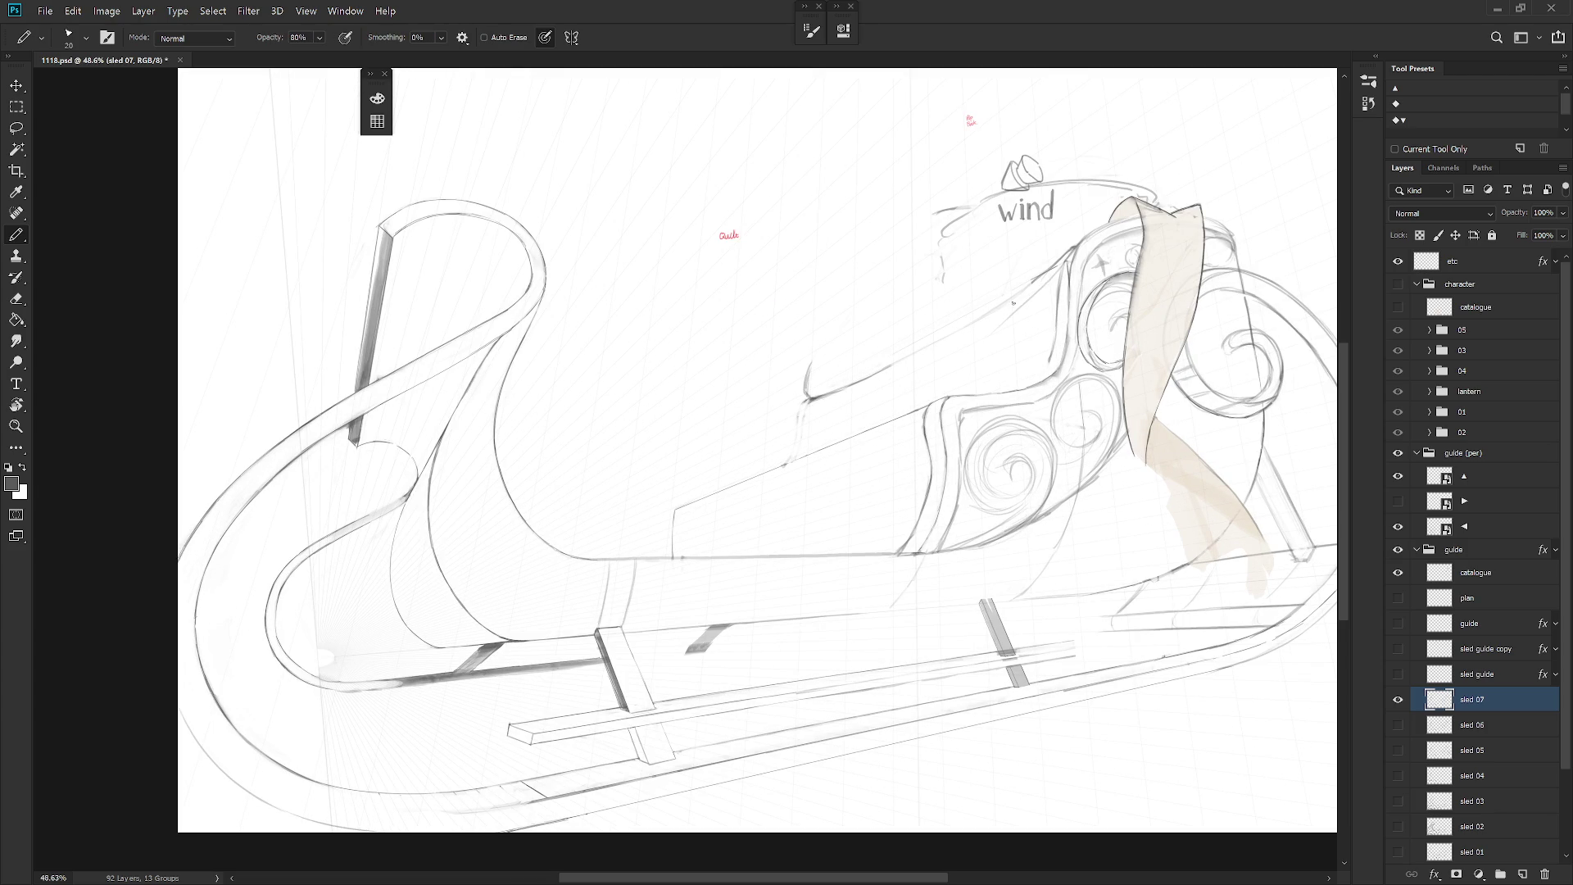
{"action": "left_click_drag", "start_coordinate": [1052, 268], "coordinate": [1012, 312]}
{"action": "left_click_drag", "start_coordinate": [814, 398], "coordinate": [911, 399]}
{"action": "left_click_drag", "start_coordinate": [950, 382], "coordinate": [1015, 383]}
{"action": "mouse_move", "coordinate": [997, 356]}
{"action": "left_mouse_down"}
{"action": "mouse_move", "coordinate": [1057, 350]}
{"action": "mouse_move", "coordinate": [1062, 326]}
{"action": "left_mouse_up"}
{"action": "key", "text": "ctrl+z"}
{"action": "left_click_drag", "start_coordinate": [965, 328], "coordinate": [1062, 319]}
{"action": "key", "text": "ctrl+z"}
Step: Clear the leftover selection and sketch a short diagonal pencil line across the sled body
{"action": "key", "text": "l"}
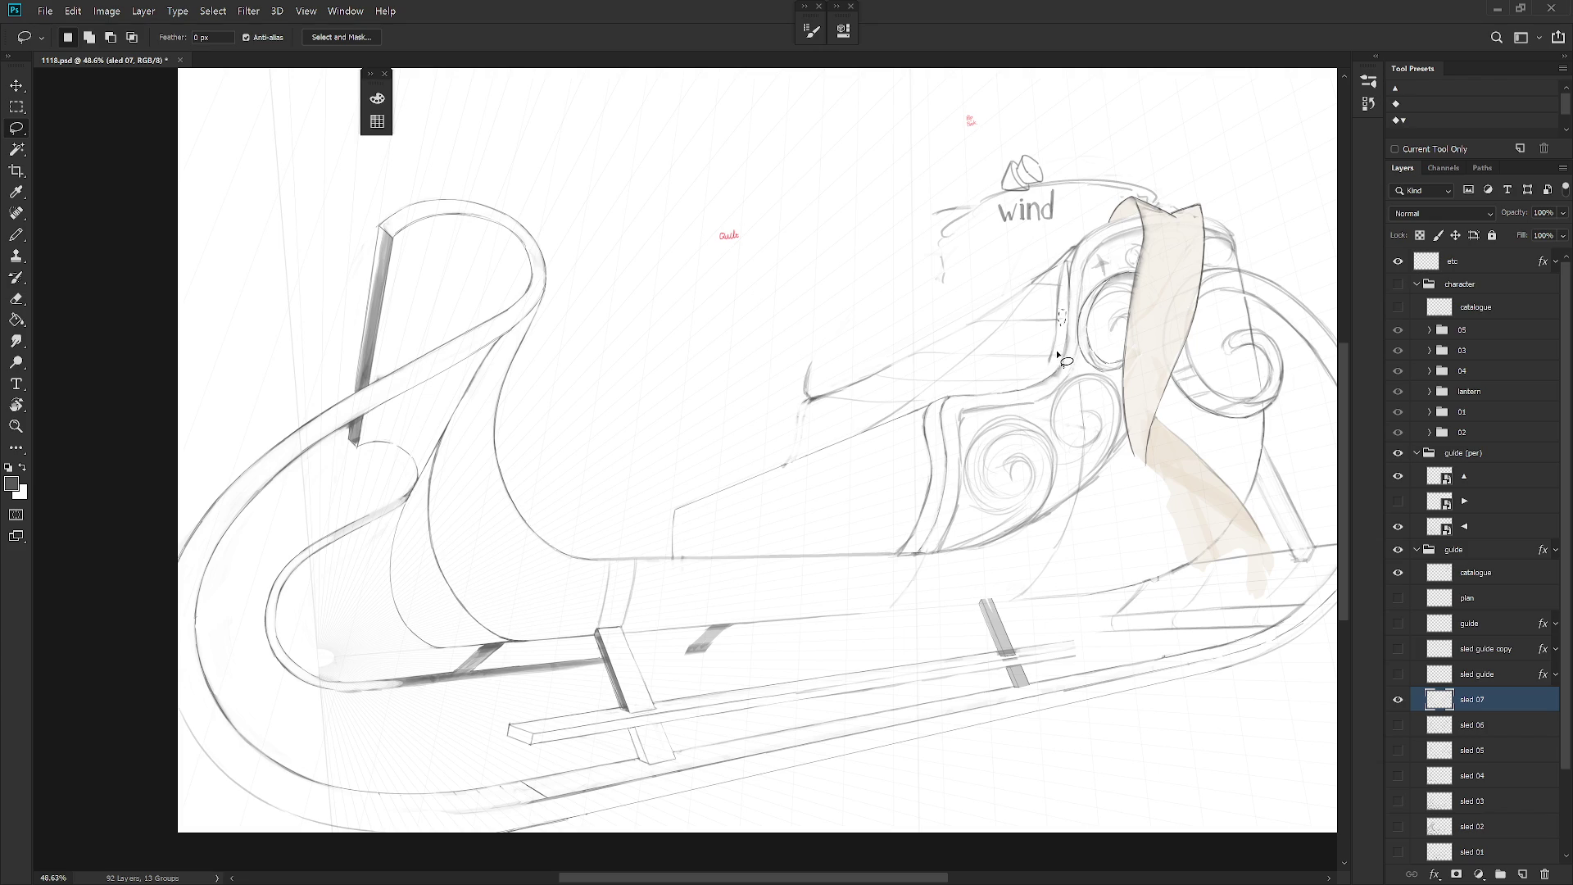
{"action": "left_click", "coordinate": [1049, 370]}
{"action": "key", "text": "b"}
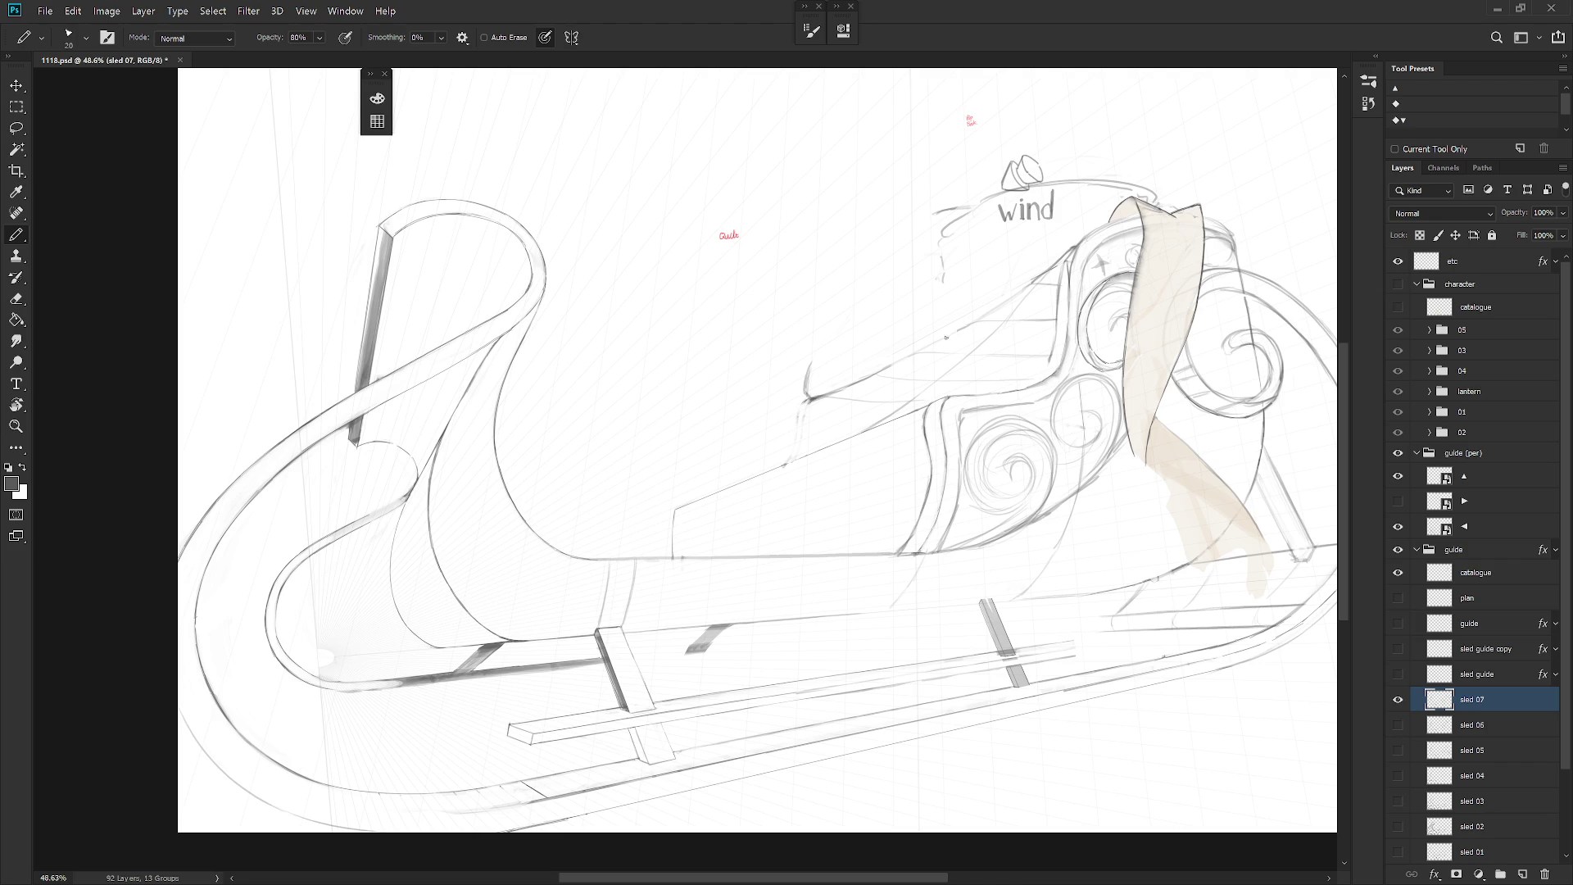
{"action": "left_click_drag", "start_coordinate": [923, 359], "coordinate": [838, 430]}
{"action": "key", "text": "ctrl+z"}
{"action": "left_click_drag", "start_coordinate": [922, 366], "coordinate": [880, 403]}
Step: Add crossing guide strokes on the sled's upper body, redrawing one of them
{"action": "left_click_drag", "start_coordinate": [1034, 329], "coordinate": [971, 388]}
{"action": "key", "text": "ctrl+z"}
{"action": "left_click_drag", "start_coordinate": [1030, 326], "coordinate": [976, 385]}
{"action": "left_click_drag", "start_coordinate": [1049, 353], "coordinate": [1015, 385]}
{"action": "key", "text": "l"}
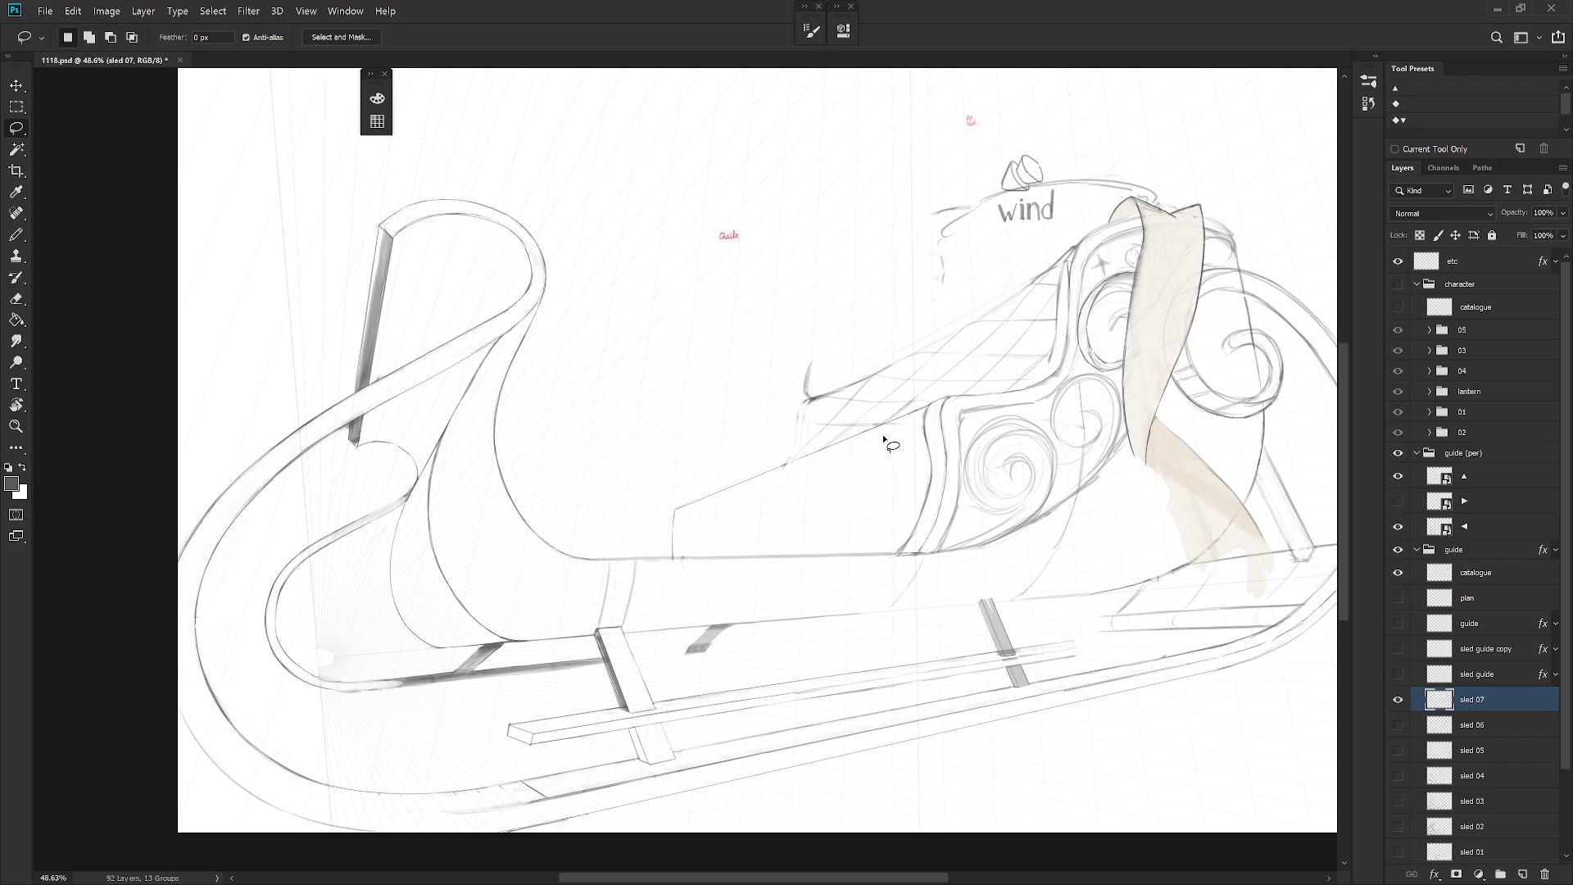
{"action": "key", "text": "b"}
{"action": "key", "text": "shift+b"}
{"action": "scroll", "coordinate": [986, 451], "scroll_direction": "down", "scroll_amount": 3}
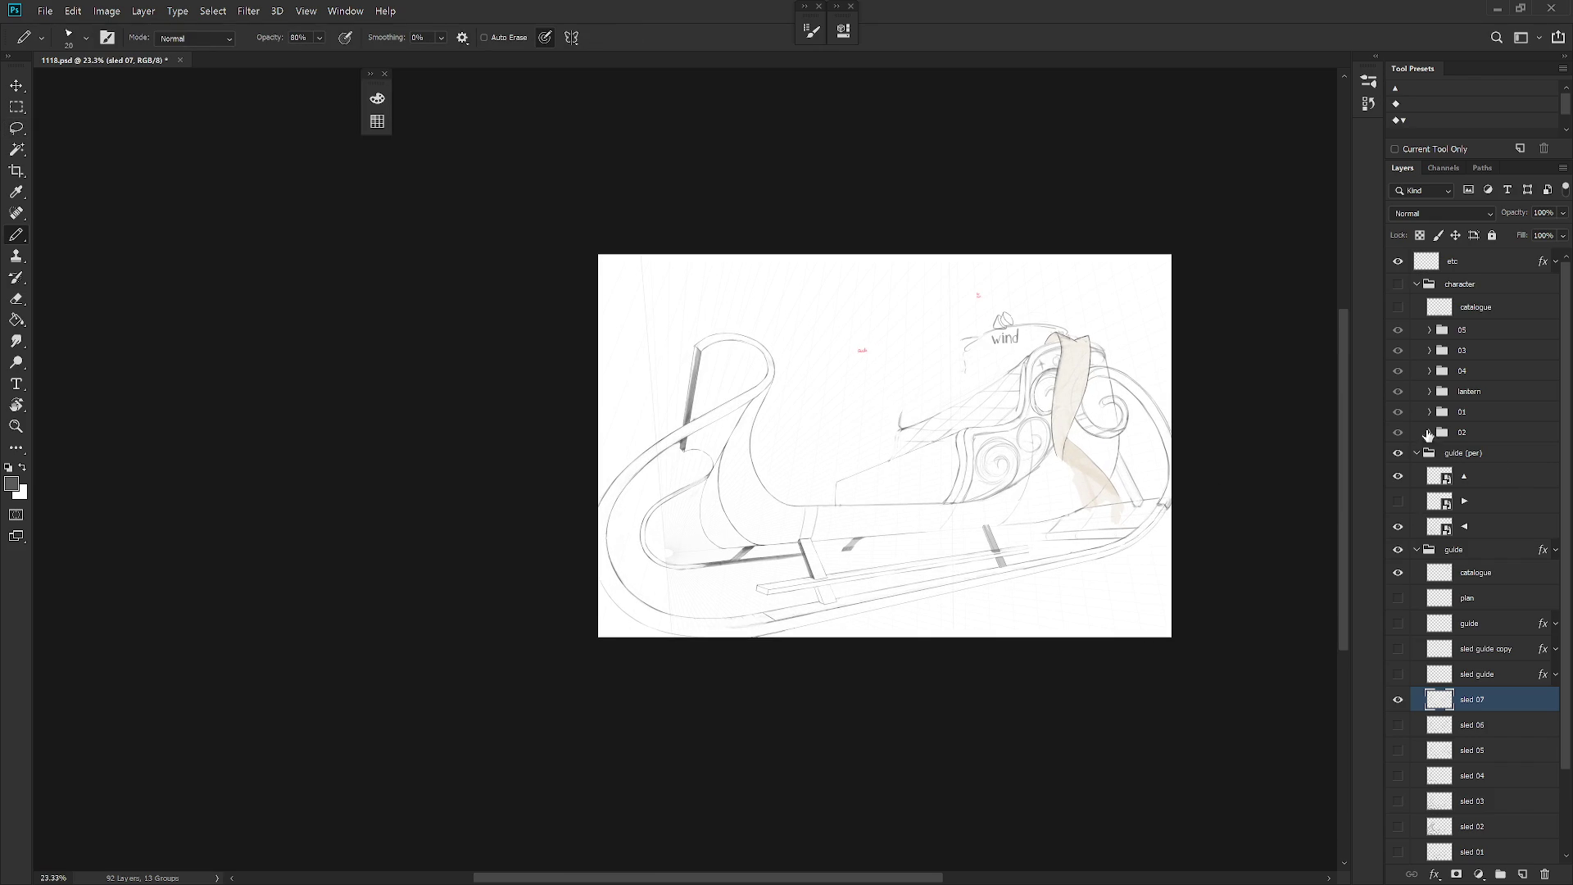
{"action": "left_click", "coordinate": [1398, 284]}
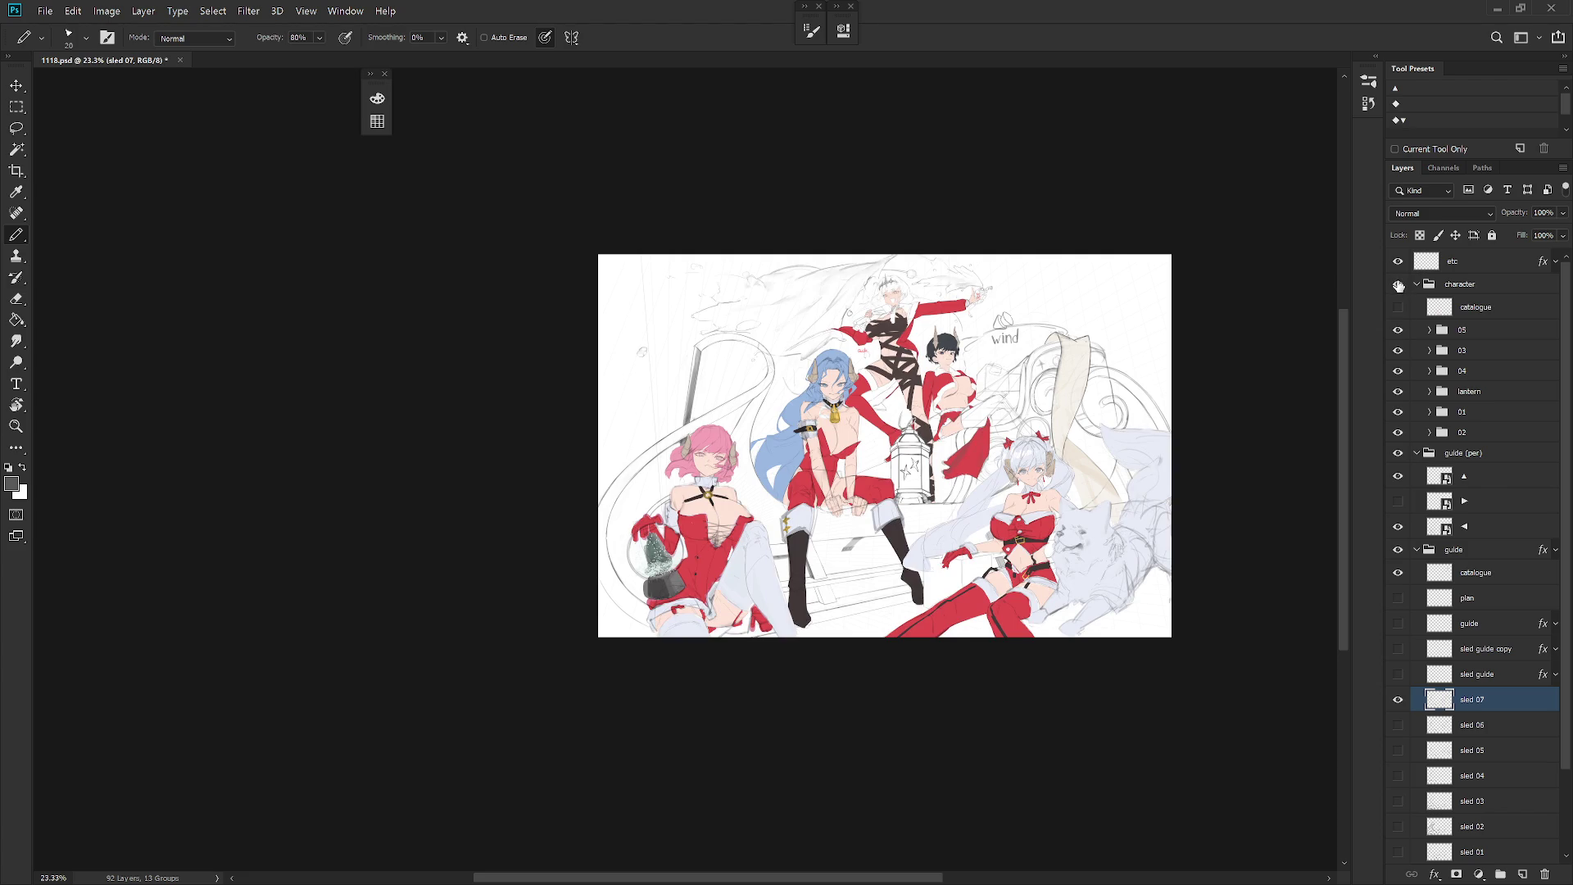
{"action": "left_click", "coordinate": [1399, 284]}
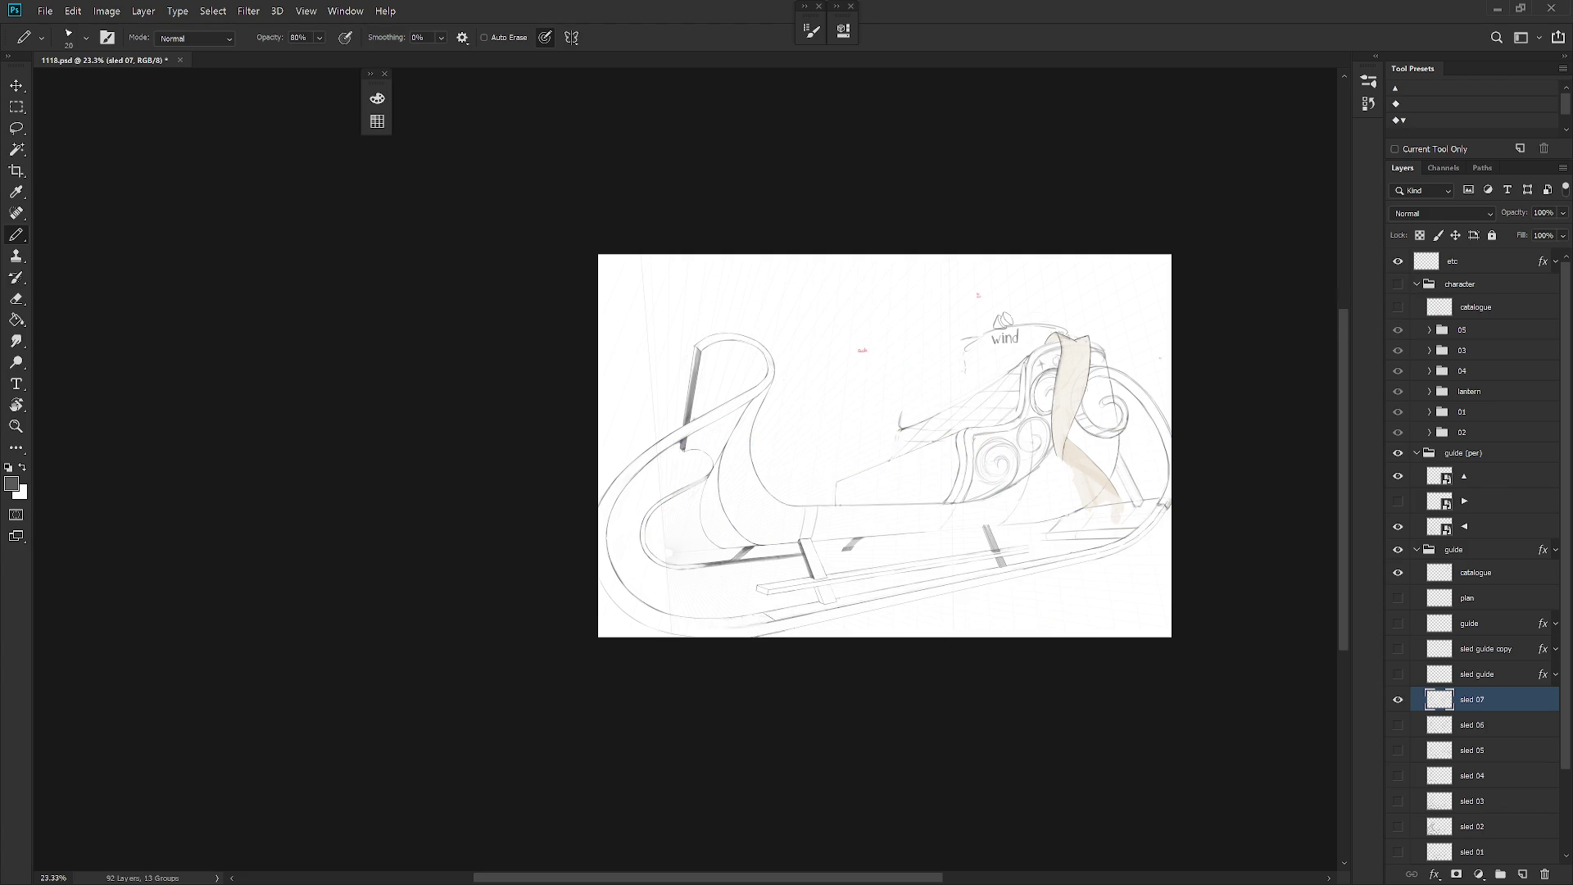
{"action": "scroll", "coordinate": [937, 469], "scroll_direction": "up", "scroll_amount": 2}
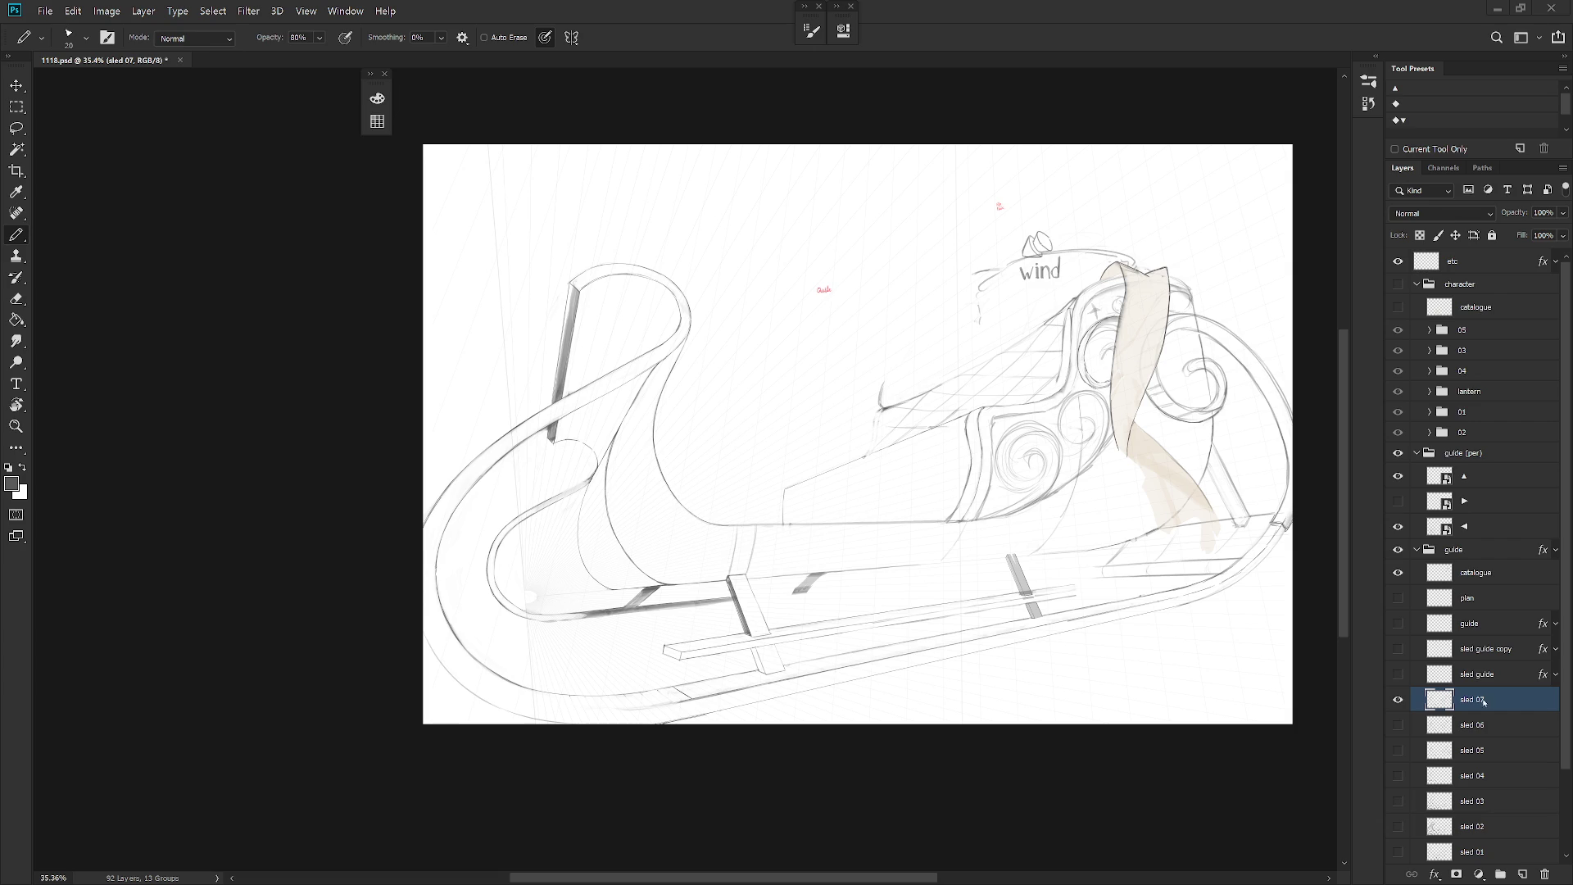
{"action": "scroll", "coordinate": [896, 530], "scroll_direction": "up", "scroll_amount": 3}
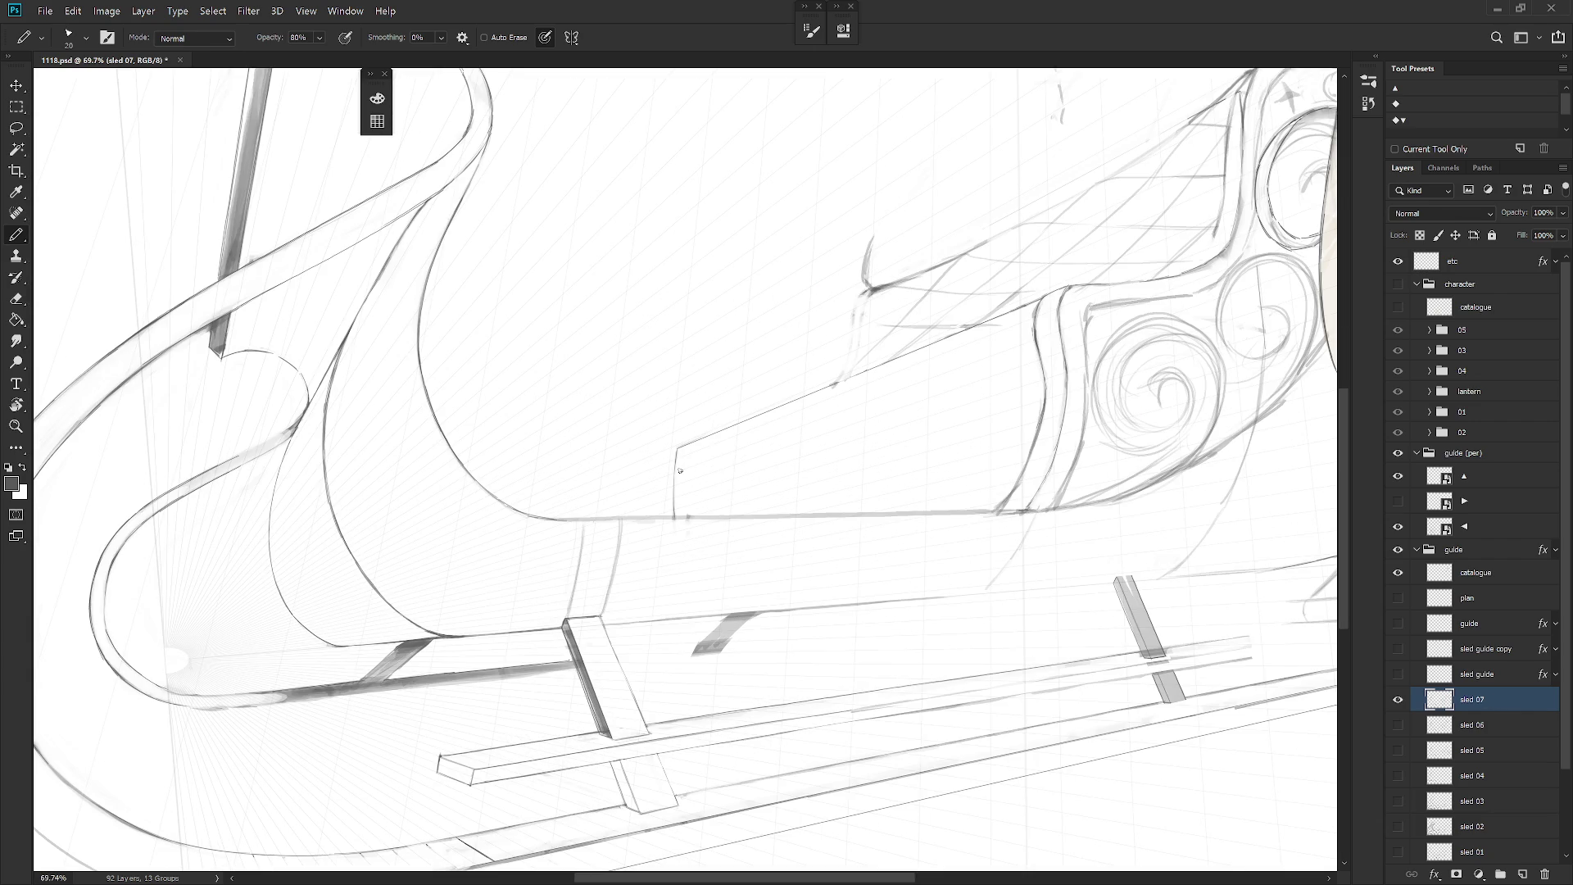
Step: Enlarge the brush to 50 and select the Knife_set03 preset, testing and undoing one short stroke
{"action": "key", "text": "bracketright"}
{"action": "key", "text": "bracketright"}
{"action": "key", "text": "bracketright"}
{"action": "key", "text": "shift+b"}
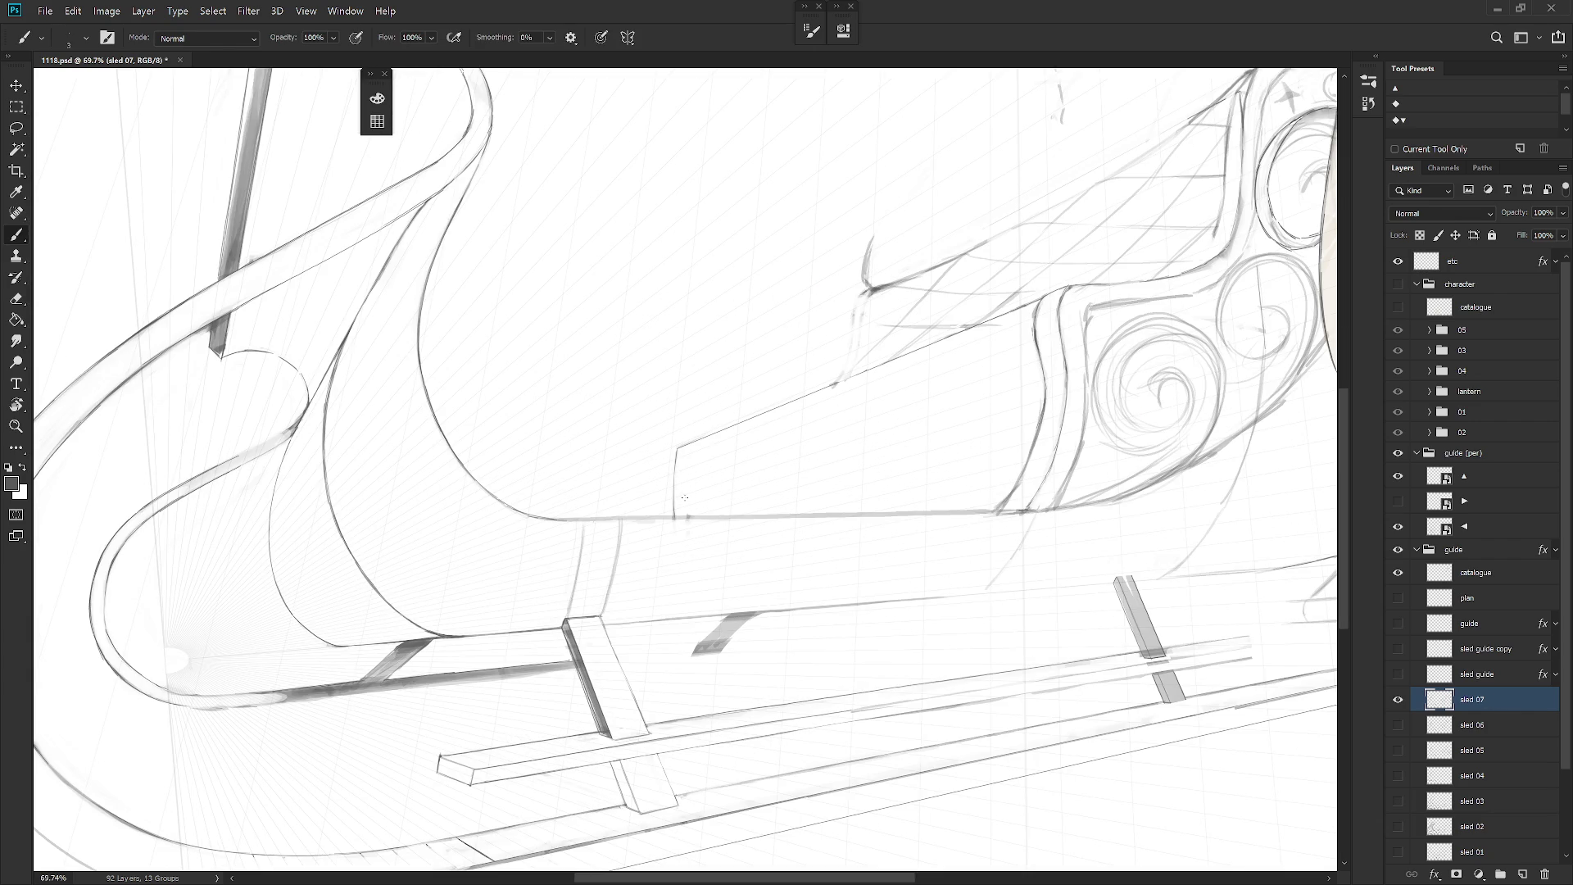
{"action": "key", "text": "r"}
{"action": "key", "text": "shift+b"}
{"action": "right_click", "coordinate": [721, 454]}
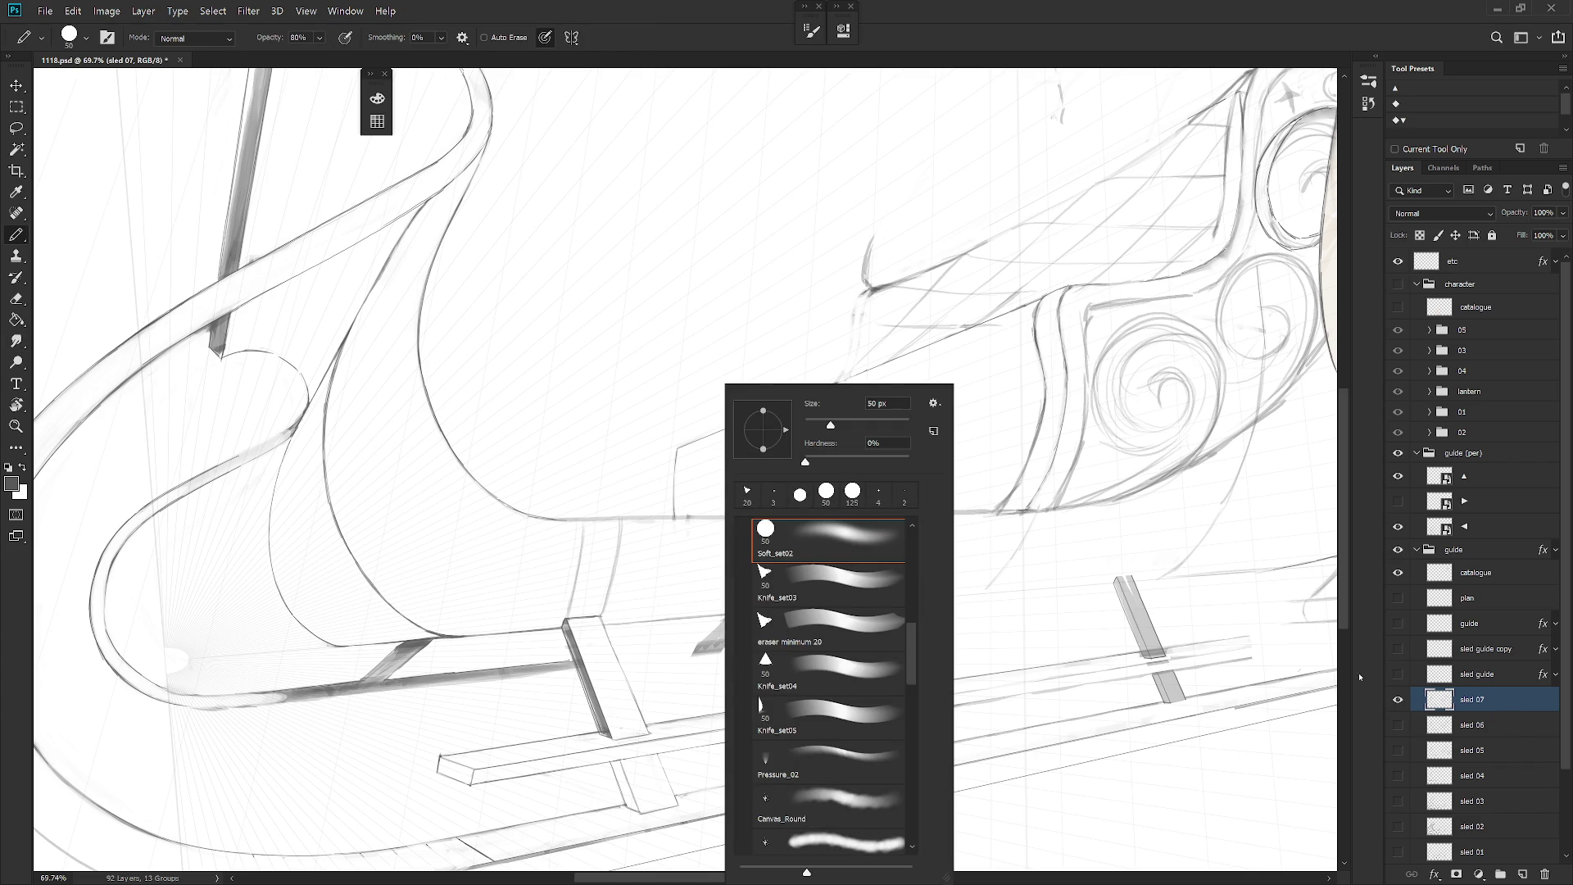
{"action": "mouse_move", "coordinate": [908, 627]}
{"action": "left_mouse_down"}
{"action": "mouse_move", "coordinate": [909, 845]}
{"action": "mouse_move", "coordinate": [912, 629]}
{"action": "left_mouse_up"}
{"action": "left_click", "coordinate": [876, 690]}
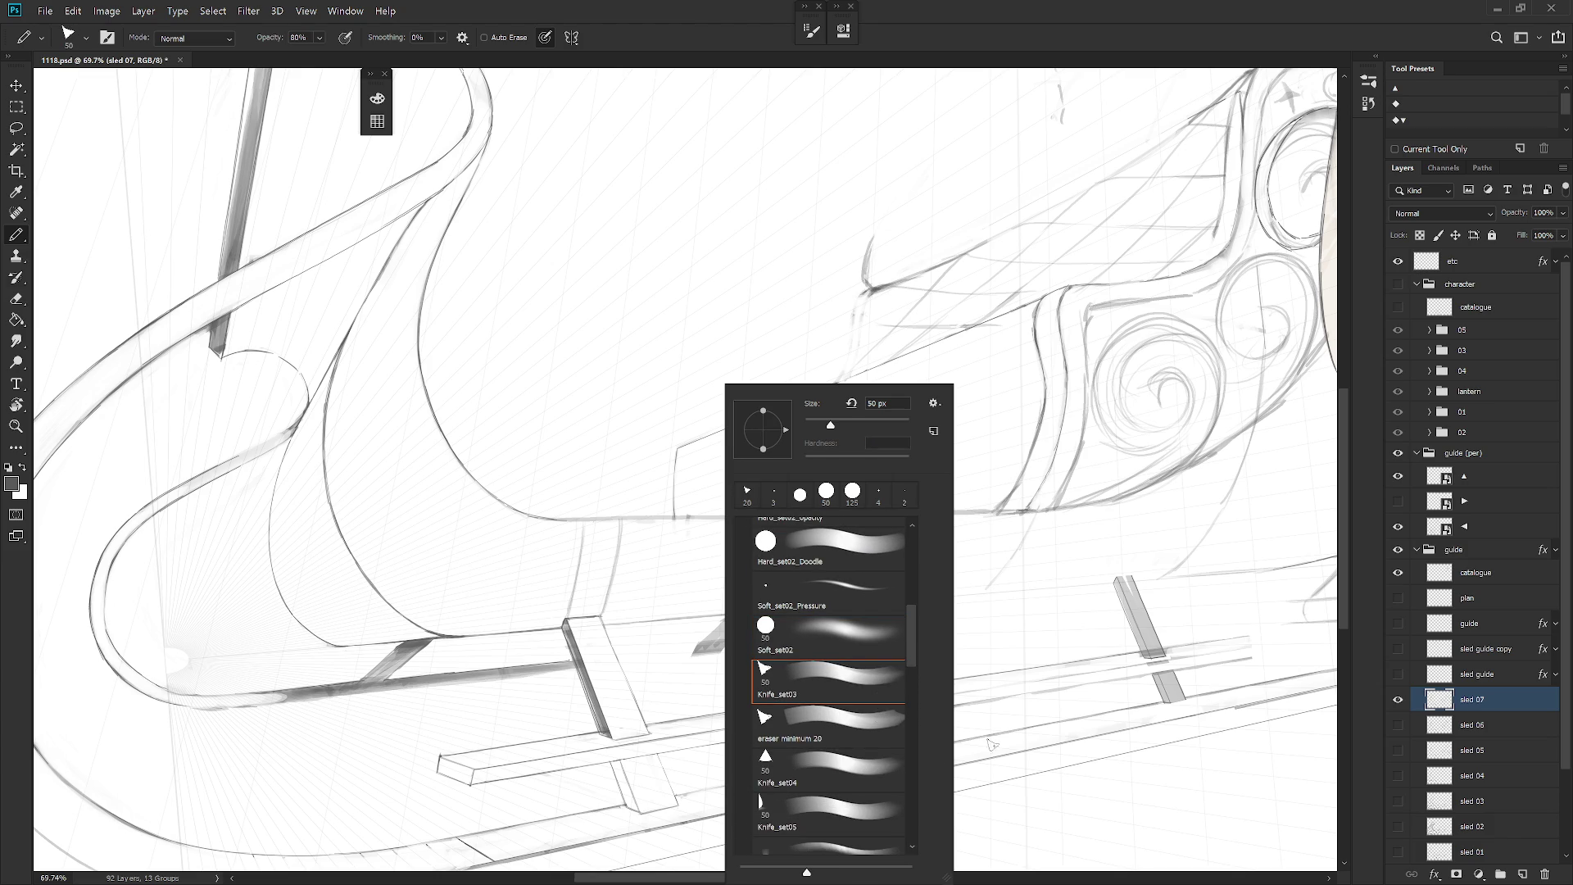
{"action": "key", "text": "Return"}
{"action": "left_click_drag", "start_coordinate": [736, 383], "coordinate": [769, 361]}
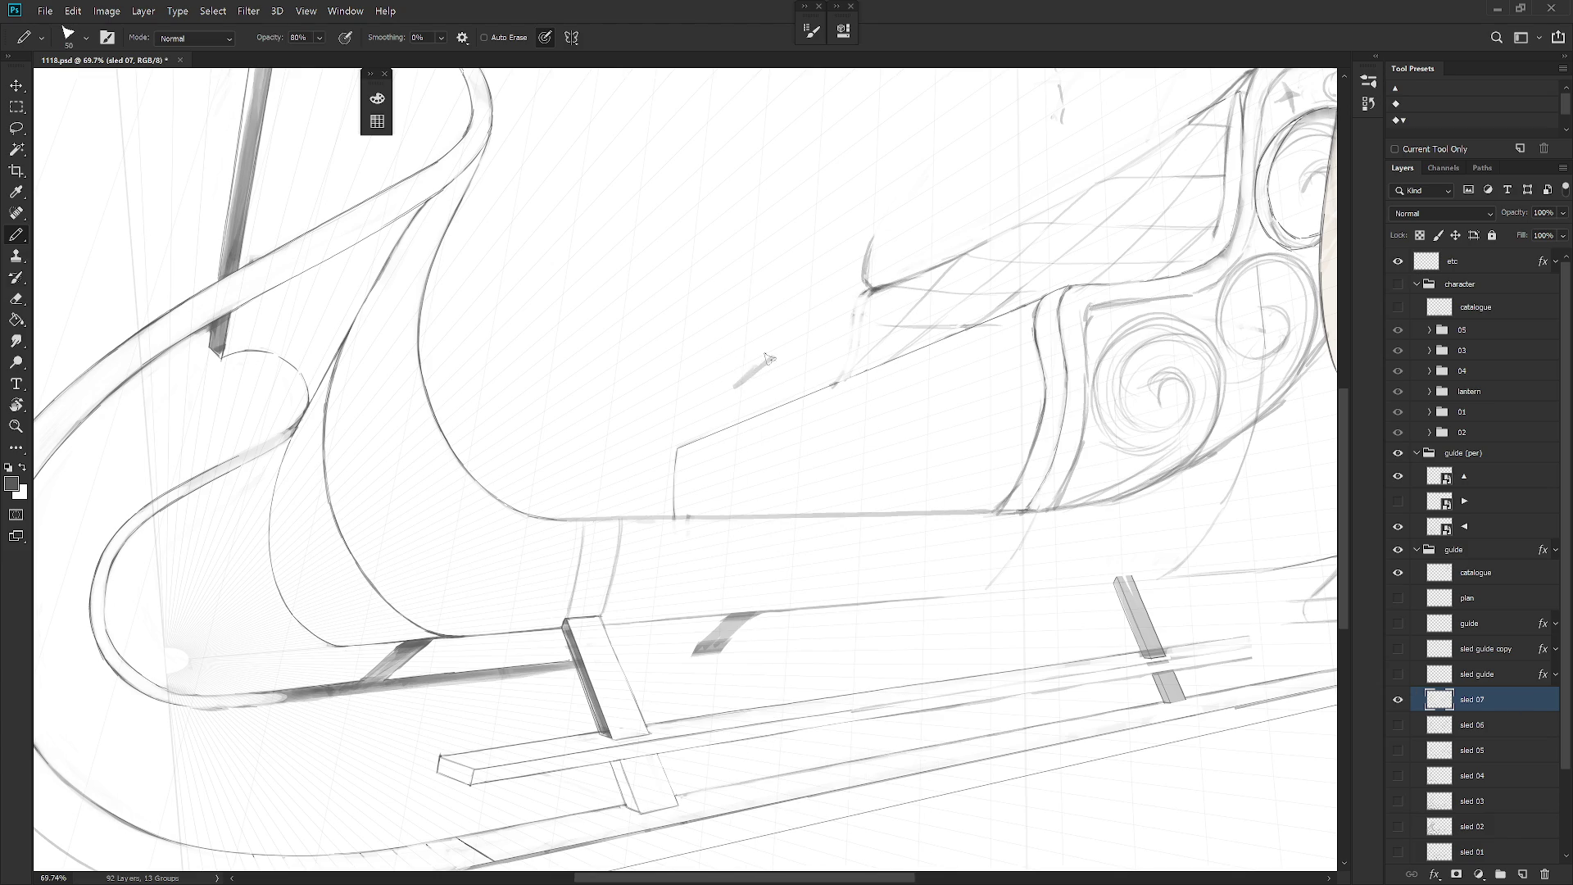
{"action": "key", "text": "ctrl+z"}
Step: Draw straight lines along the sled body's side, sketching the ledge's lower edge up to the swirl panel
{"action": "key", "text": "b"}
{"action": "key", "text": "shift+b"}
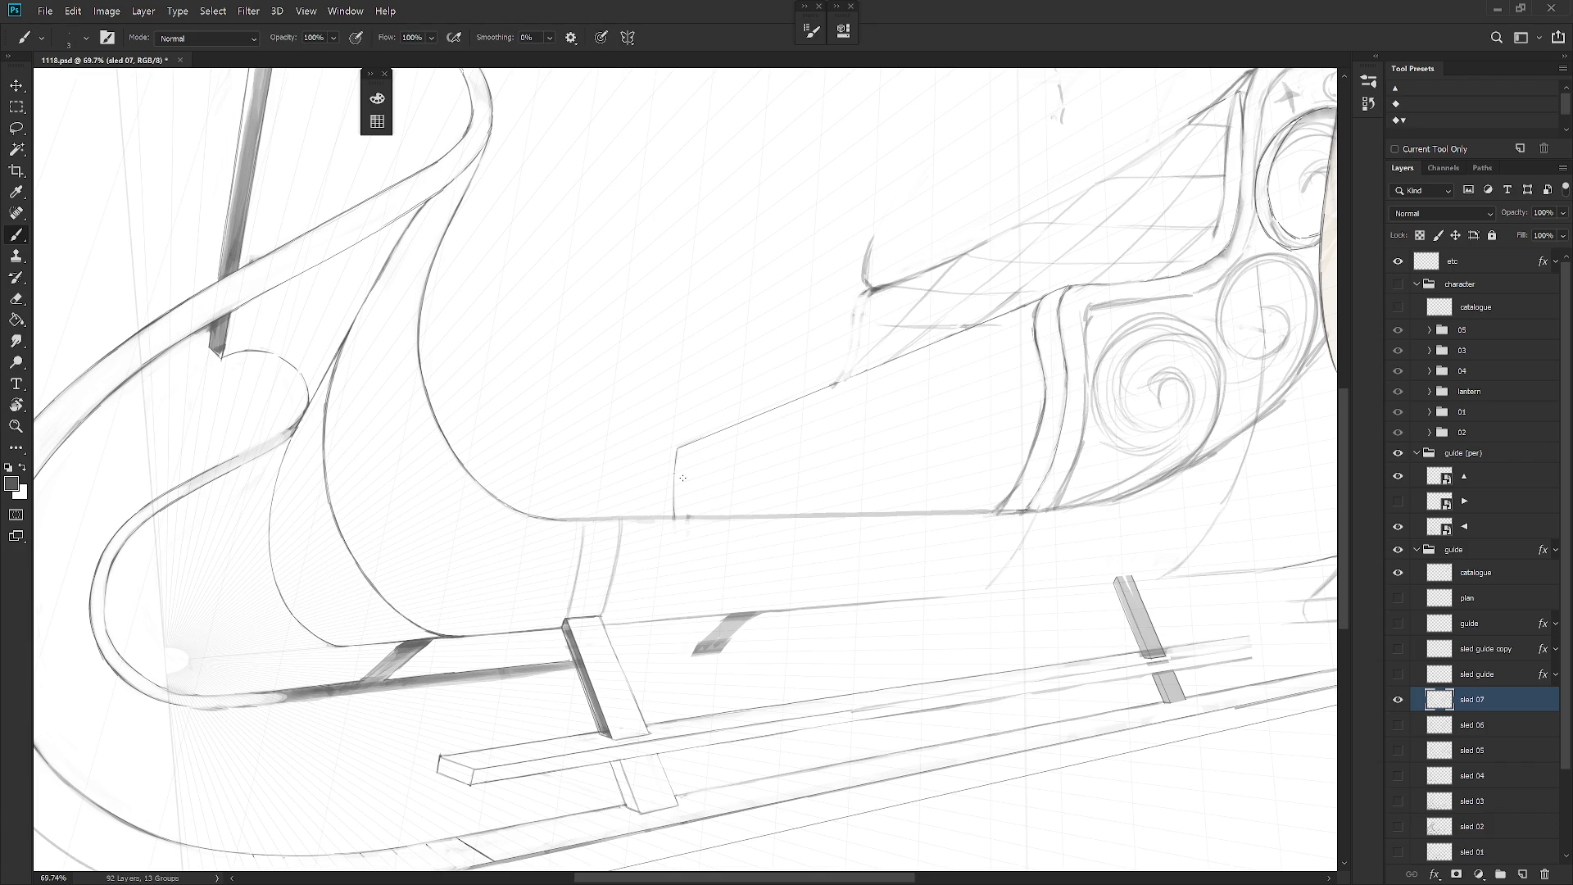
{"action": "left_click", "coordinate": [1061, 363], "text": "shift"}
{"action": "key", "text": "shift+b"}
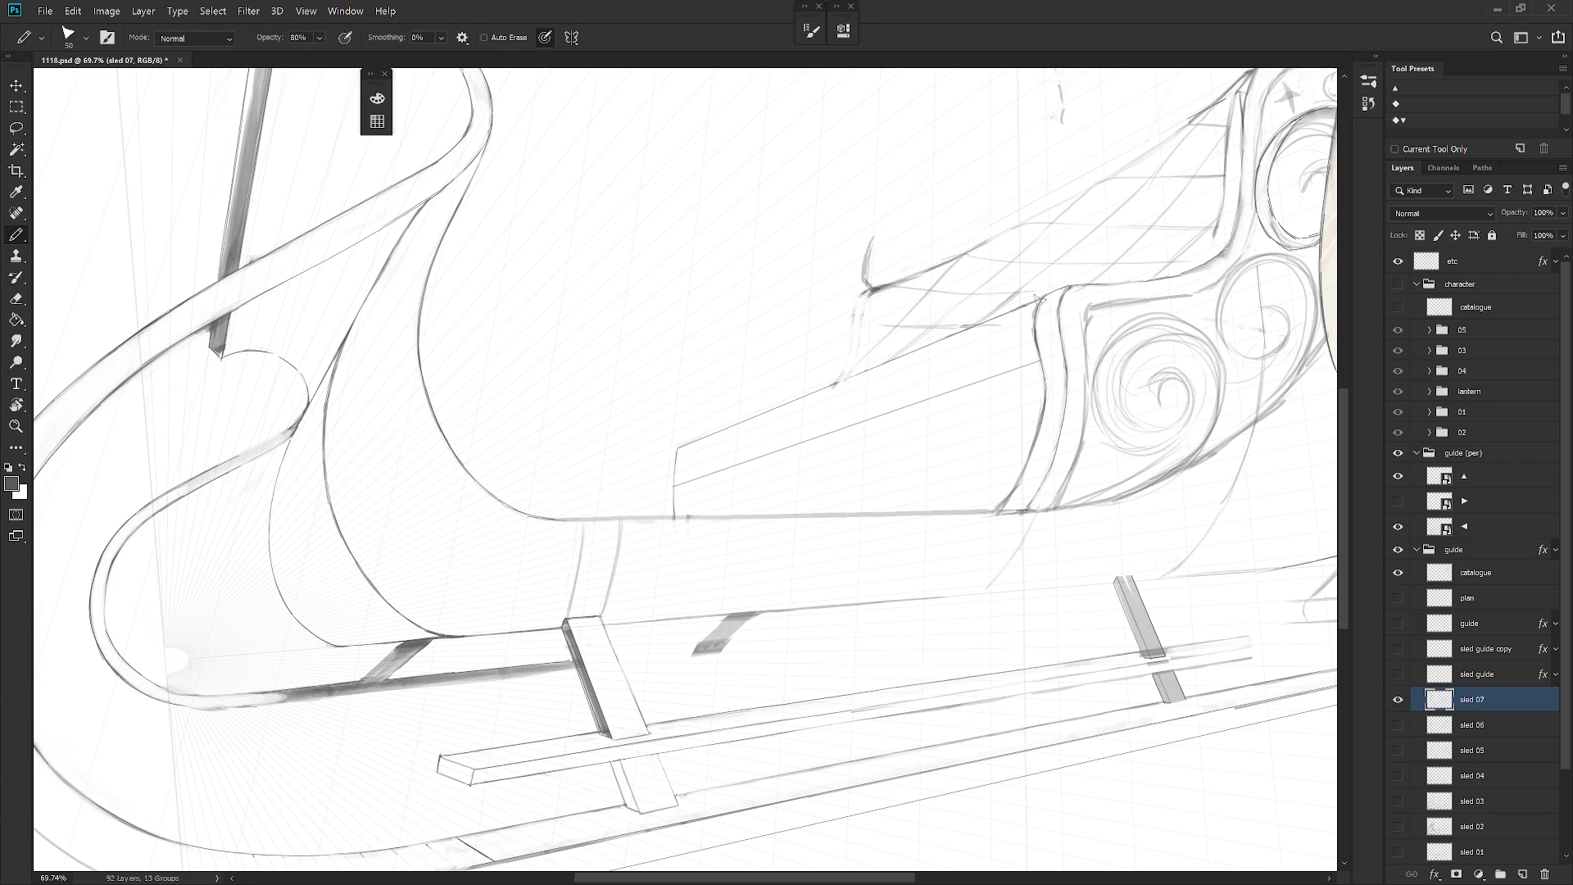
{"action": "left_click_drag", "start_coordinate": [679, 480], "coordinate": [796, 441]}
{"action": "left_click", "coordinate": [1037, 364], "text": "shift"}
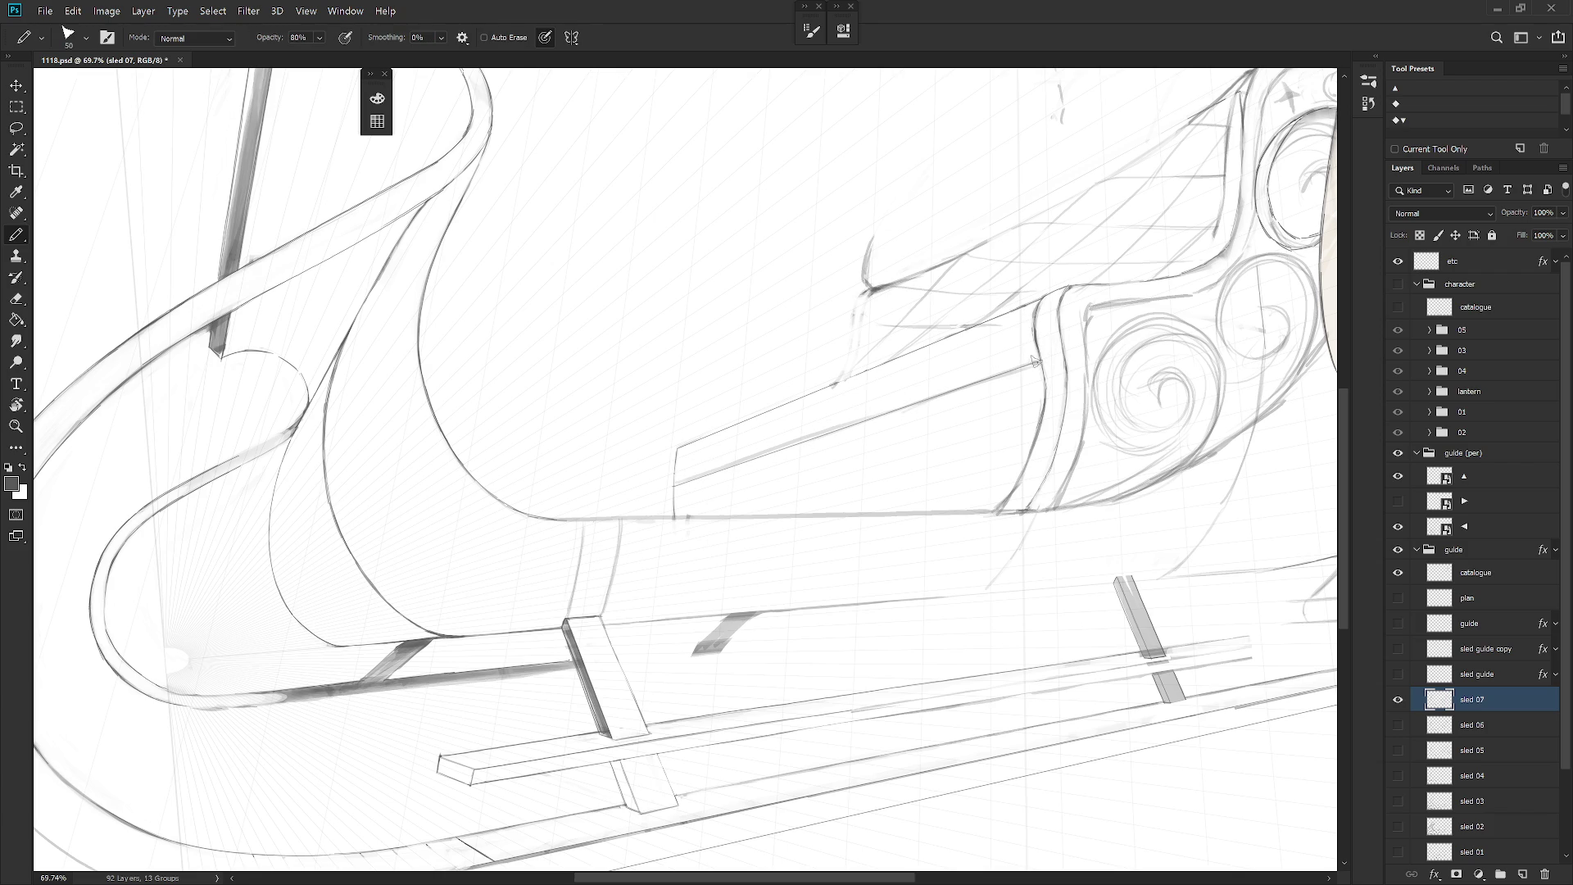
Step: Undo the light edge stroke and retrace the sled body's lower edge line
{"action": "scroll", "coordinate": [993, 460], "scroll_direction": "down", "scroll_amount": 3}
{"action": "scroll", "coordinate": [993, 460], "scroll_direction": "up", "scroll_amount": 4}
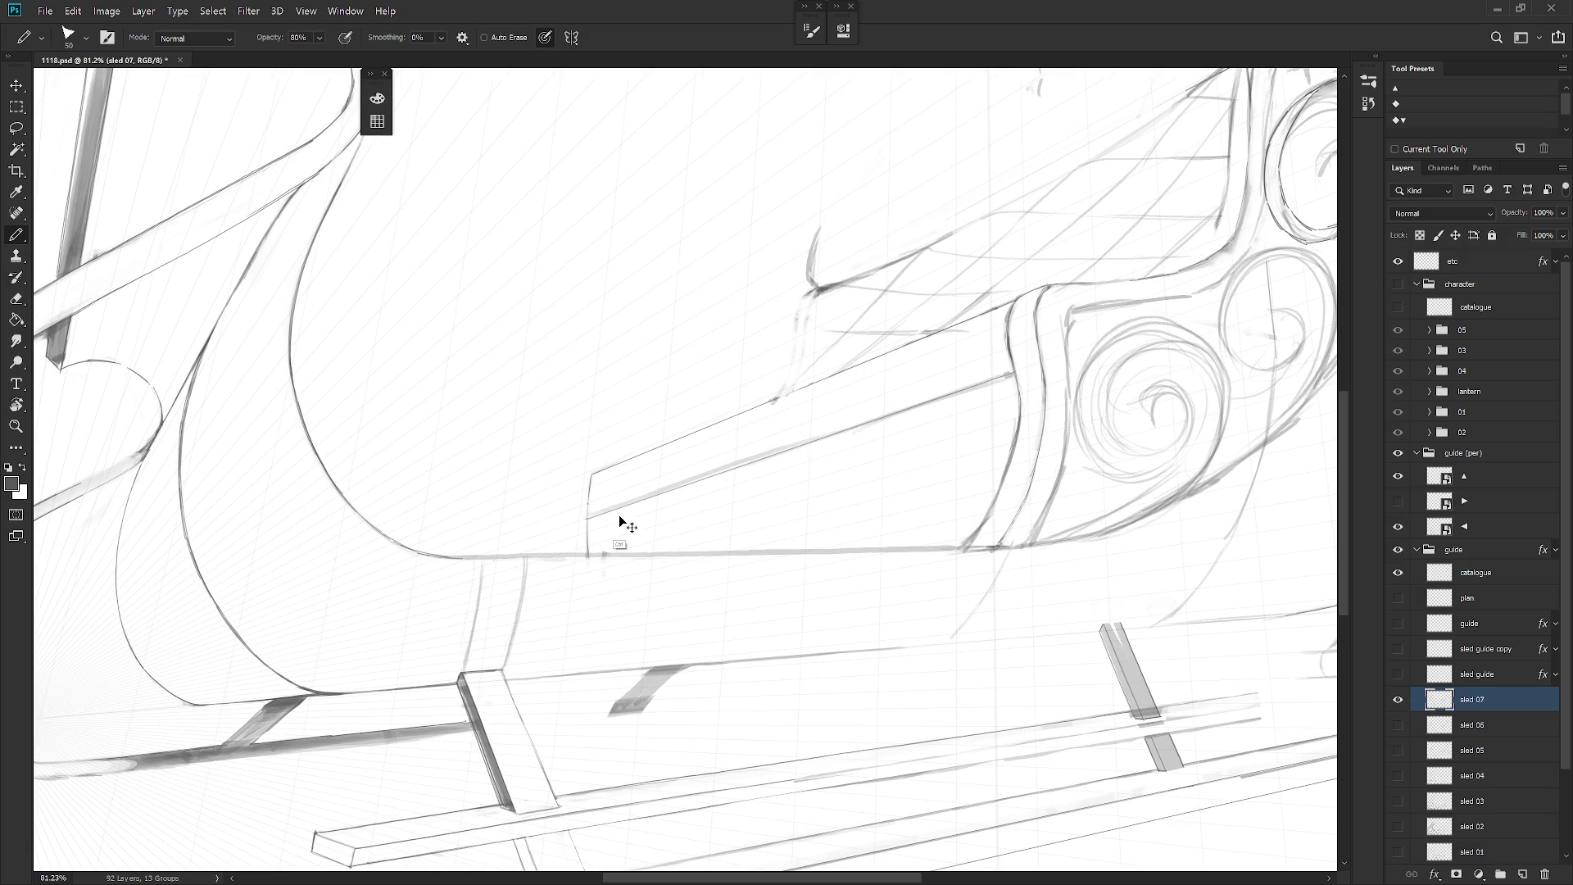
{"action": "key", "text": "ctrl+z"}
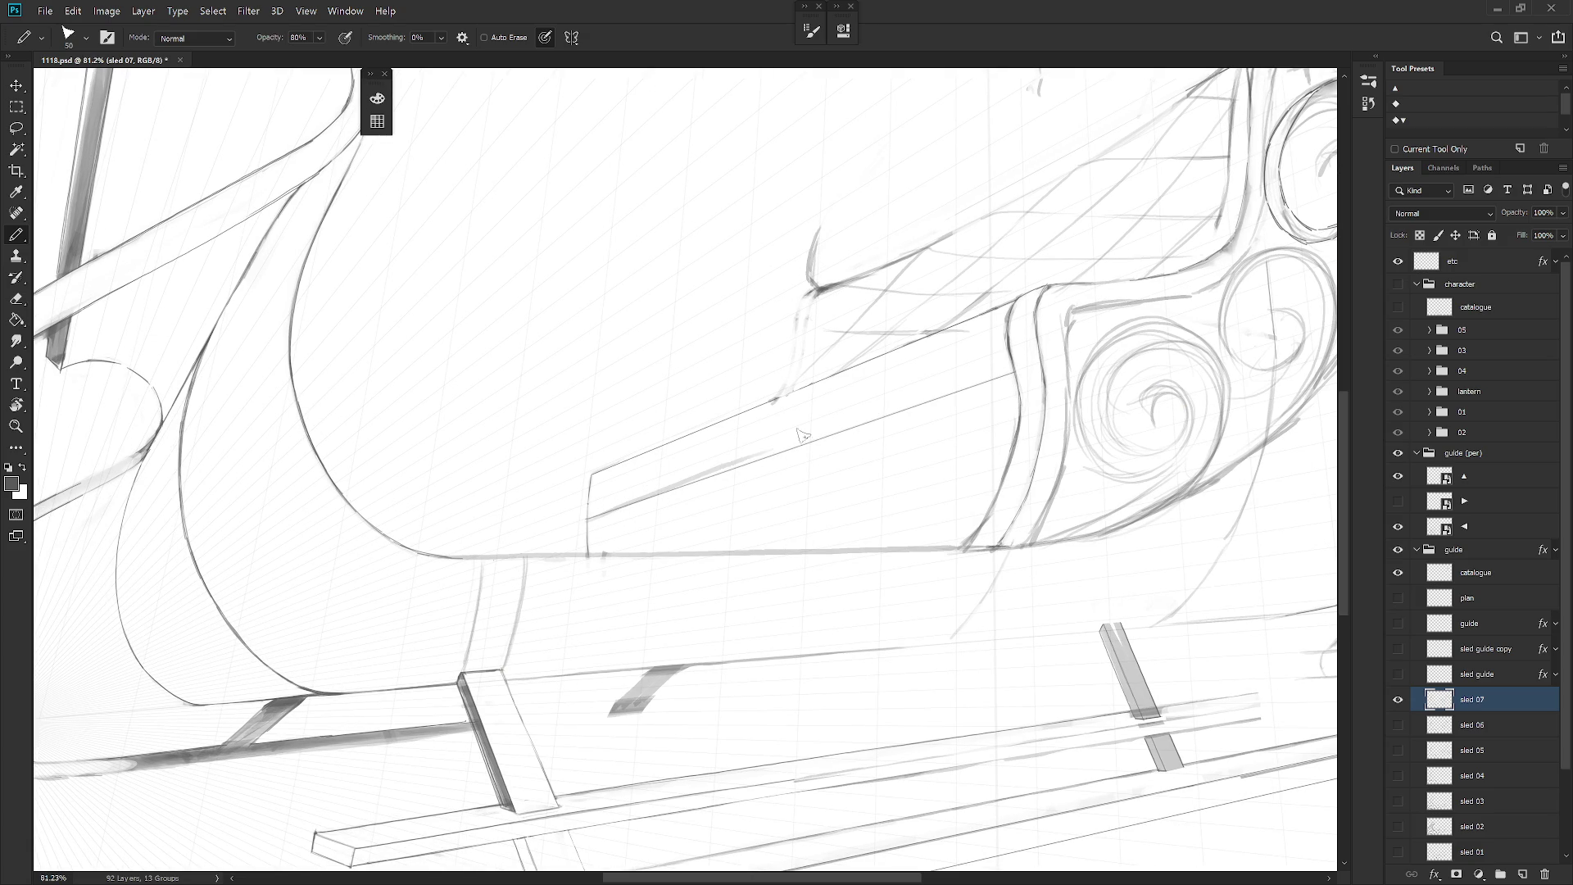
{"action": "left_click_drag", "start_coordinate": [587, 518], "coordinate": [909, 410]}
{"action": "scroll", "coordinate": [993, 461], "scroll_direction": "down", "scroll_amount": 3}
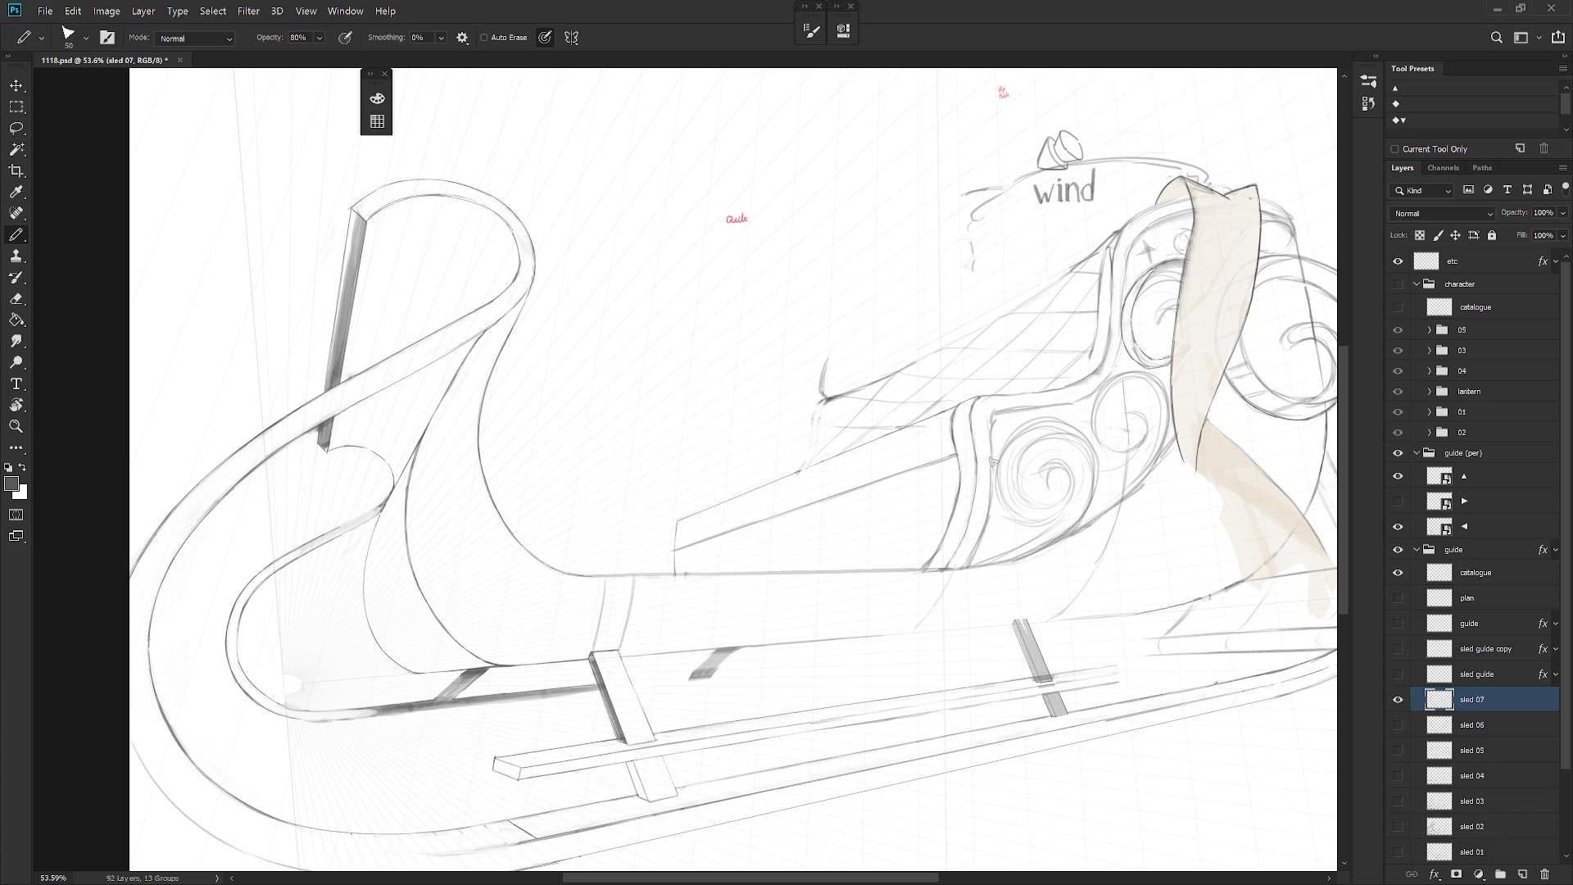
Step: Retrace the side ledge's upper edge darker, then briefly show the characters to check the sled
{"action": "left_click_drag", "start_coordinate": [677, 525], "coordinate": [803, 467]}
{"action": "left_click_drag", "start_coordinate": [673, 518], "coordinate": [782, 475]}
{"action": "key", "text": "ctrl+z"}
{"action": "key", "text": "e"}
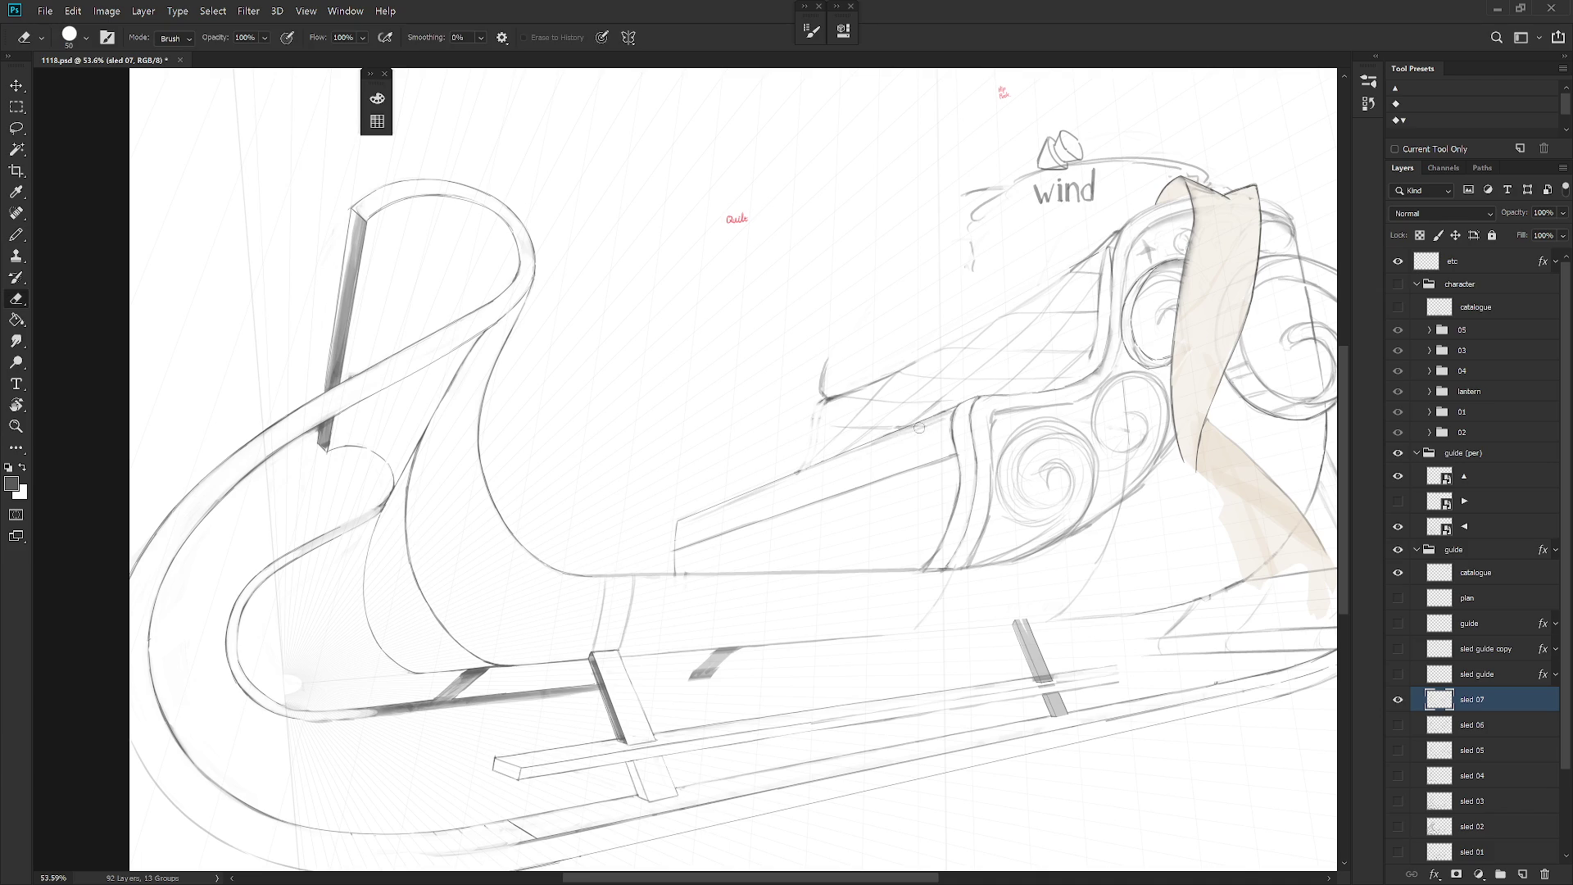
{"action": "key", "text": "b"}
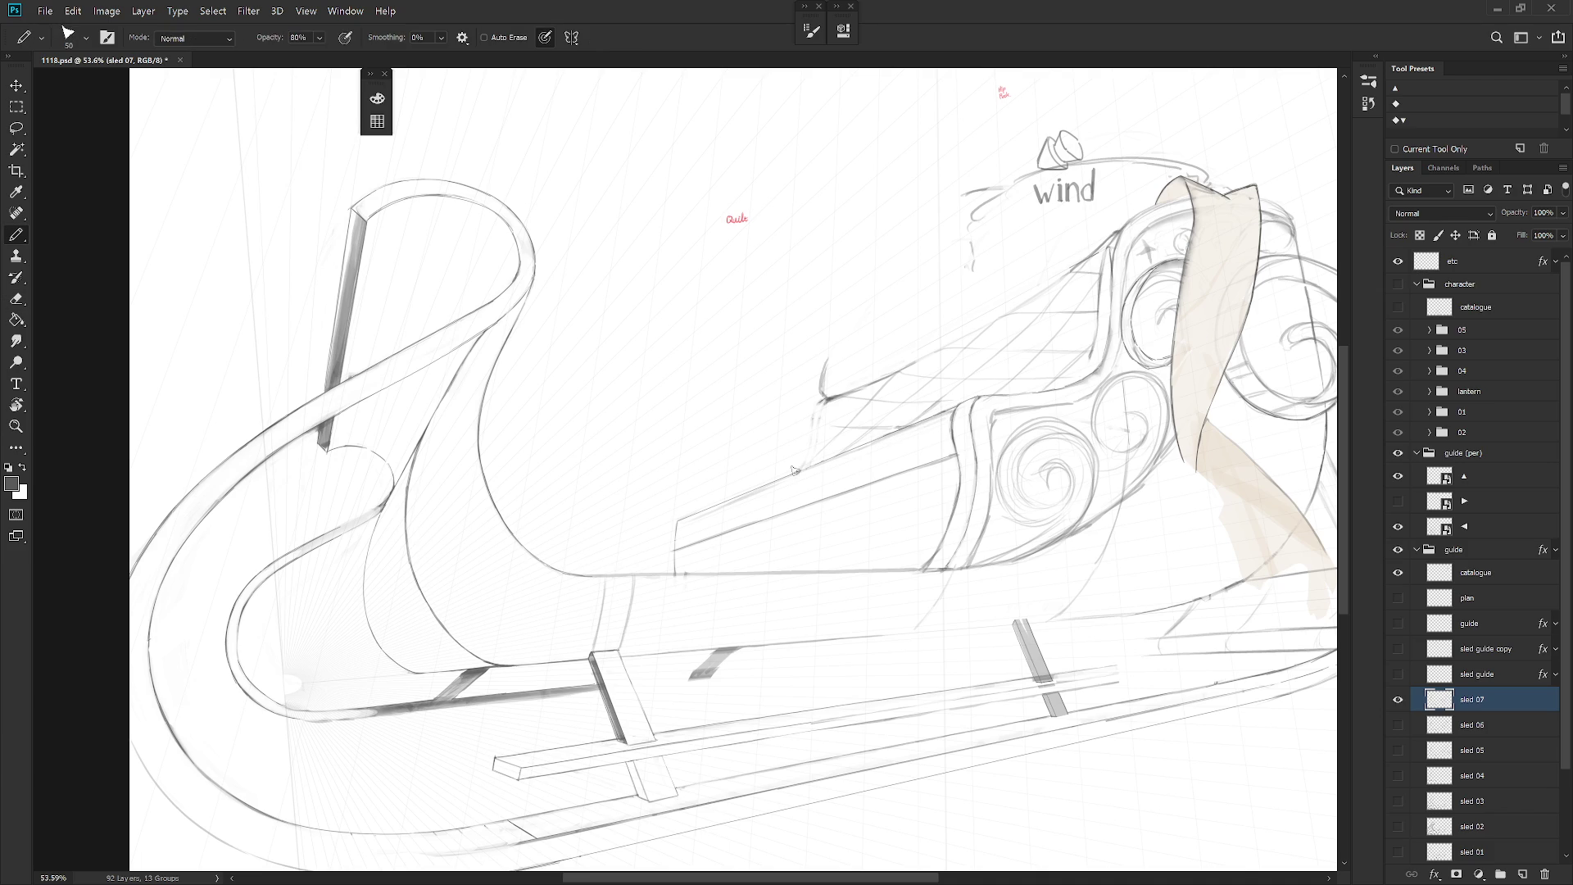
{"action": "key", "text": "e"}
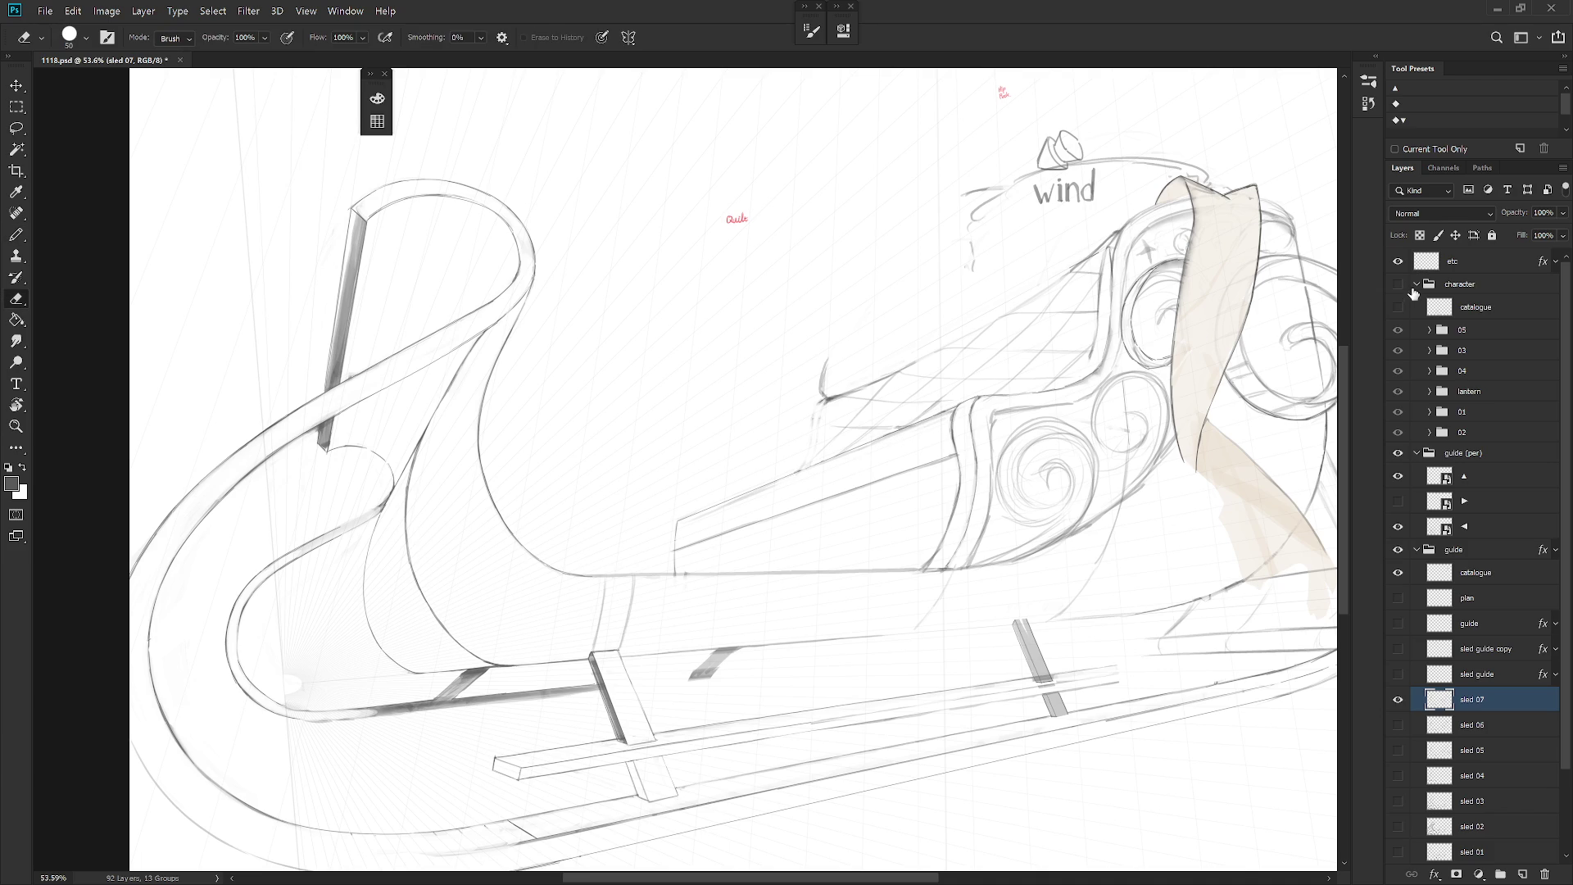
{"action": "left_click", "coordinate": [1398, 285]}
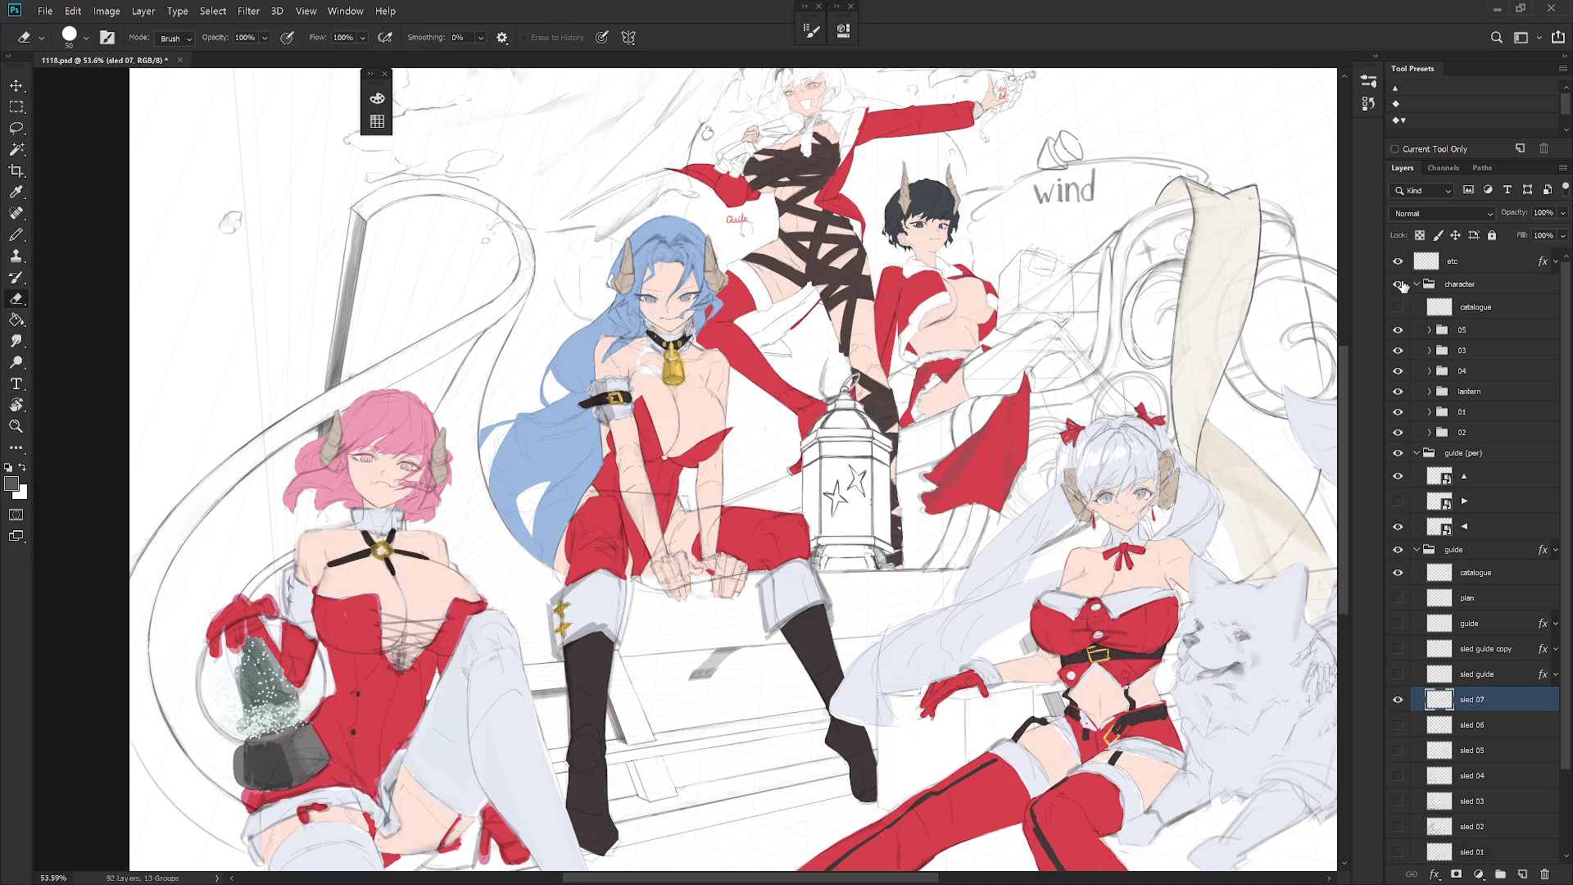
{"action": "left_click", "coordinate": [1399, 285]}
{"action": "key", "text": "b"}
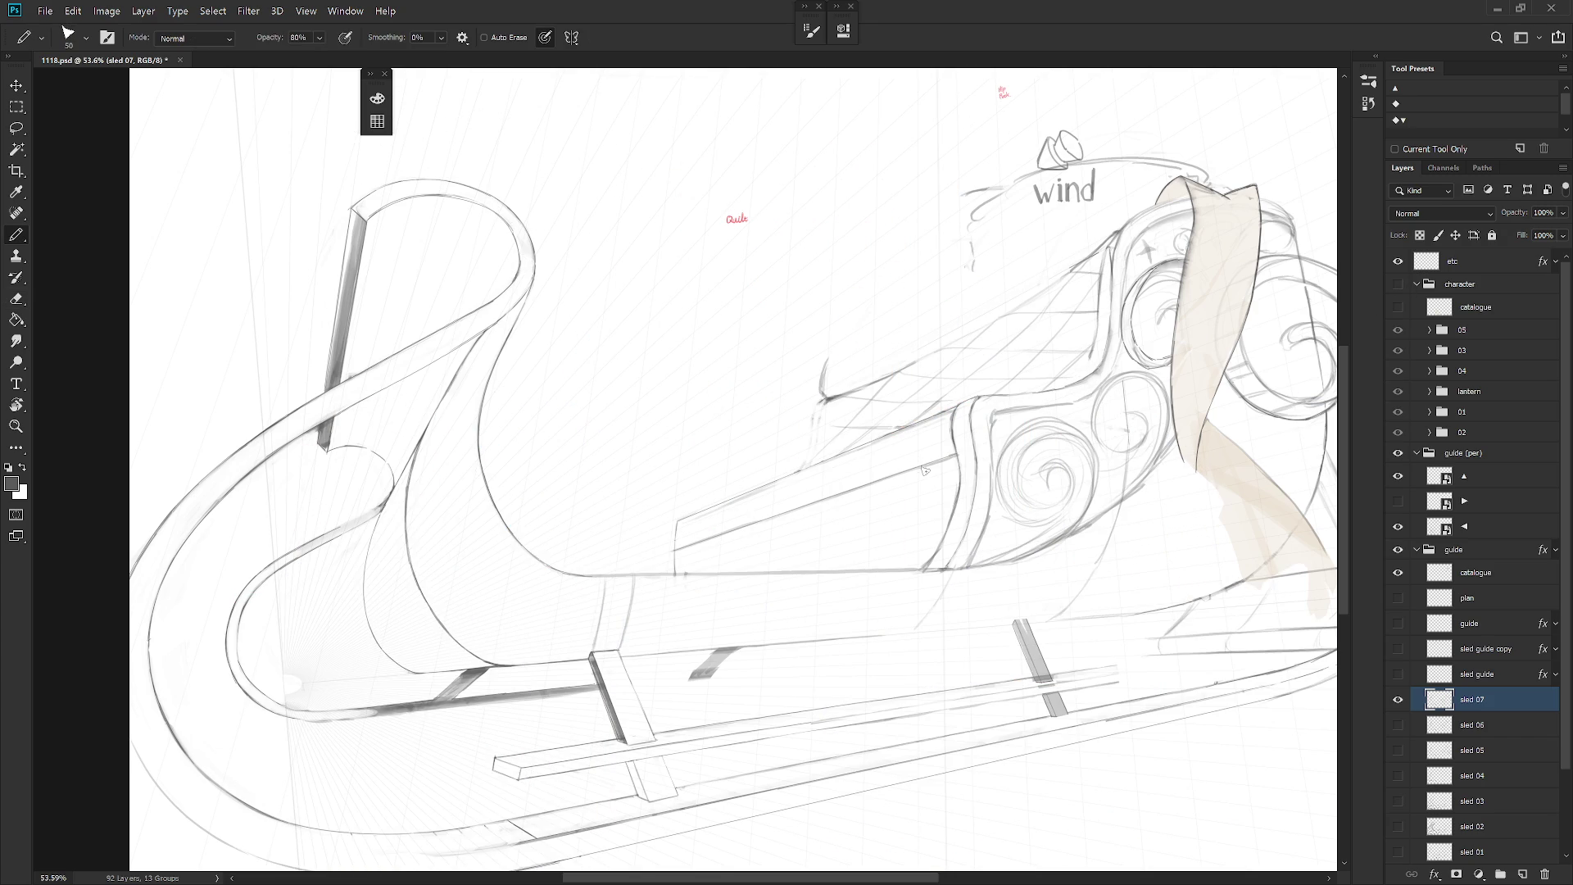